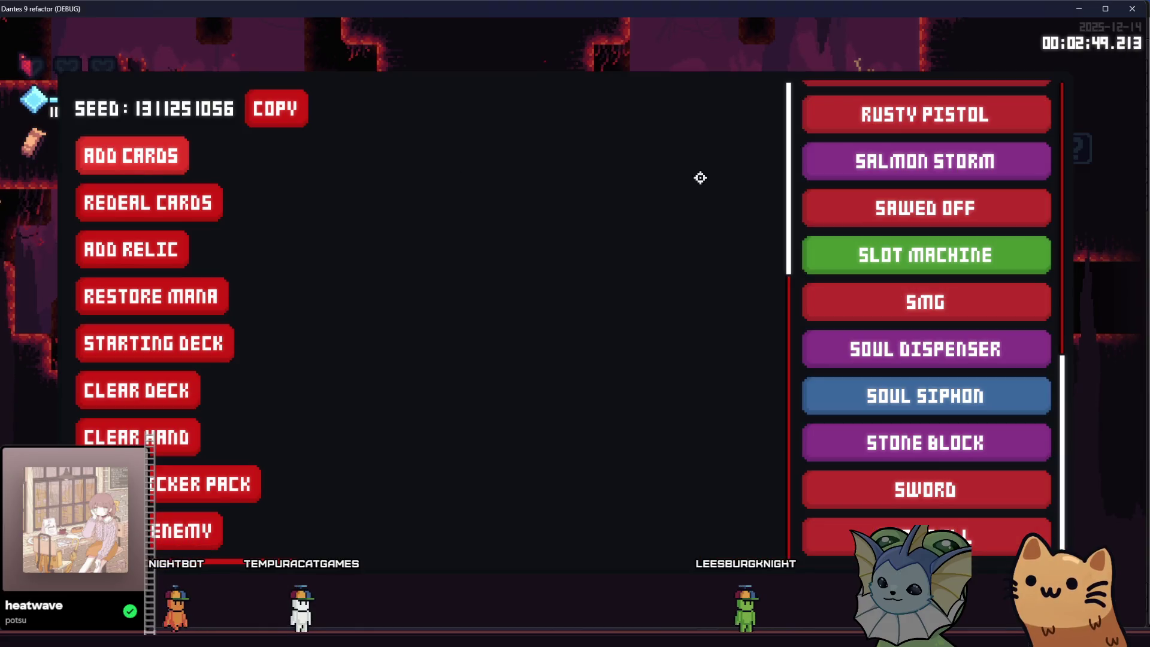
Add the AWP card to the hand from the debug menu's card list.
scroll(837, 183, up, 5)
click(860, 171)
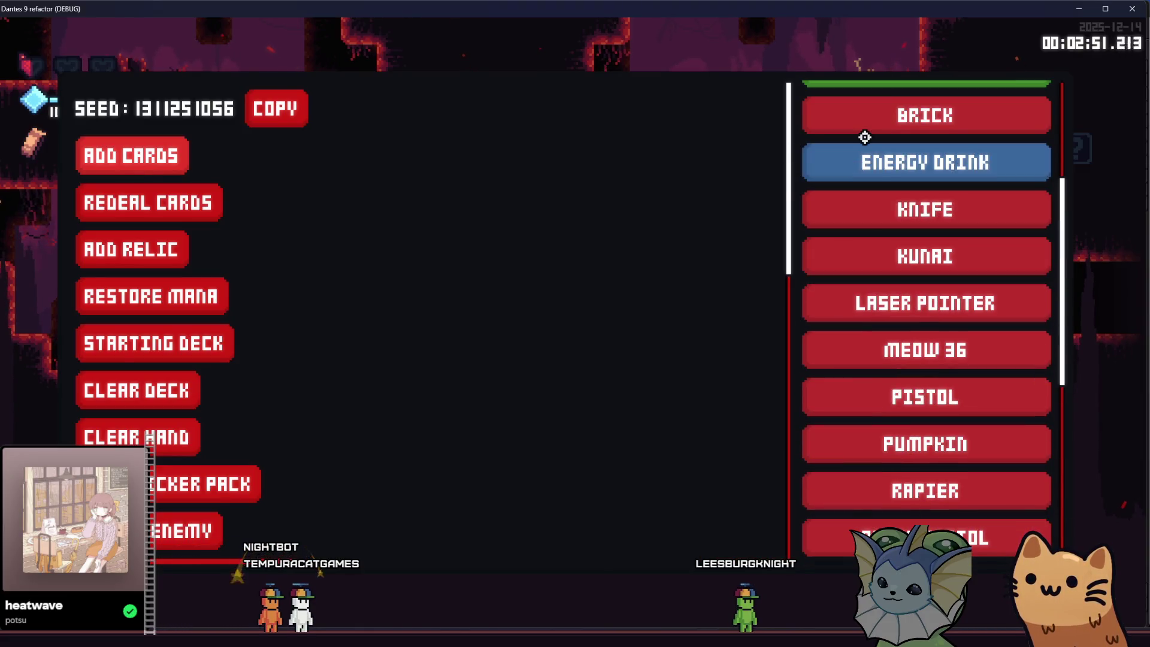
scroll(866, 136, up, 4)
click(872, 150)
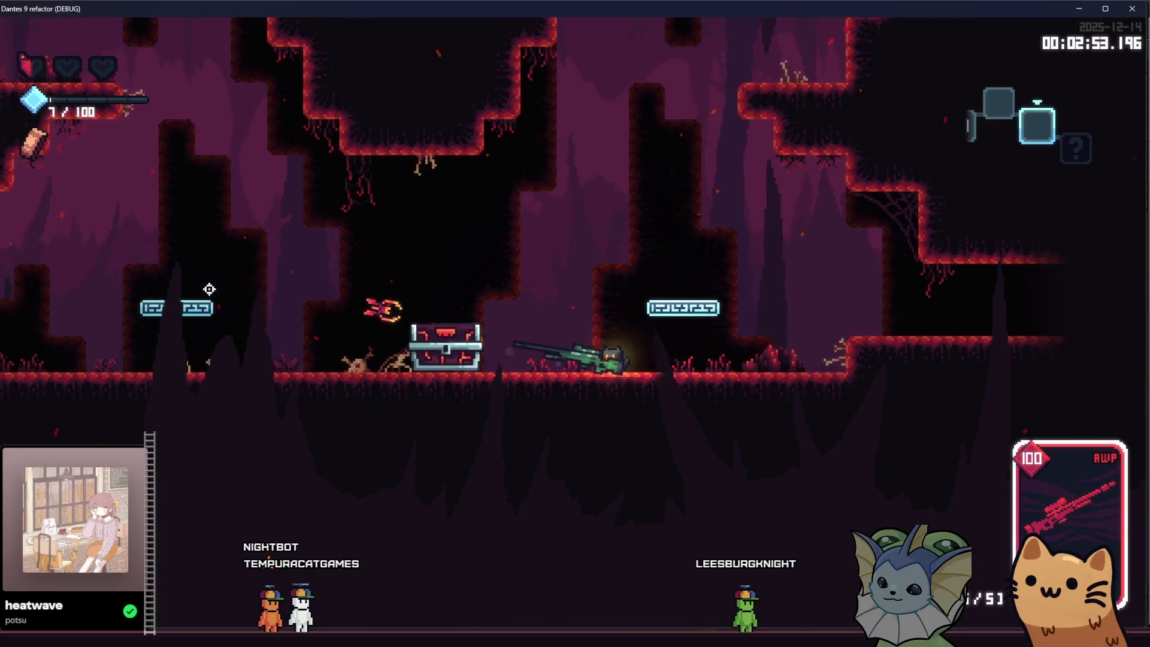
Fire the AWP at an enemy, walk to the chest, and close the game.
click(215, 294)
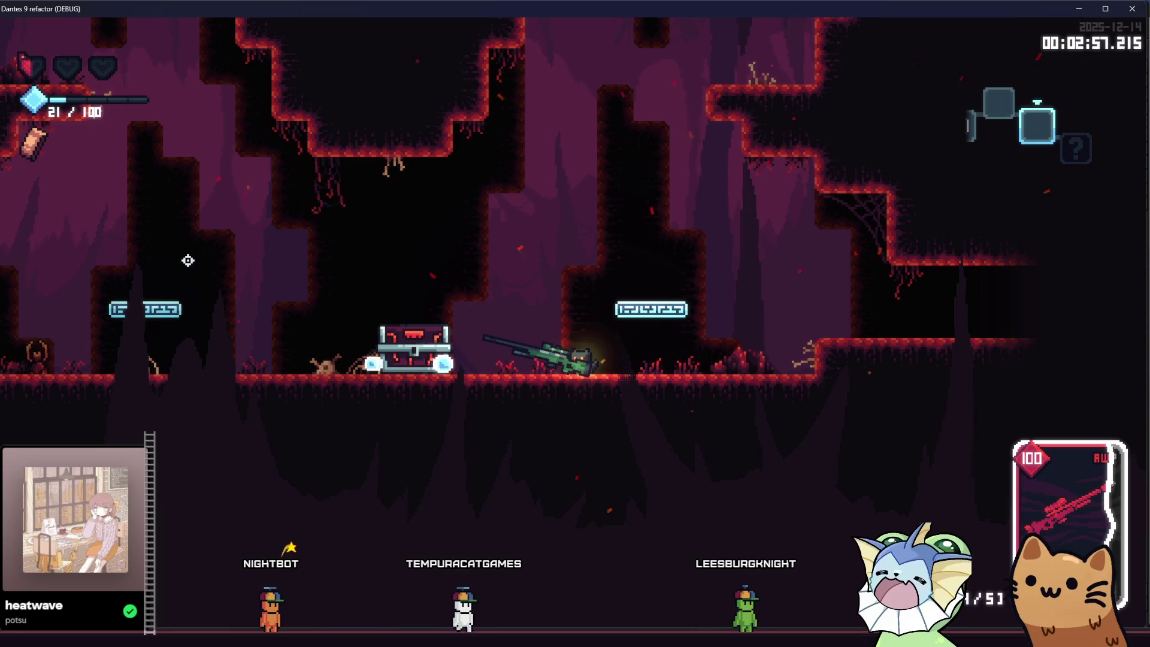
key(a)
key(alt+F4)
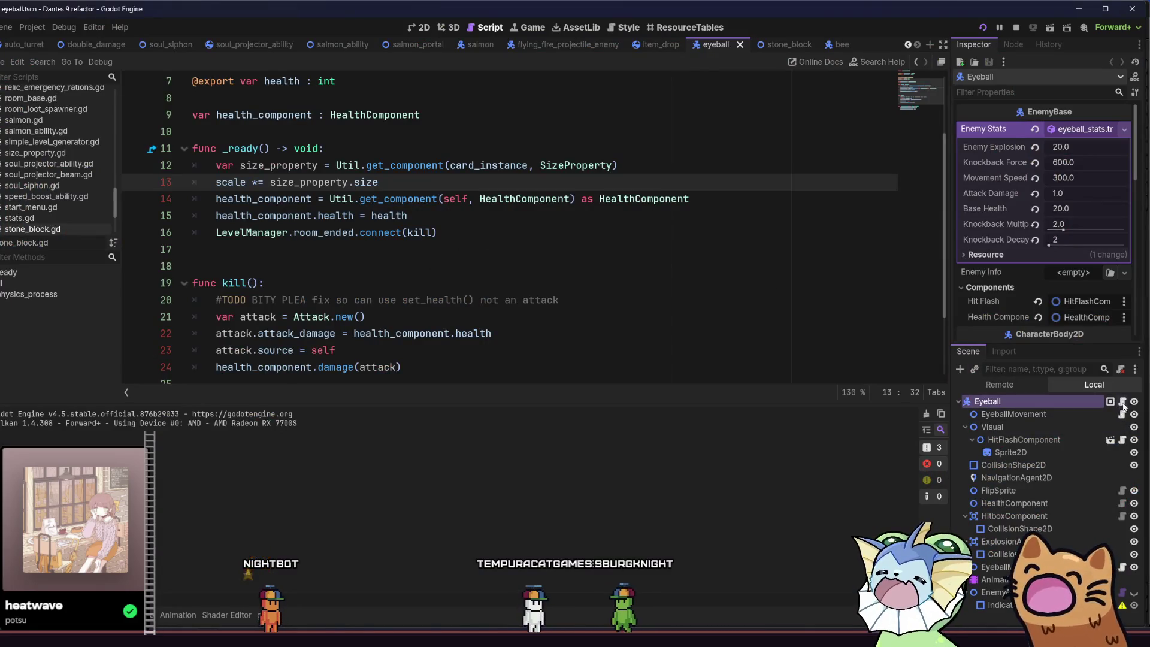
Open eyeball_manager.gd and select the if health_component block on lines 16–17.
click(1121, 566)
scroll(534, 260, up, 10)
scroll(534, 260, up, 1)
click(599, 266)
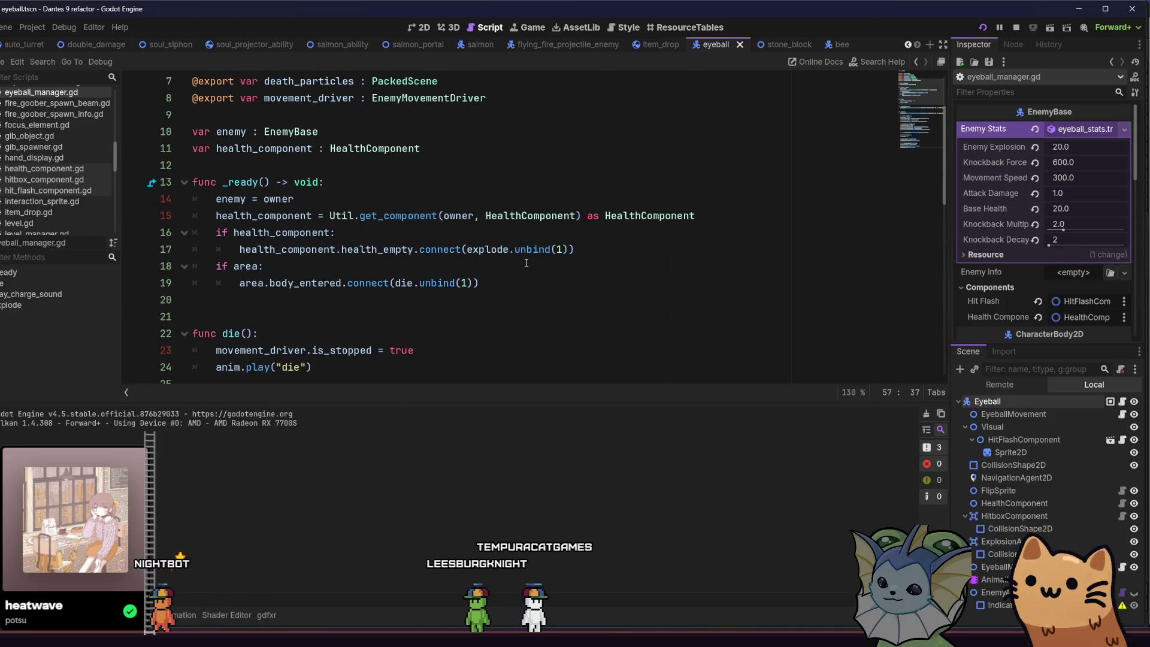
click(601, 234)
drag(603, 253, 235, 235)
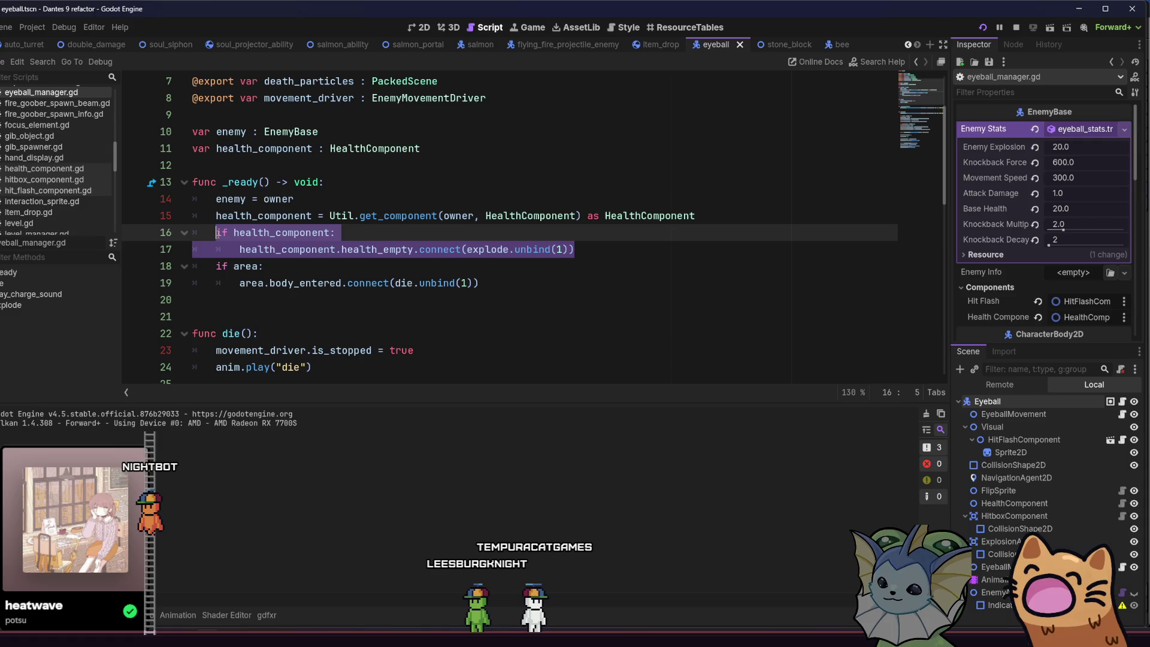
click(382, 250)
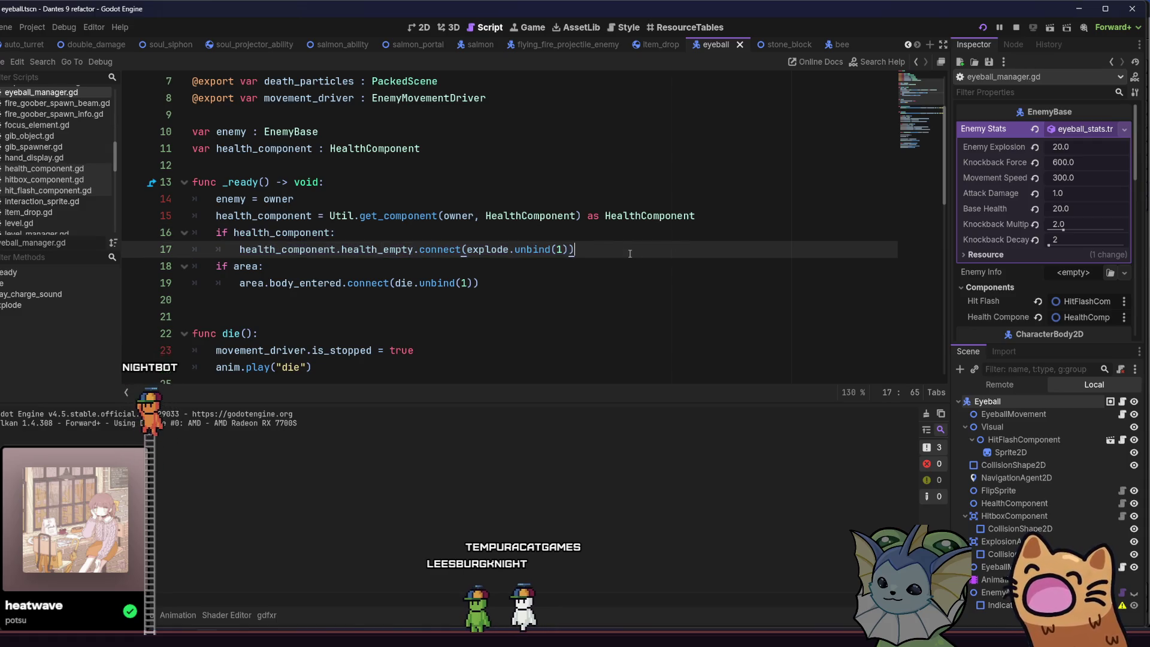
mouse_move(574, 250)
mouse_down()
mouse_move(210, 233)
mouse_move(222, 233)
mouse_up()
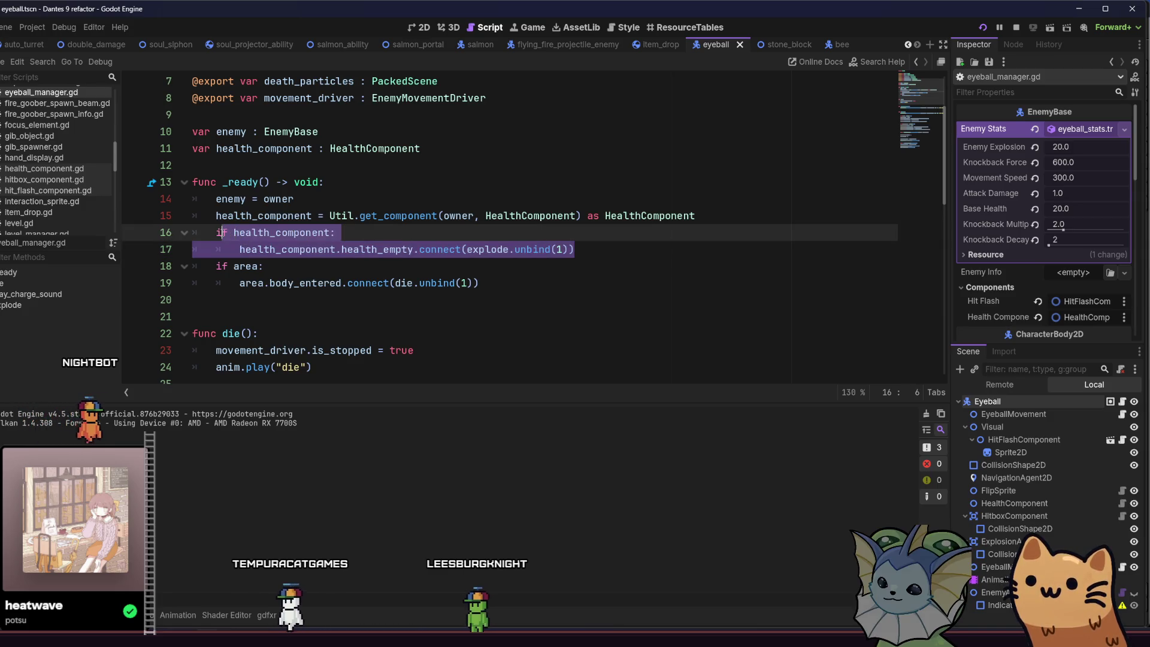
Review the script and leave the caret at the end of line 17.
scroll(329, 237, up, 2)
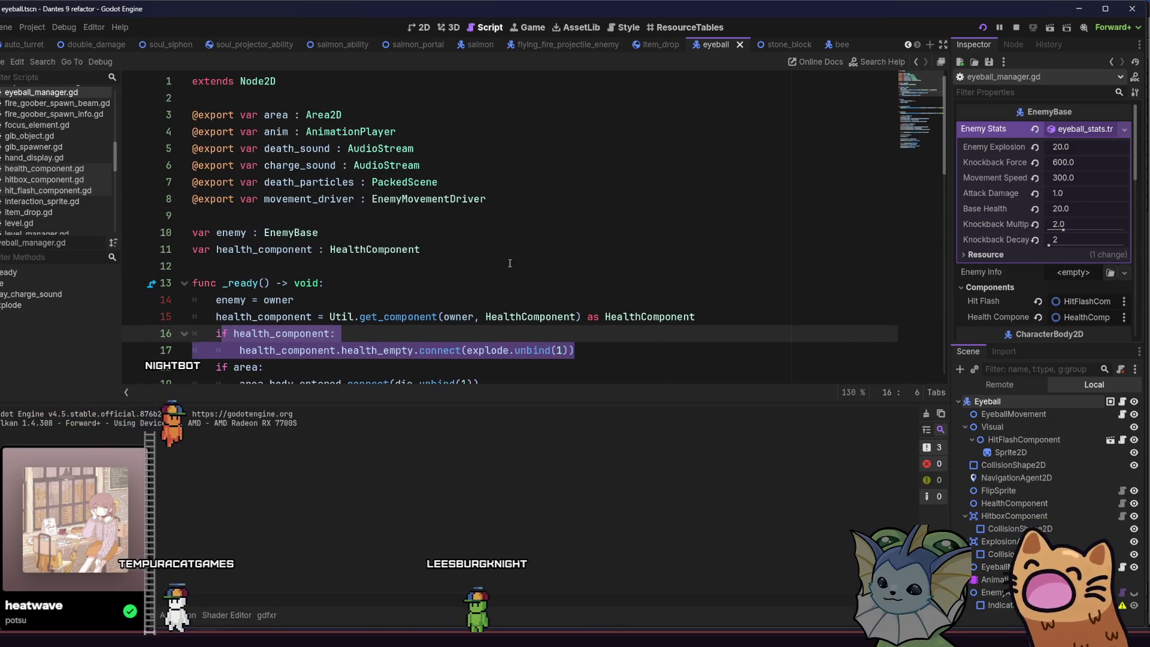
scroll(74, 134, up, 1)
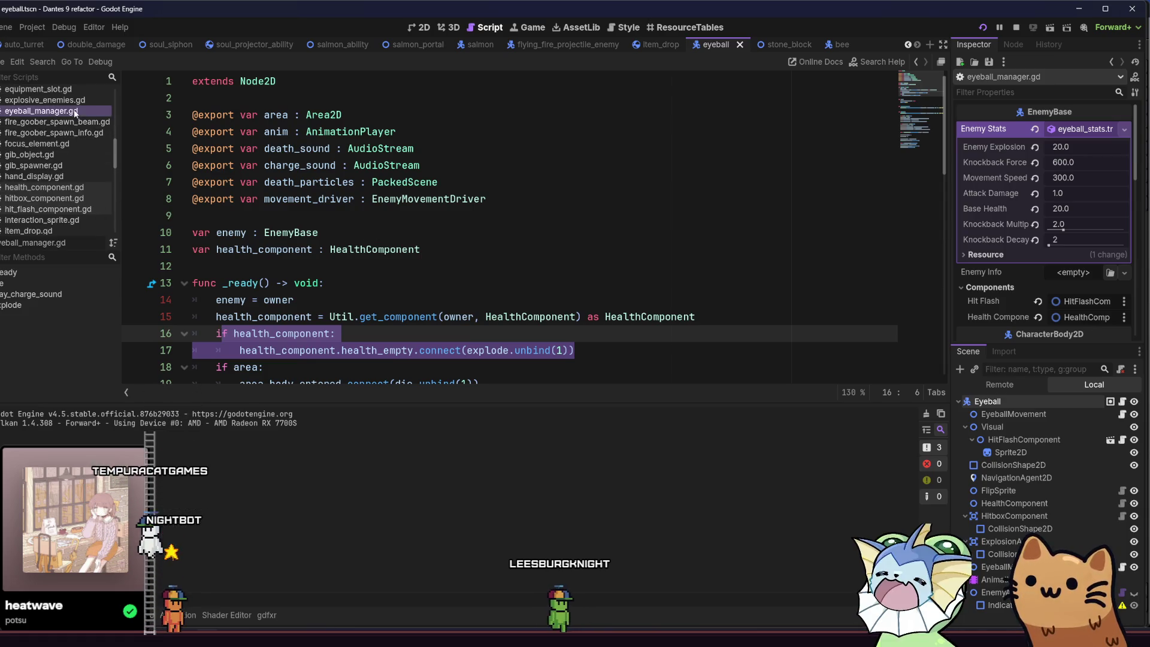
click(371, 232)
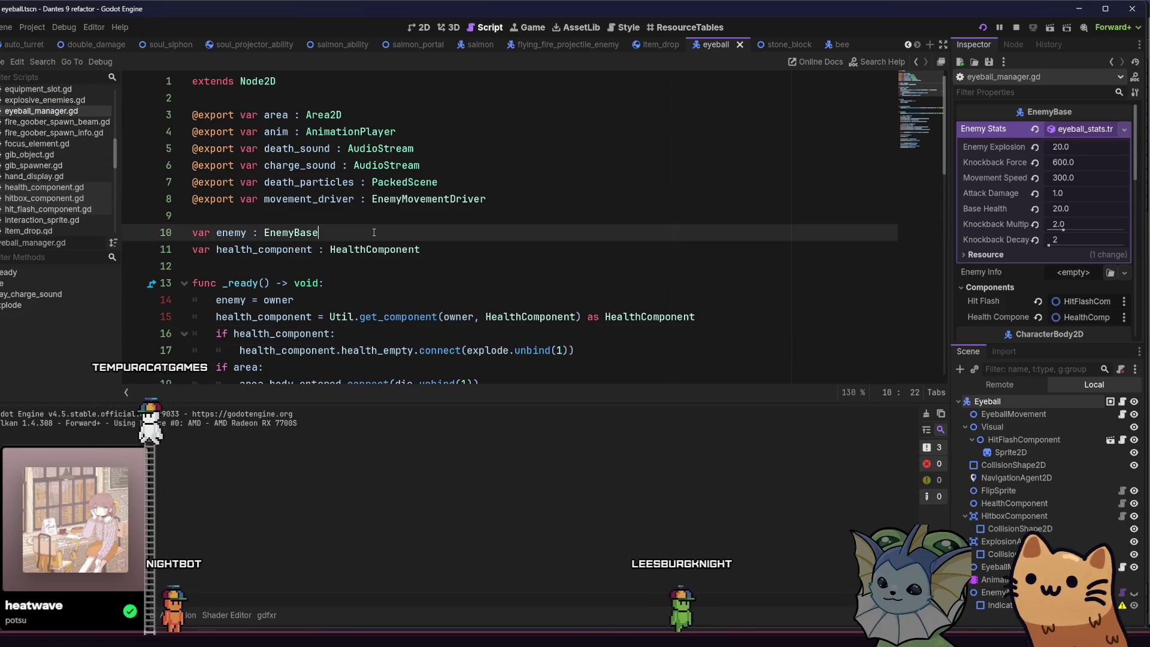
scroll(512, 317, down, 1)
click(584, 305)
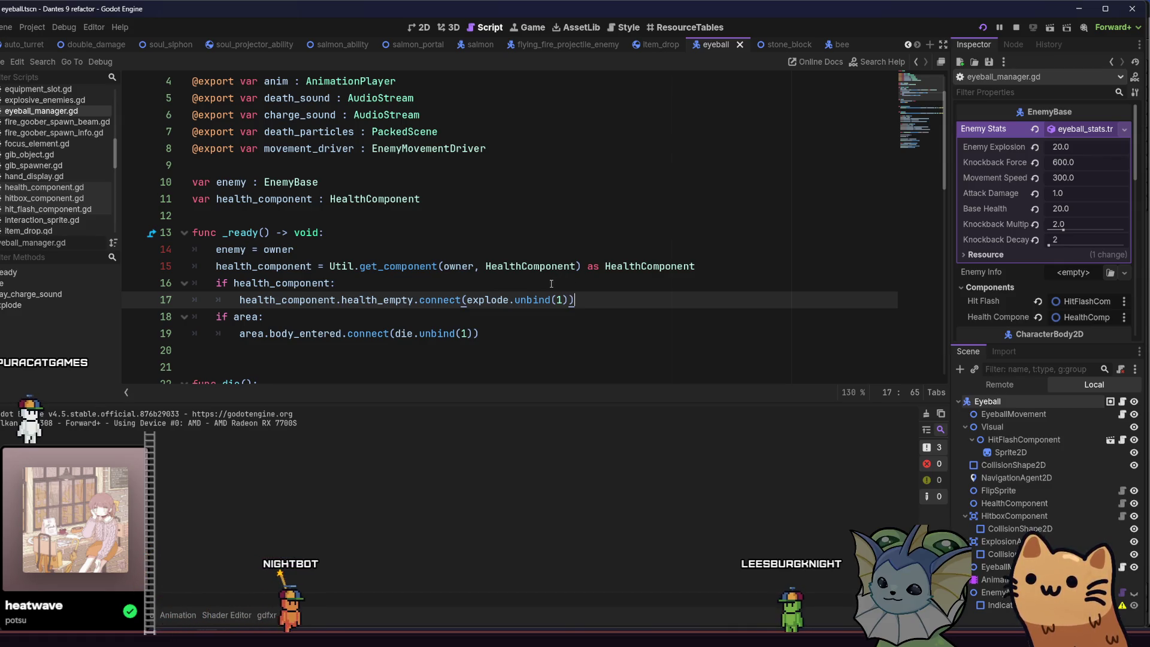
Inspect the HealthComponent node's properties, then open the running game's debug panel.
click(1005, 505)
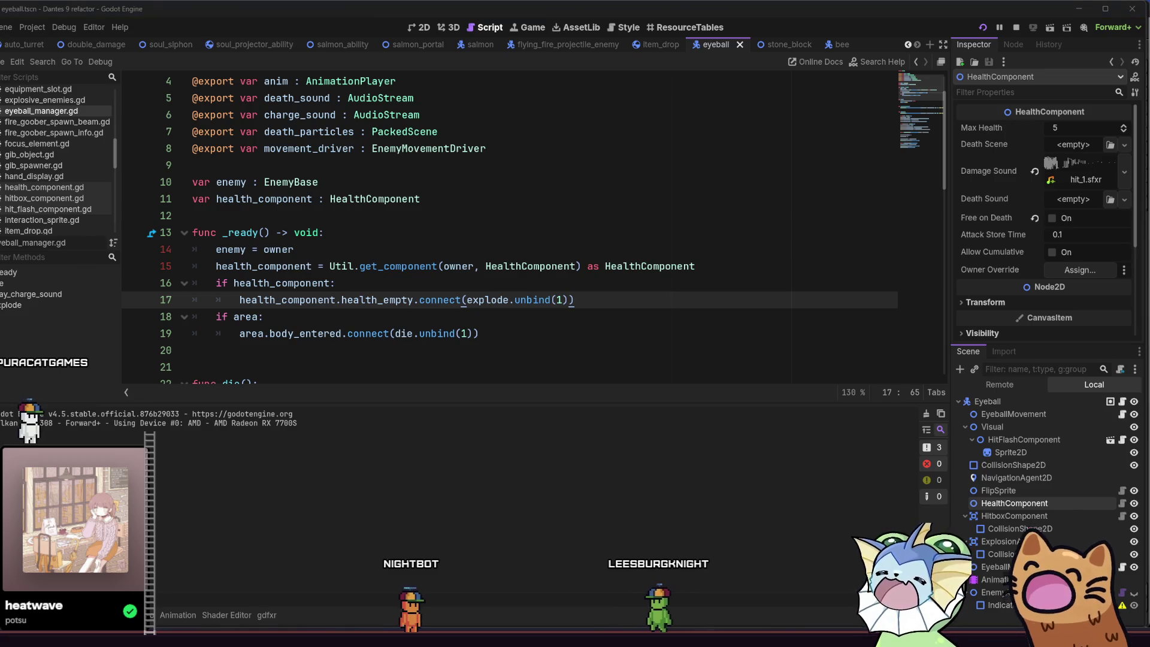
key(alt+Tab)
key(grave)
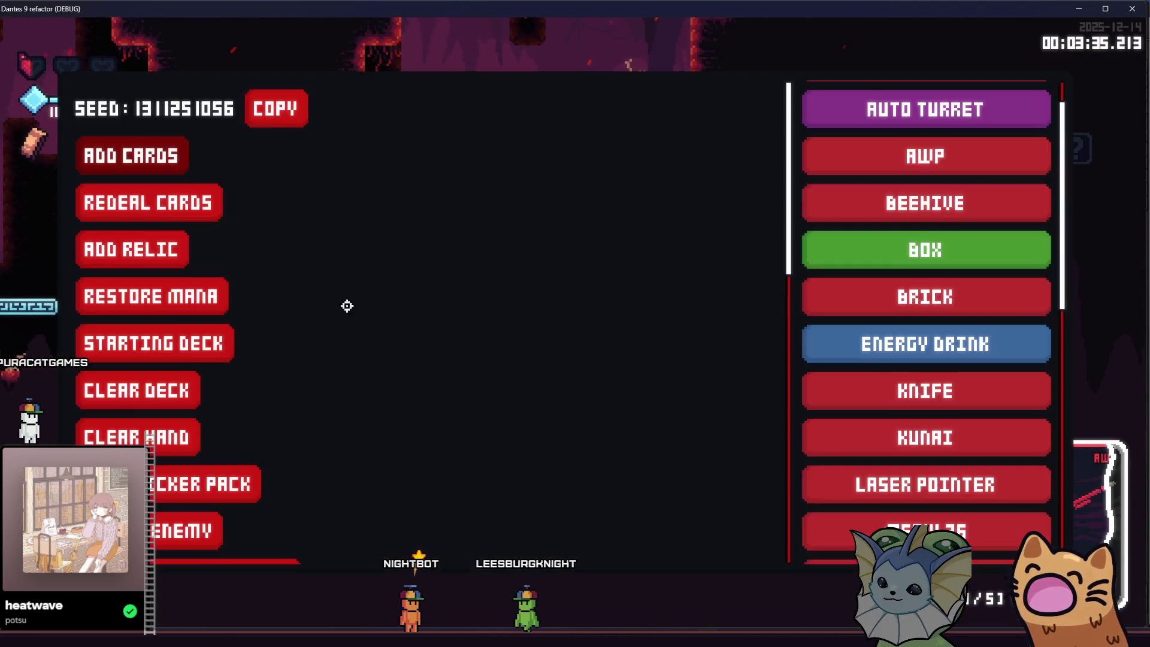
Spawn fire goober enemies beside the chest from the debug enemy list.
scroll(932, 387, down, 4)
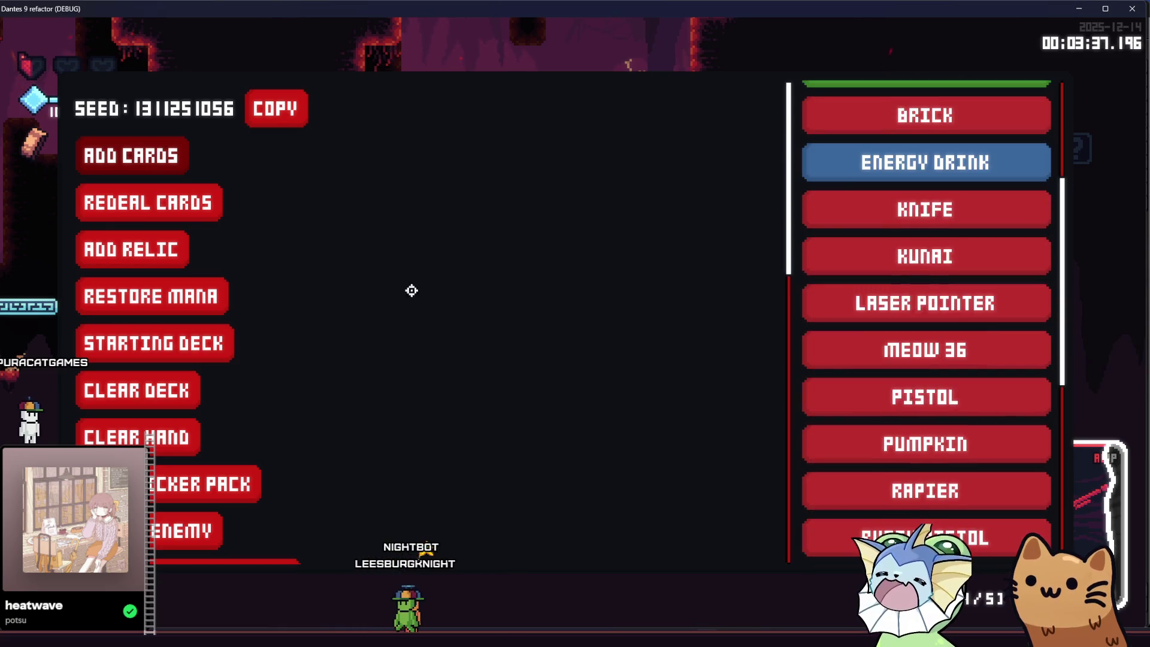
click(183, 531)
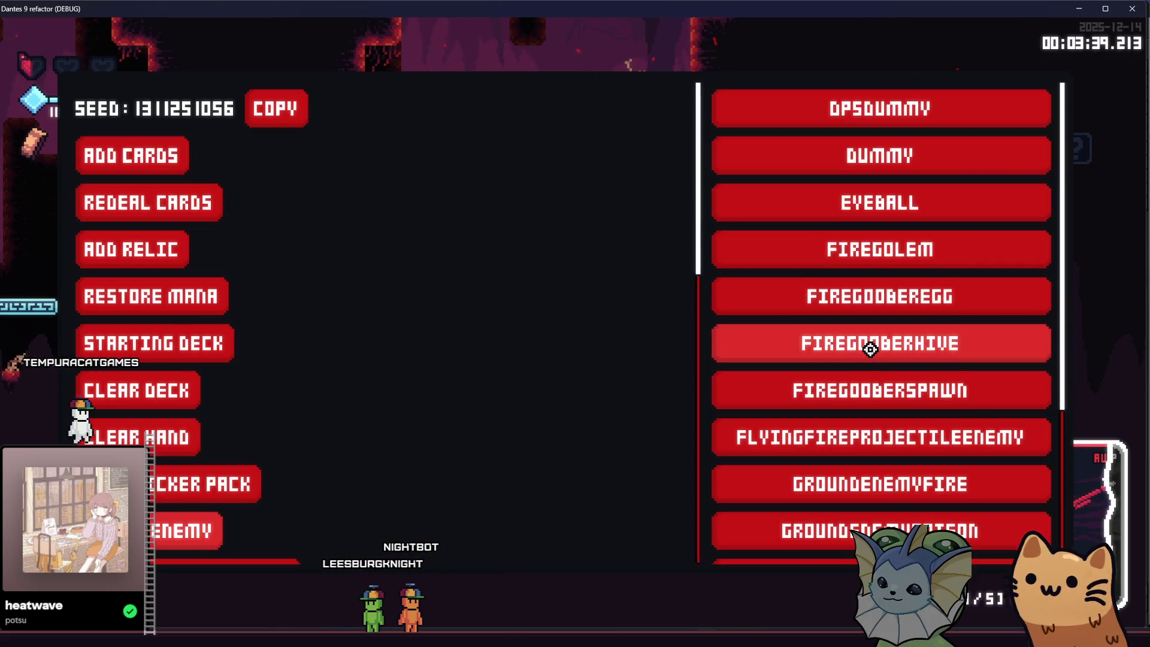
click(801, 382)
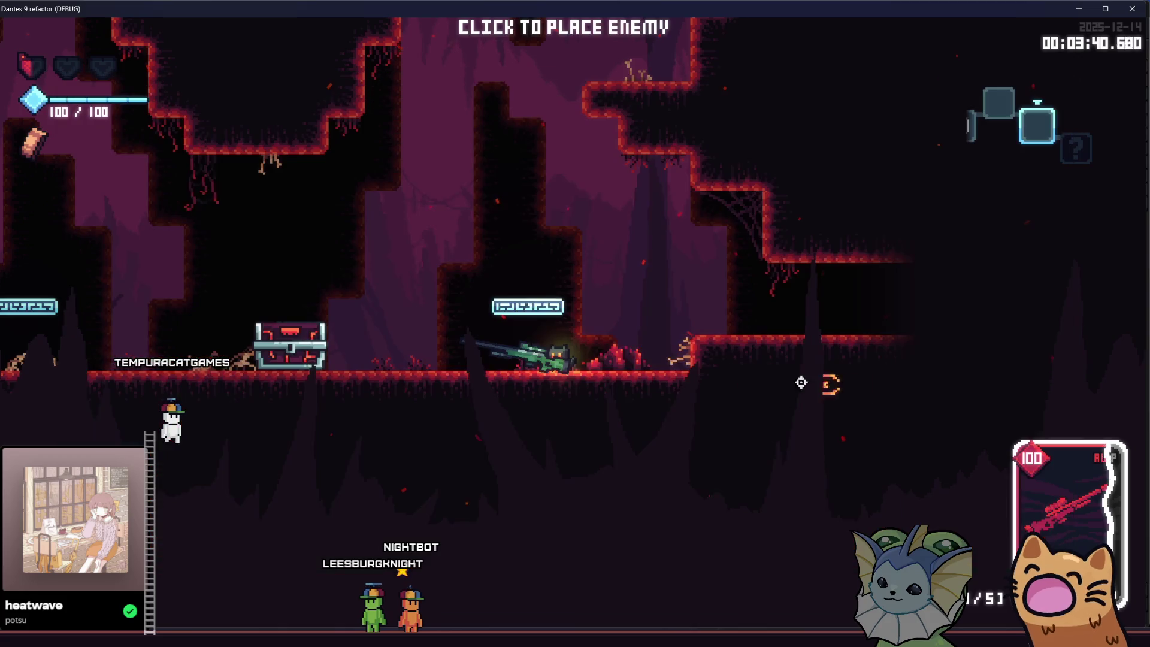
click(412, 252)
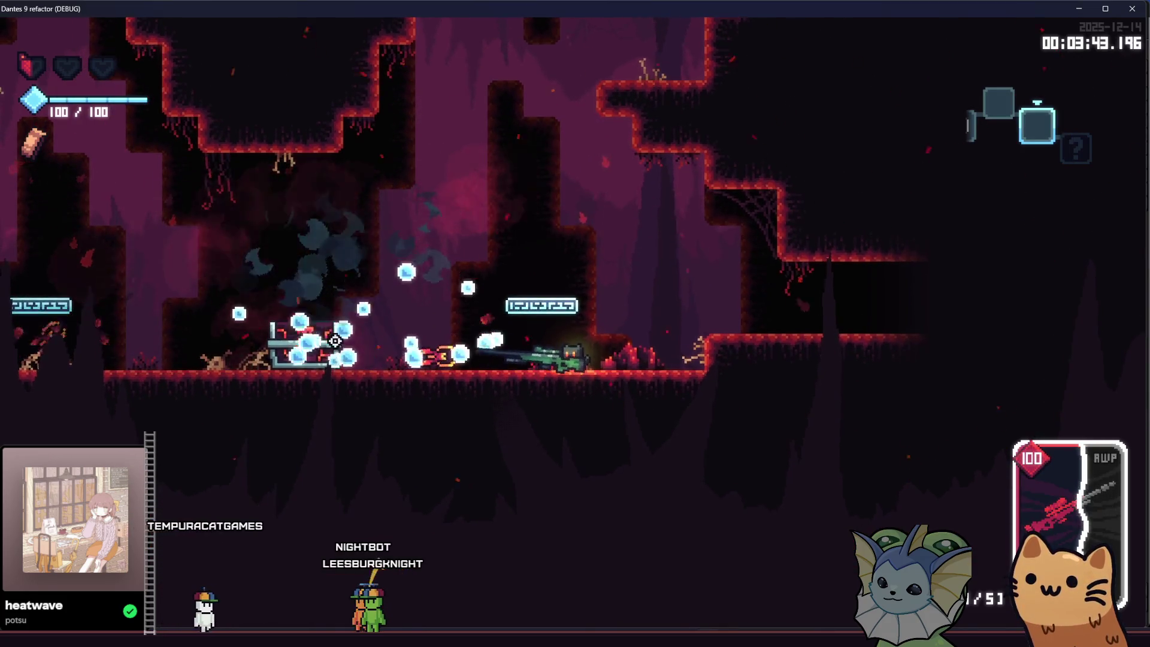
Shoot the fire enemies with the AWP while moving left and right.
click(335, 340)
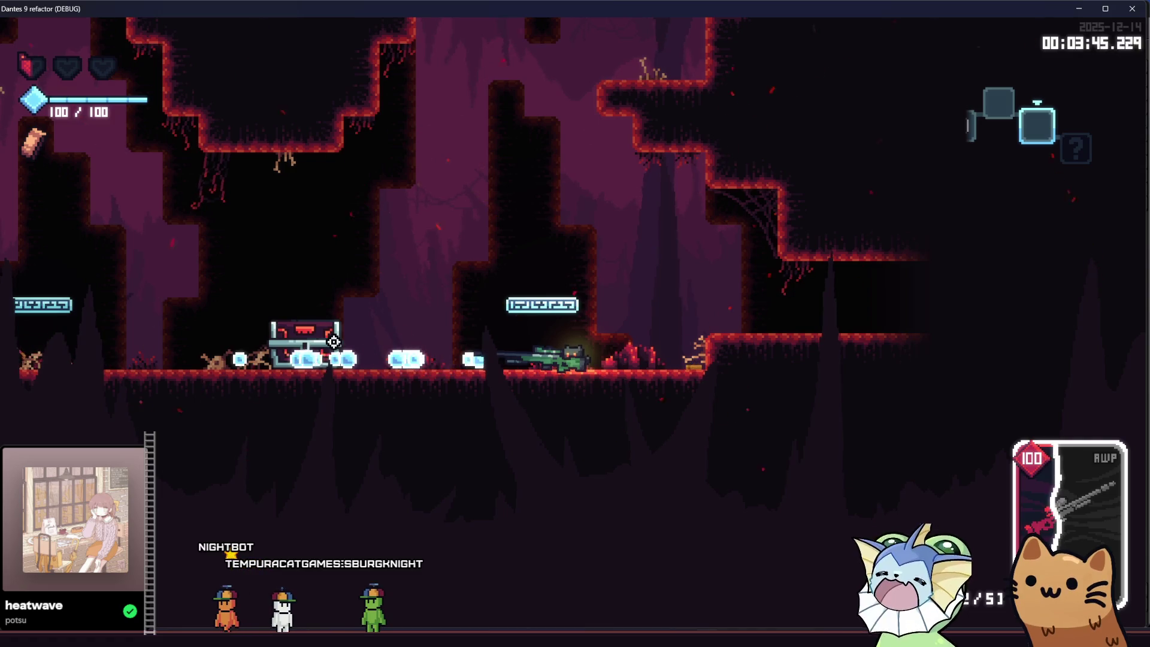
key(a)
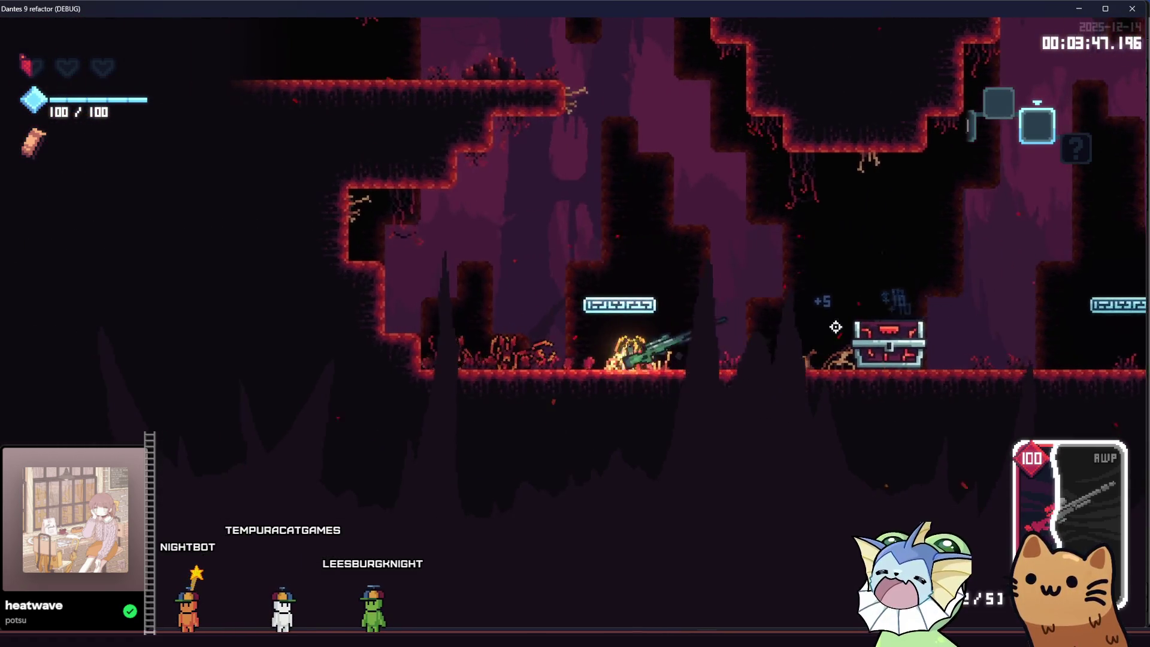
key(d)
click(913, 302)
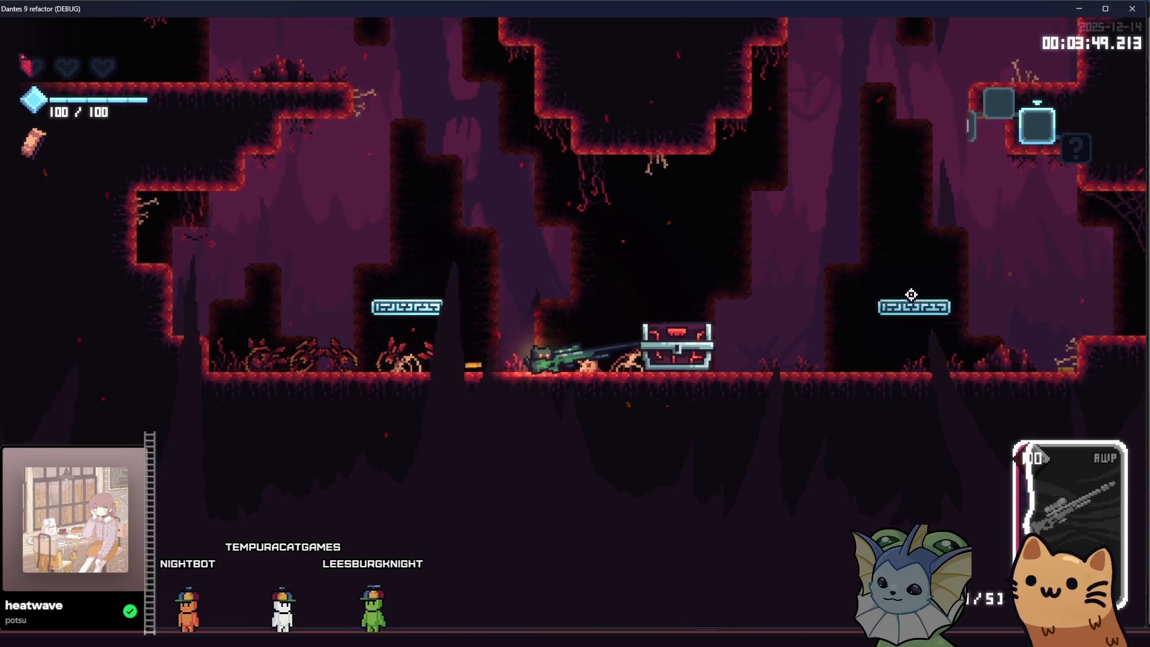
click(911, 295)
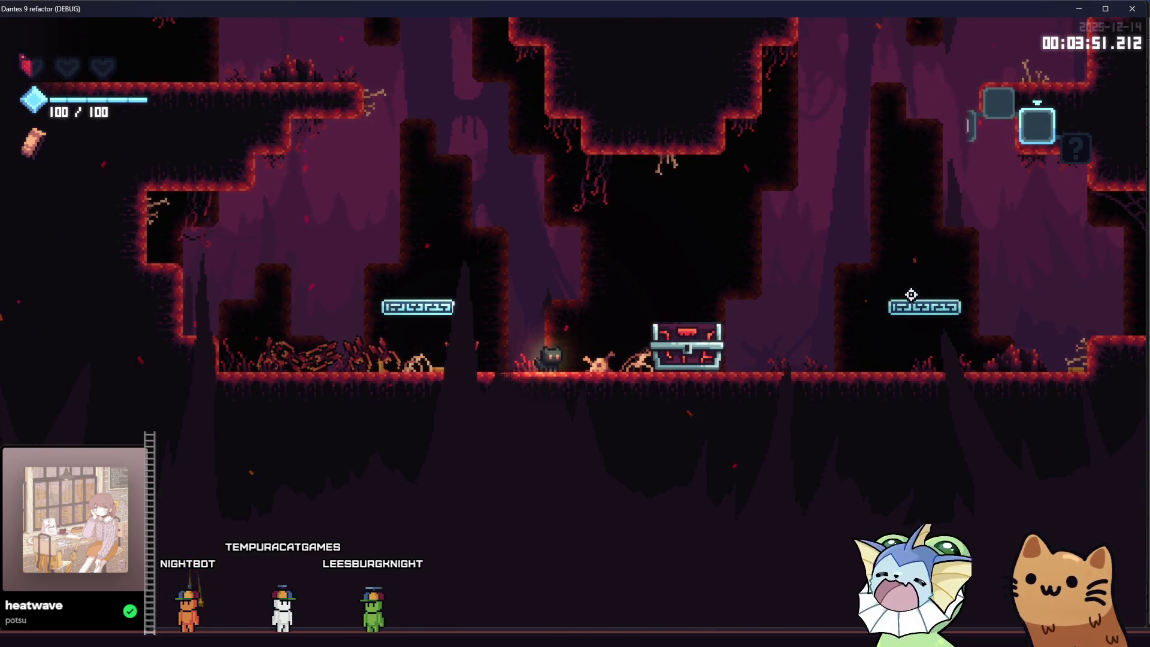
key(grave)
key(grave)
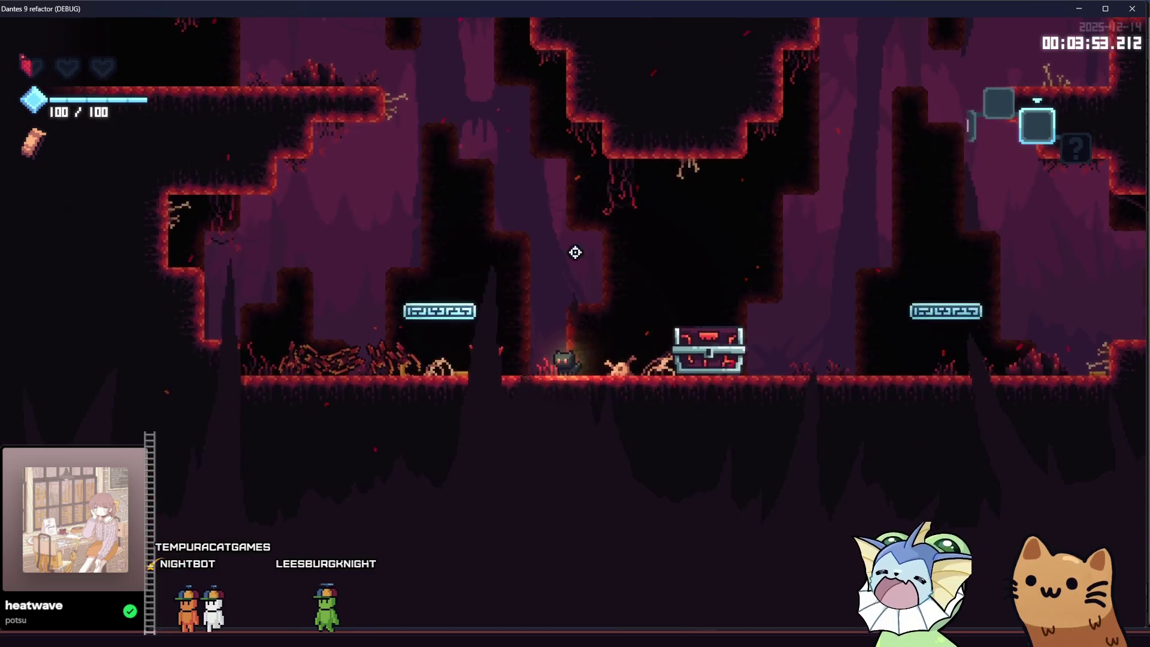
key(d)
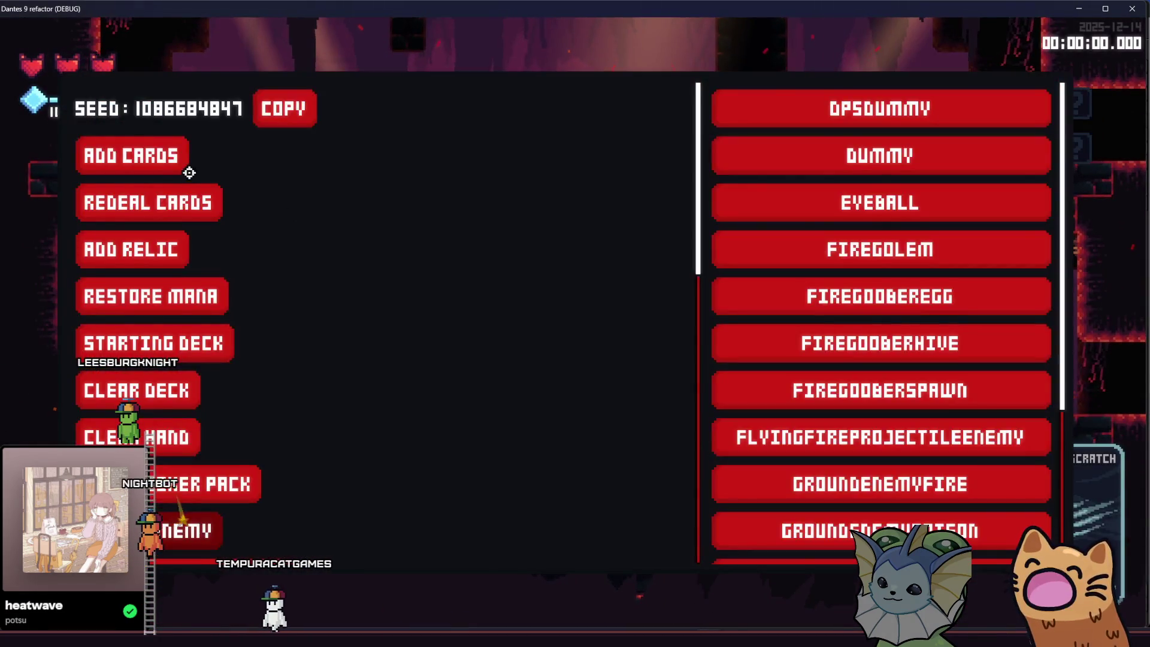
Add an AWP from the debug item list and fire it at the eyeball enemy.
click(174, 157)
scroll(835, 206, up, 3)
click(893, 198)
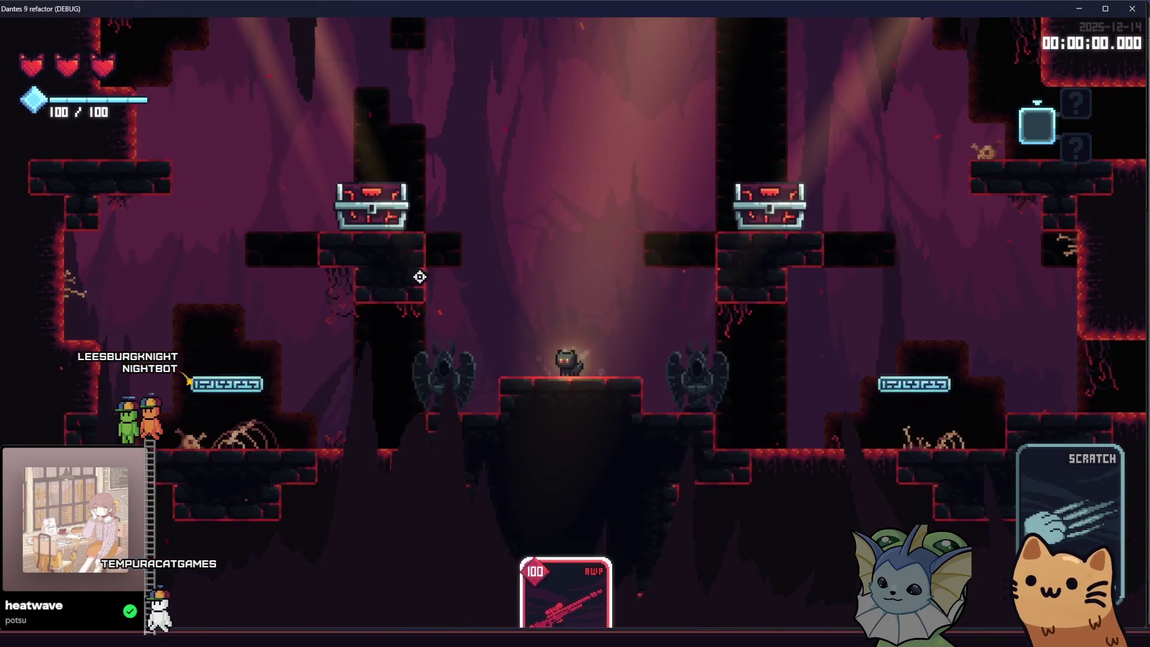
click(194, 527)
click(802, 203)
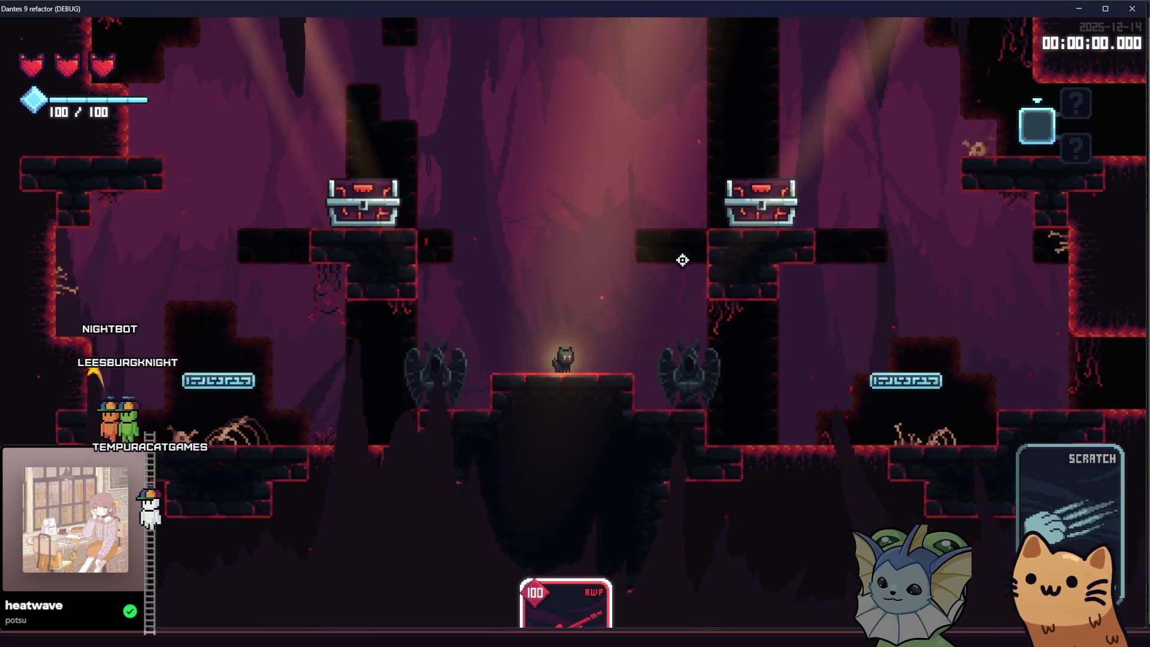
key(Escape)
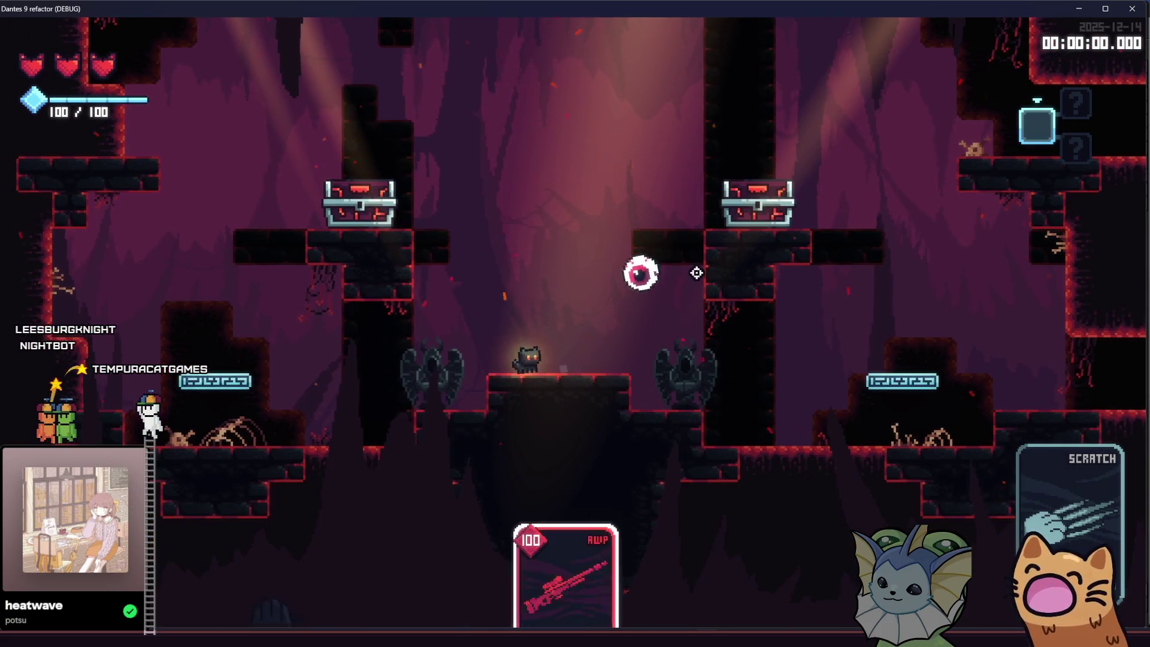
click(648, 284)
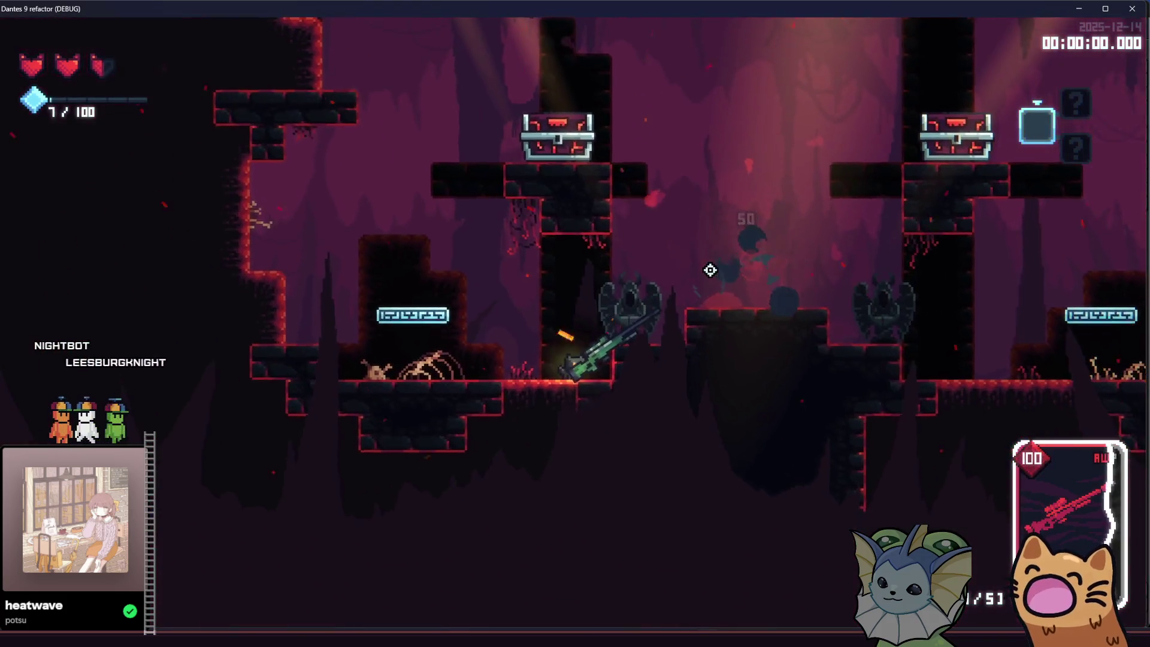
key(space)
Place a fire enemy, then spawn an Eyeball in the room from the debug menu.
key(Escape)
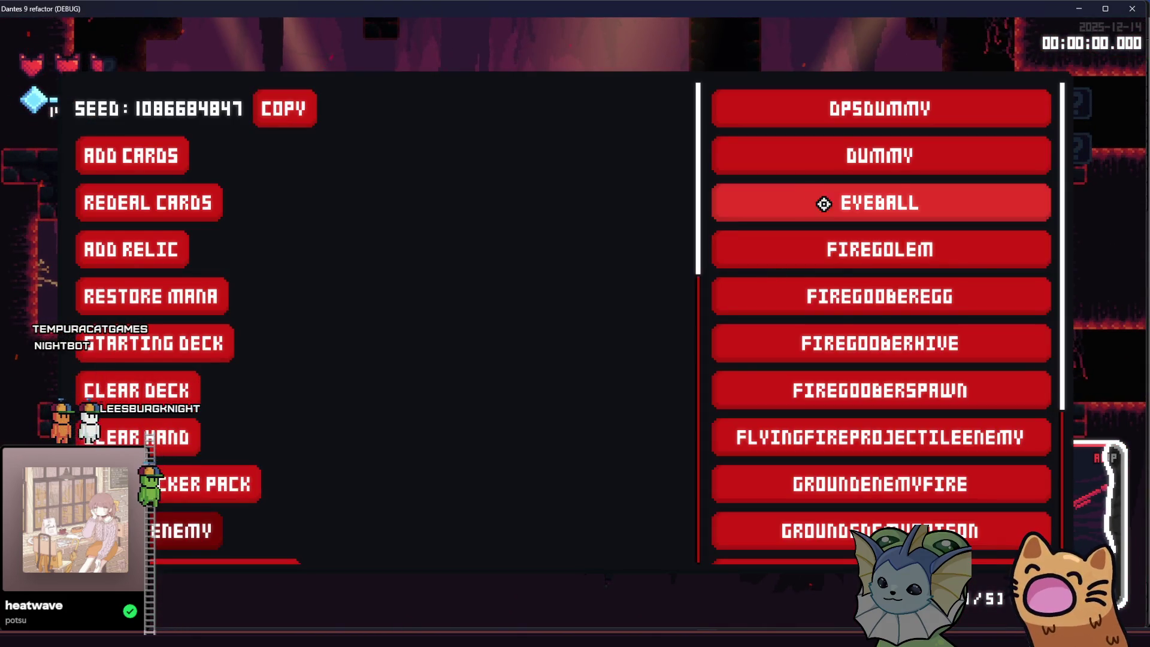
click(842, 390)
key(Escape)
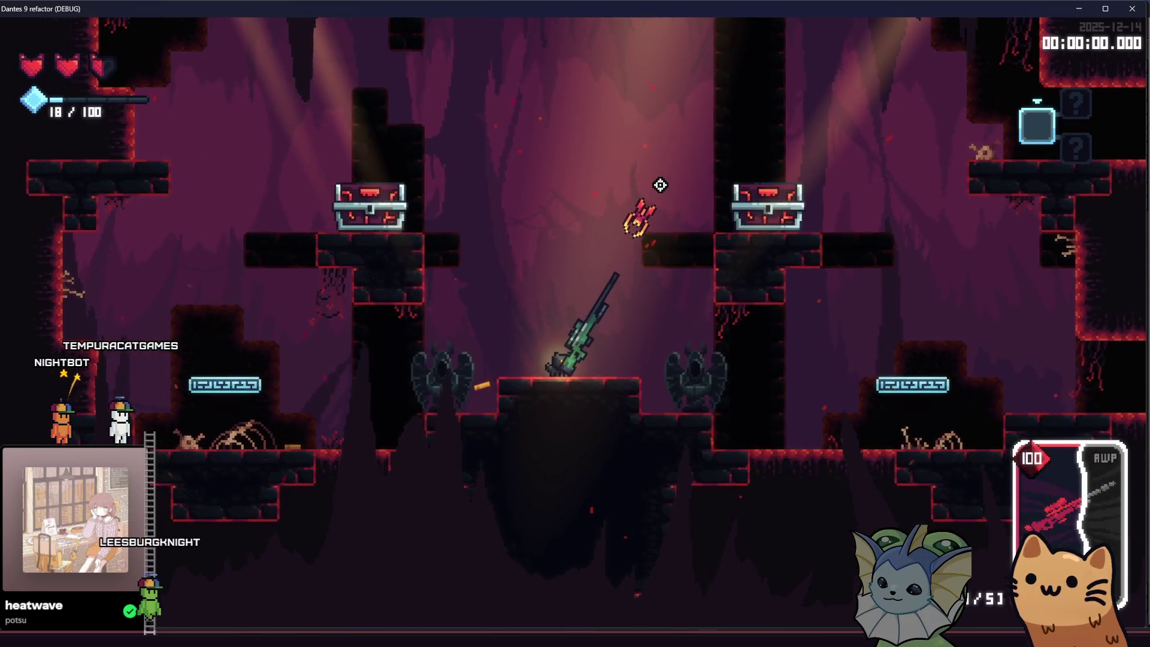
key(Escape)
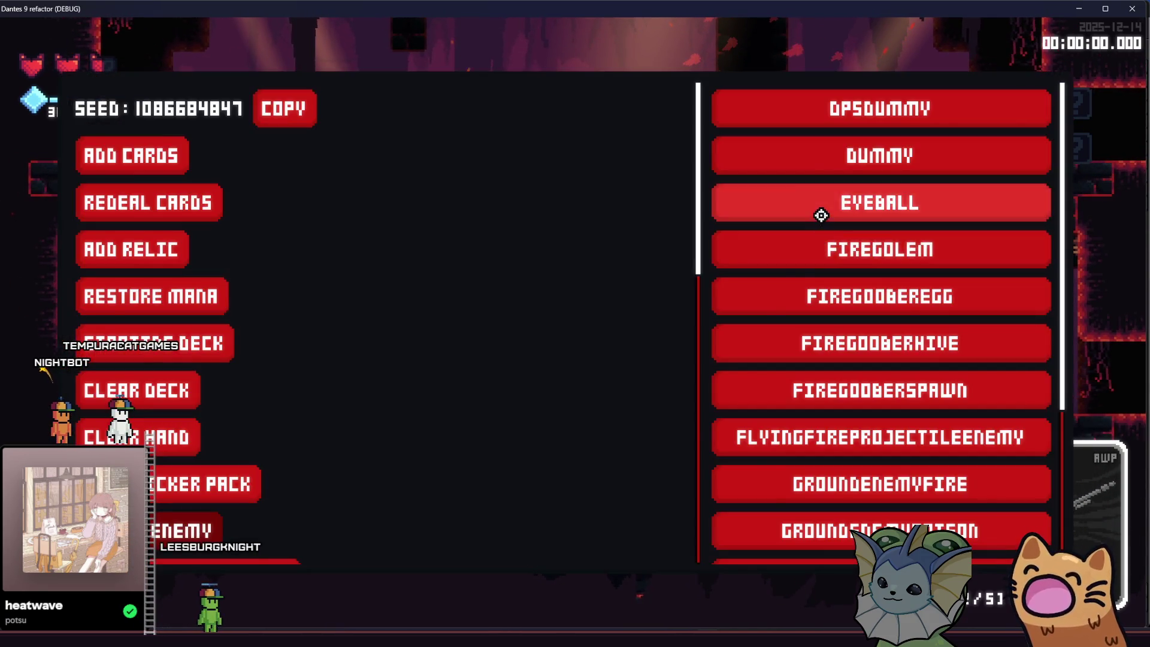
click(820, 215)
click(719, 179)
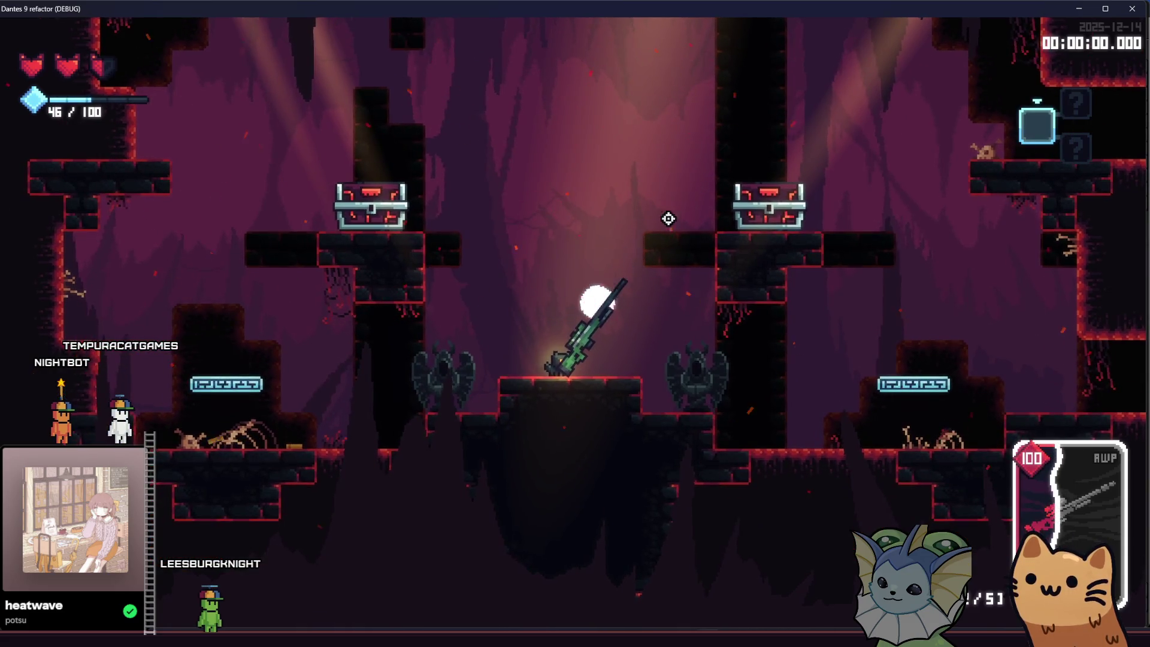
Fire the AWP at the crosshair and spawn another Eyeball, then close the debug menu.
key(Escape)
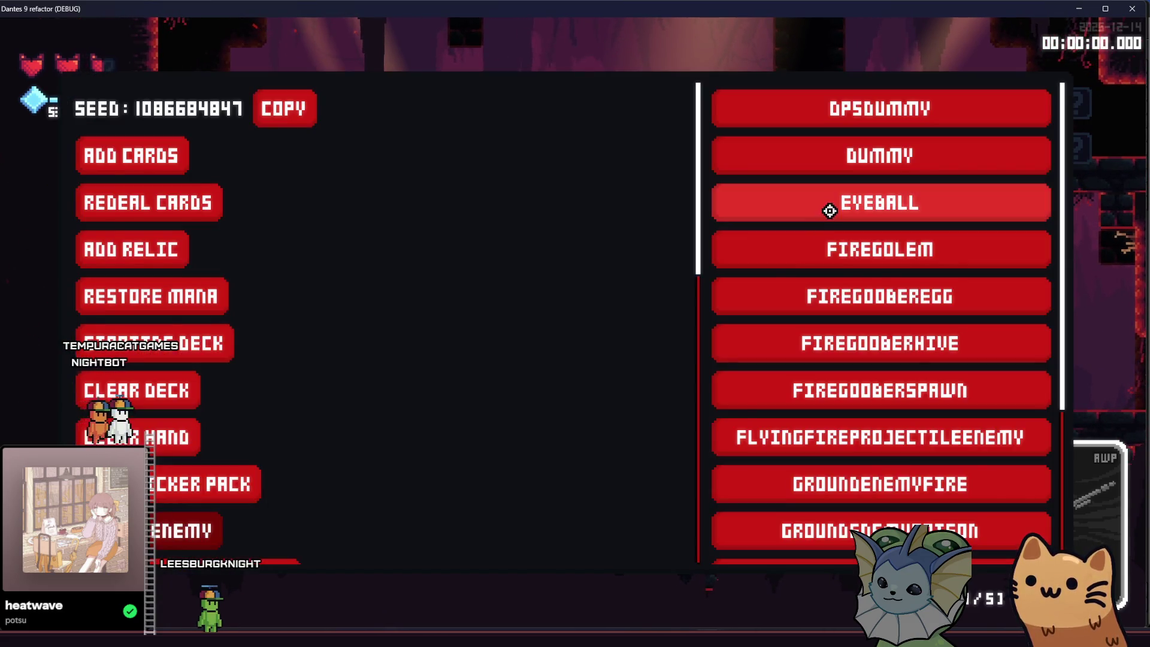
key(Escape)
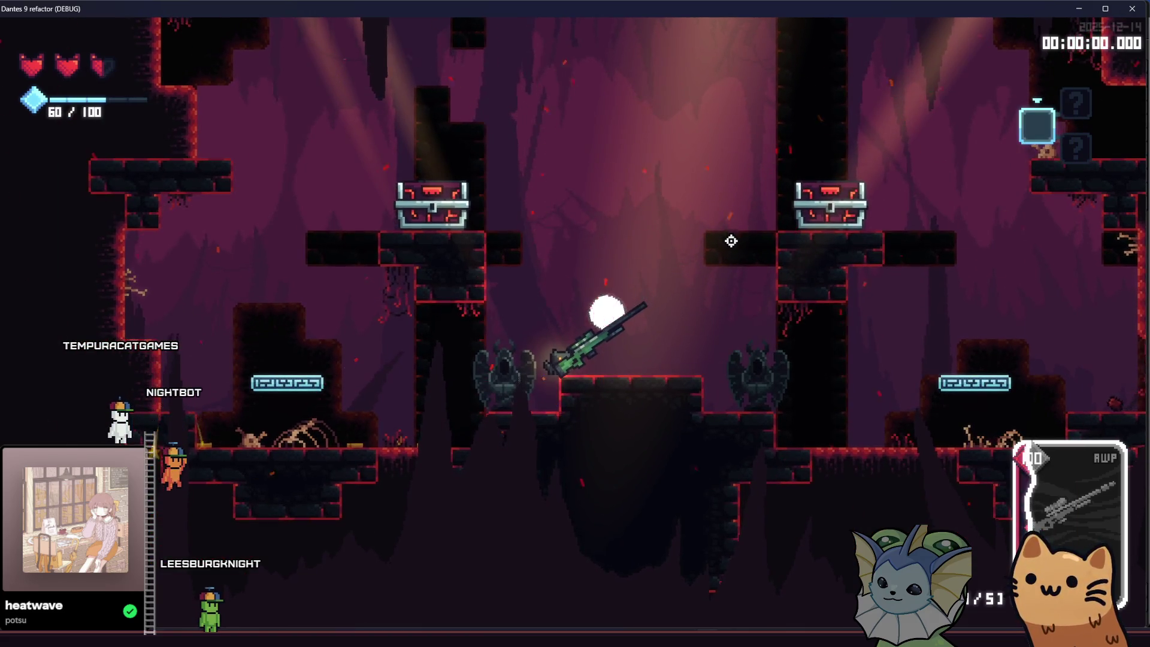
click(731, 246)
key(Escape)
click(747, 218)
click(806, 208)
key(Escape)
key(Escape)
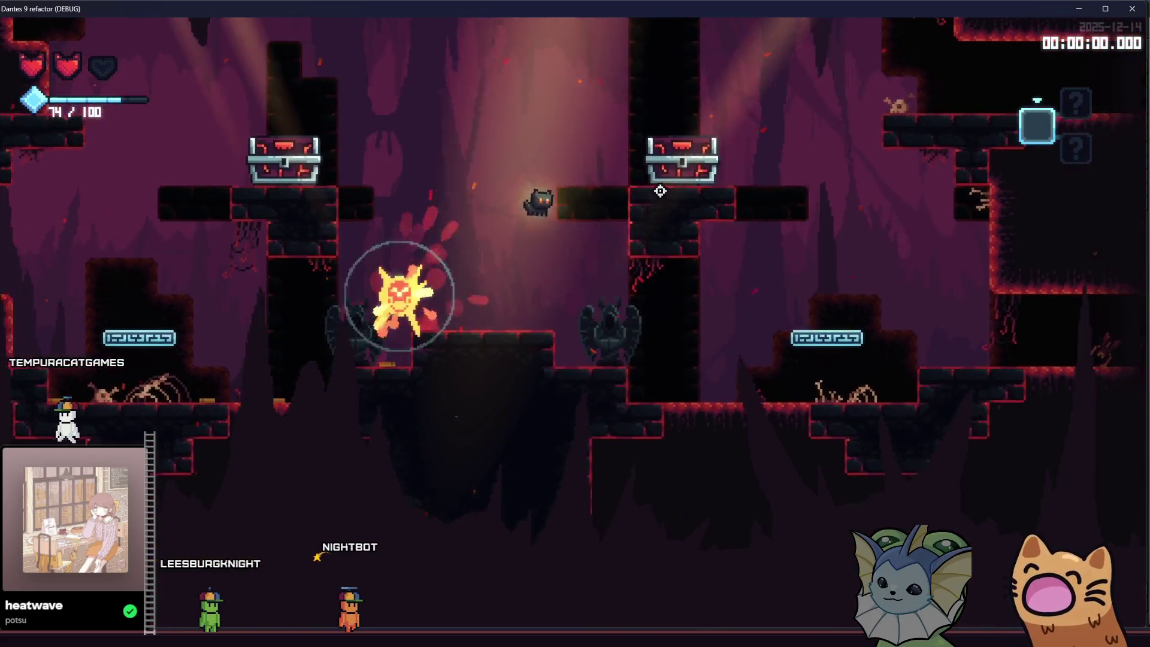
key(Escape)
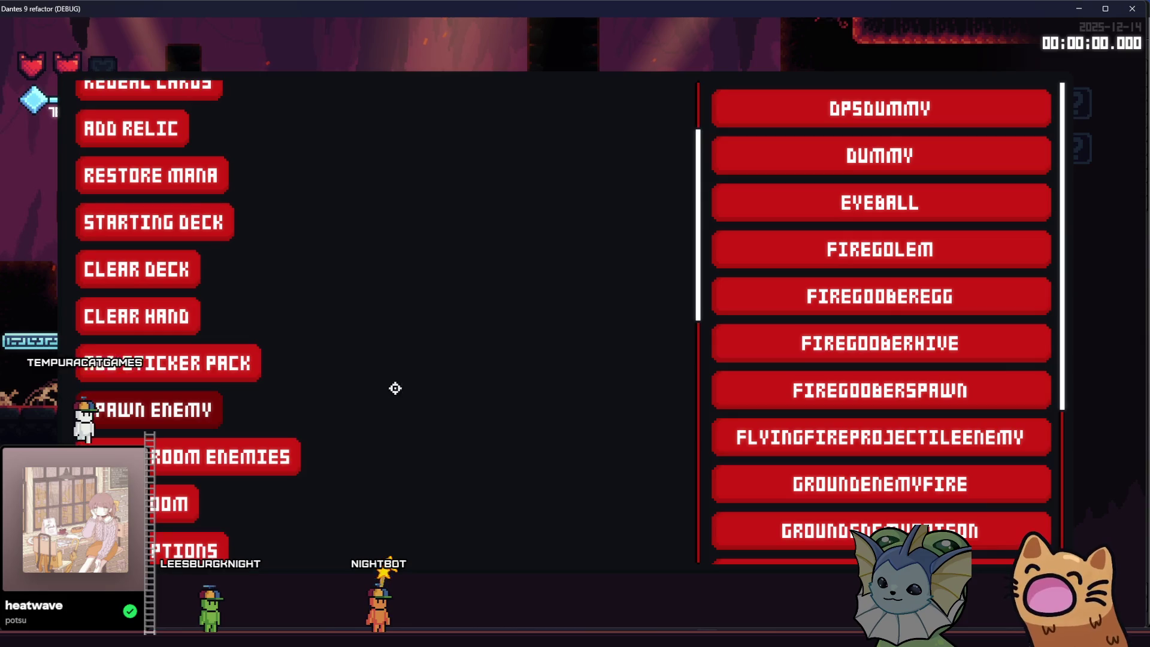
Deal a fresh hand, spawn an Eyeball near the upper left, and shoot it with the AWP.
click(156, 192)
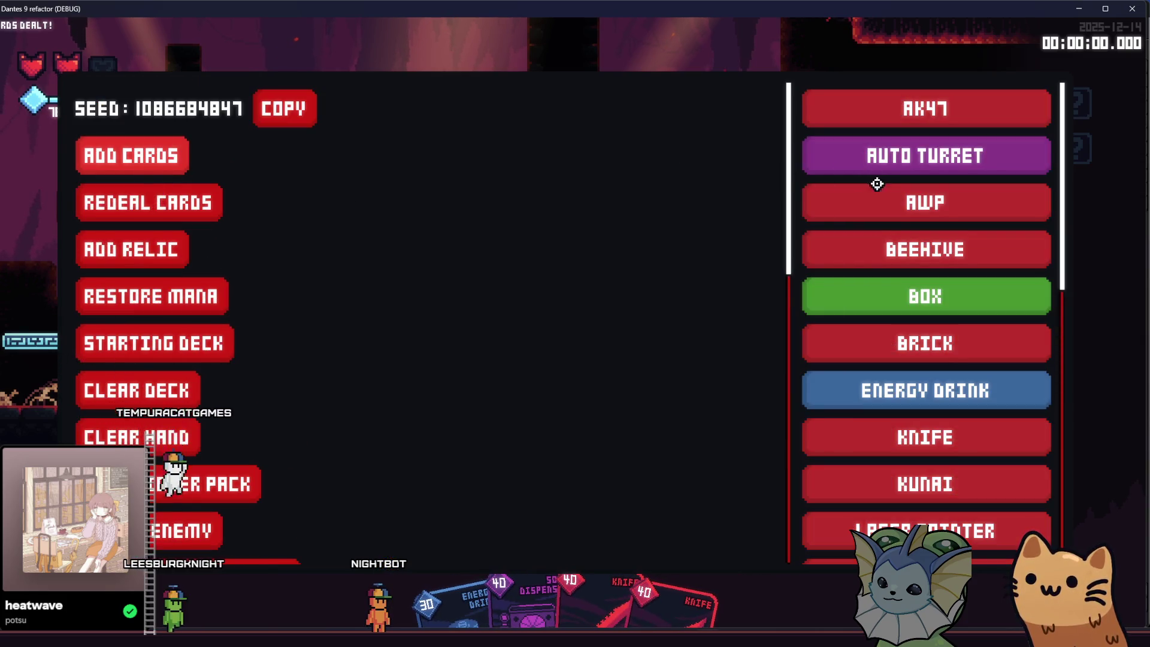
scroll(247, 251, down, 10)
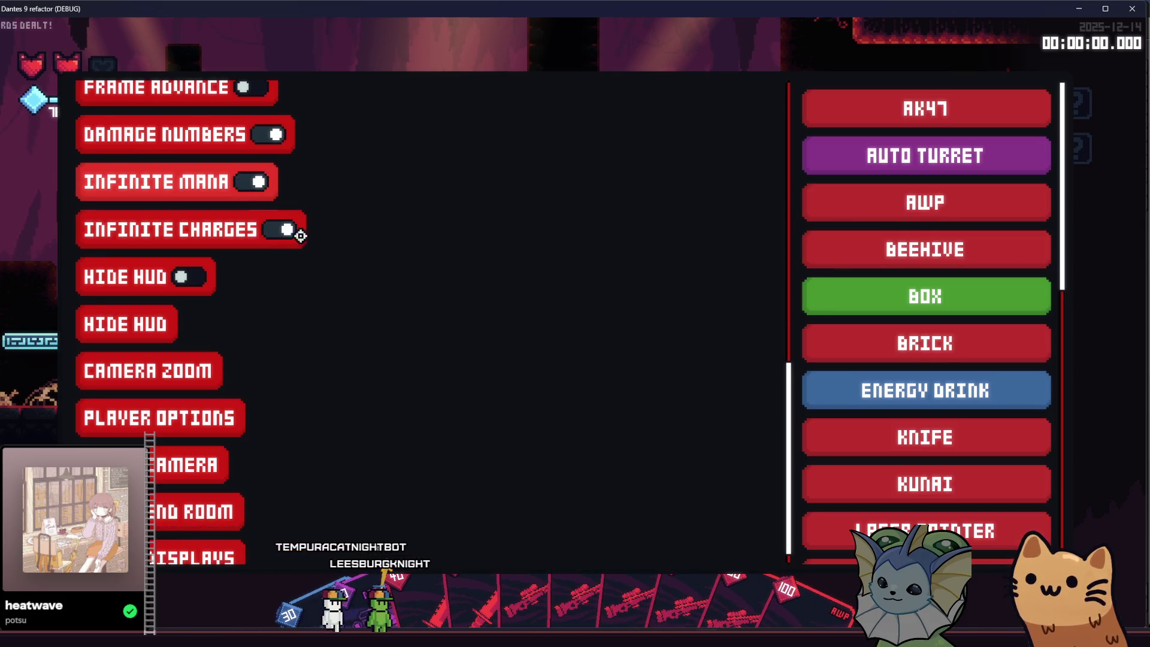
click(156, 339)
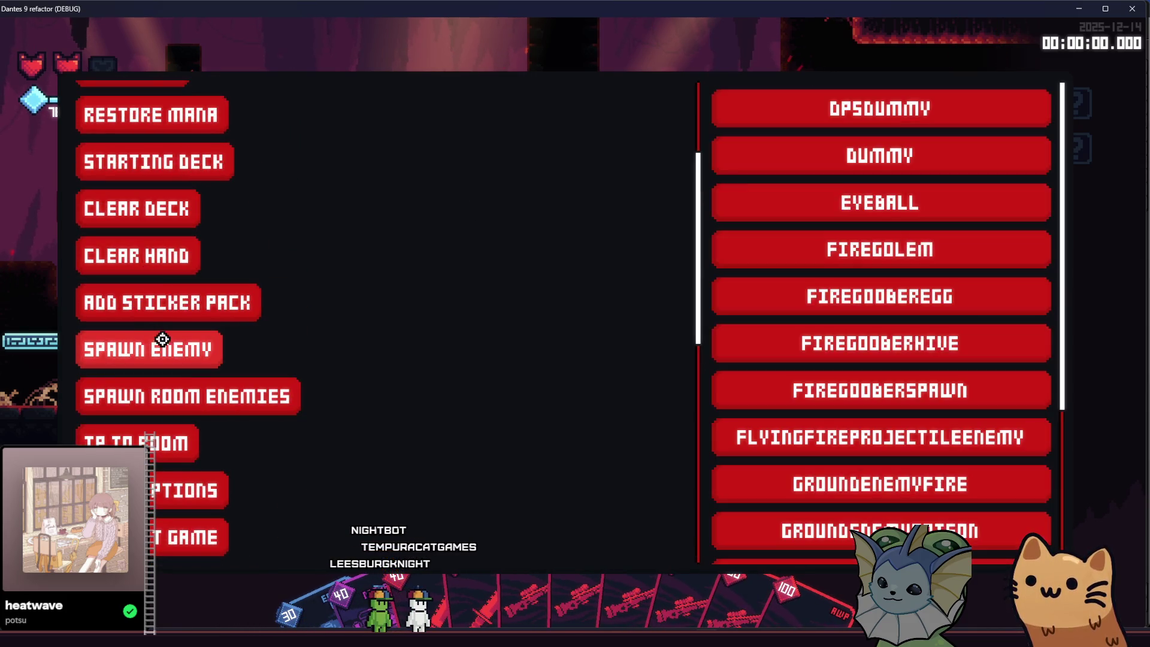
click(874, 201)
click(359, 143)
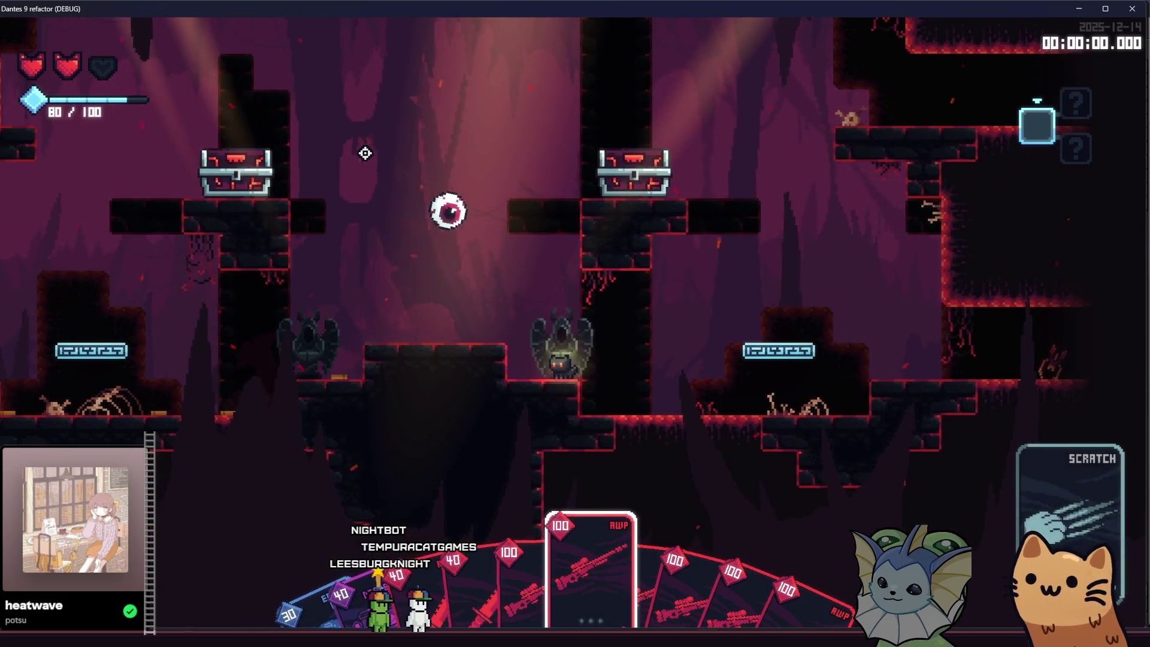
key(d)
click(348, 215)
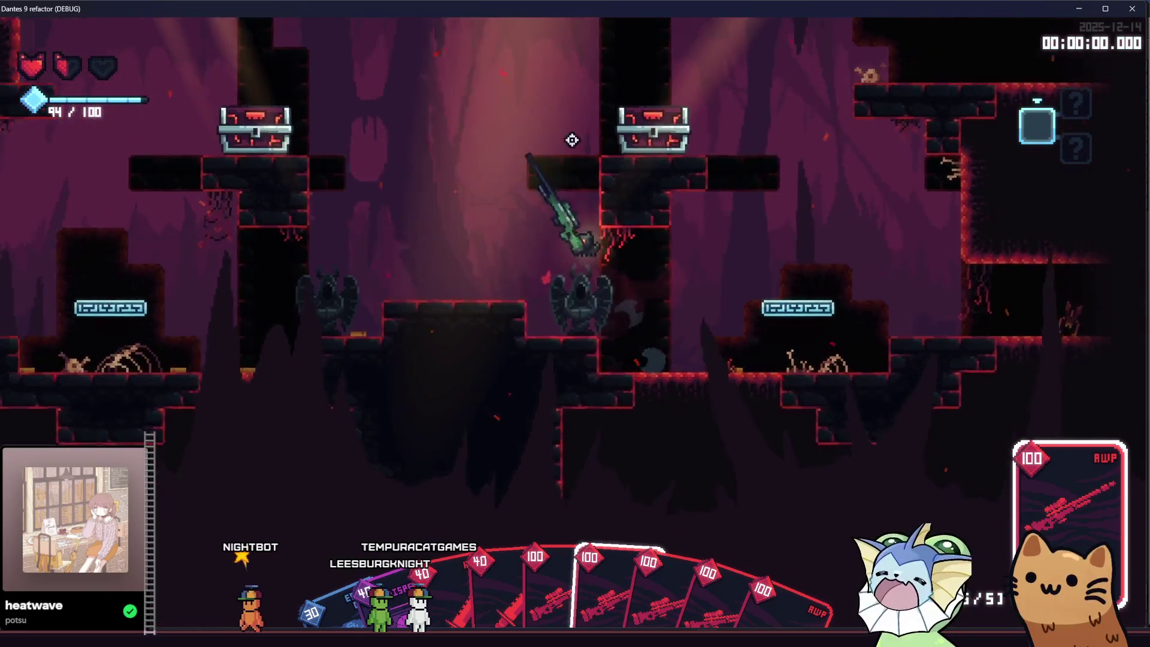
Spawn an Eyeball and shoot it, then spawn another near the player.
key(F1)
click(842, 200)
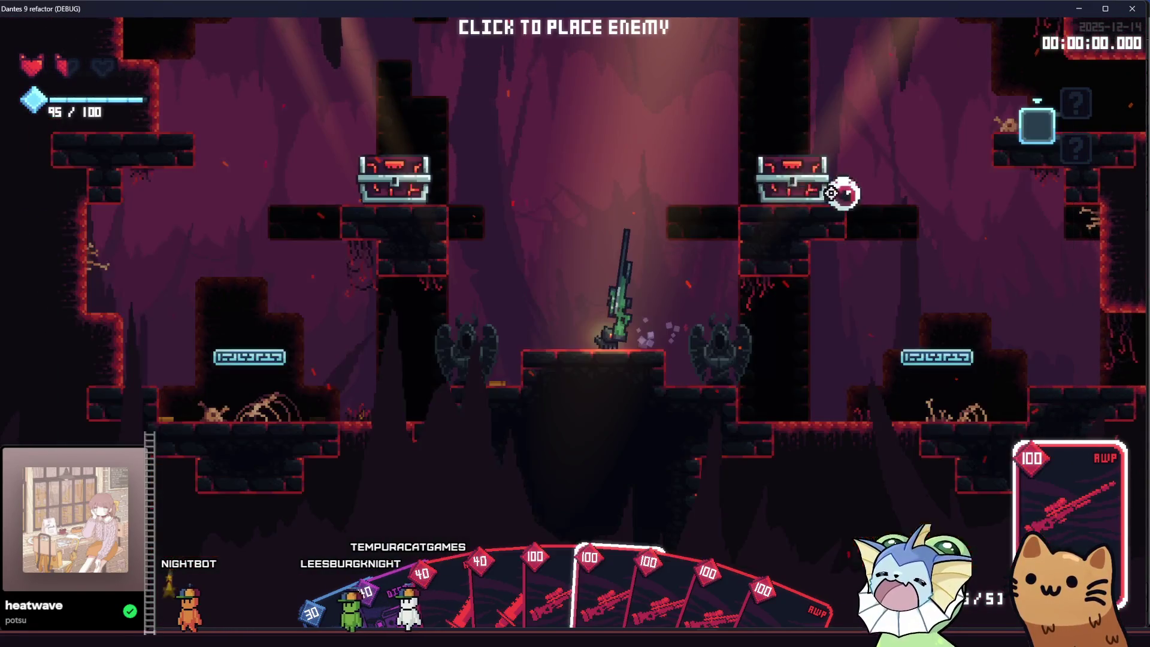
click(700, 177)
click(856, 202)
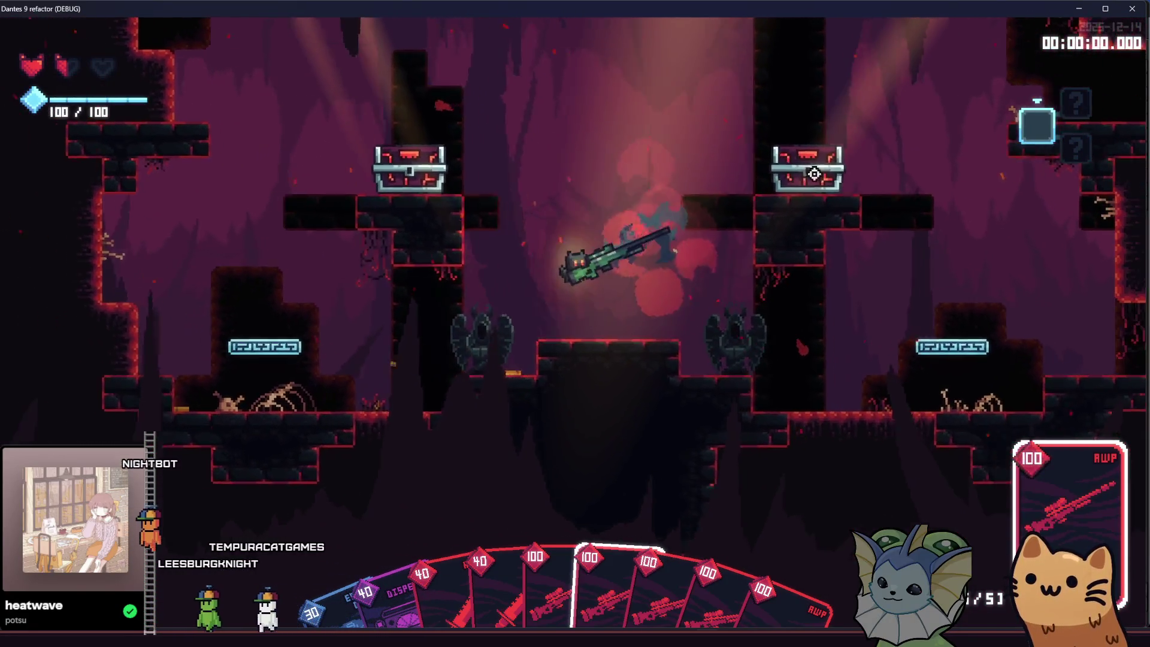
key(F1)
click(873, 198)
click(693, 170)
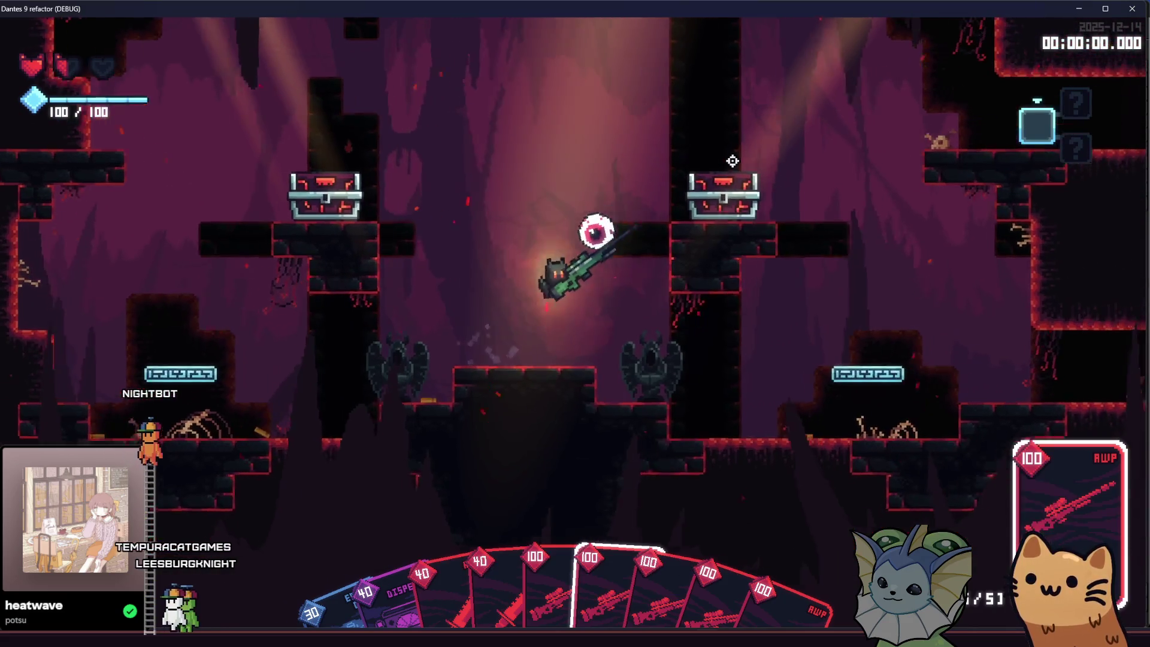
Spawn one more Eyeball beside the player, shoot it, and reopen the spawn menu.
key(F1)
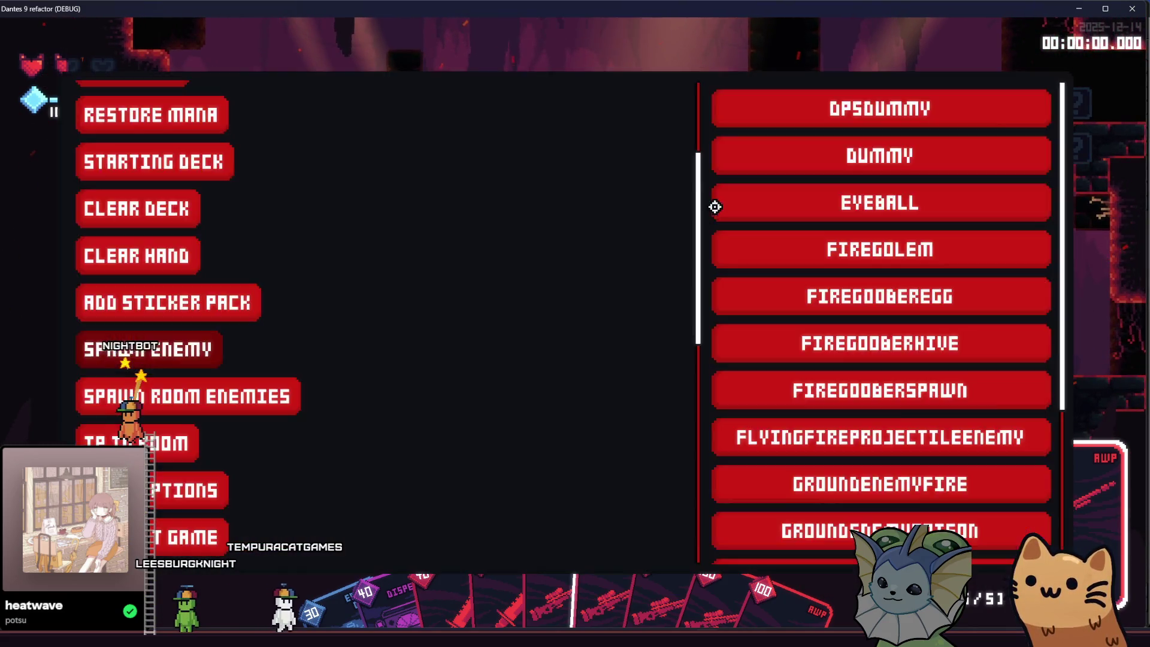
click(715, 206)
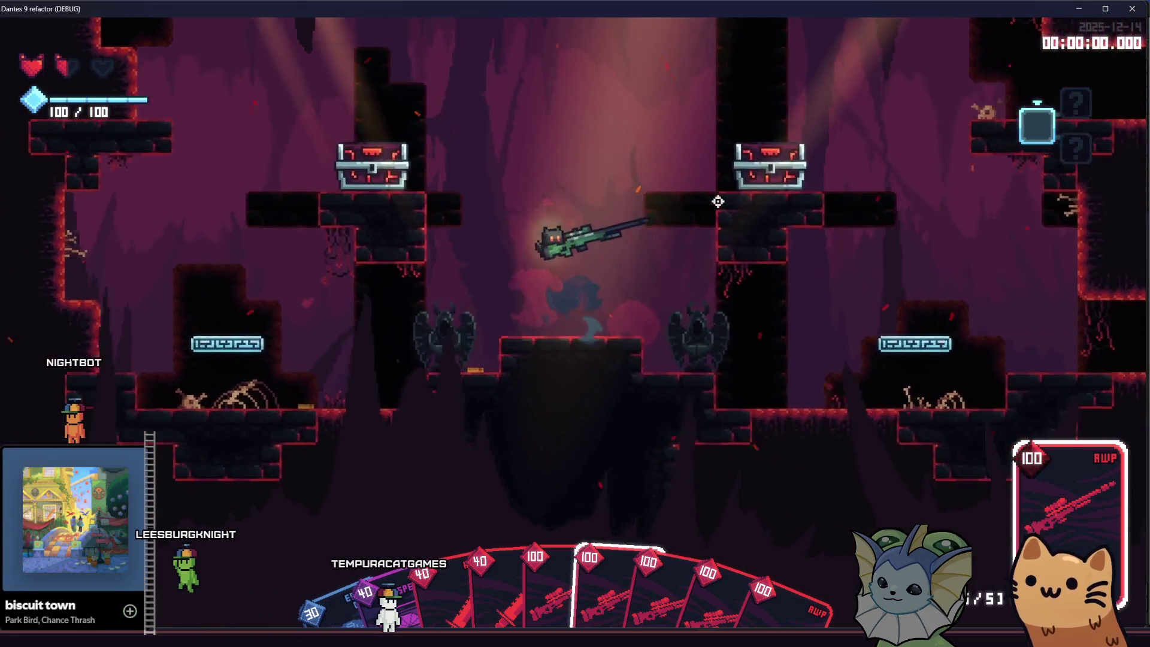
key(F1)
click(834, 203)
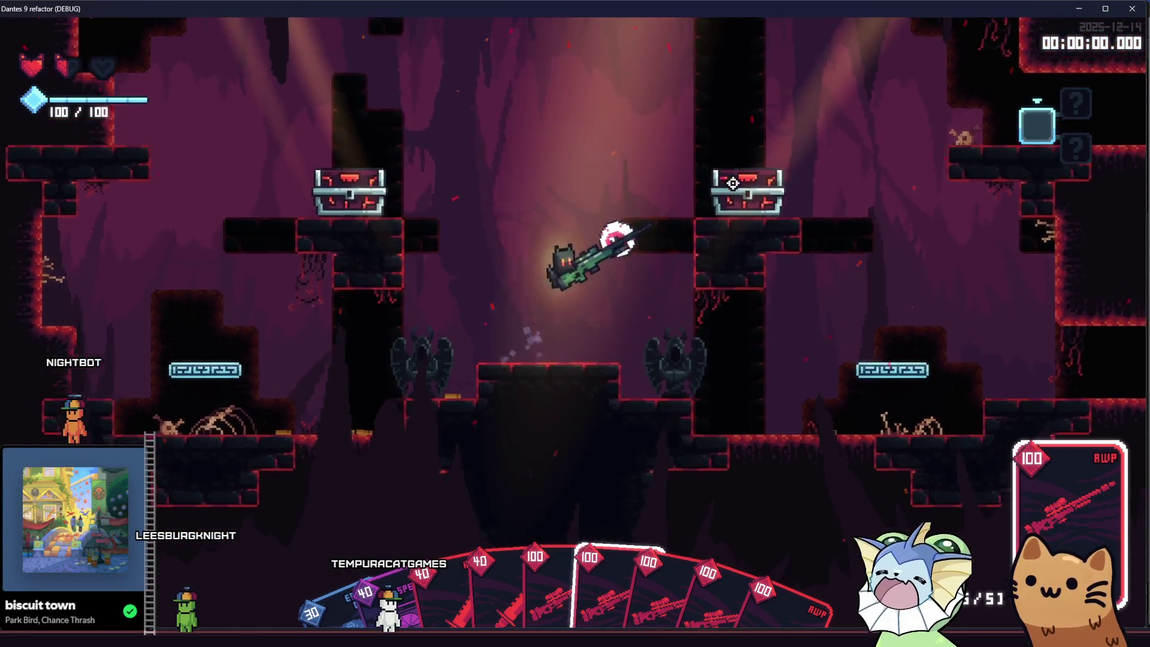
click(732, 181)
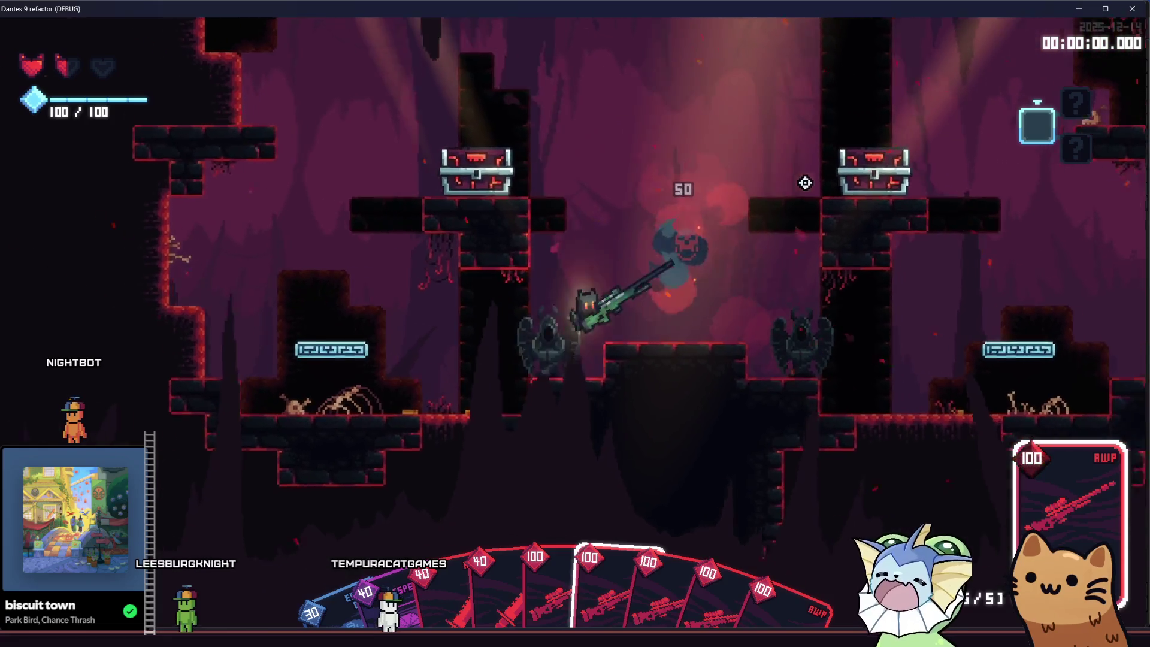
key(F1)
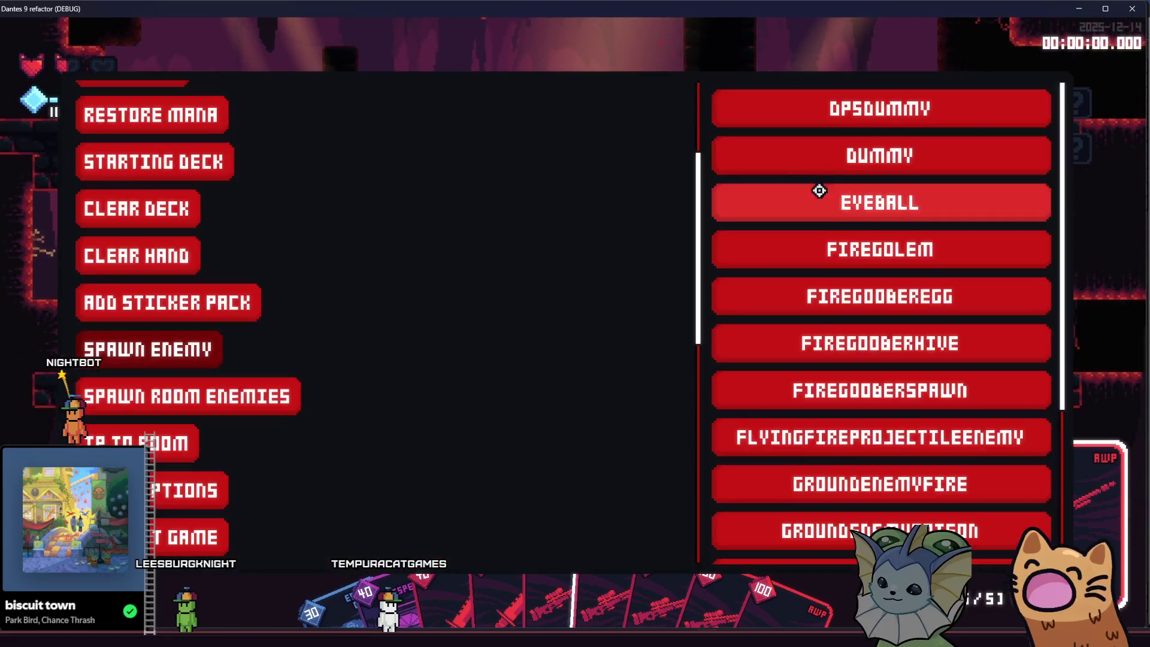
Spawn an Eyeball and shoot it, then place two more Eyeballs near the player.
click(806, 203)
click(719, 183)
click(790, 220)
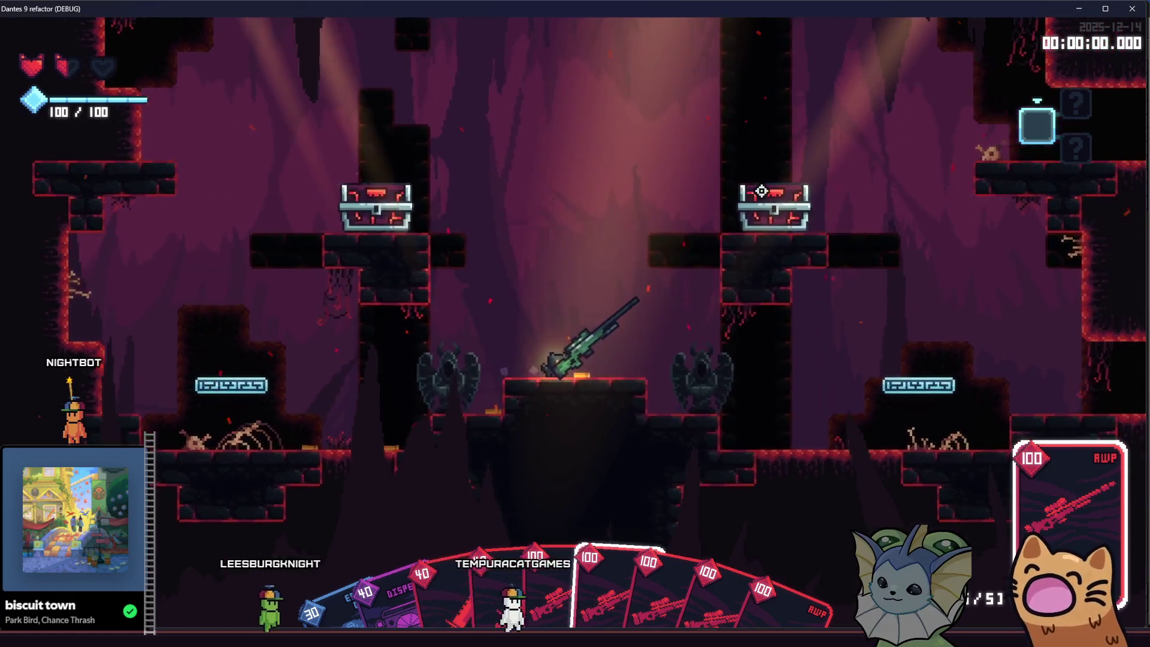
key(F1)
click(882, 203)
click(693, 185)
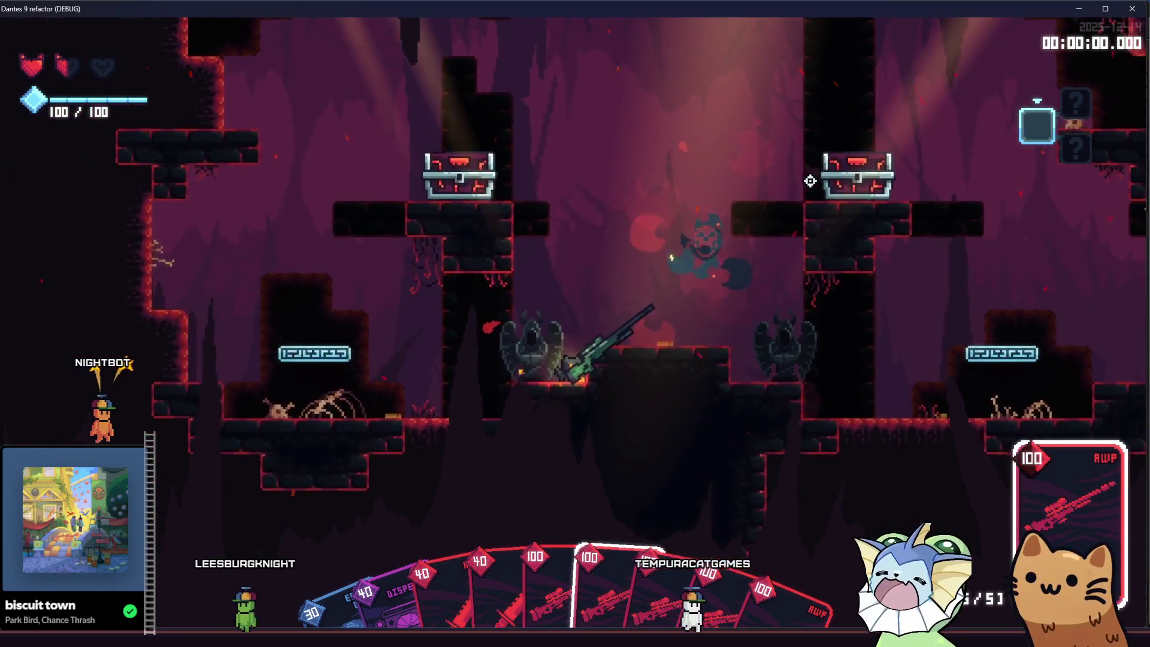
key(F1)
click(854, 200)
click(693, 172)
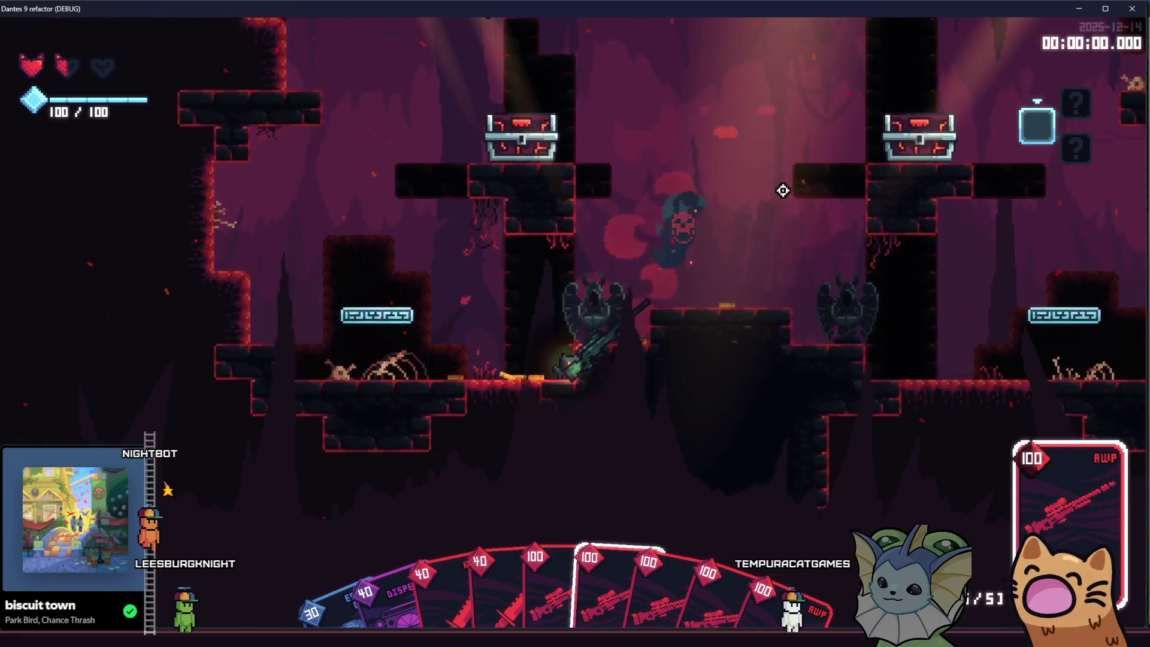
Spawn more Eyeballs, move left onto the lower platform, and shoot one with the AWP.
key(F1)
click(834, 204)
click(780, 168)
key(a)
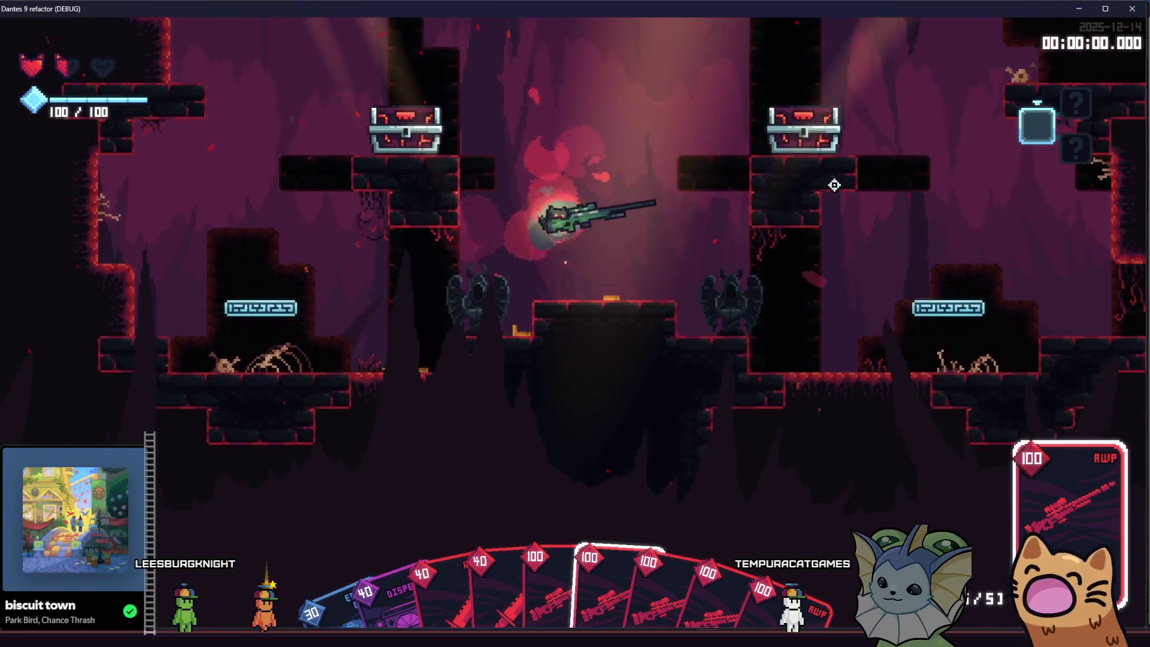
key(F1)
click(873, 205)
click(673, 160)
click(782, 179)
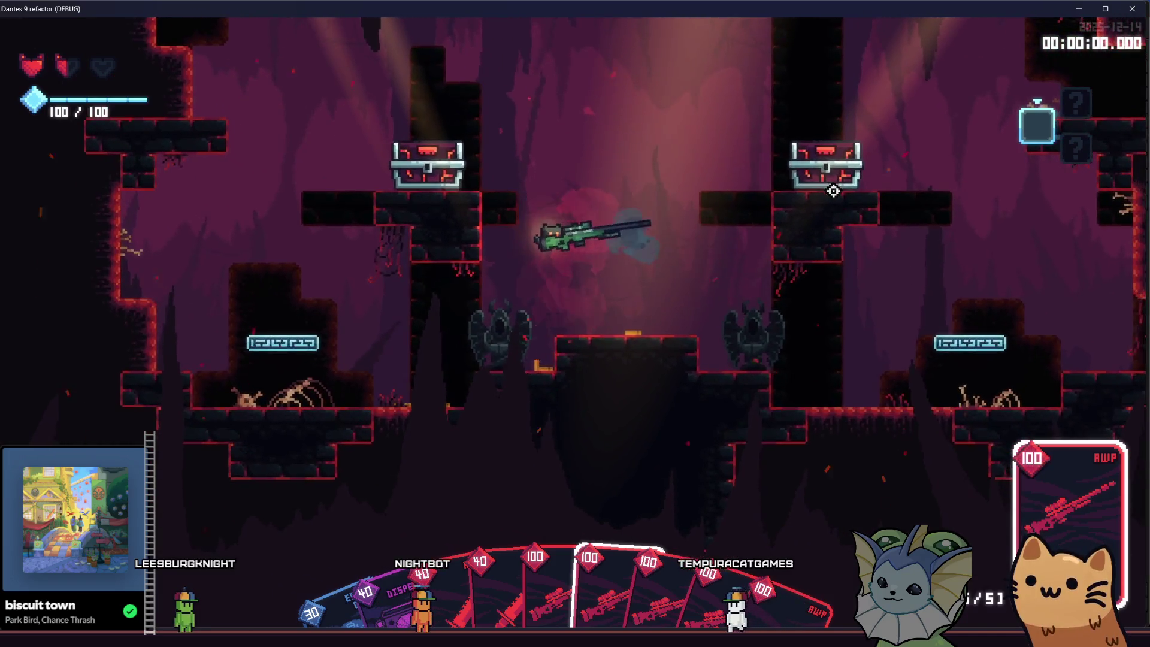
Spawn and shoot two more Eyeballs, then stop the game with F8.
key(F1)
click(845, 206)
click(670, 215)
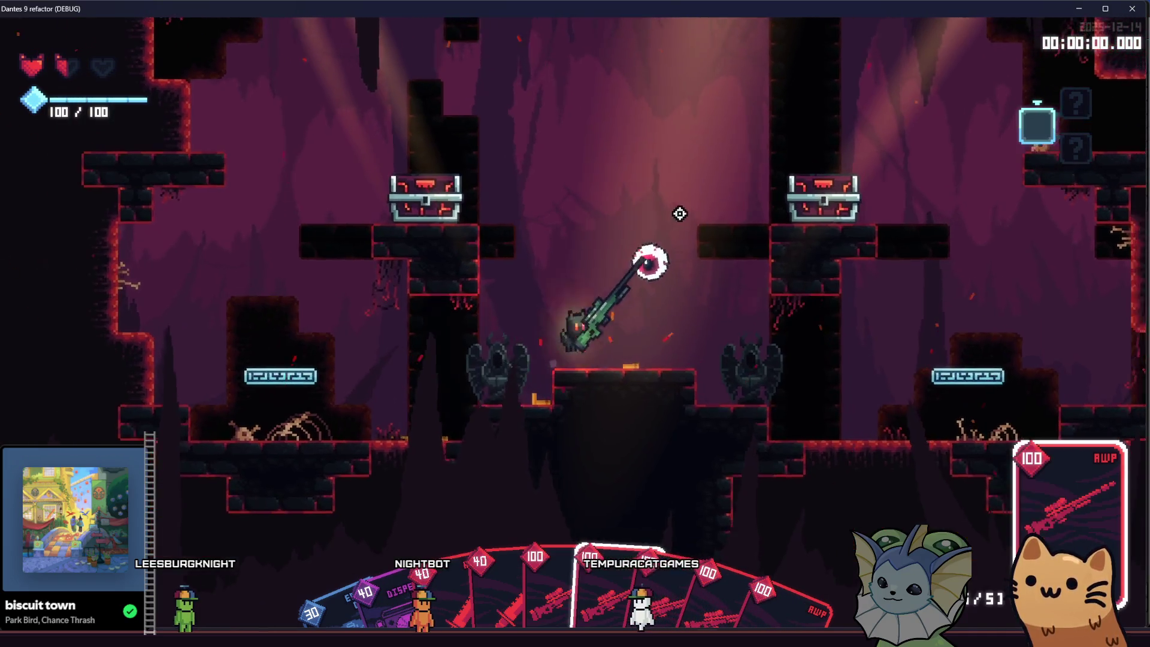
click(758, 253)
key(F1)
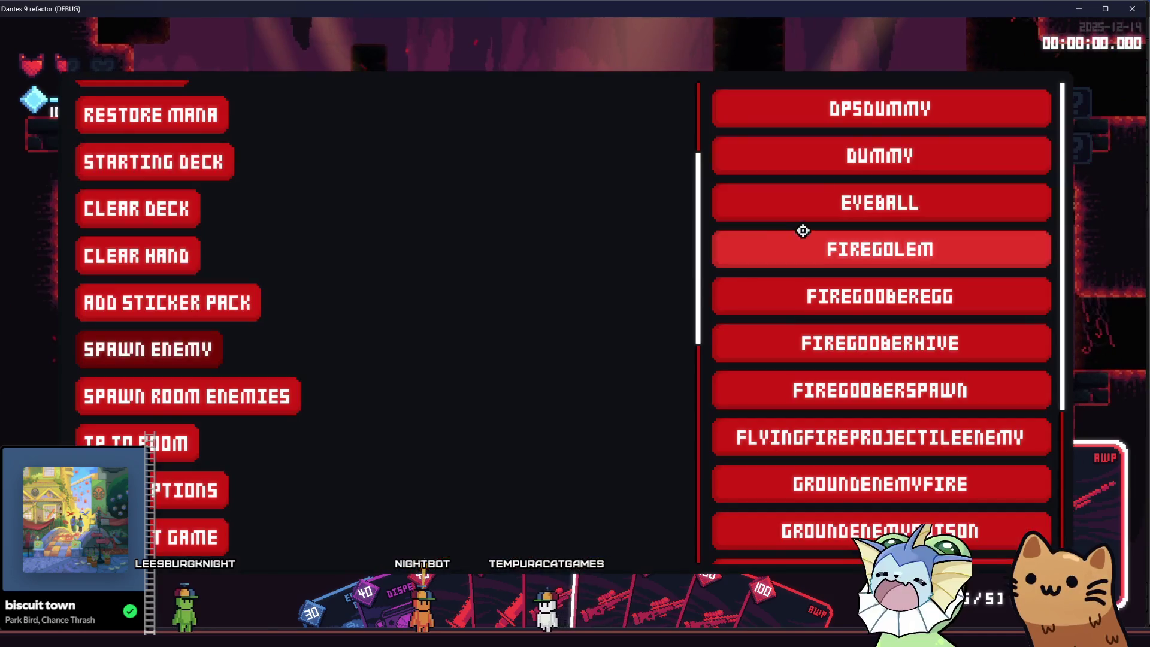
click(803, 200)
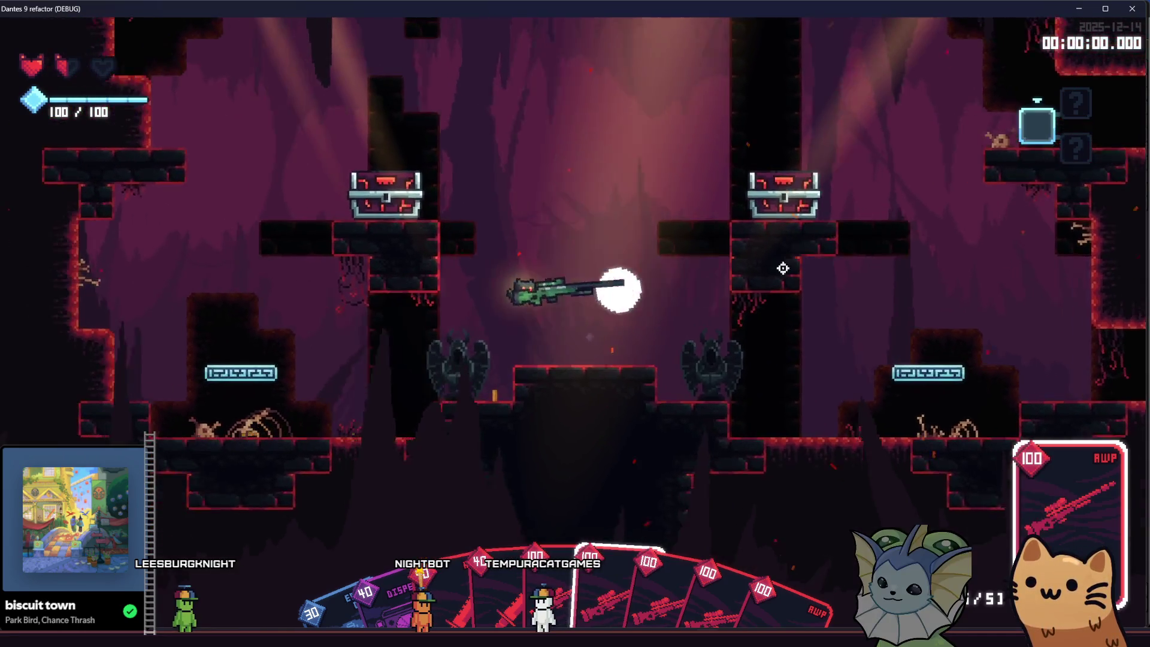
click(790, 262)
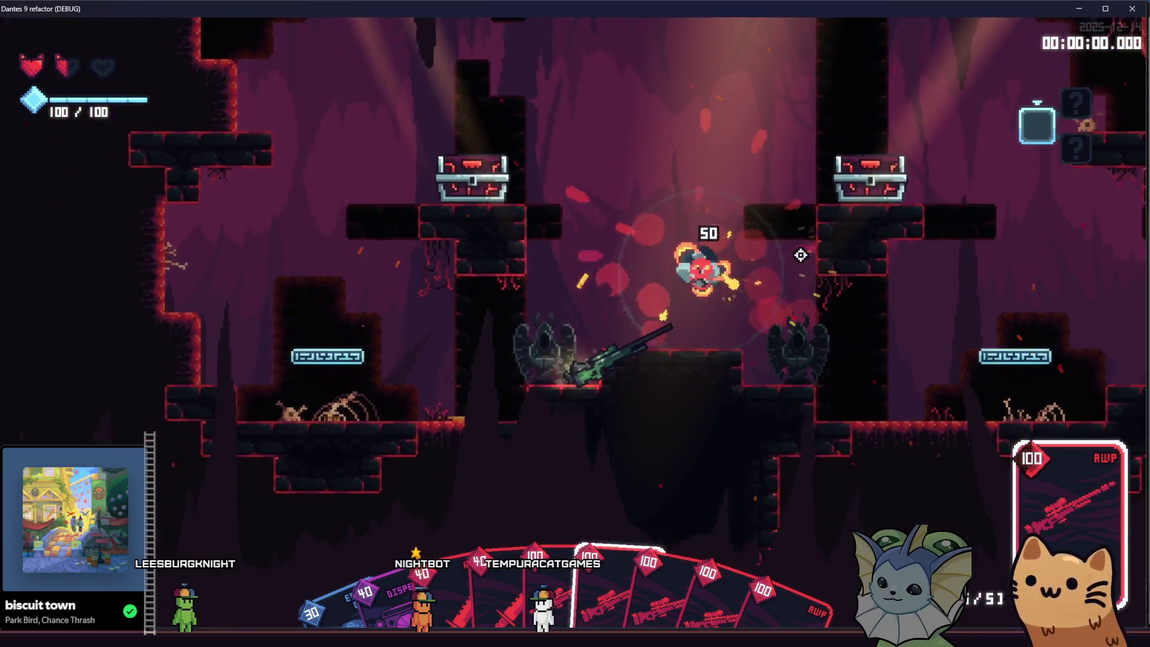
key(F8)
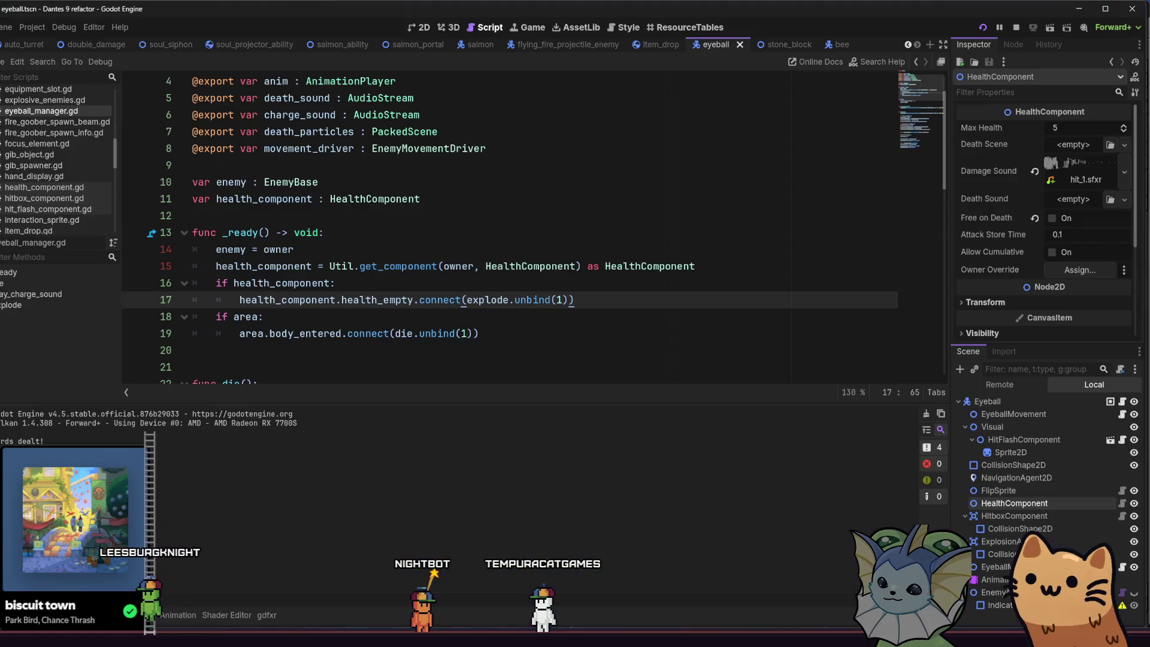
Relaunch the game and add the Emergency Rations relic from the debug menu.
key(F5)
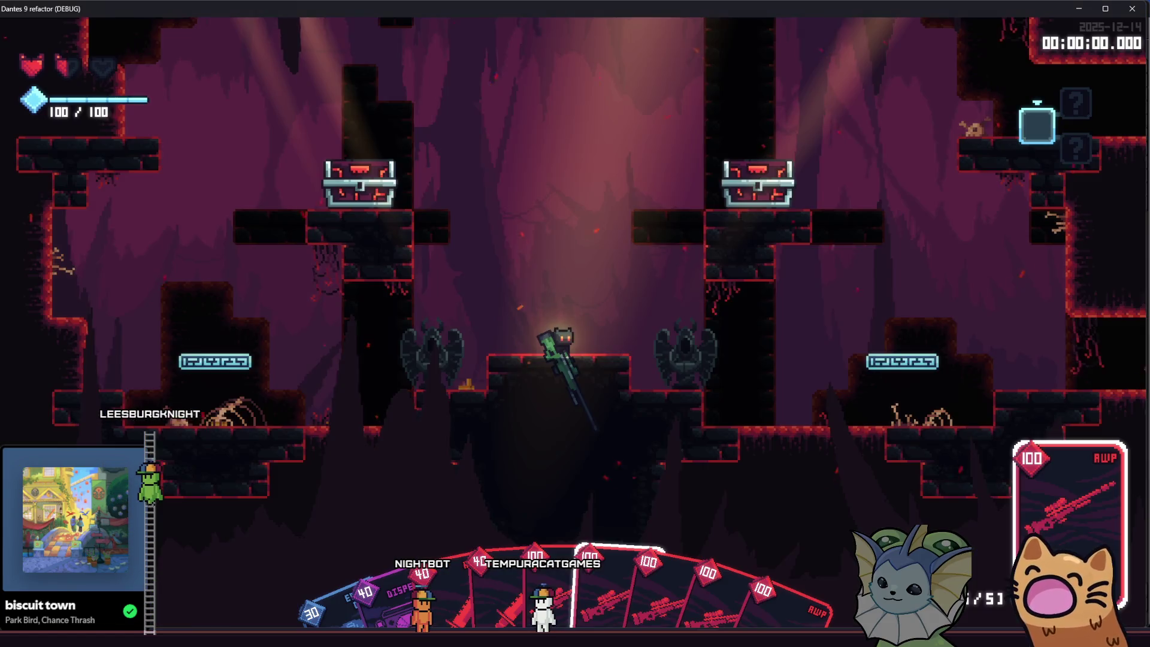
key(grave)
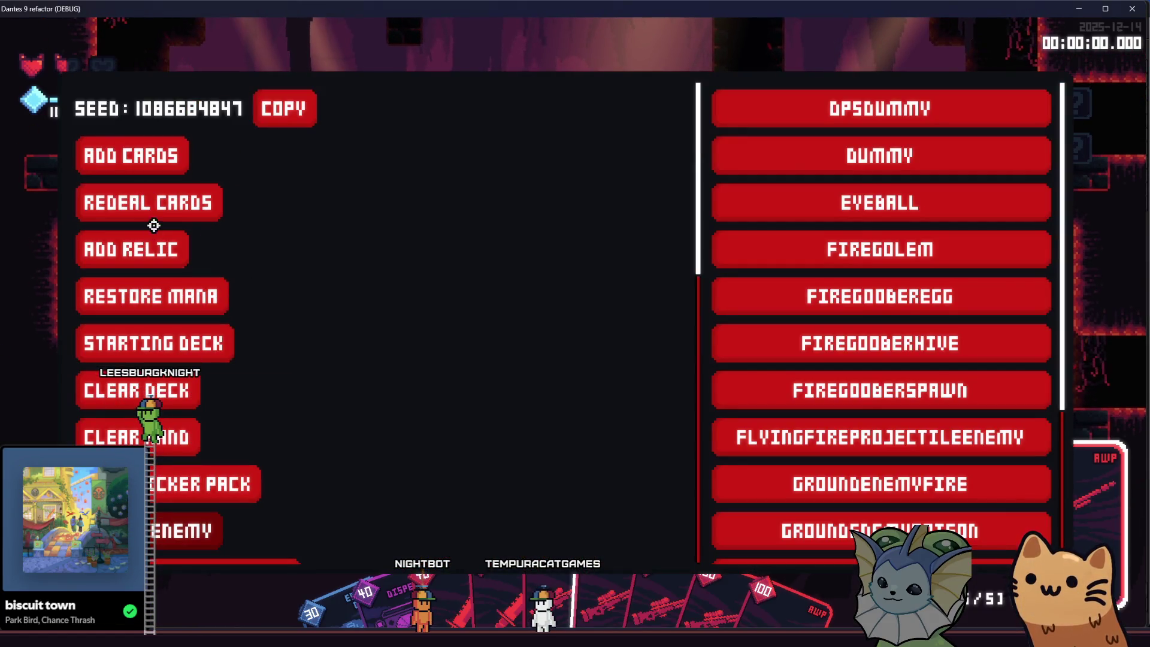
click(155, 243)
scroll(796, 282, down, 1)
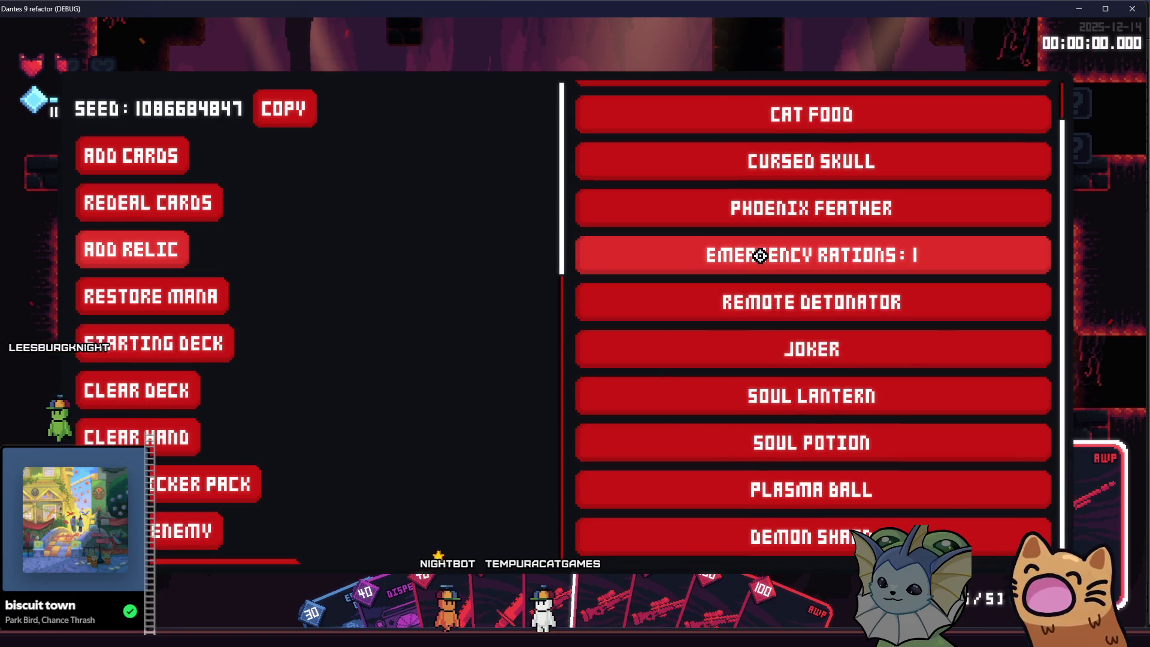
click(760, 253)
Spawn a FireGooberSpawn above the player, shoot it with the AWP, and stop the game.
key(grave)
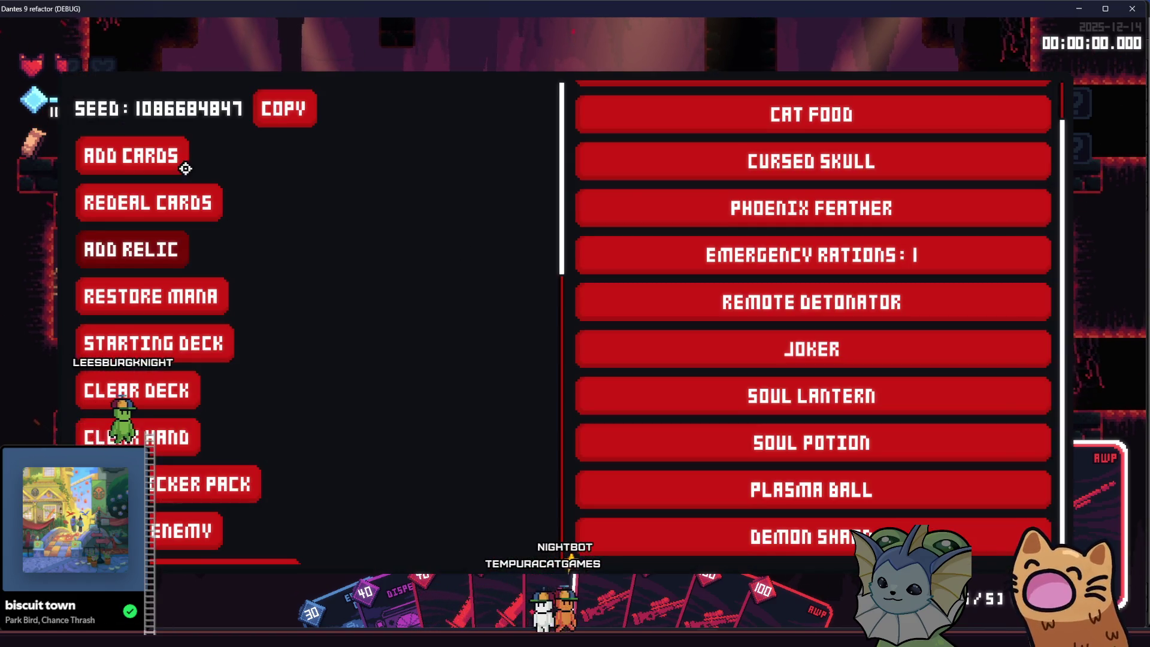
click(176, 535)
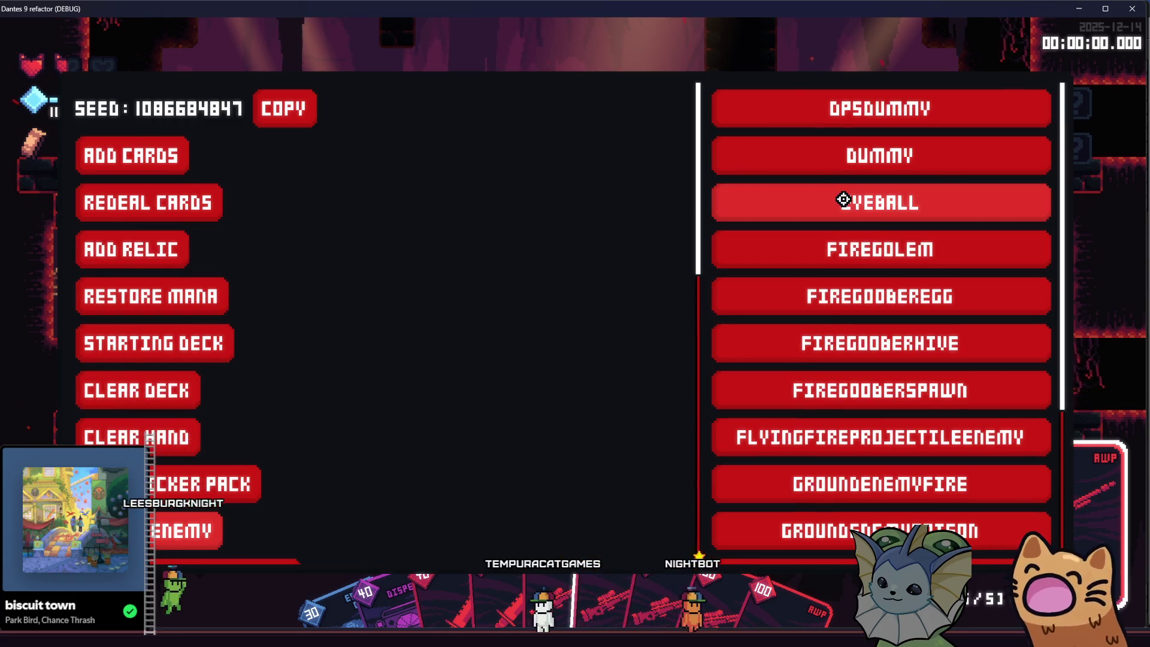
scroll(832, 276, down, 1)
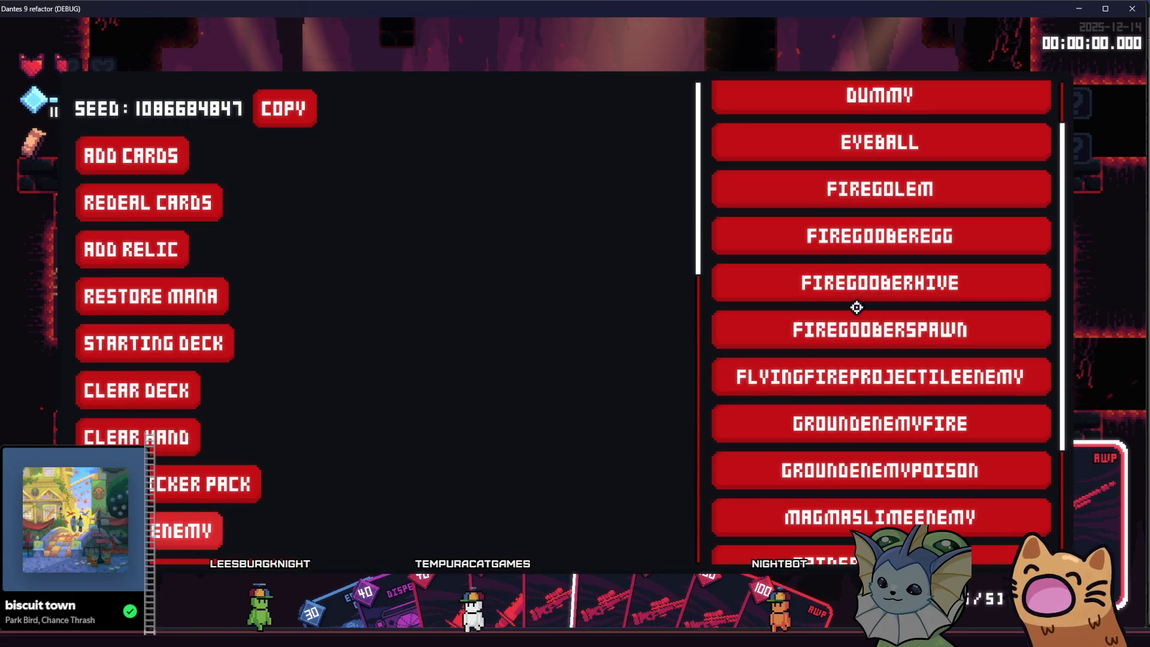
click(851, 327)
click(530, 180)
click(533, 175)
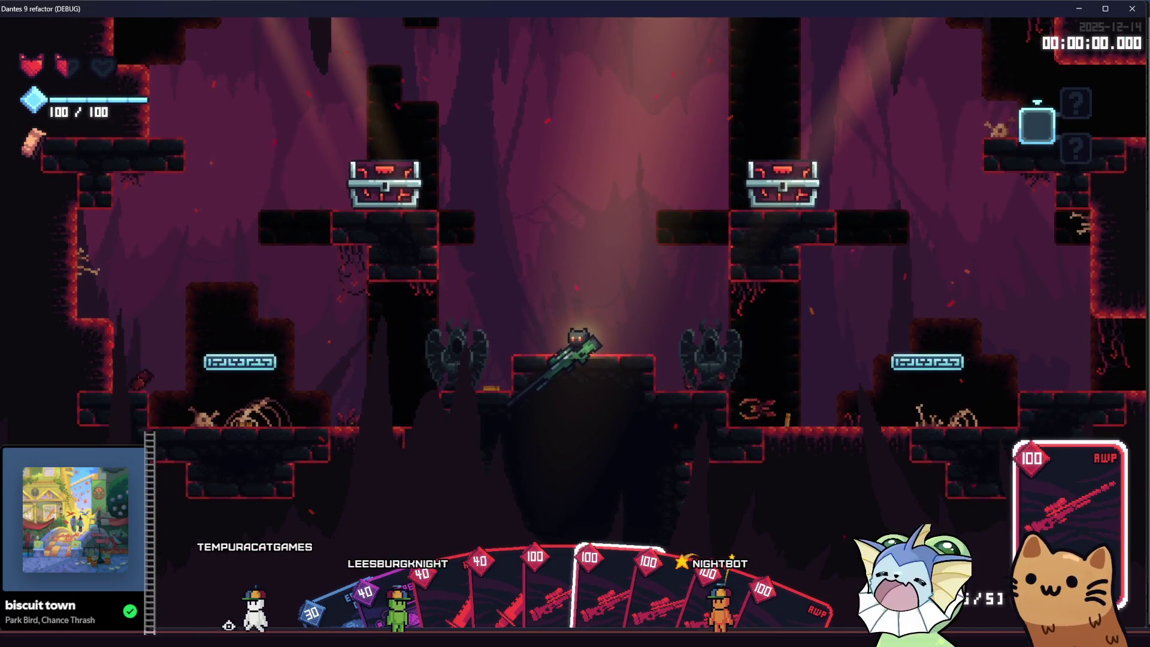
key(F8)
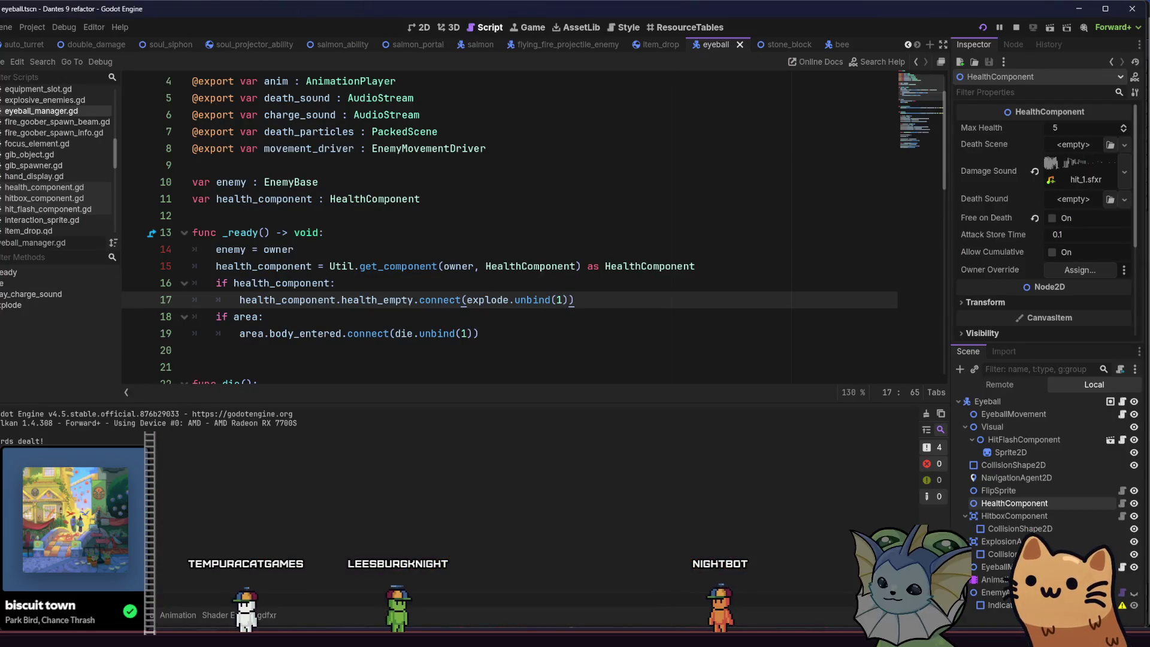
Spawn another fire goober enemy in the level and stop the game again.
key(alt+f)
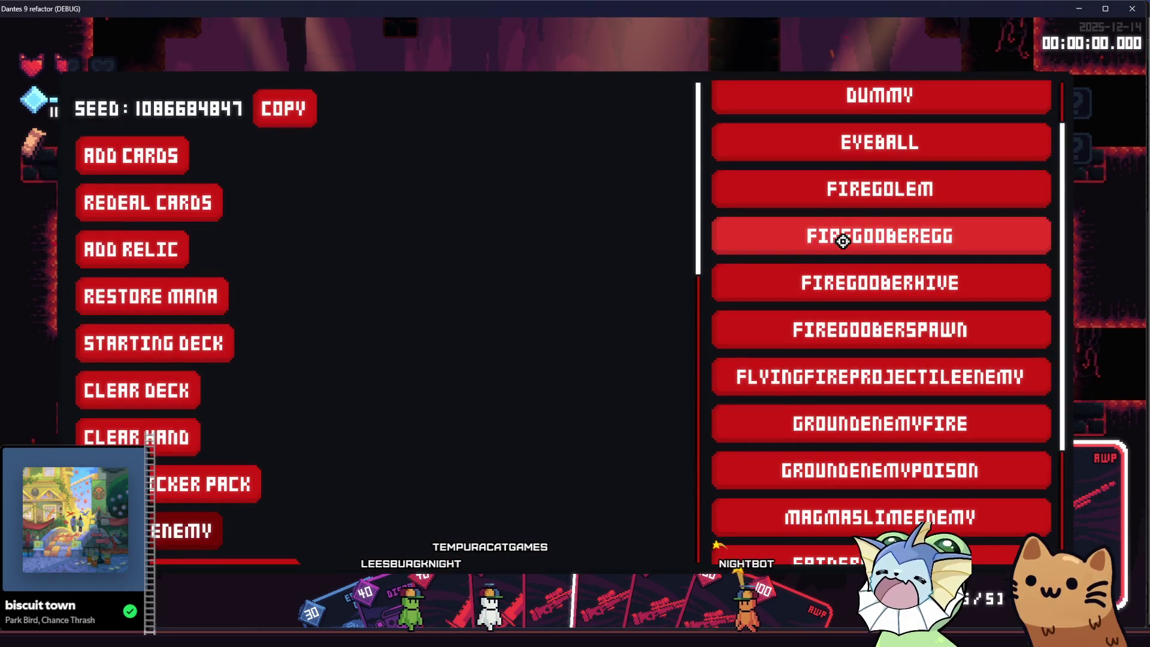
click(857, 280)
click(606, 174)
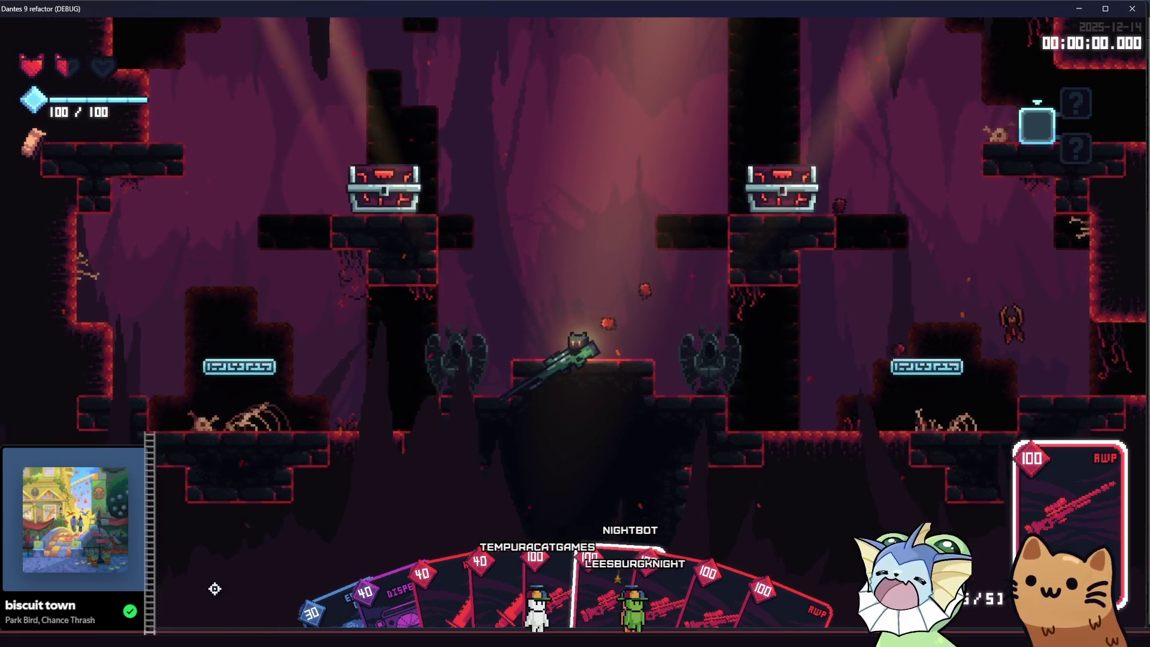
key(F8)
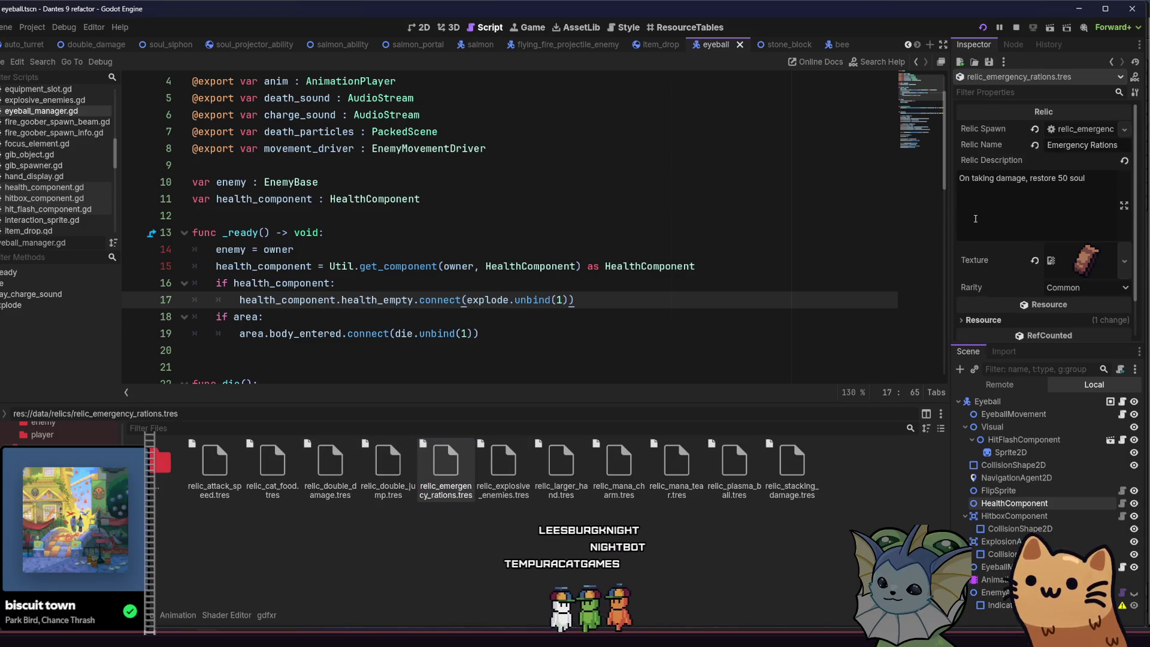
Open the Emergency Rations relic's built-in spawn script and read through it.
click(1083, 132)
click(1083, 132)
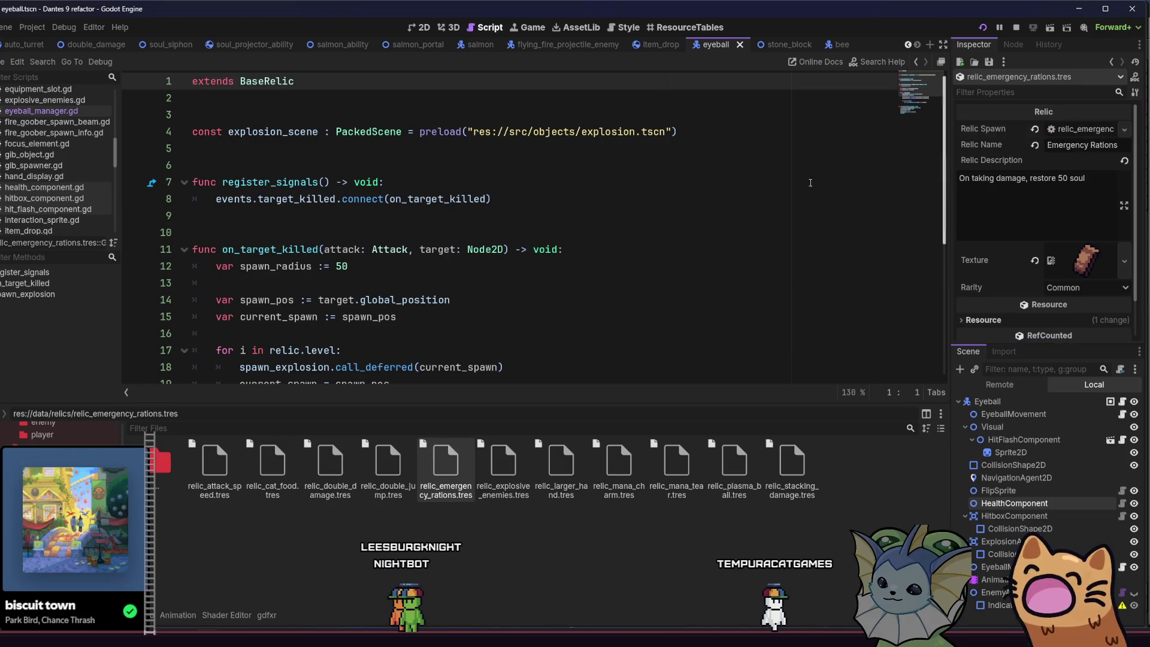
scroll(680, 215, down, 2)
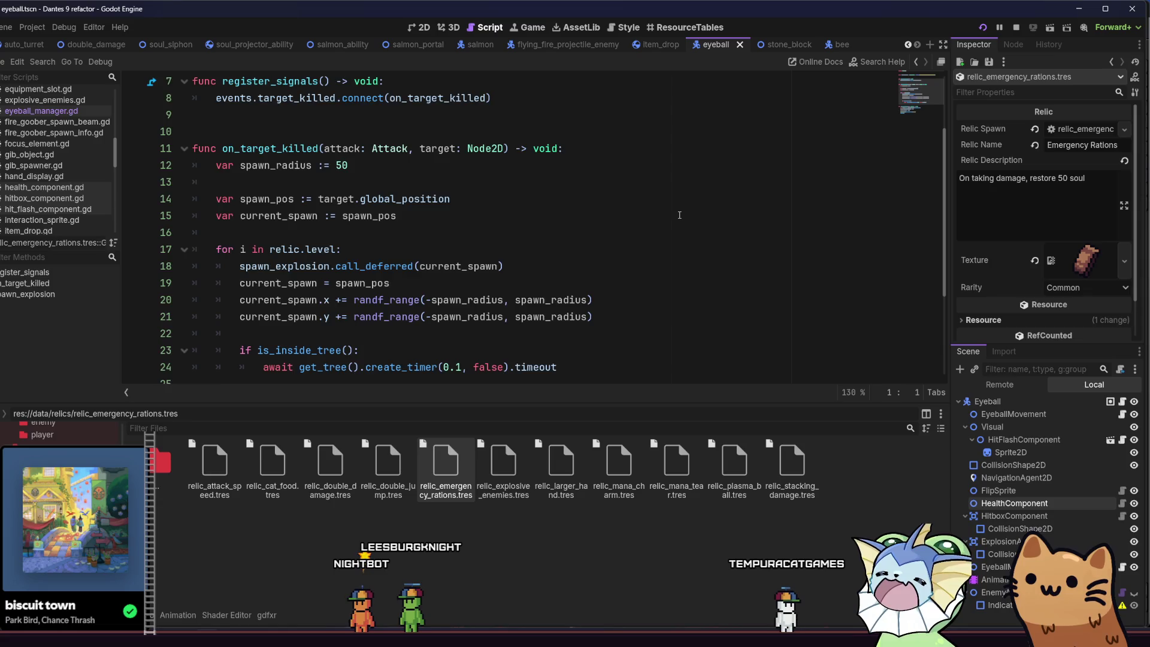
scroll(680, 215, up, 2)
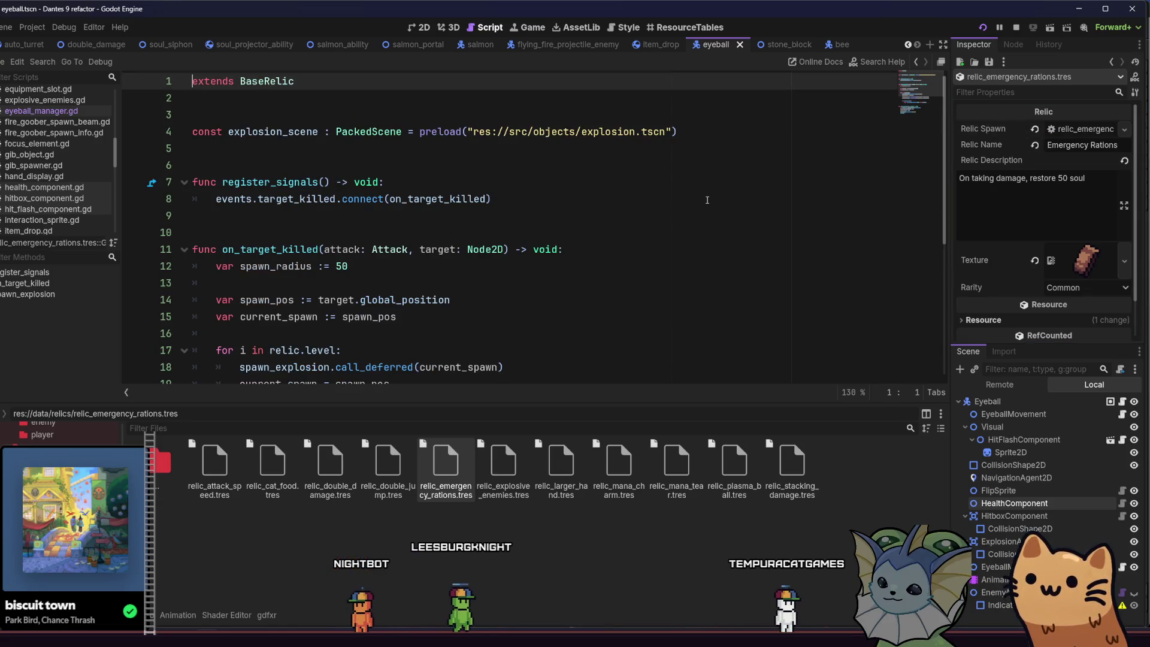
scroll(707, 200, down, 5)
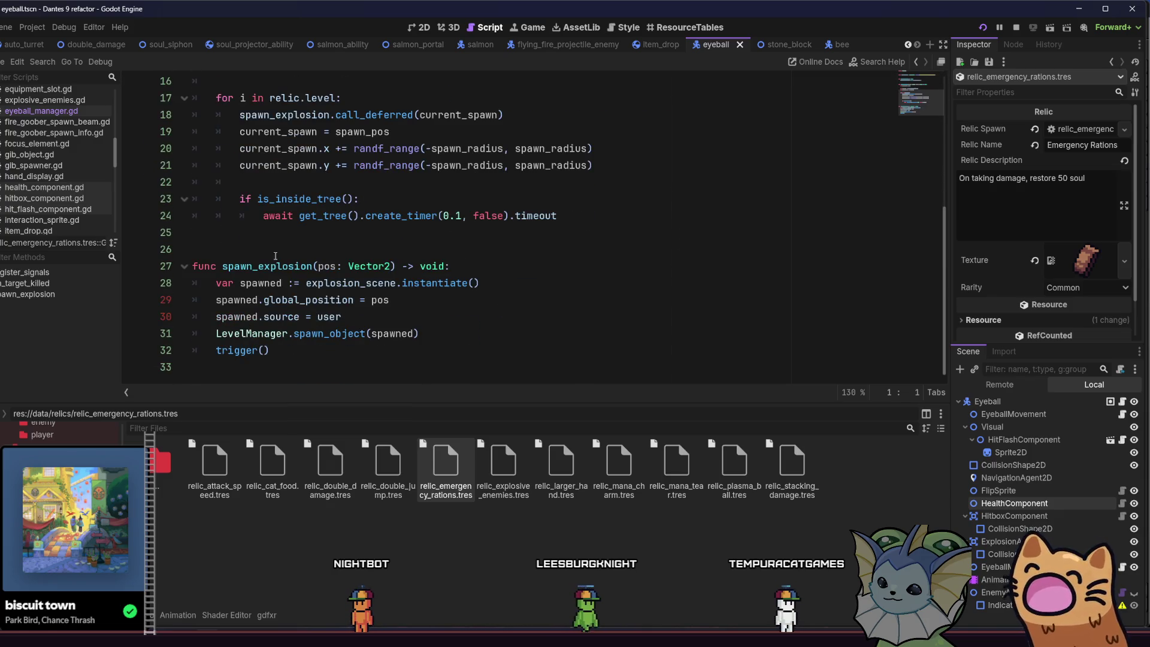
scroll(67, 179, up, 5)
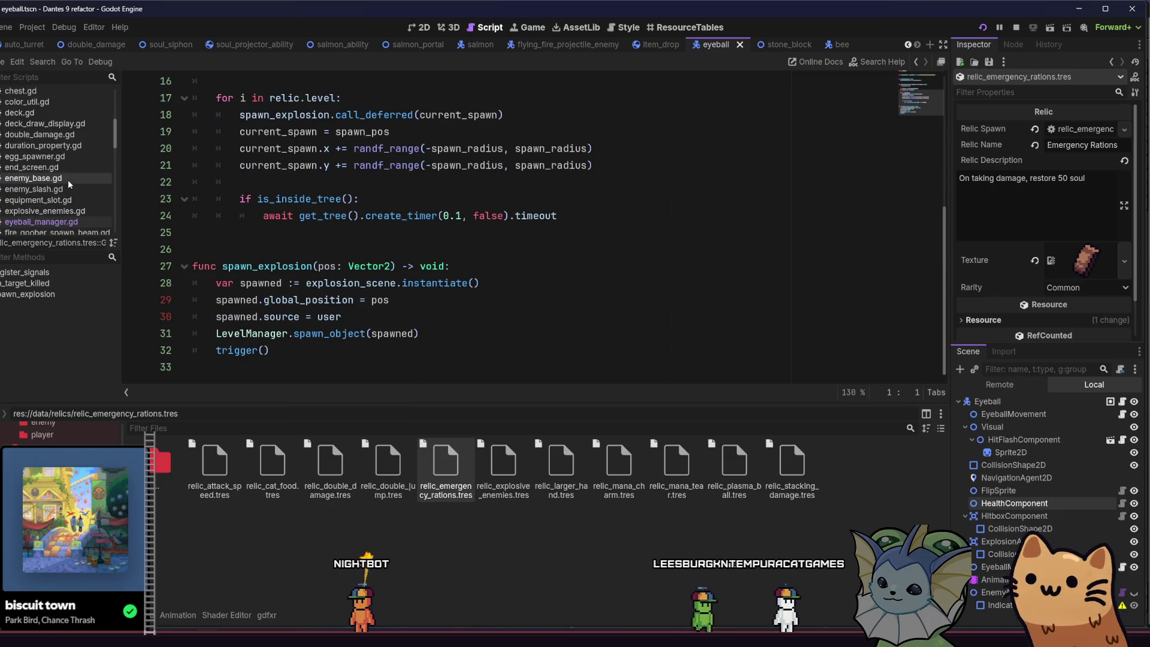
scroll(72, 182, up, 3)
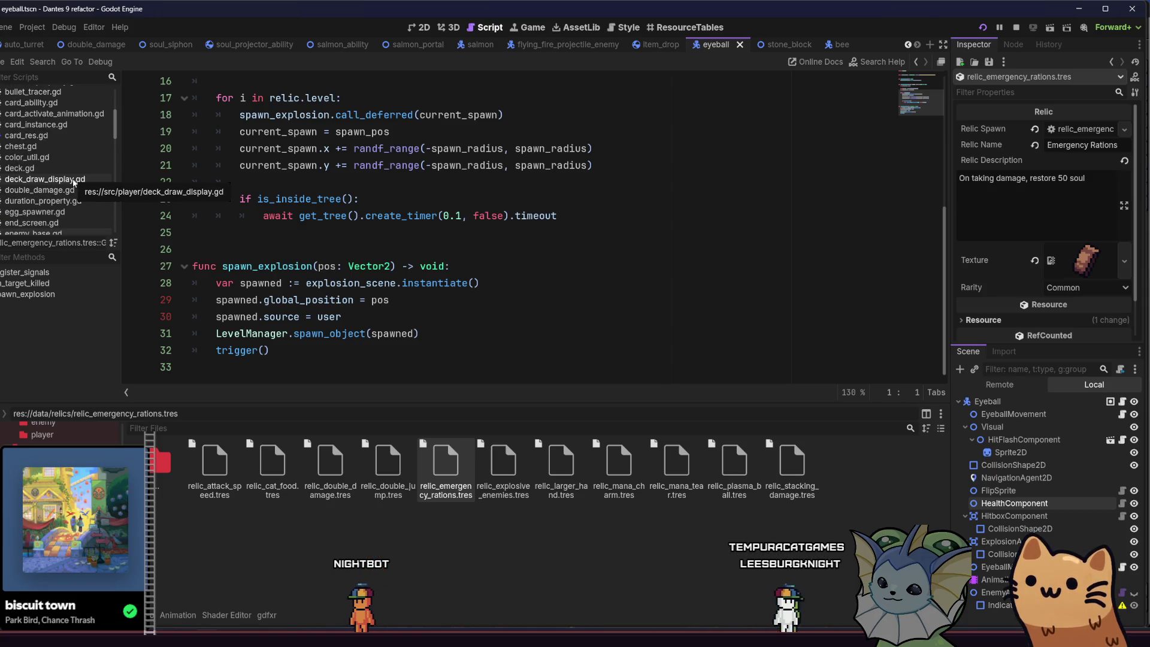
scroll(74, 182, up, 3)
scroll(73, 181, down, 3)
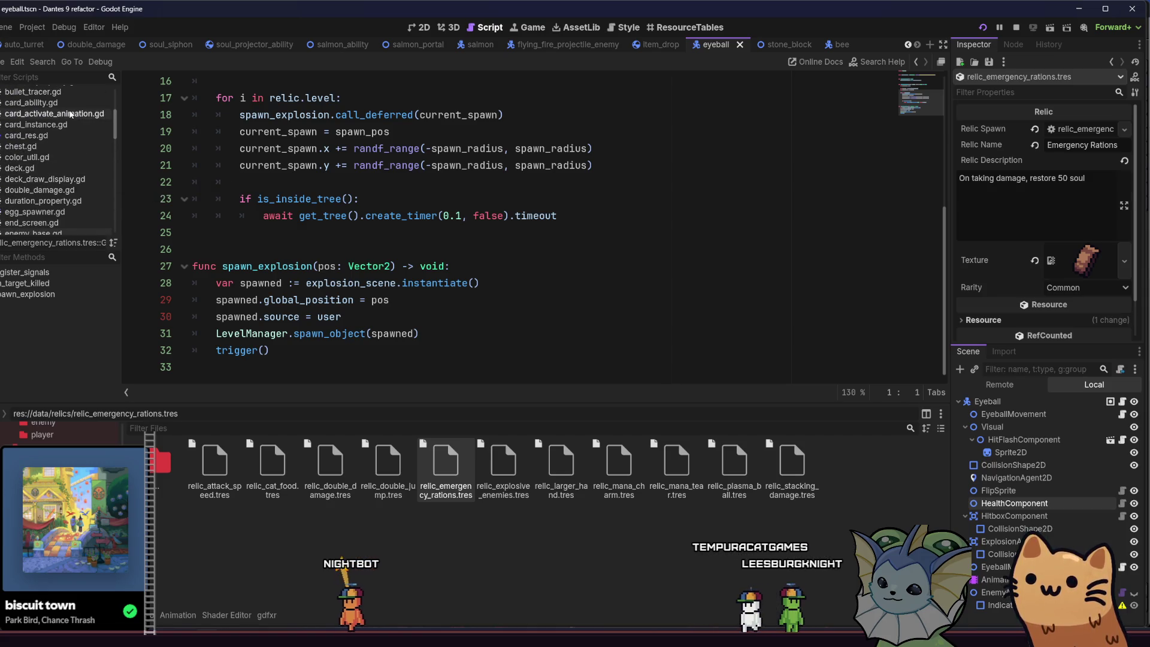
scroll(73, 199, down, 5)
scroll(66, 198, down, 12)
scroll(57, 191, up, 5)
scroll(64, 180, up, 5)
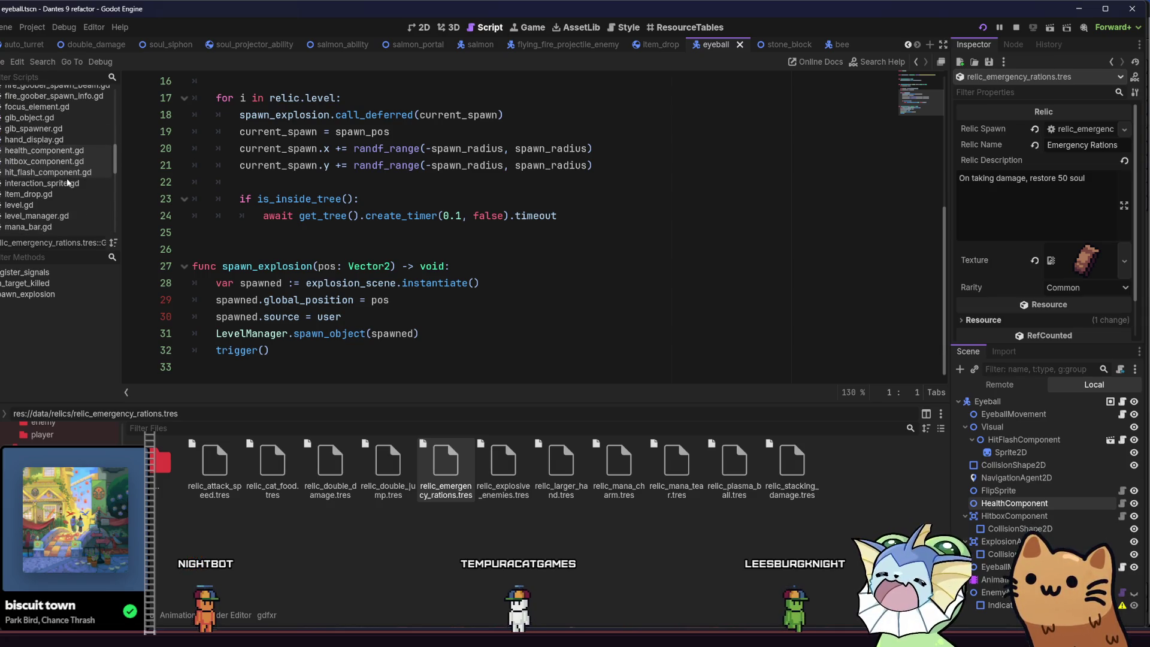
scroll(66, 178, down, 8)
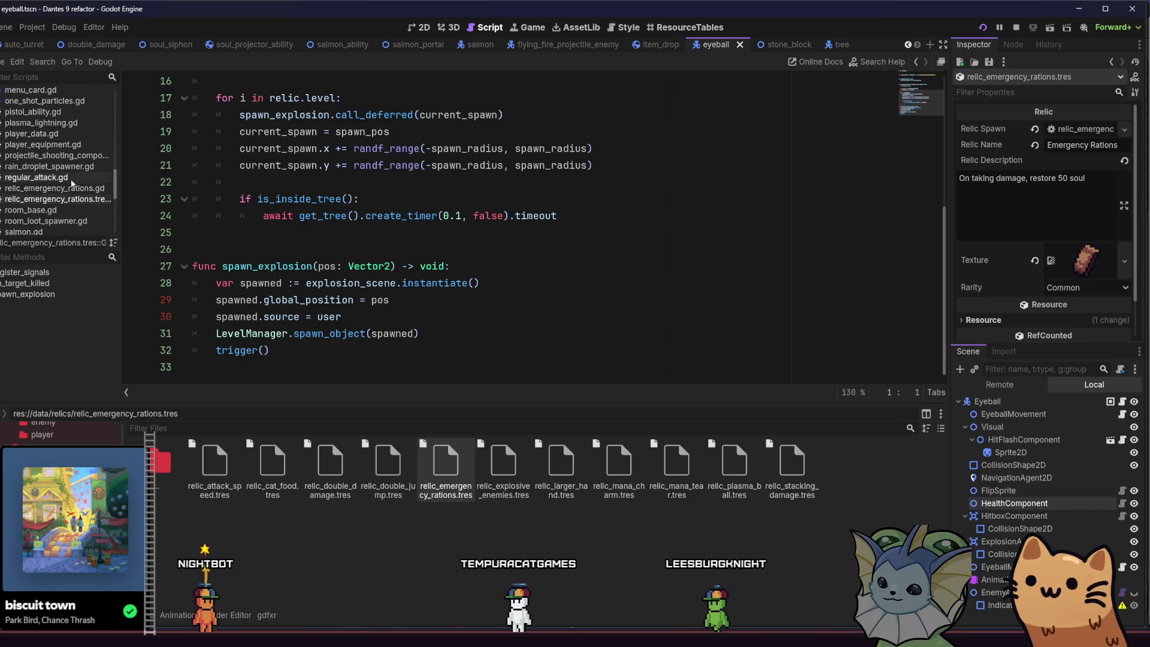
Switch to relic_emergency_rations.gd in the script list.
click(68, 189)
click(67, 198)
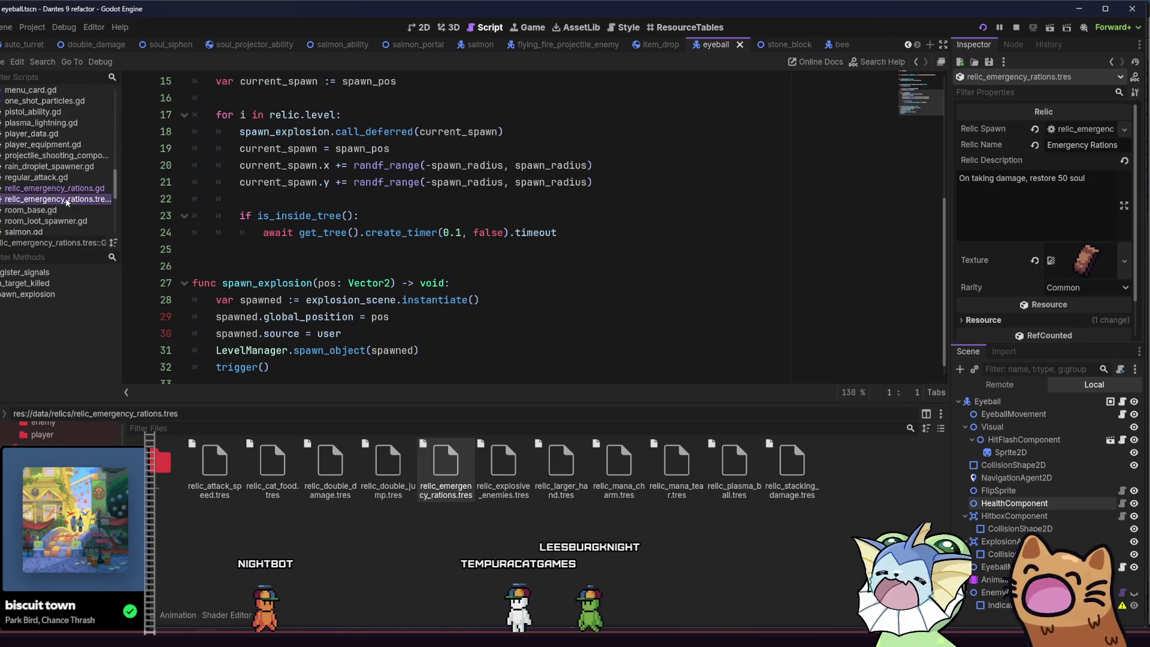
click(69, 189)
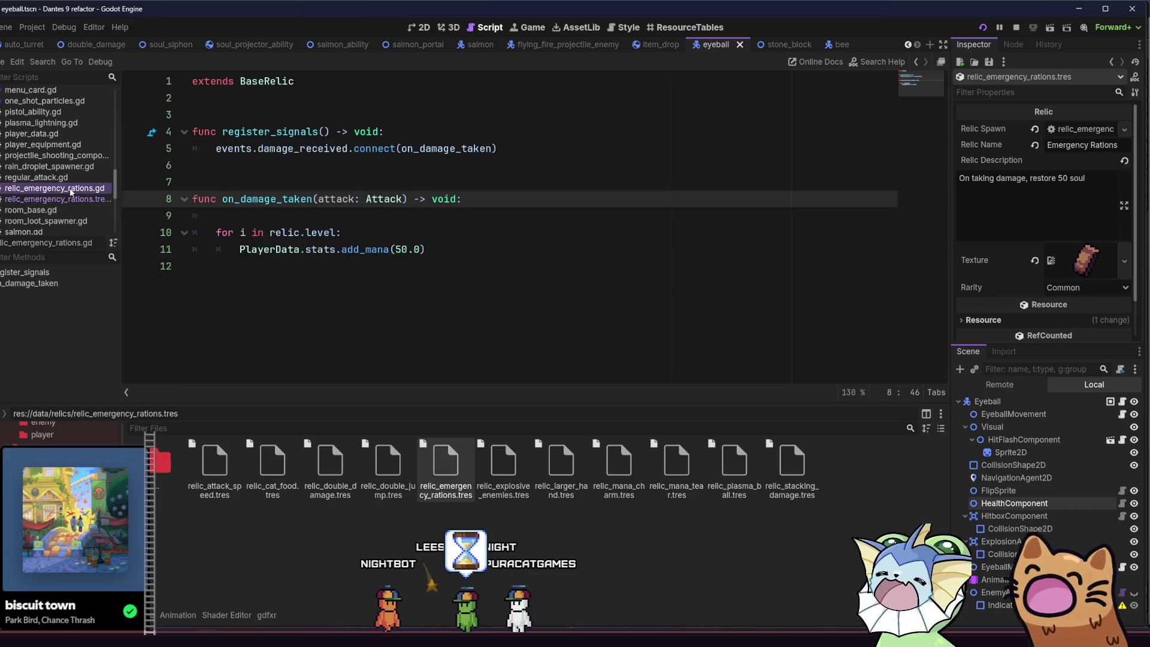
Clear the Relic Spawn slot and assign relic_emergency_rations.gd as the Emergency Rations spawn script.
click(71, 192)
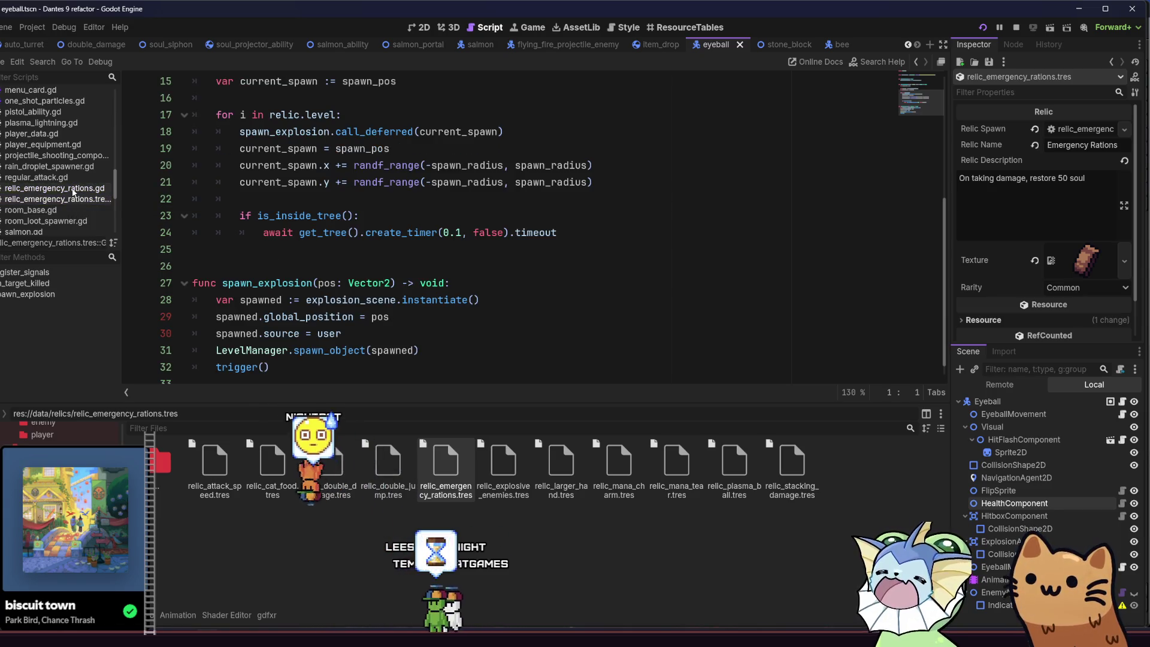
click(72, 190)
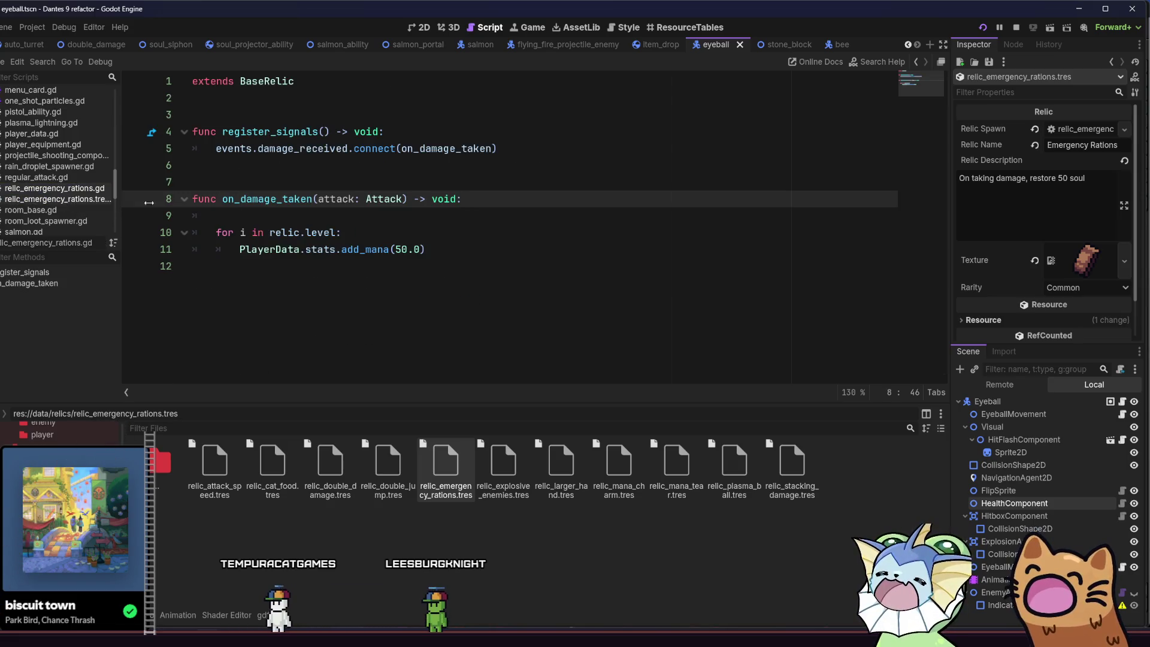
click(1126, 130)
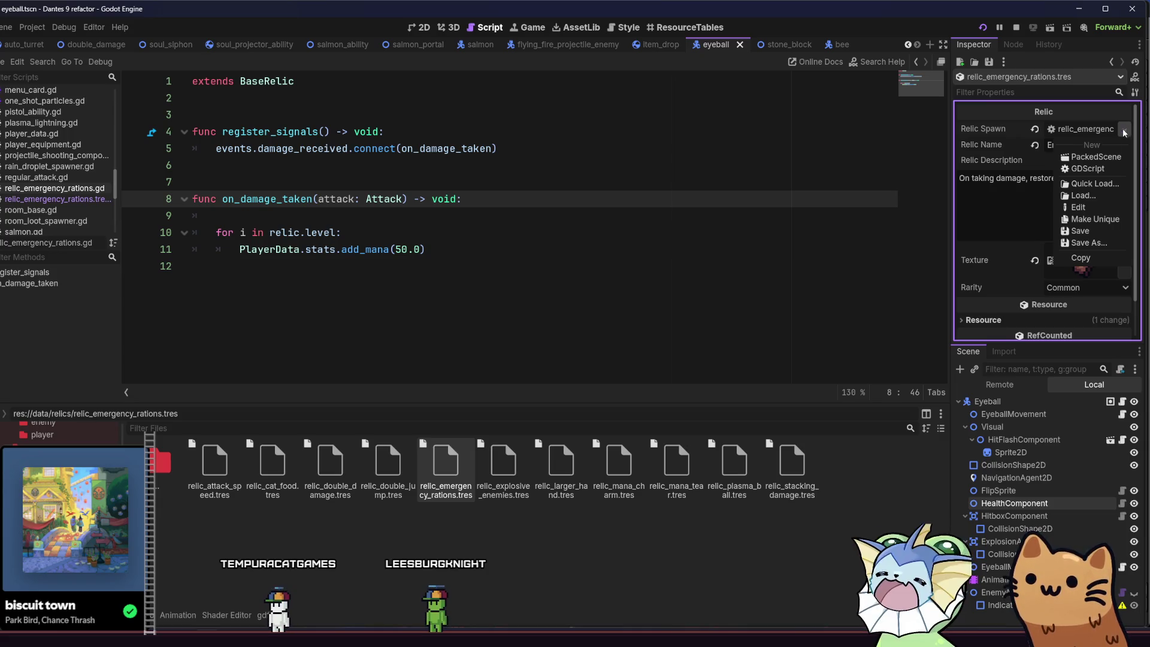
click(1040, 132)
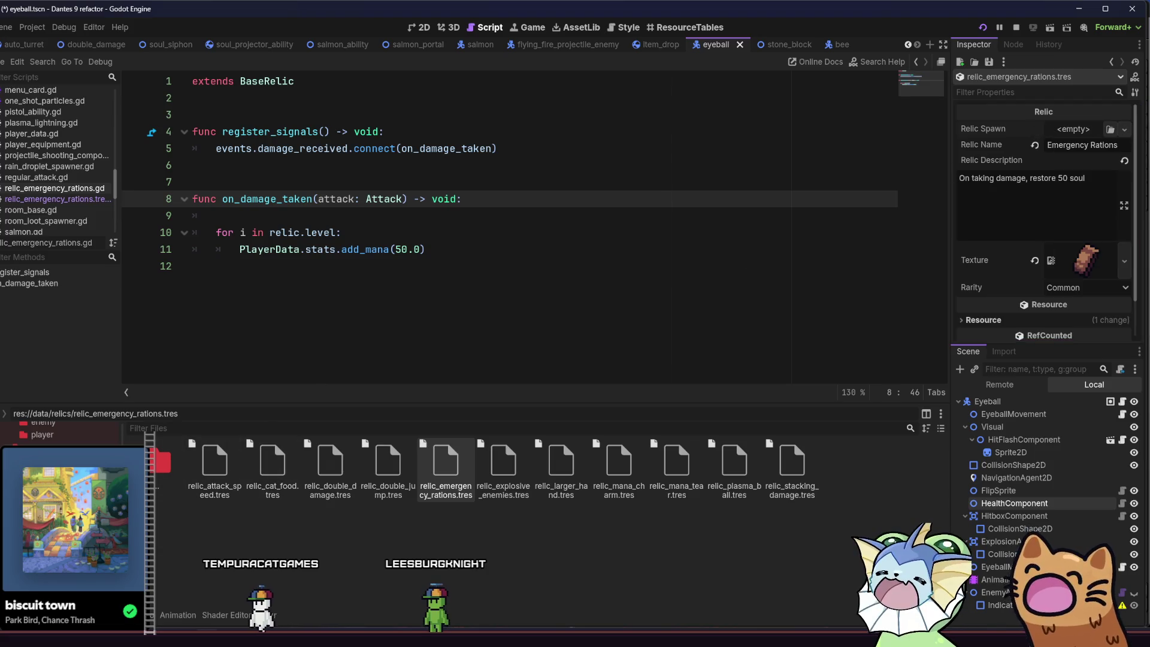
mouse_move(54, 188)
mouse_down()
mouse_move(842, 156)
mouse_move(964, 120)
mouse_move(1052, 129)
mouse_up()
Close the leftover built-in explosion script, save all changes, and run the project.
click(419, 216)
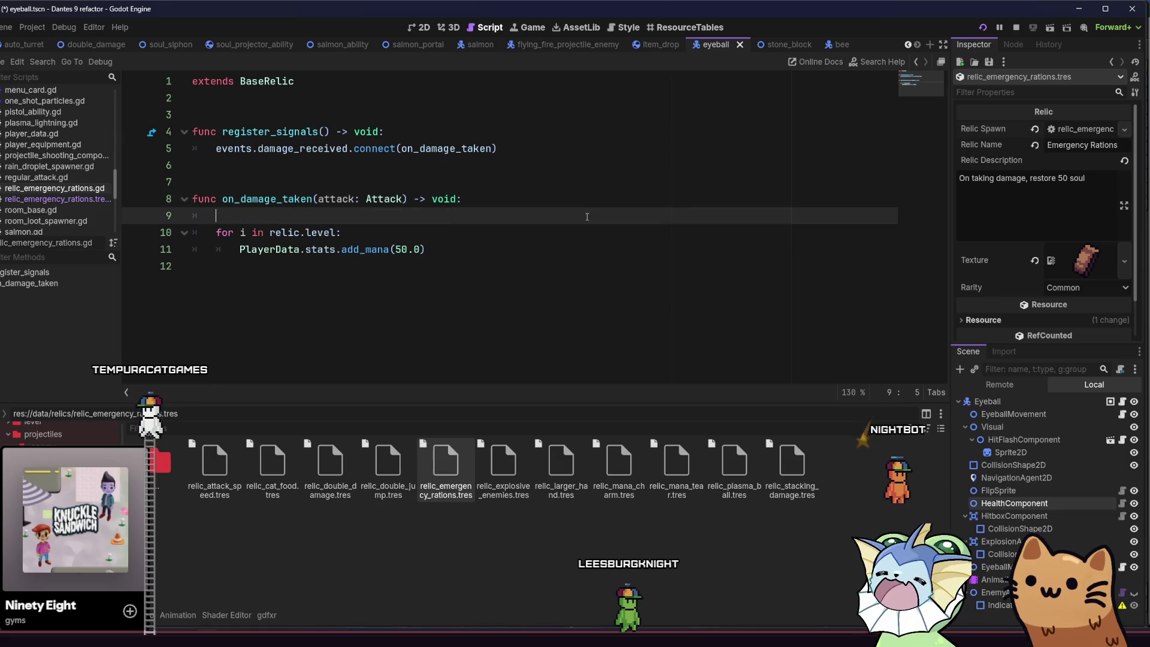
key(ctrl+s)
click(76, 201)
right_click(75, 201)
click(95, 232)
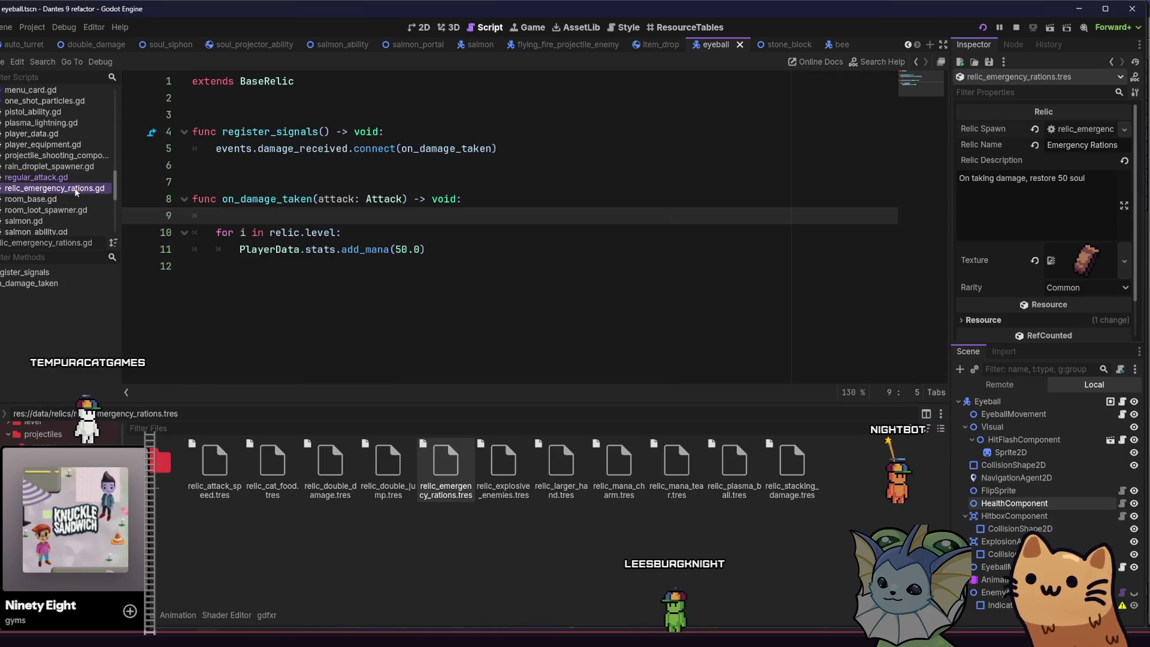
key(ctrl+s)
click(984, 30)
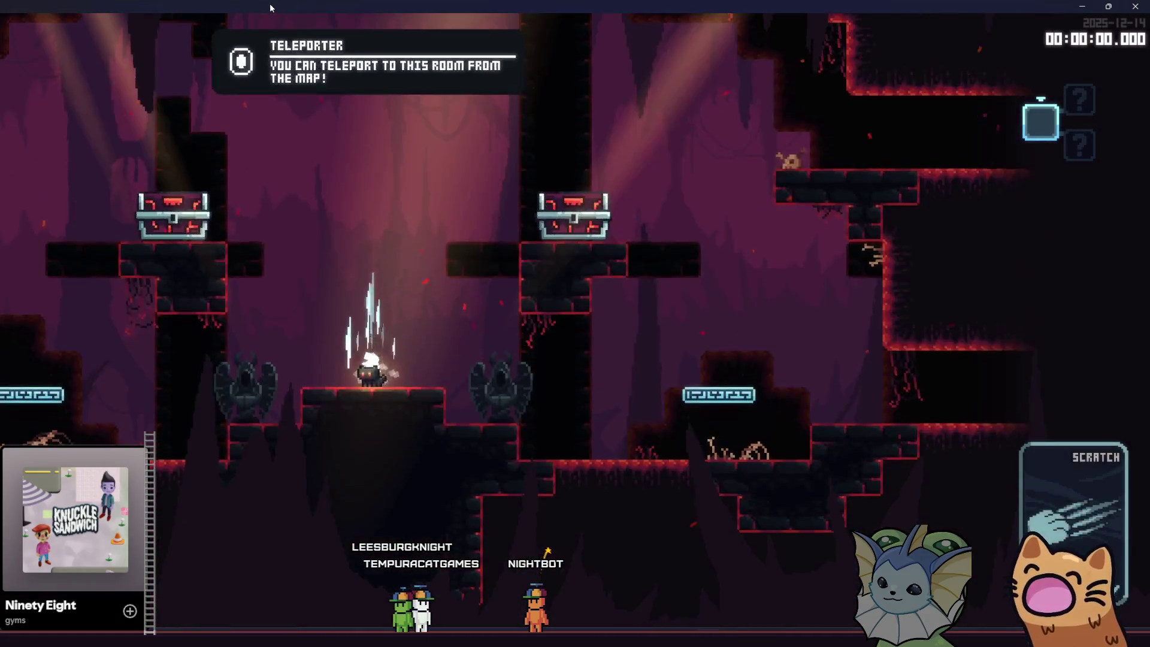
From the debug overlay, add AWP cards to the hand and place a FIREGOOBERSPAWN enemy.
key(grave)
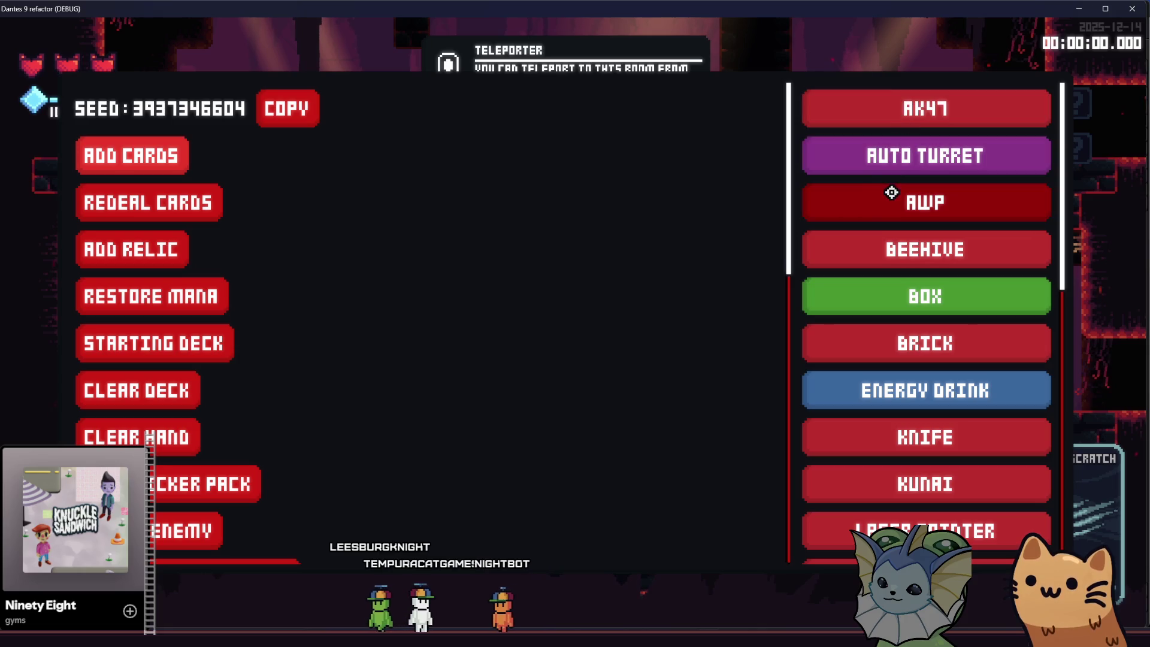
click(872, 203)
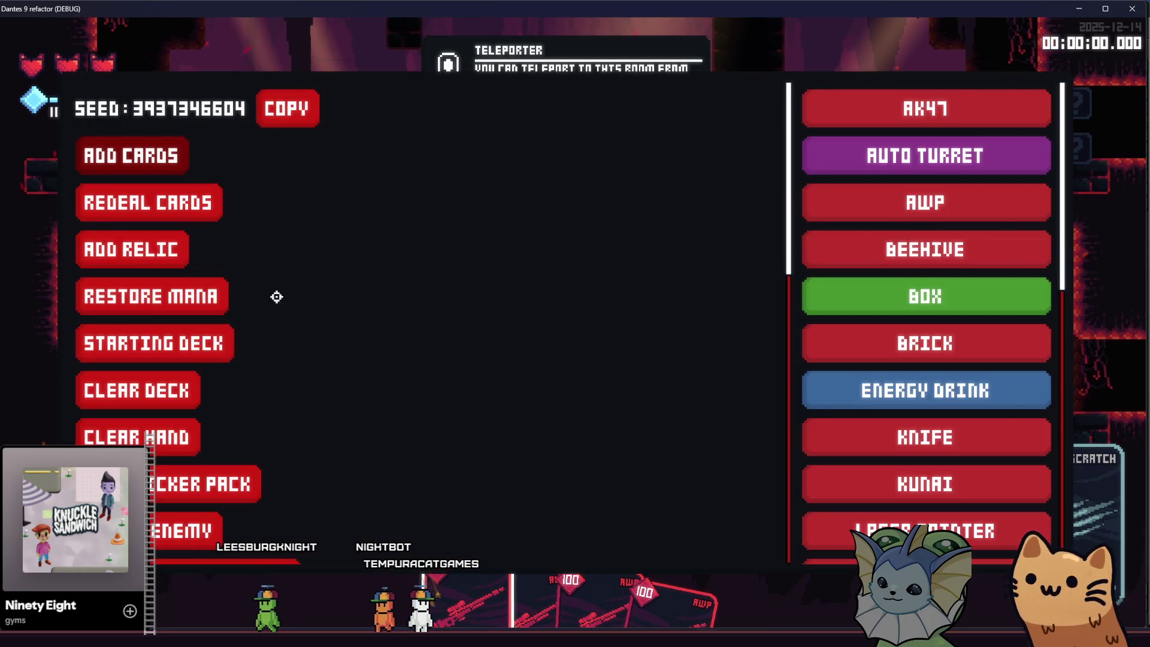
click(205, 522)
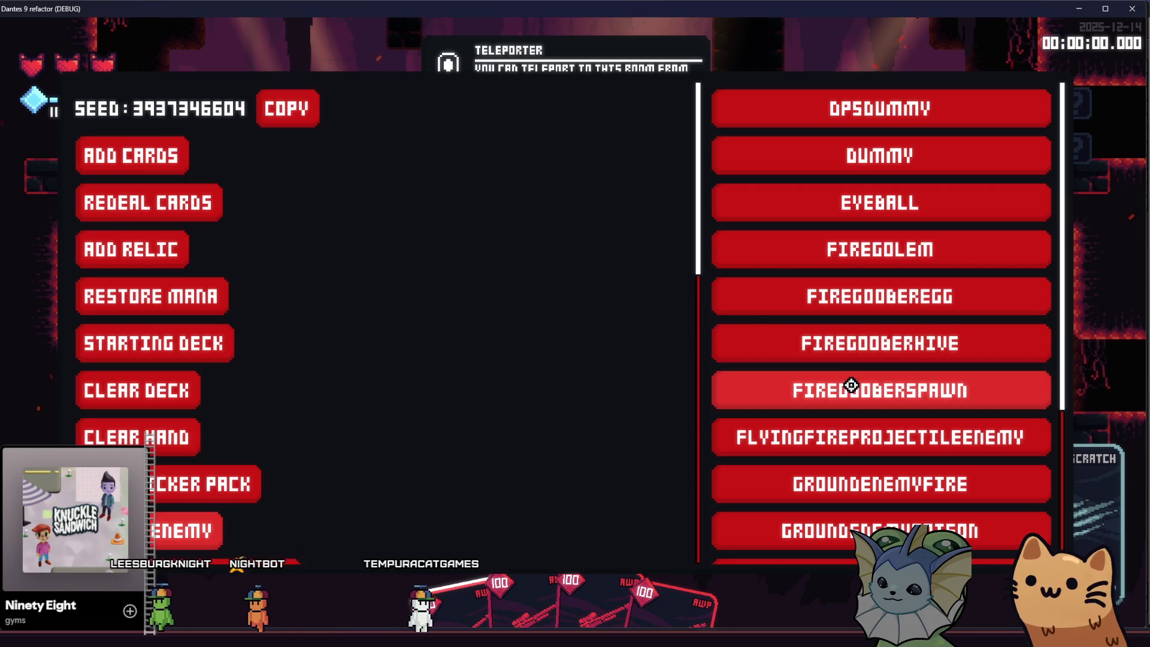
click(847, 385)
click(606, 219)
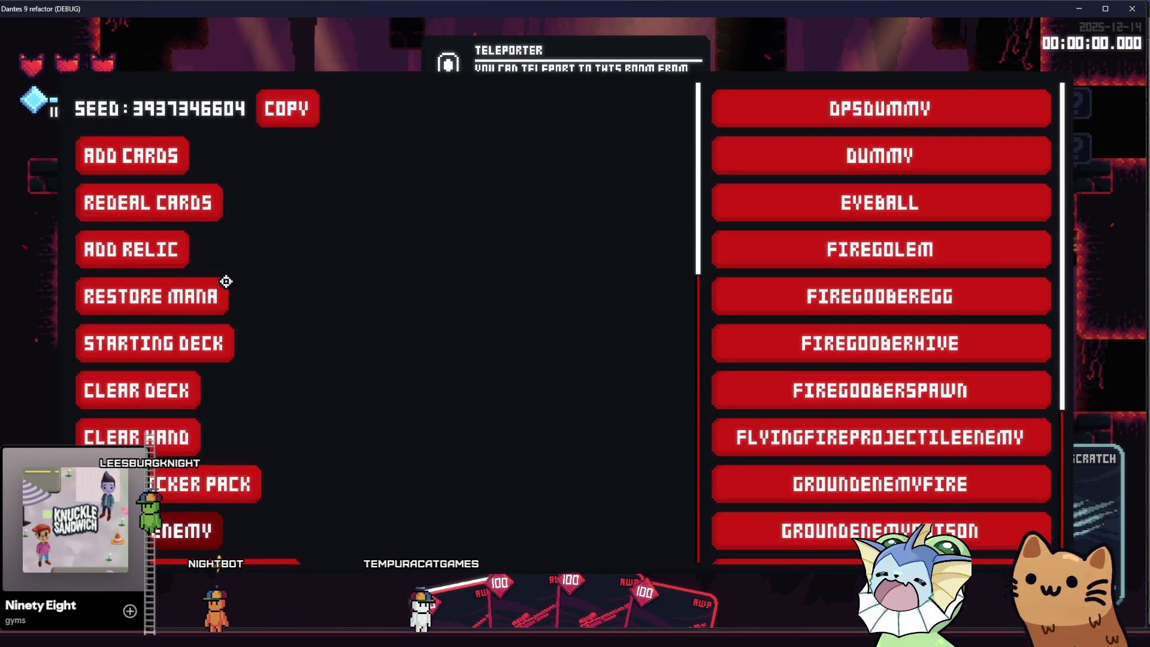
Grant the Emergency Rations relic from the debug relic list.
click(132, 250)
scroll(810, 348, down, 1)
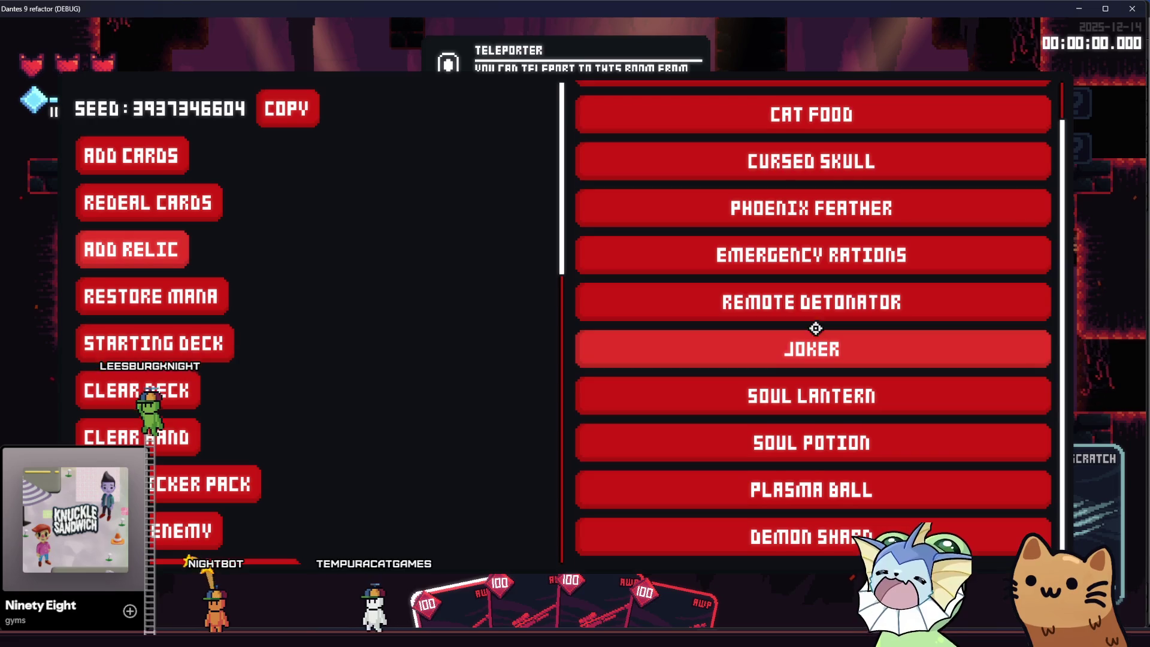
scroll(818, 300, up, 1)
click(934, 289)
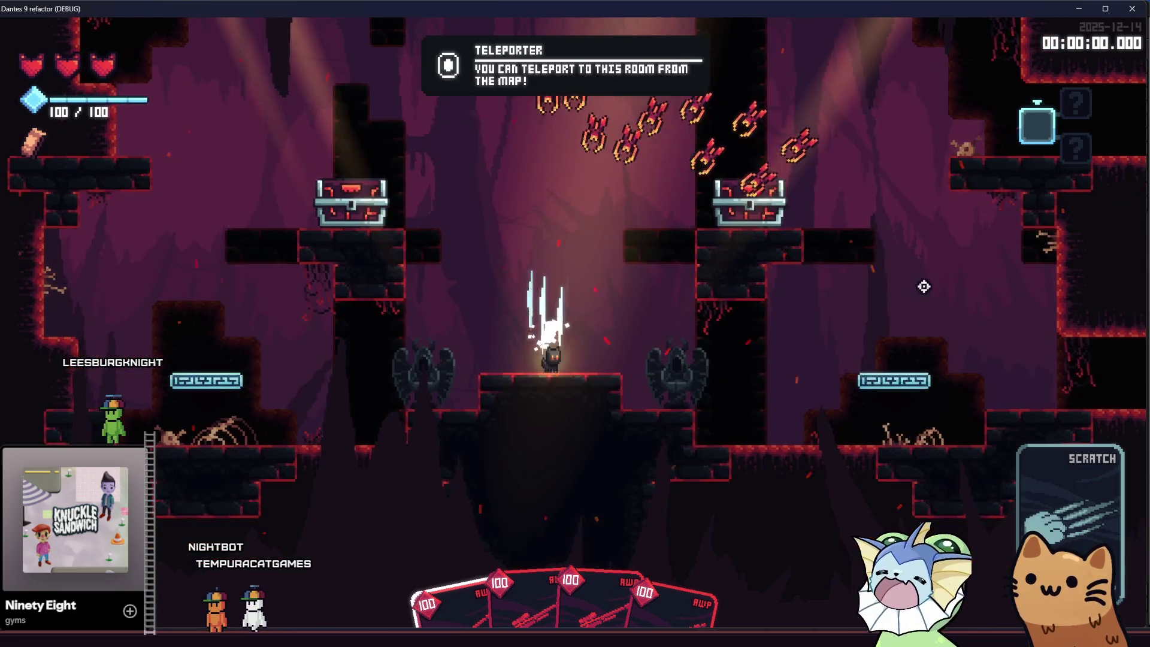
Fire the AWP at the fire goobers while moving right, then close the game window.
click(599, 207)
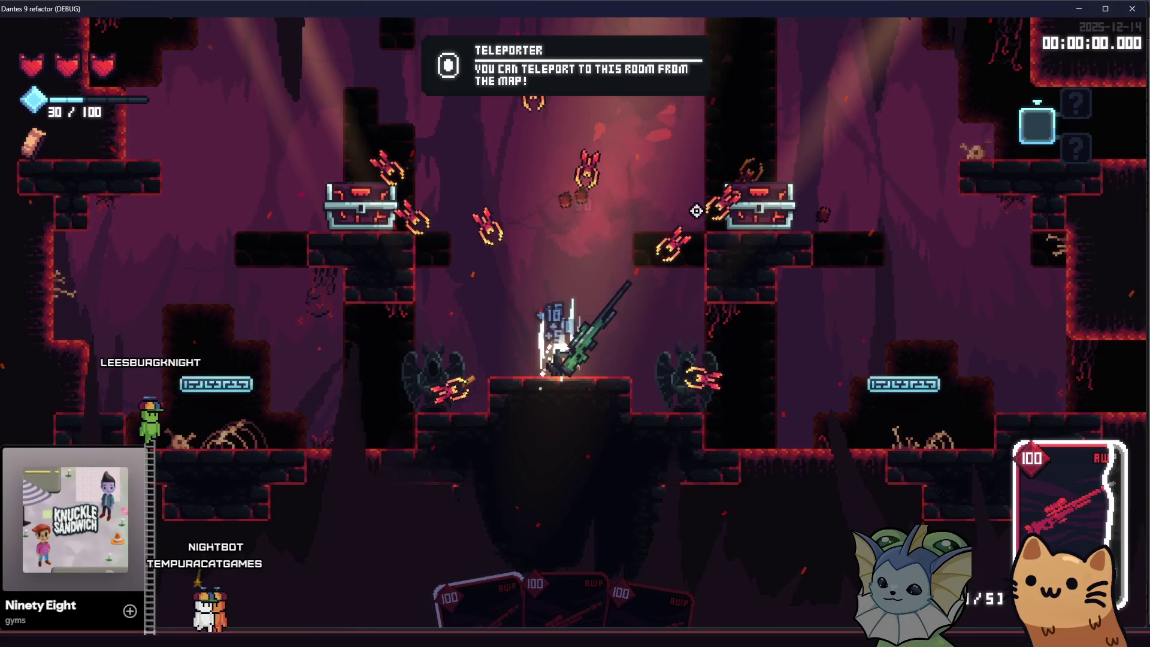
click(671, 189)
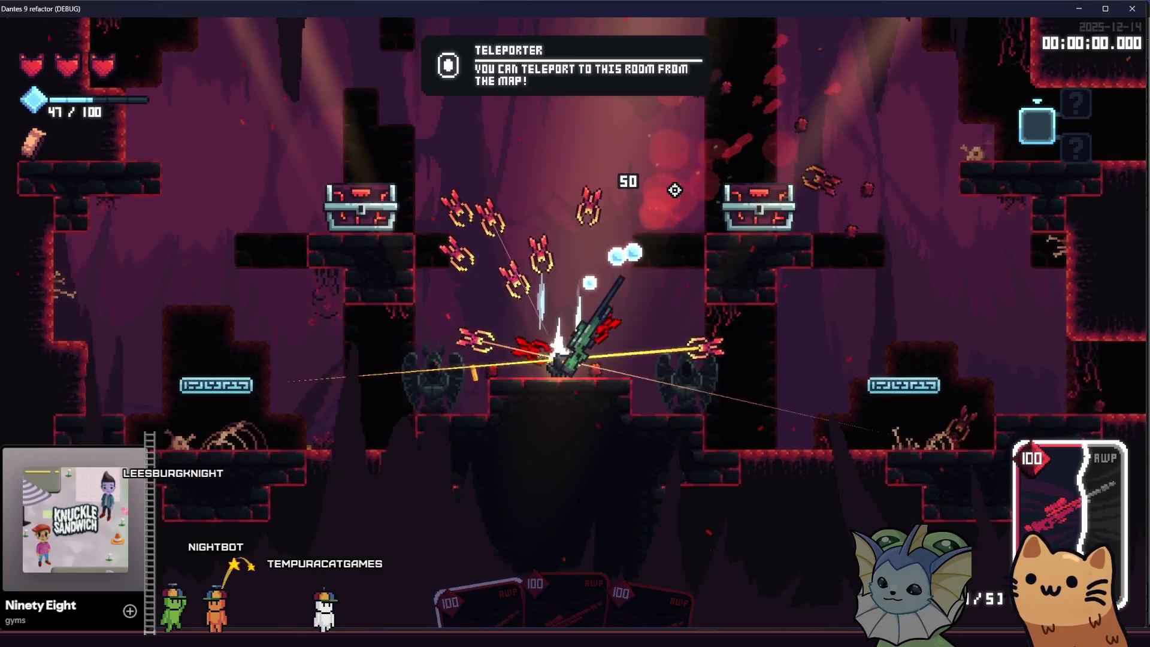
key(d)
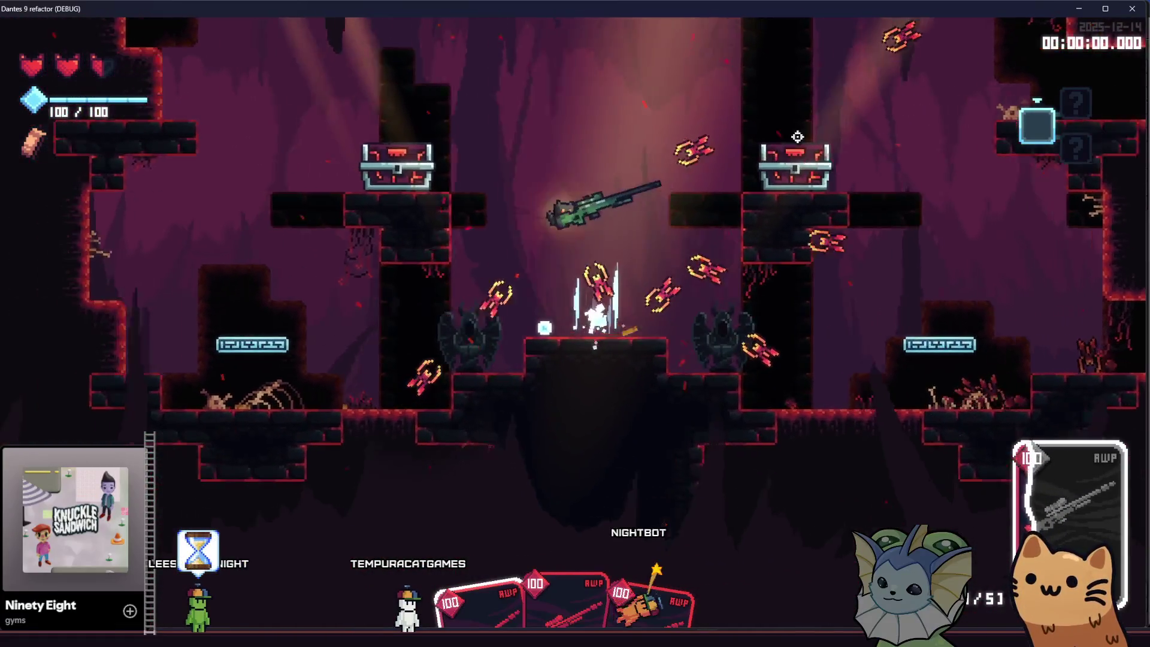
click(719, 180)
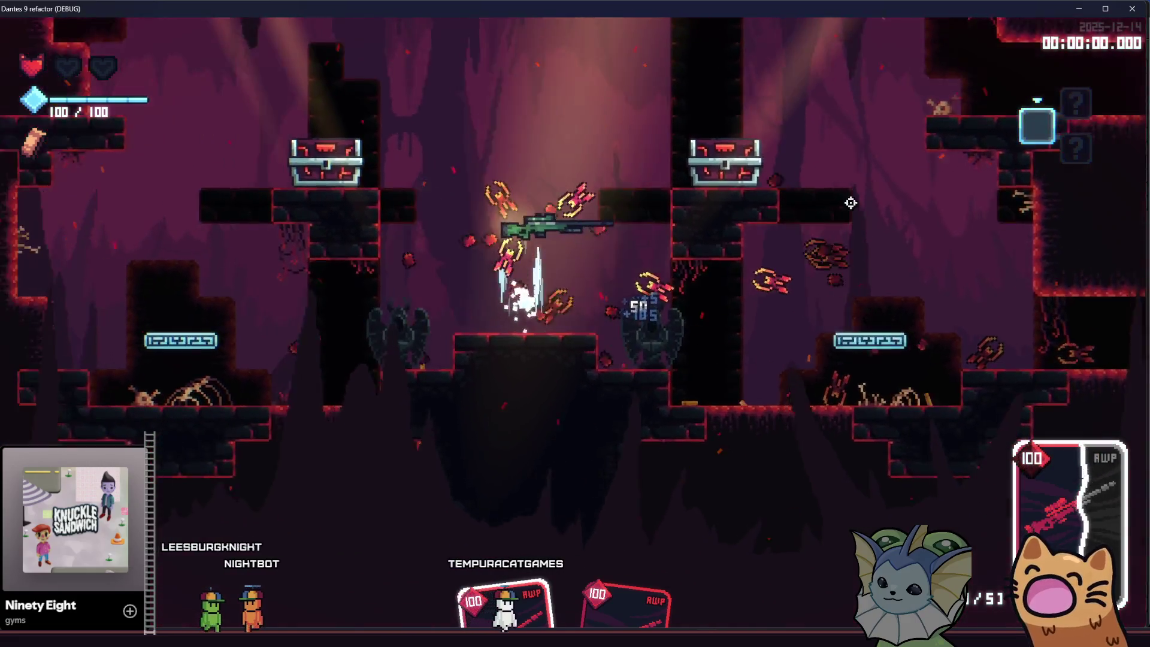
click(1130, 9)
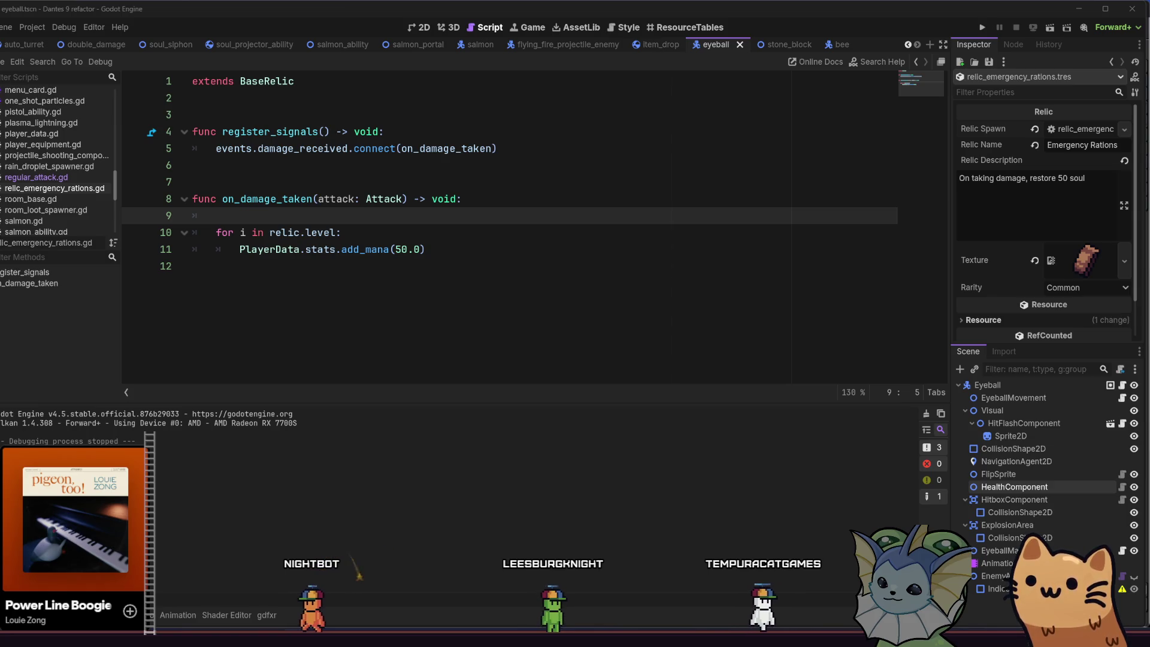
click(509, 266)
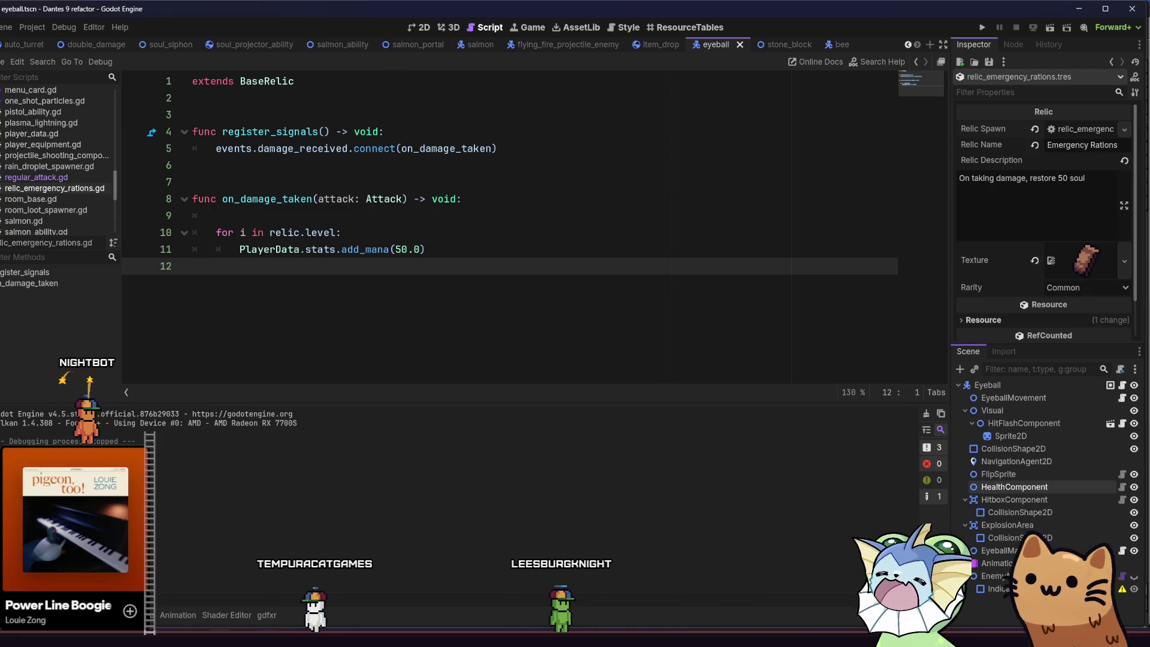
Zoom into the Stone Block card, box-select its bottom-right spiral symbol, and pick the frame 17 cel.
click(324, 641)
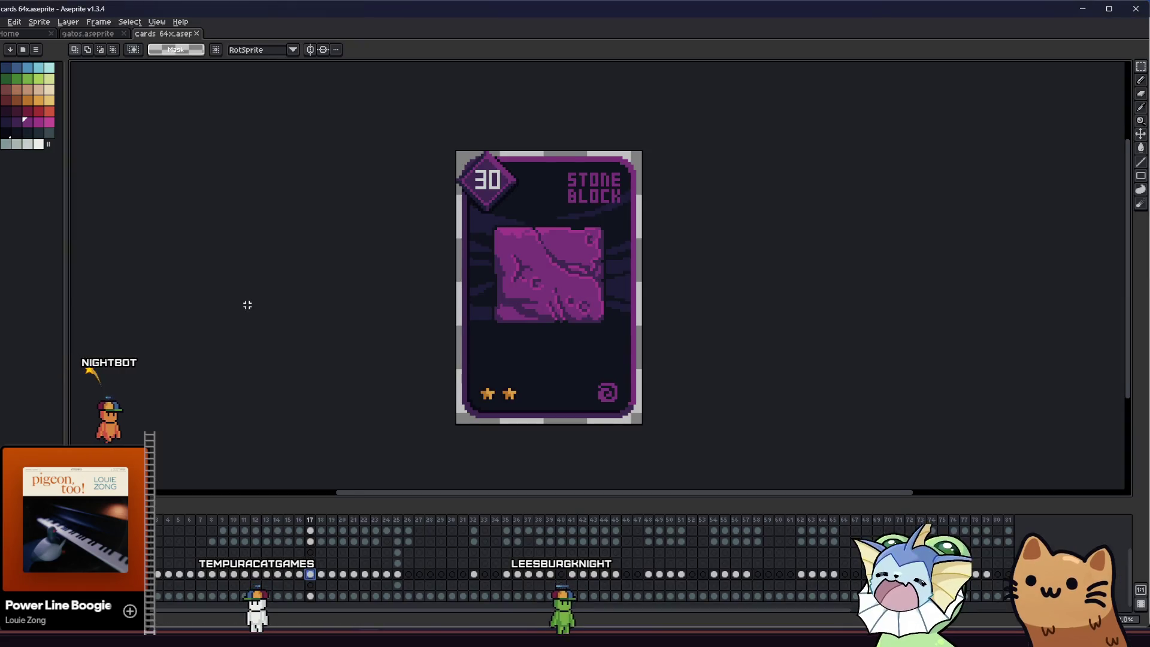
scroll(371, 357, up, 1)
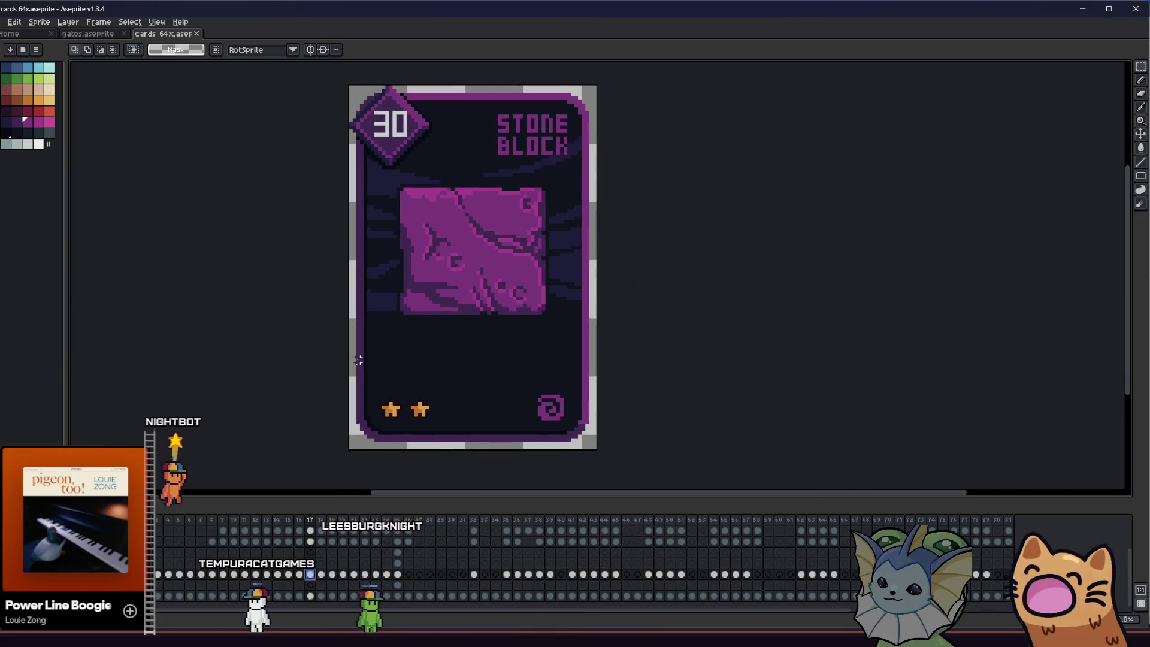
scroll(543, 433, up, 2)
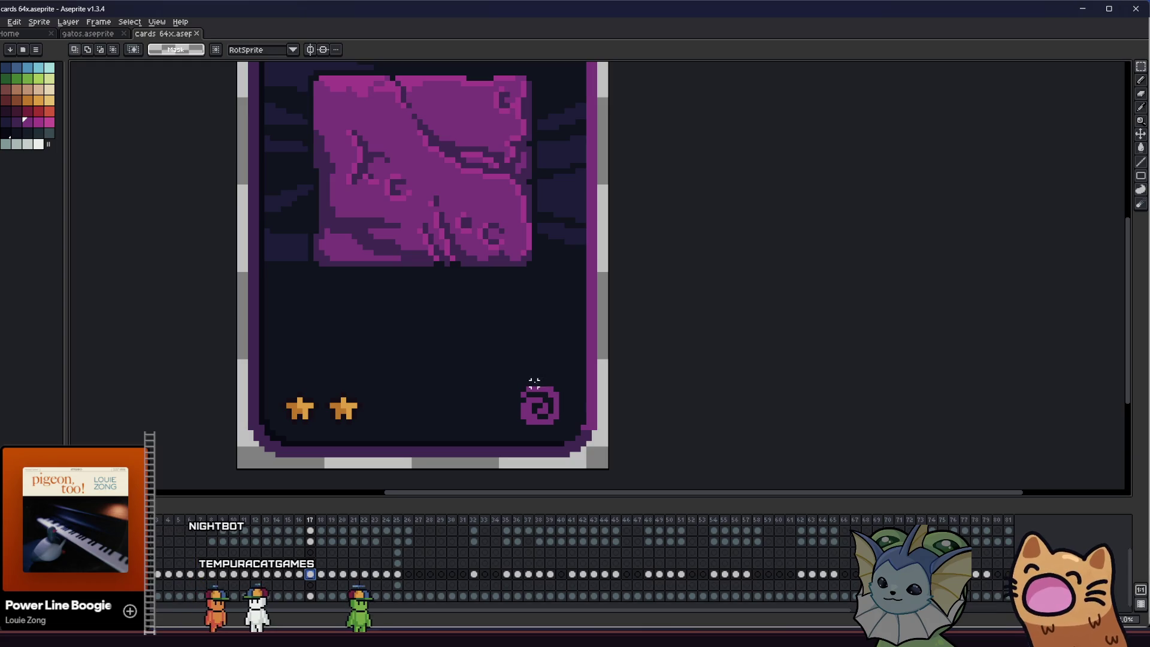
scroll(515, 413, down, 1)
scroll(513, 397, up, 2)
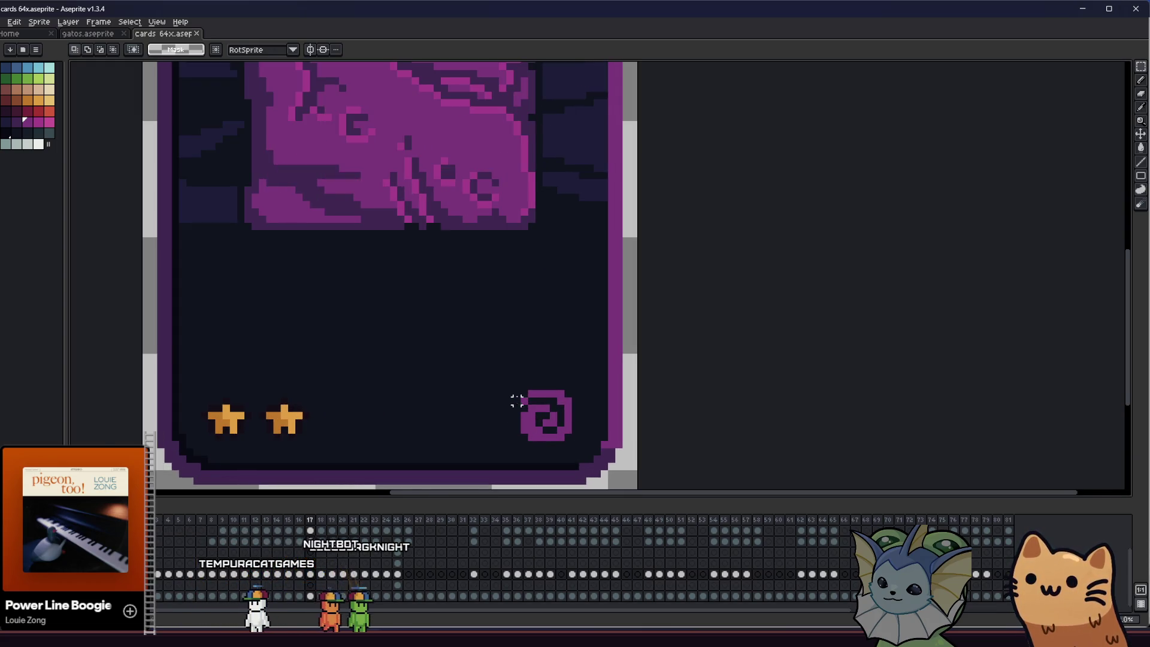
drag(470, 380, 514, 422)
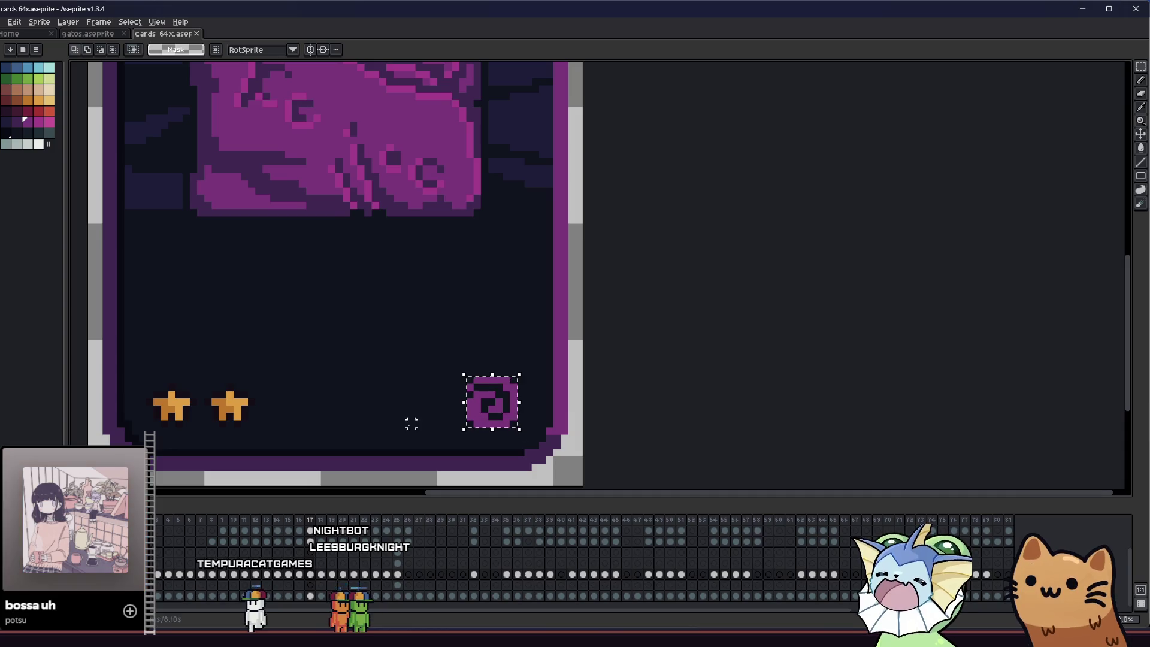
scroll(411, 424, left, 1)
click(318, 531)
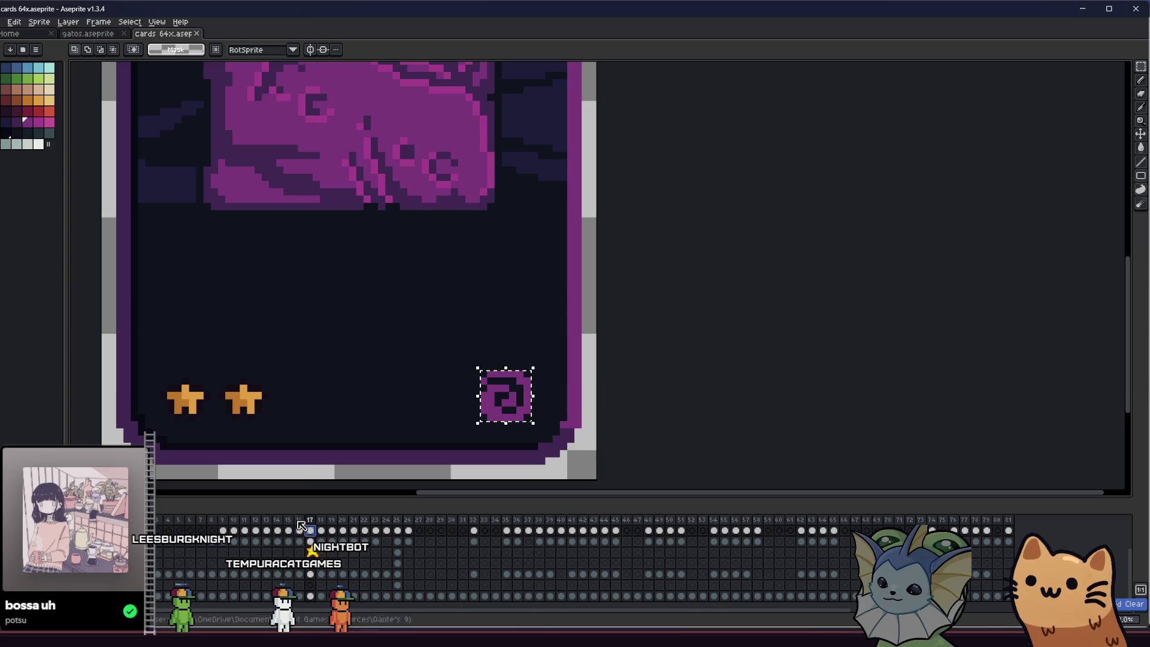
Bring up File > Export > Export As for the selection.
click(2, 22)
mouse_move(60, 112)
click(120, 112)
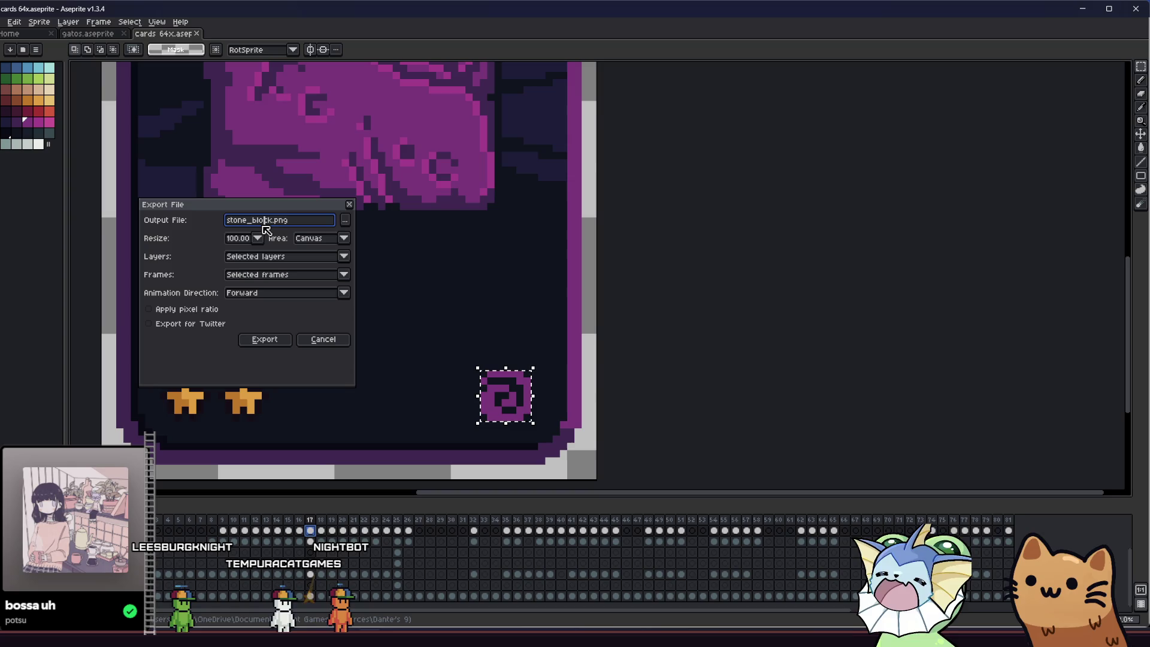
Browse the save location through the card folders to cards 64x/redesign.
click(346, 223)
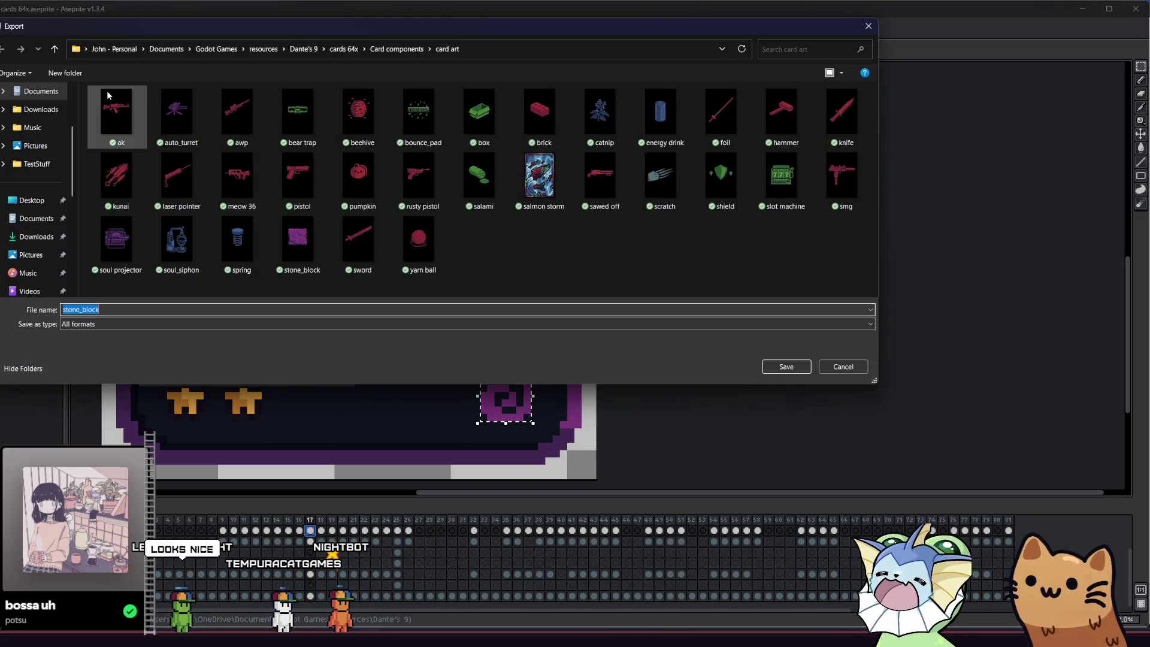
click(52, 49)
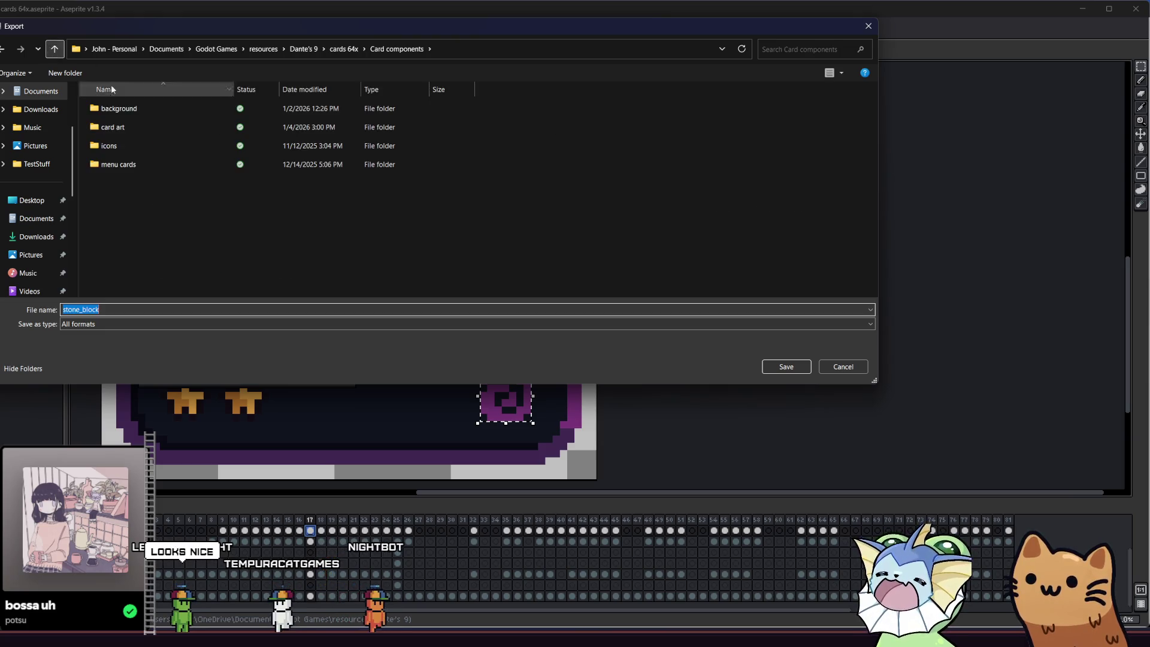
double_click(145, 143)
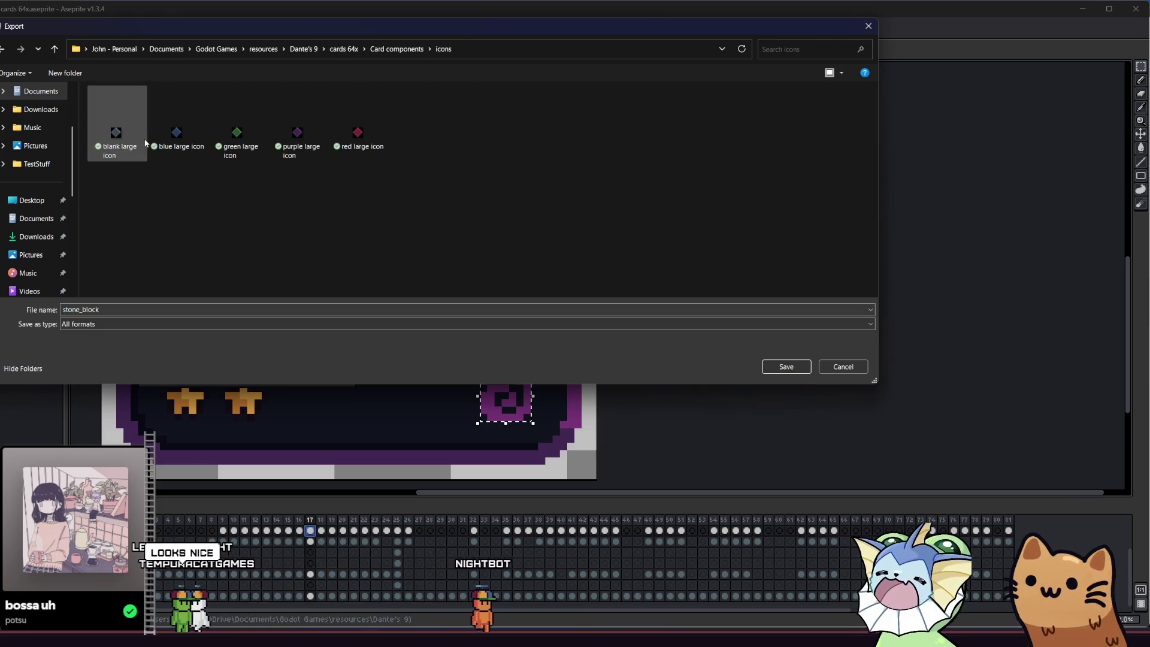
click(56, 51)
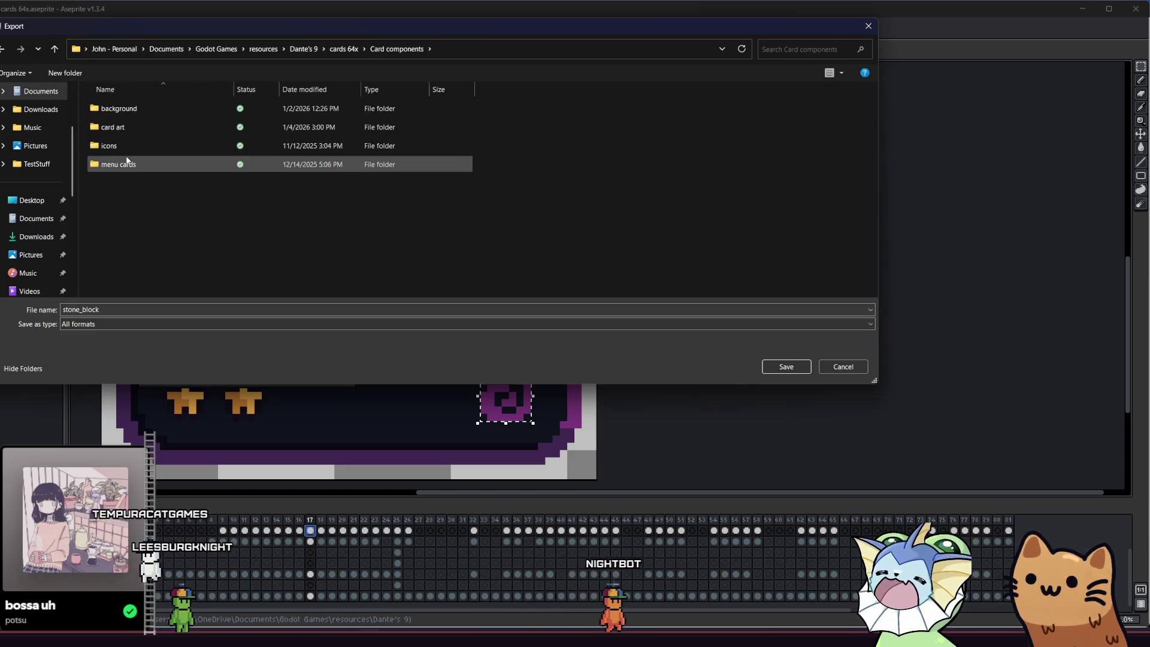
click(114, 127)
double_click(127, 159)
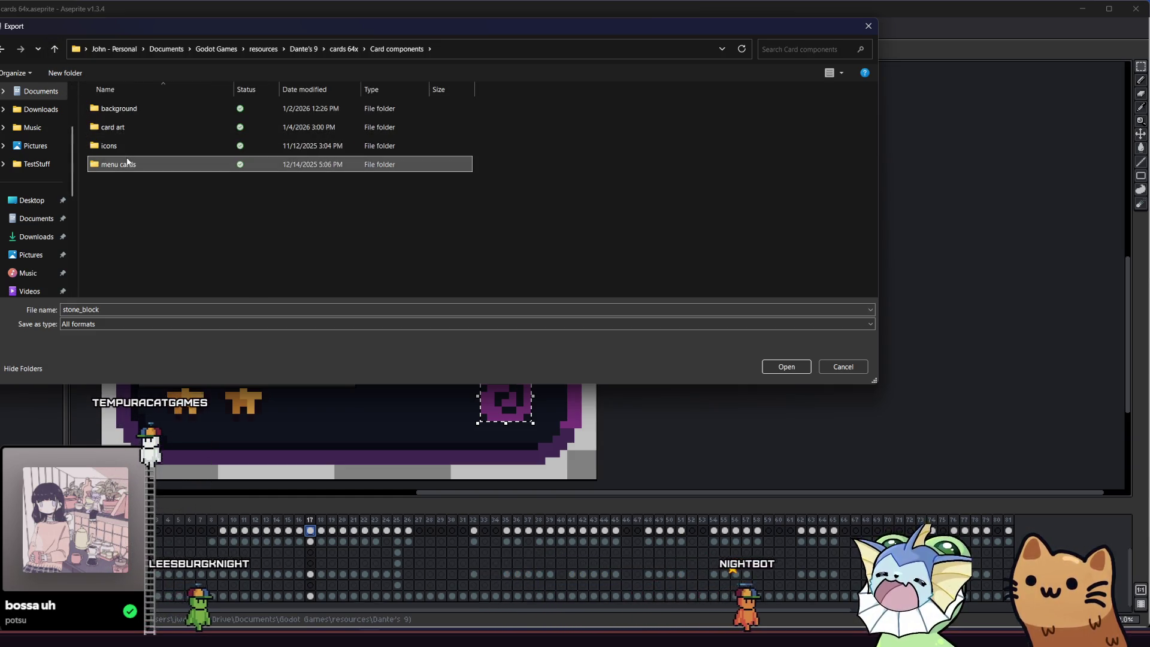
click(53, 49)
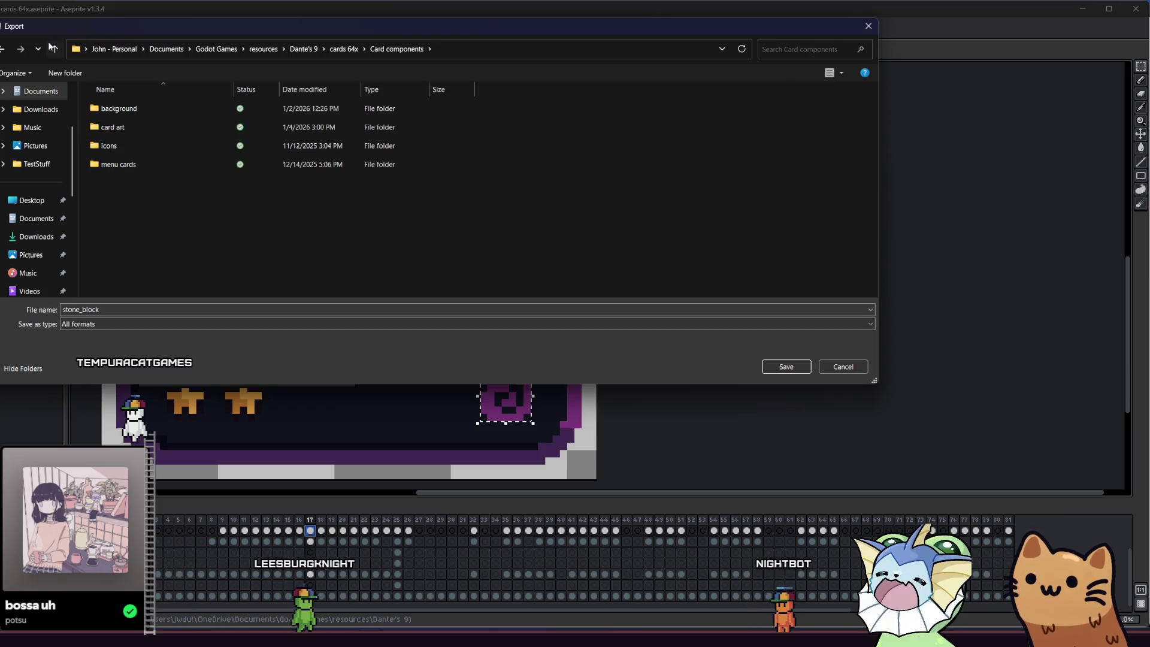
click(53, 49)
double_click(440, 147)
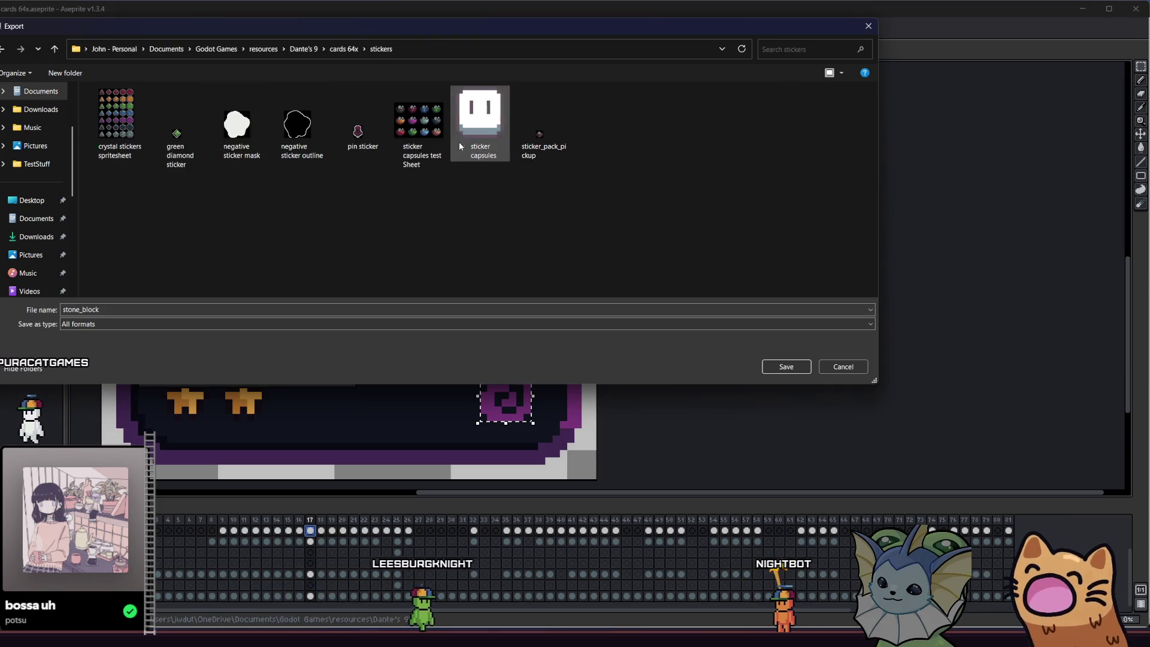
click(62, 50)
click(62, 51)
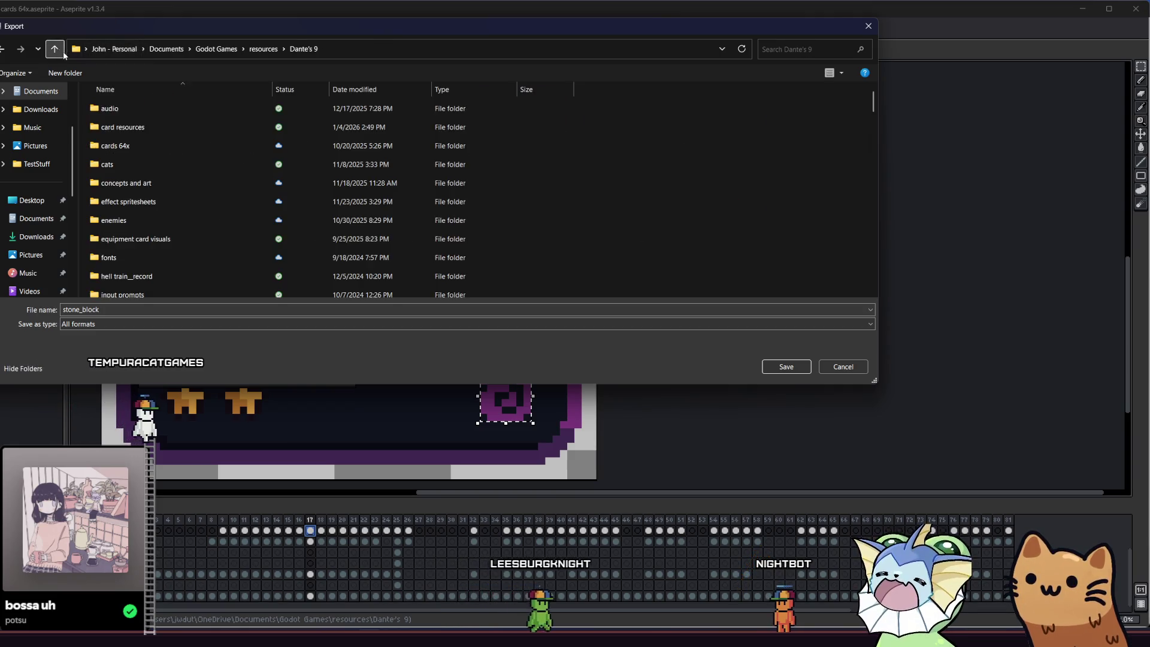
double_click(206, 148)
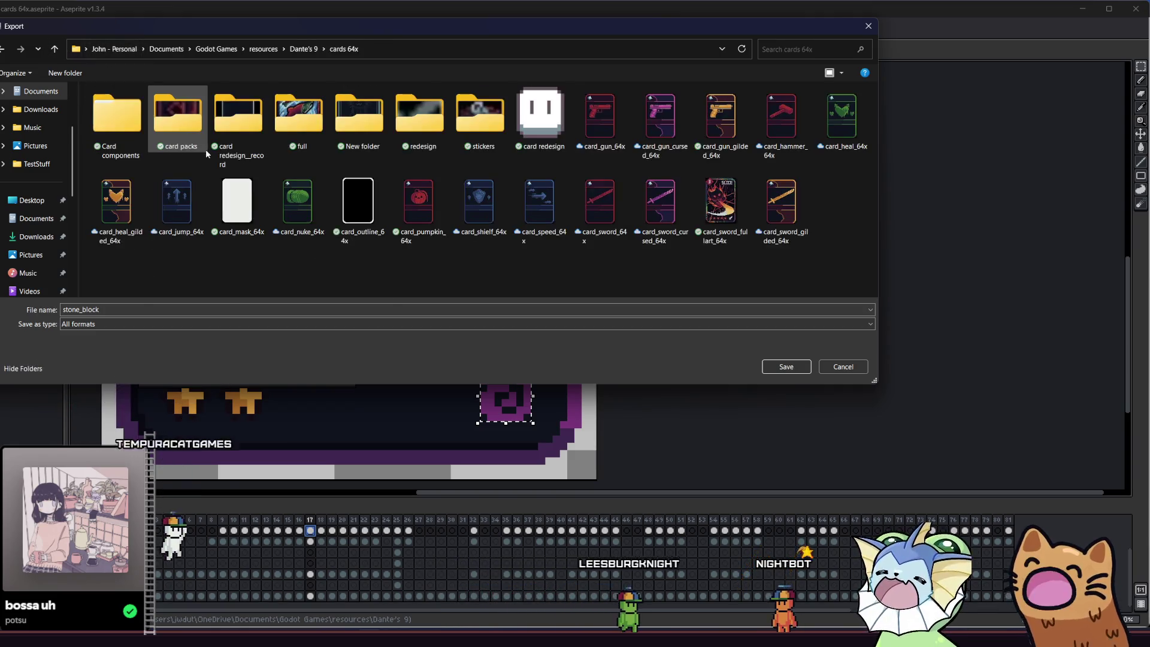
double_click(358, 141)
click(54, 49)
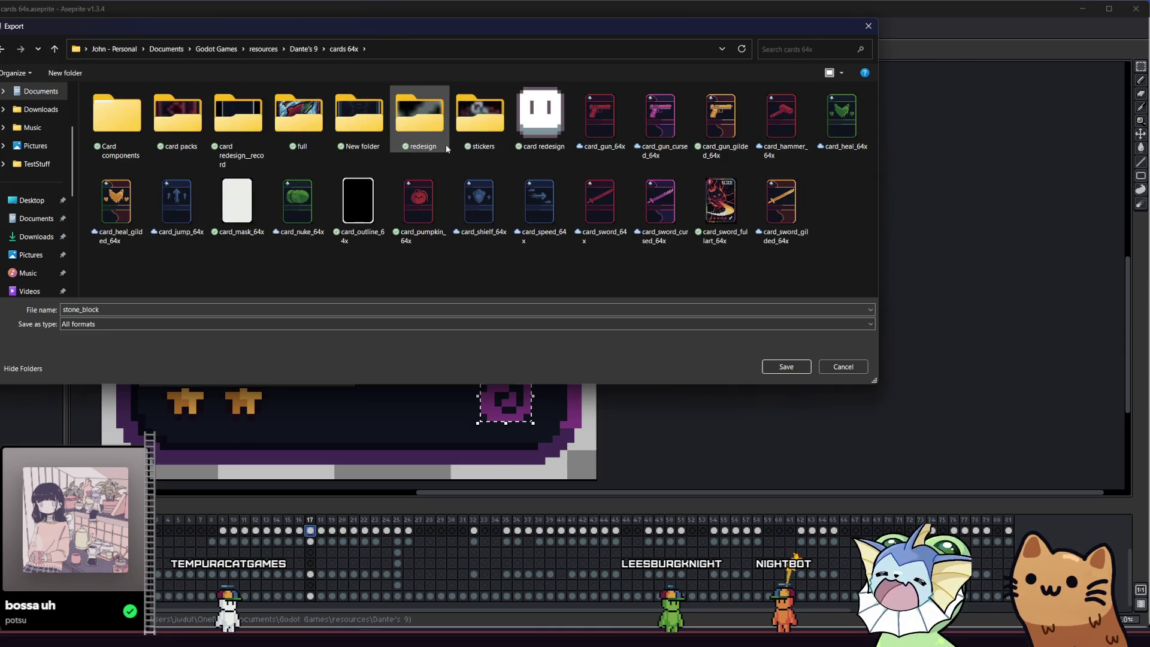
double_click(422, 126)
scroll(385, 216, down, 1)
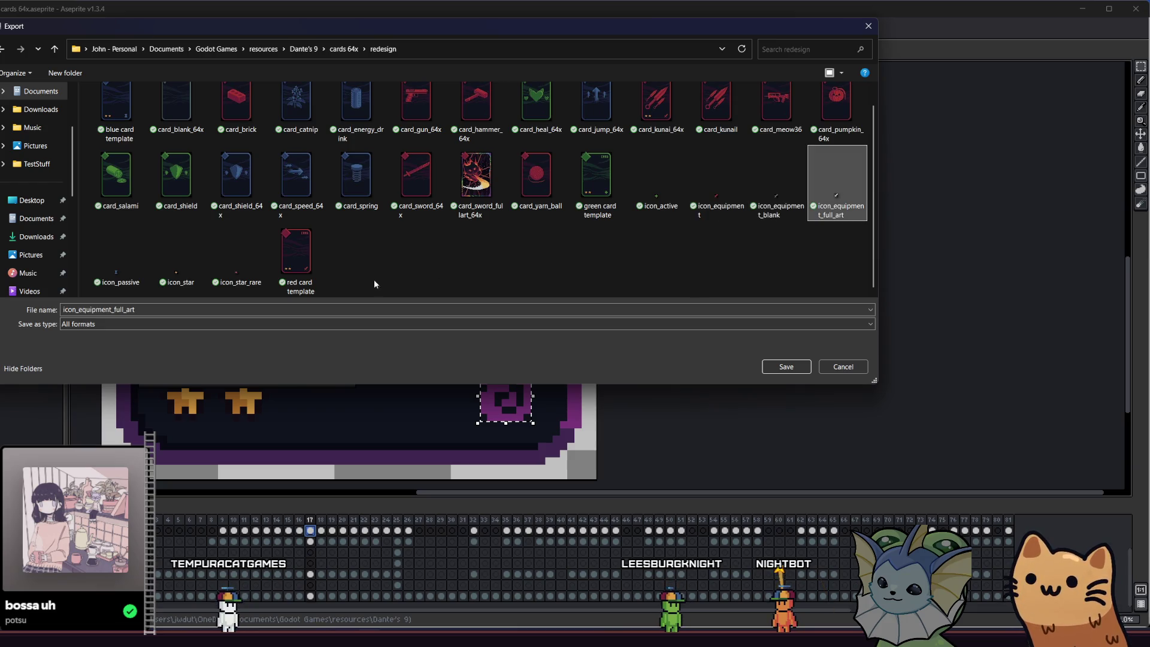
Rename the output file to icon_summon.png and export the spiral symbol.
click(142, 307)
drag(83, 310, 81, 311)
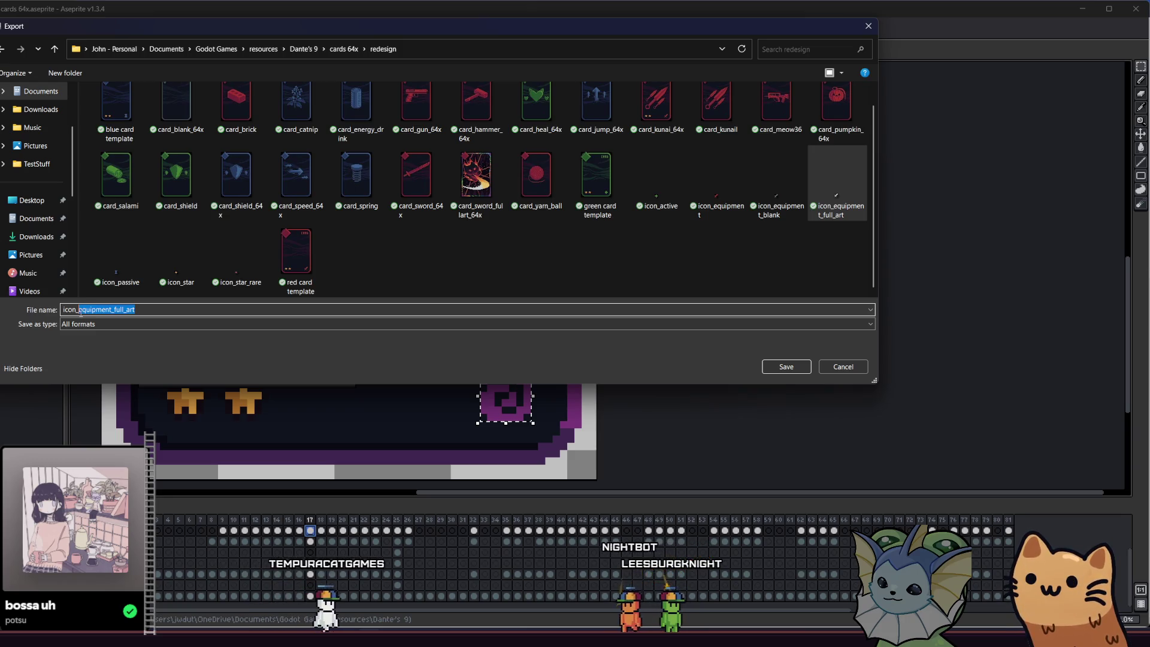
text(summon)
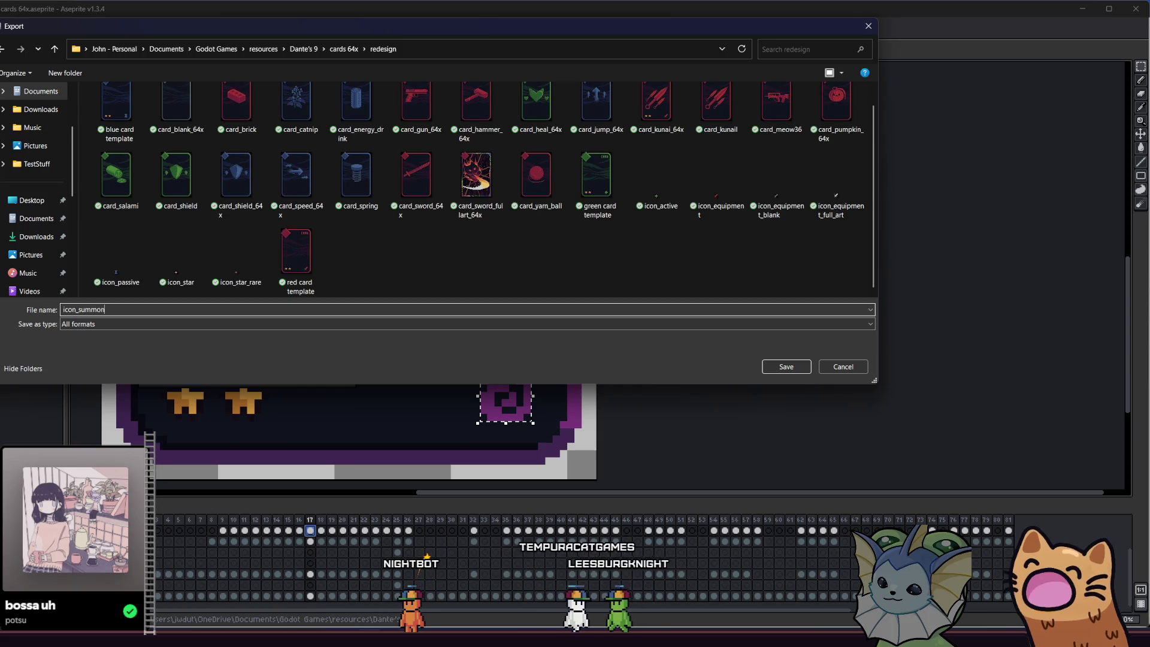
click(772, 365)
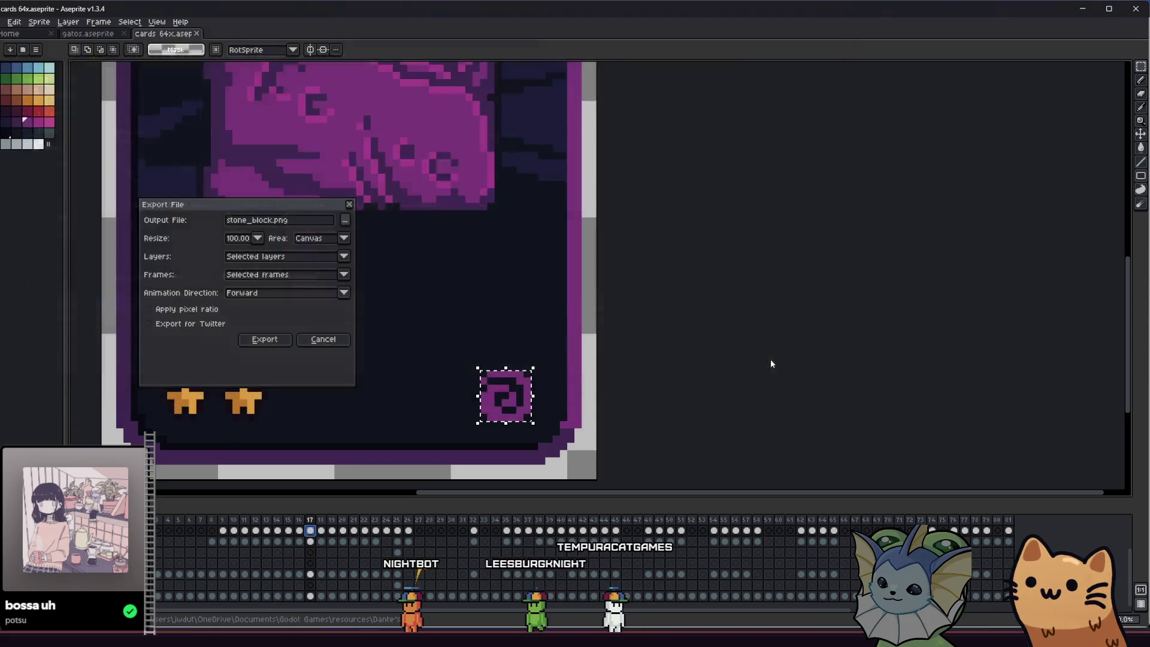
click(276, 344)
scroll(421, 339, down, 2)
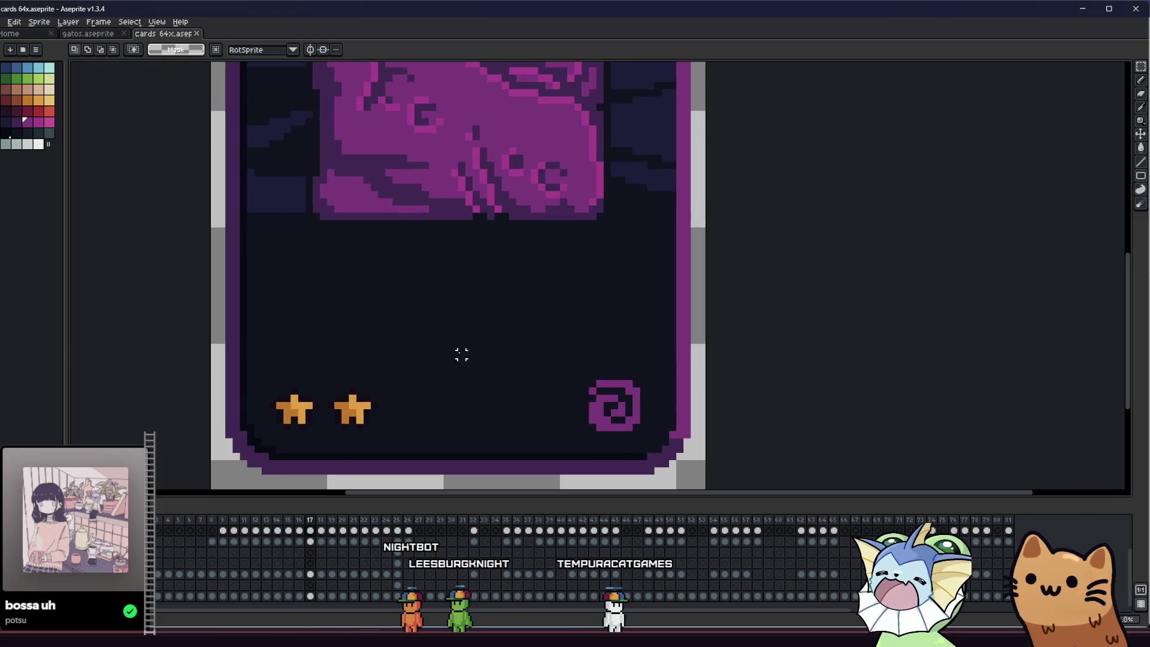
Close the browser's cat photo window and return to the Godot editor on relic_emergency_rations.gd.
right_click(535, 287)
key(Escape)
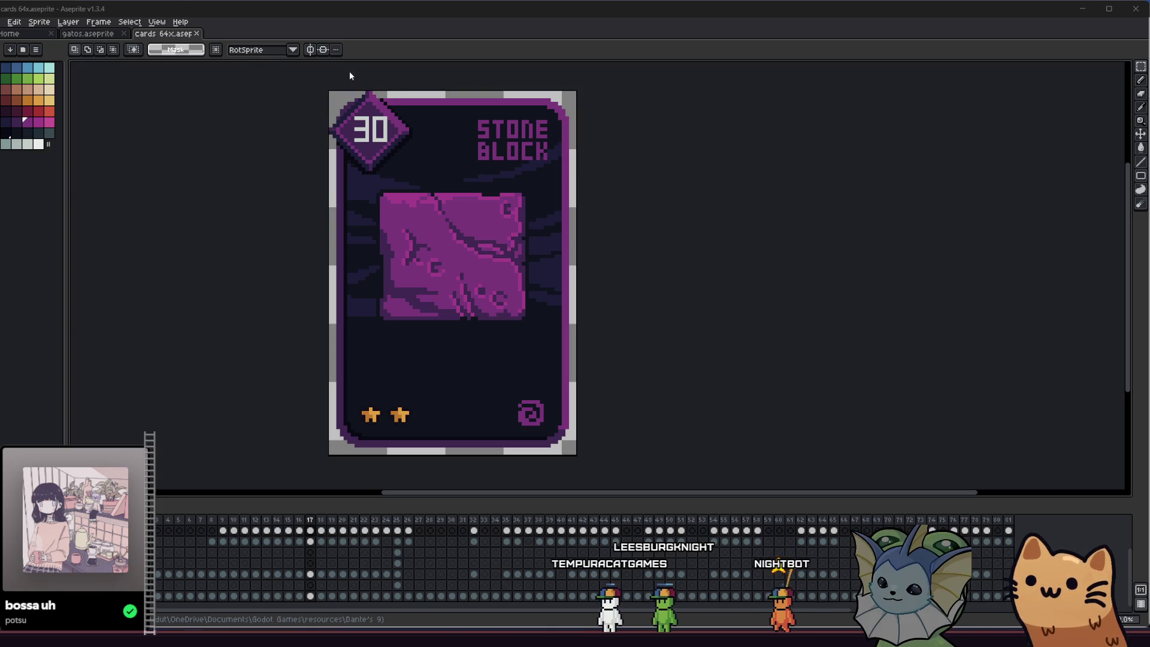
key(alt+Tab)
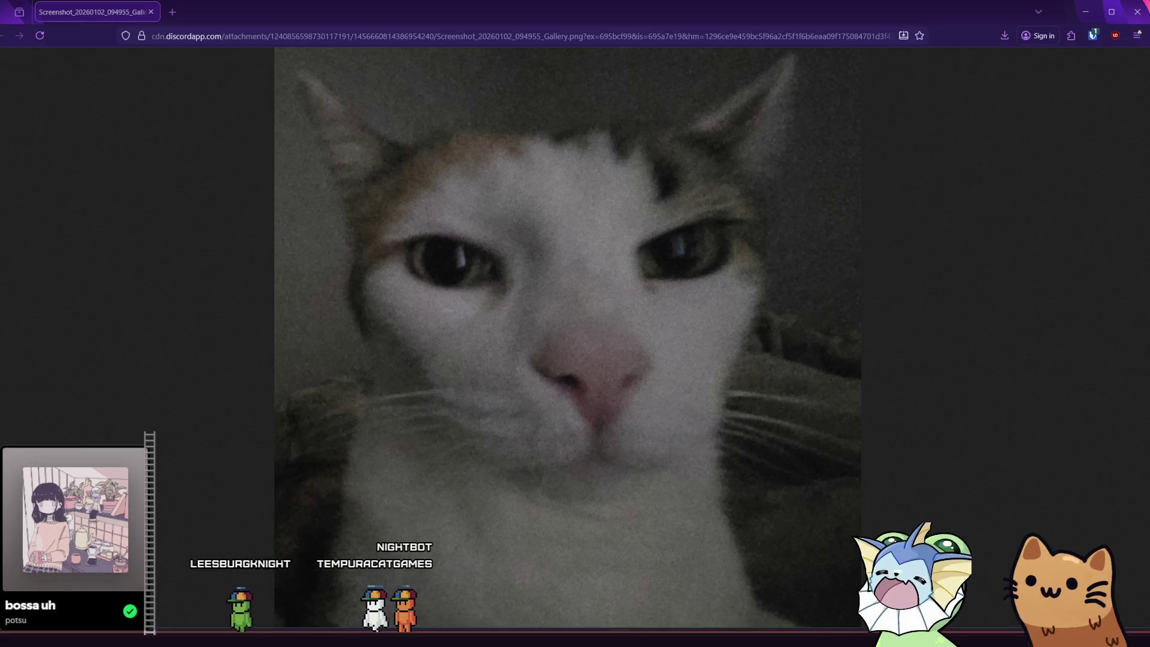
click(1137, 12)
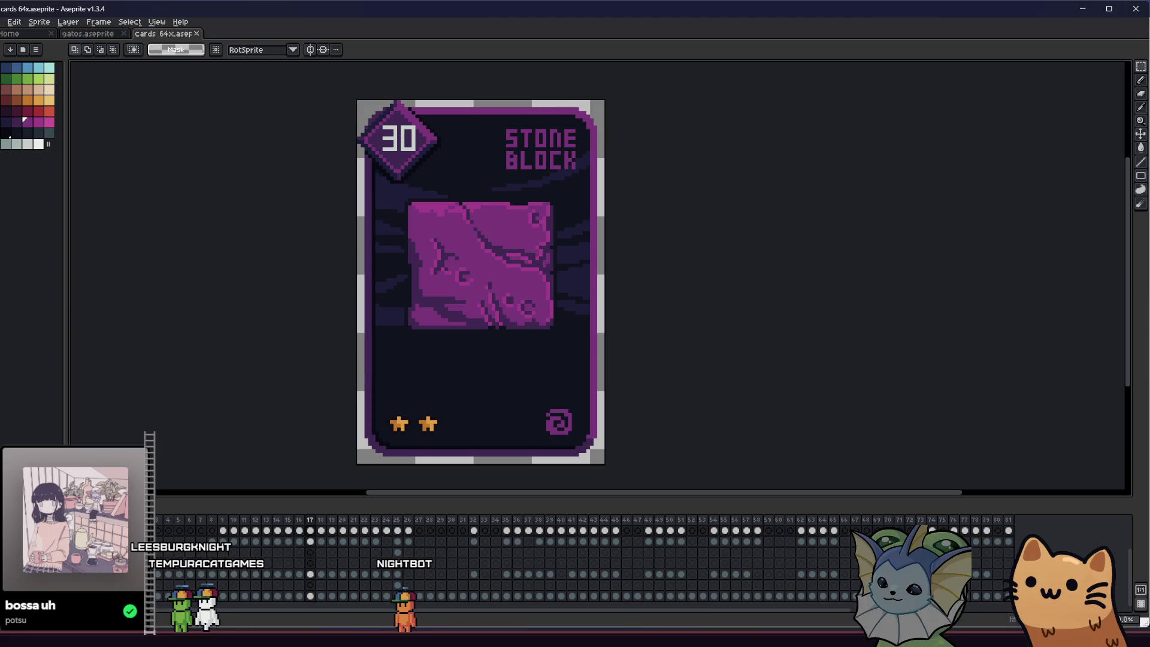
key(alt+Tab)
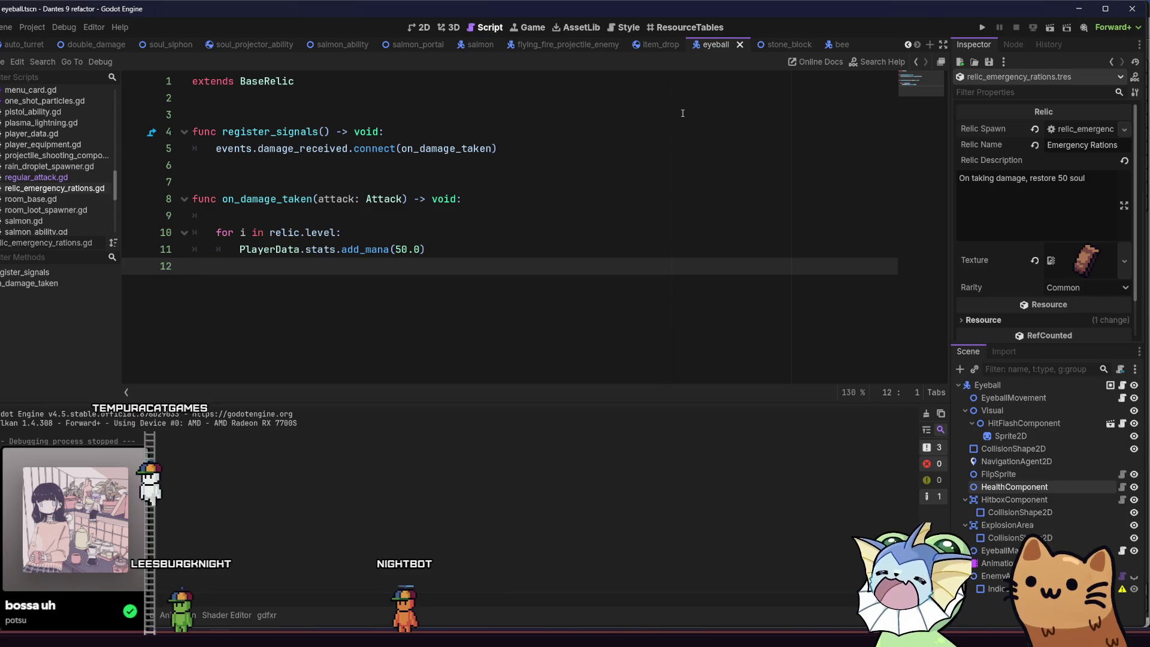
Search project files with Quick Open for card_, display and card_Inst.
key(alt+shift+o)
text(card_)
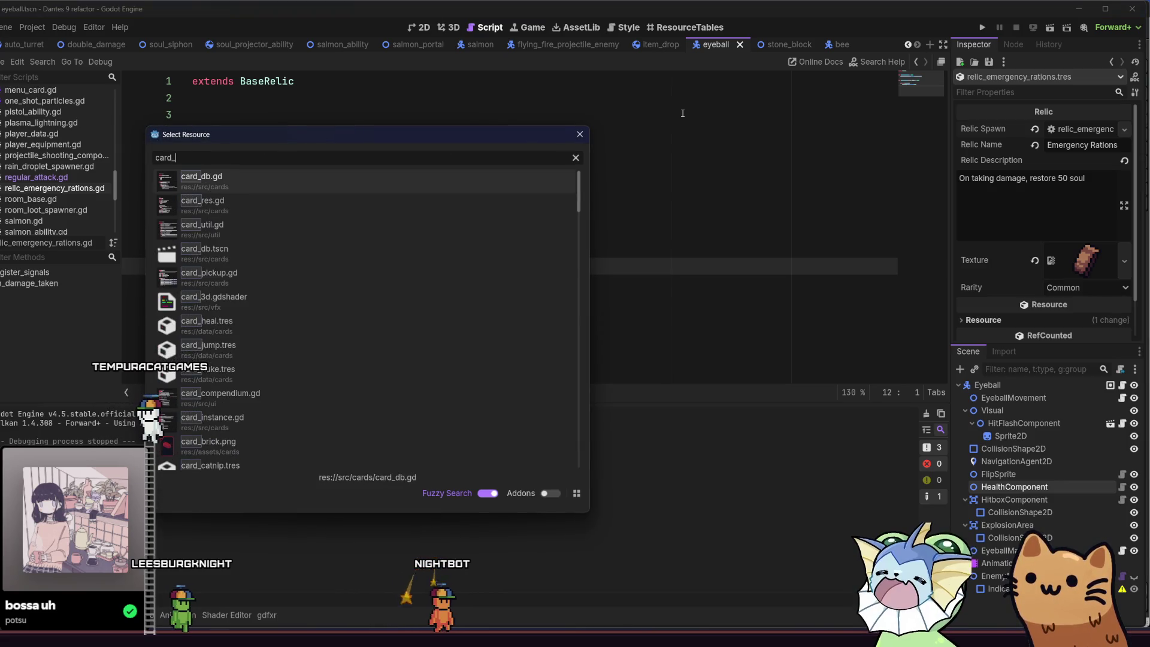
key(BackSpace)
key(BackSpace)
key(BackSpace)
text(display)
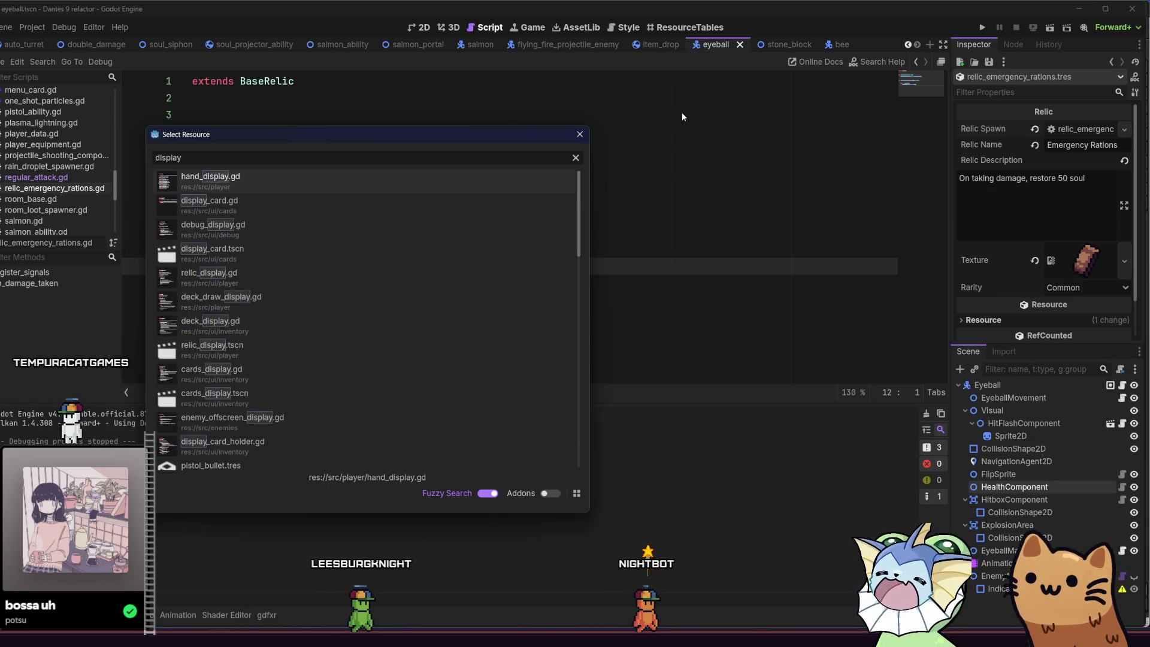
key(BackSpace)
key(BackSpace)
key(BackSpace)
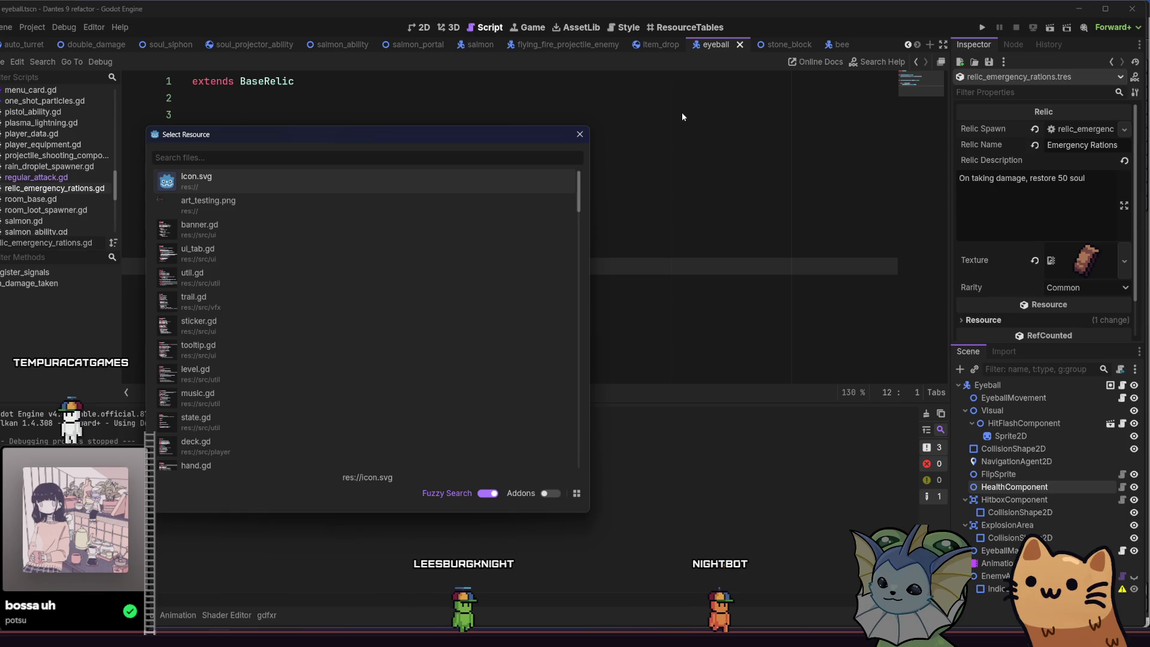
text(card_)
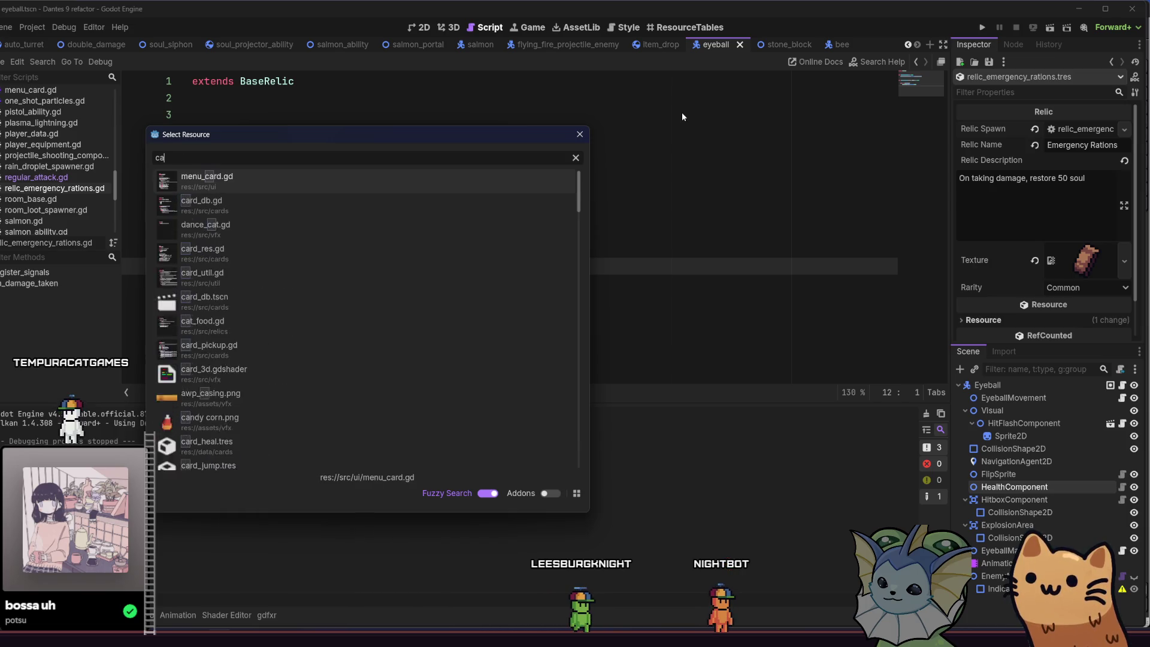
text(Inst)
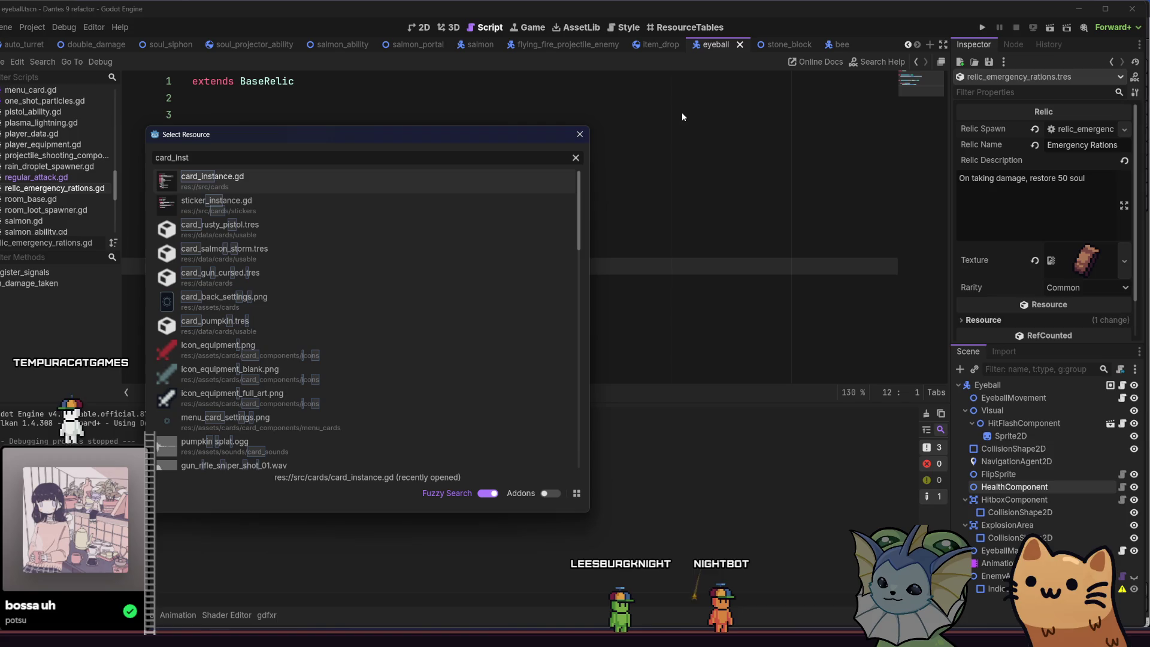
key(BackSpace)
key(BackSpace)
key(BackSpace)
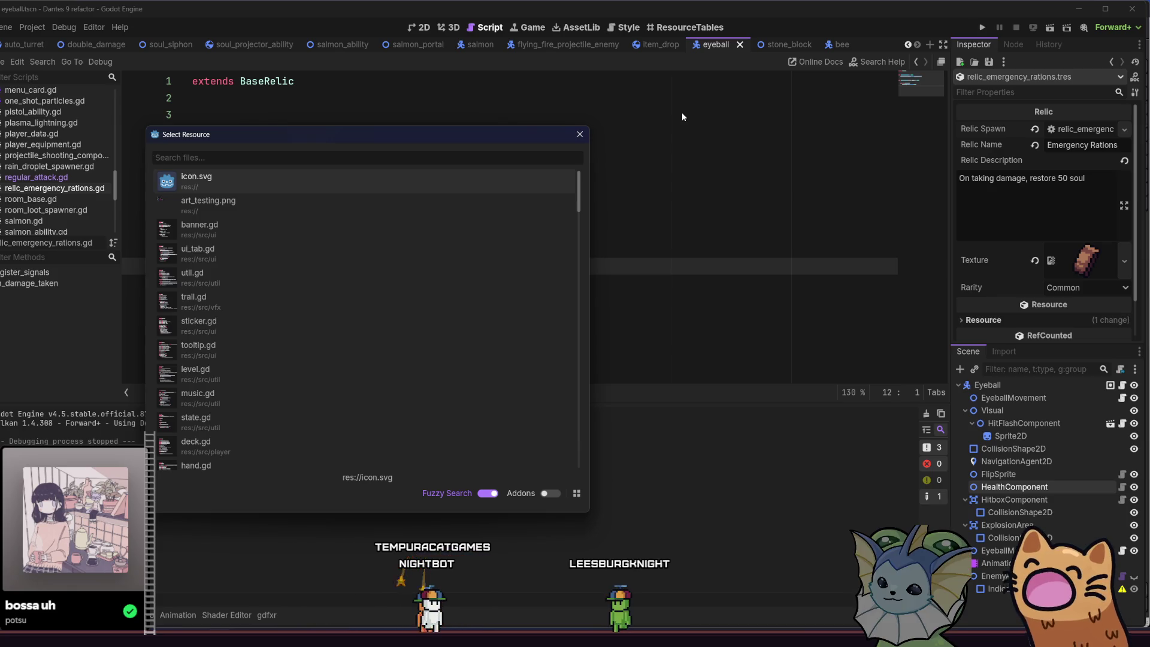
Try card_dis and com, then open card_visual.tscn from the card_v results.
text(card_)
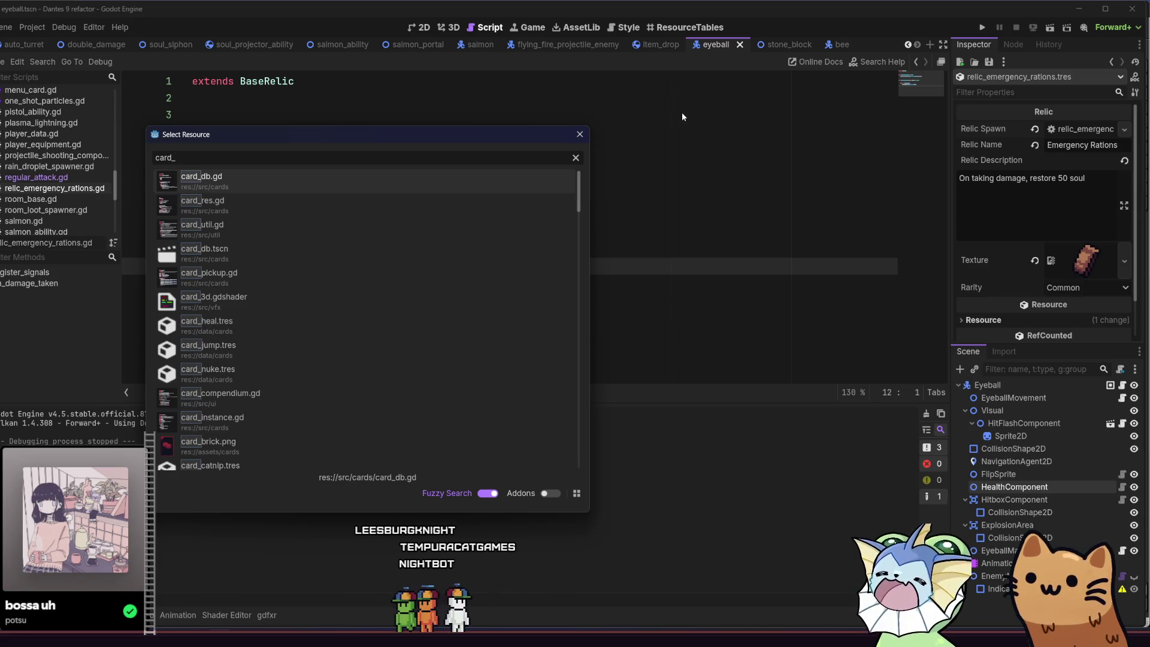
text(dis)
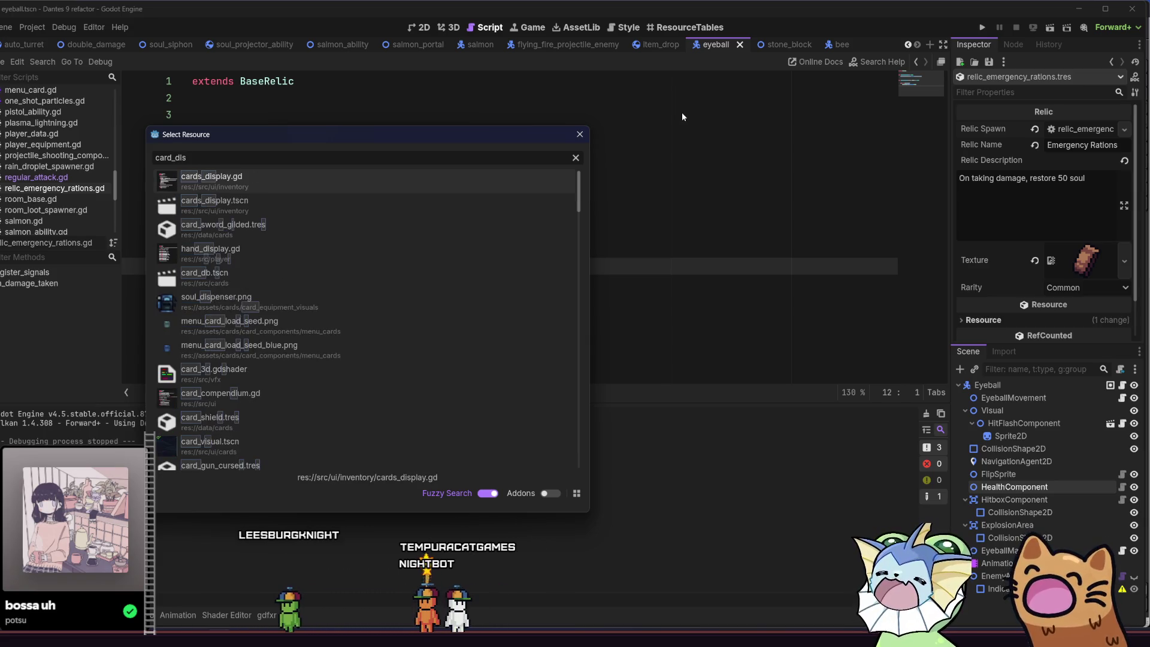
key(BackSpace)
key(BackSpace)
key(BackSpace)
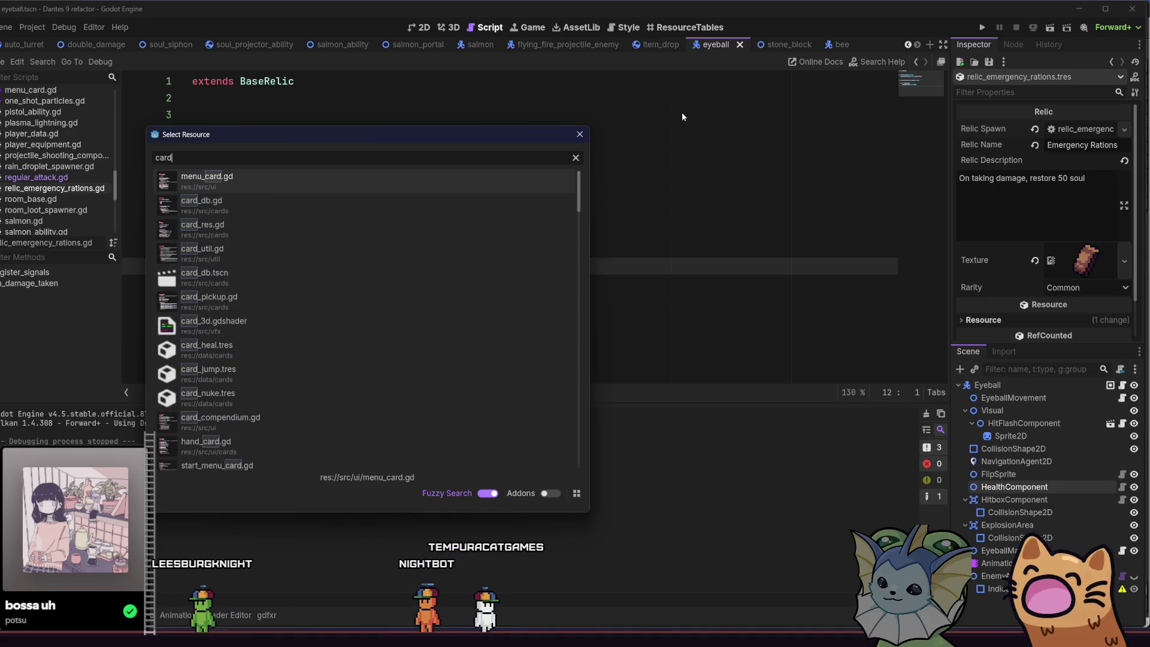
text(com)
key(BackSpace)
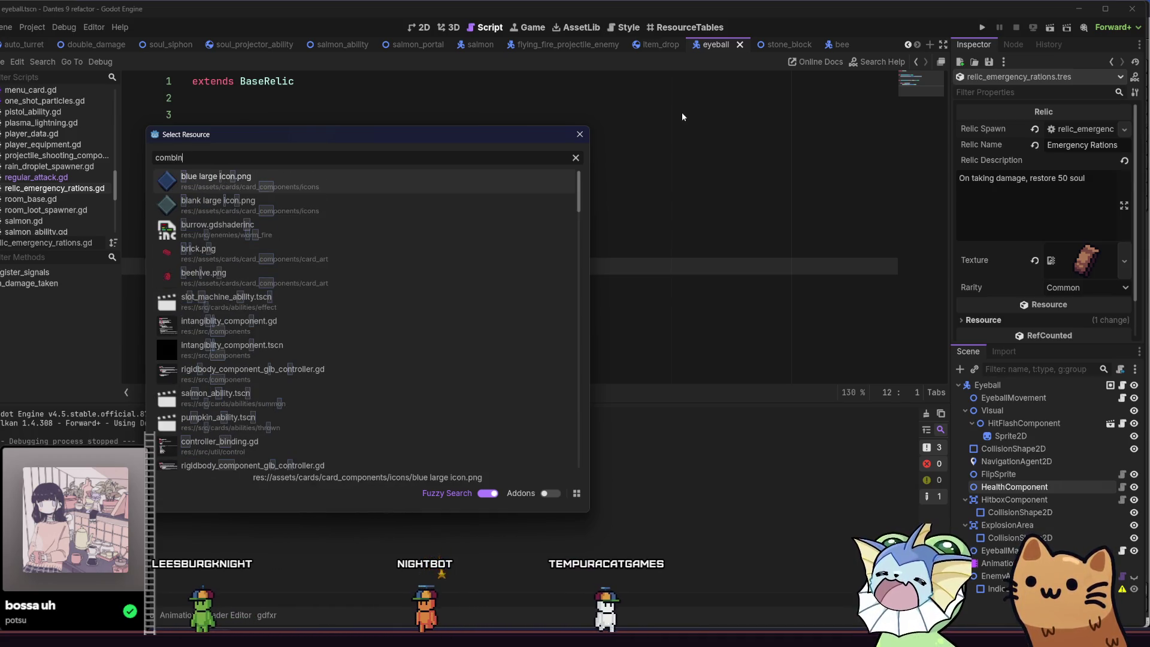
key(BackSpace)
key(BackSpace)
text(card_v)
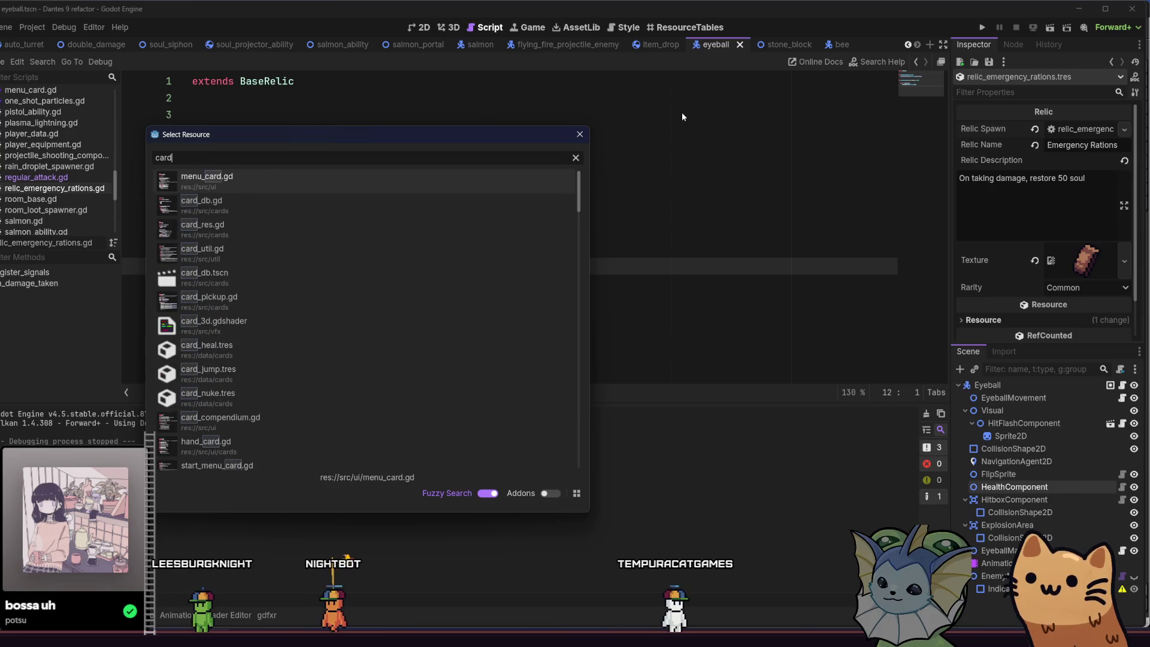
key(Down)
key(Return)
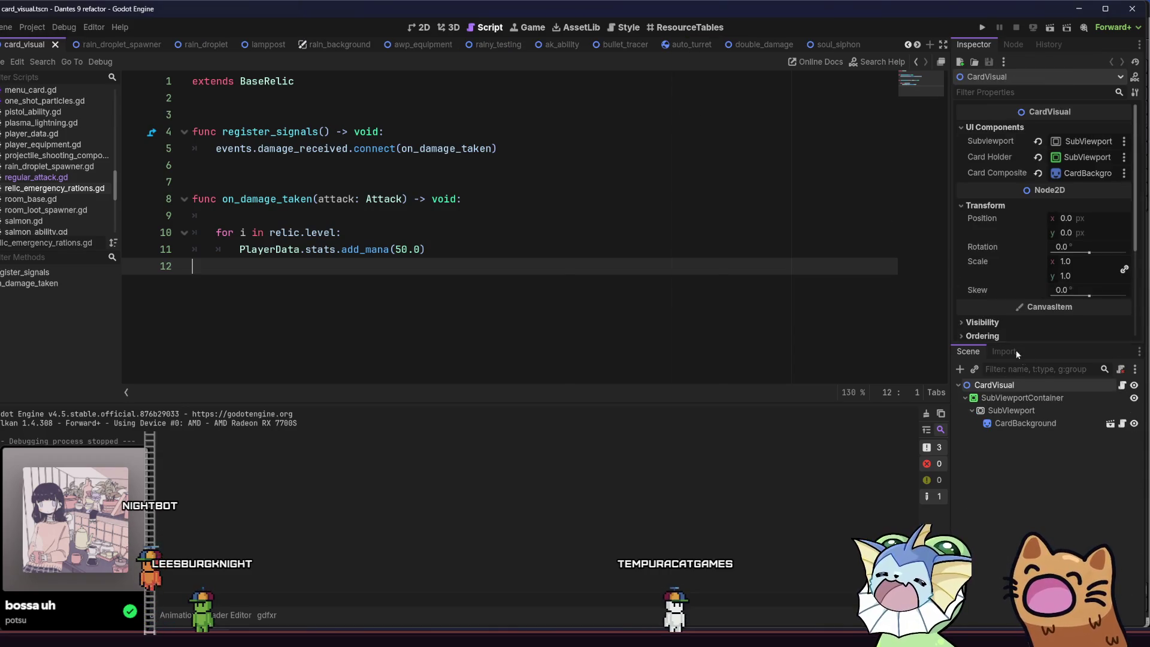
Open the card_composite scene, inspect its Icon node, and jump to card_composite.gd's type_icons paths.
click(1110, 423)
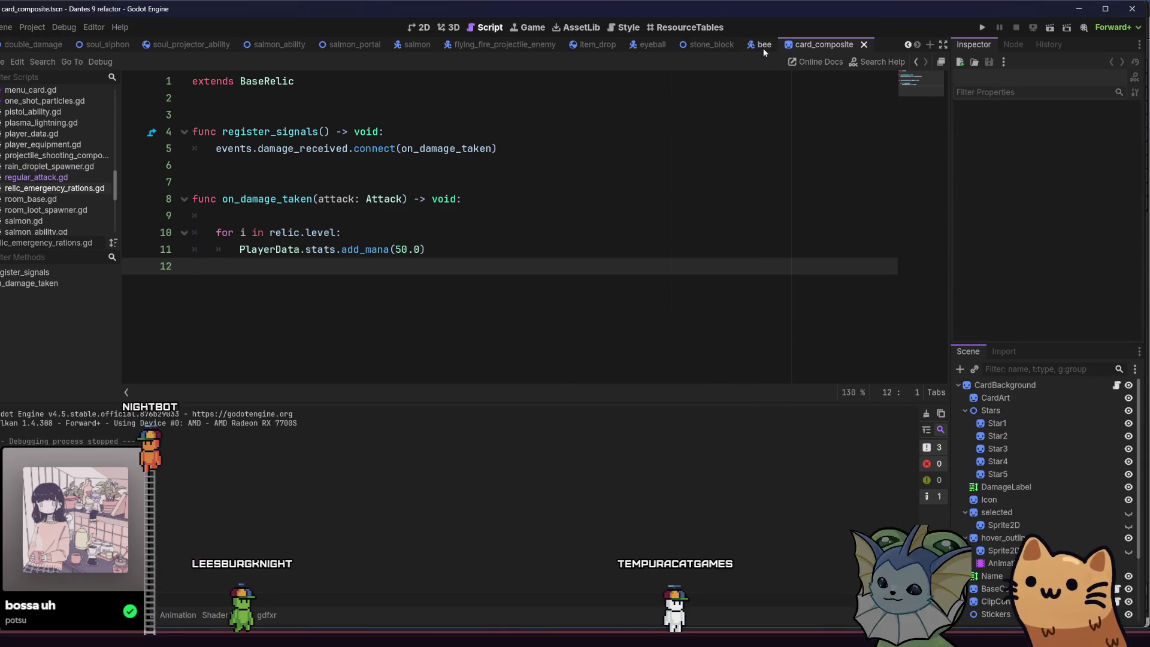
scroll(1080, 429, down, 3)
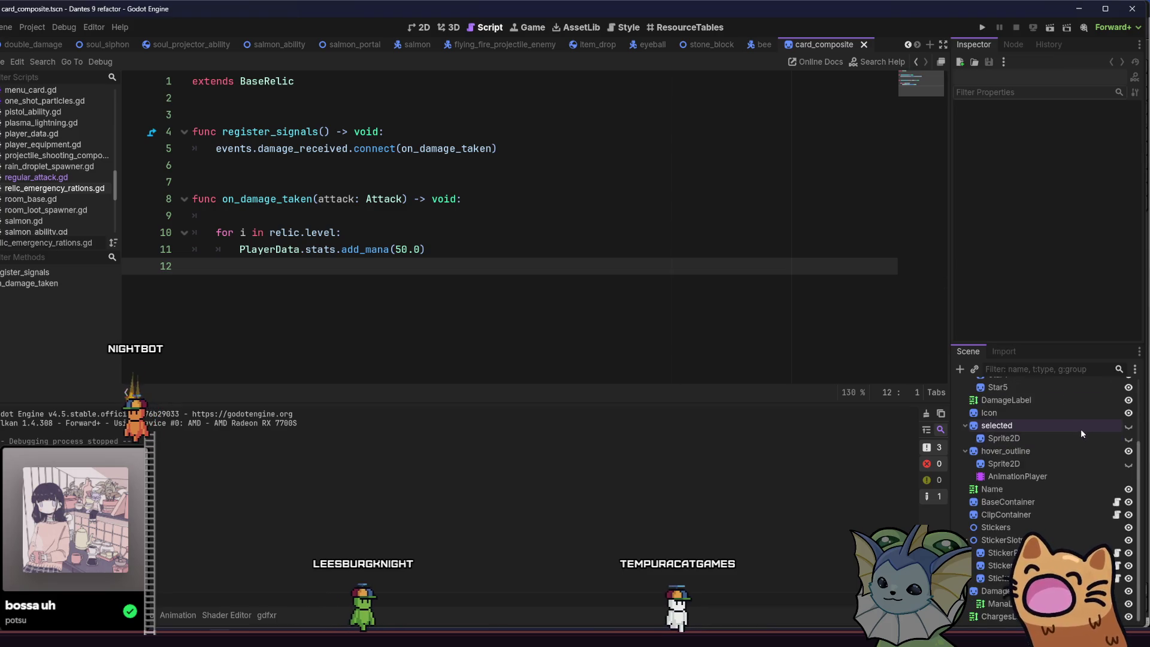
click(1071, 413)
scroll(1069, 417, up, 3)
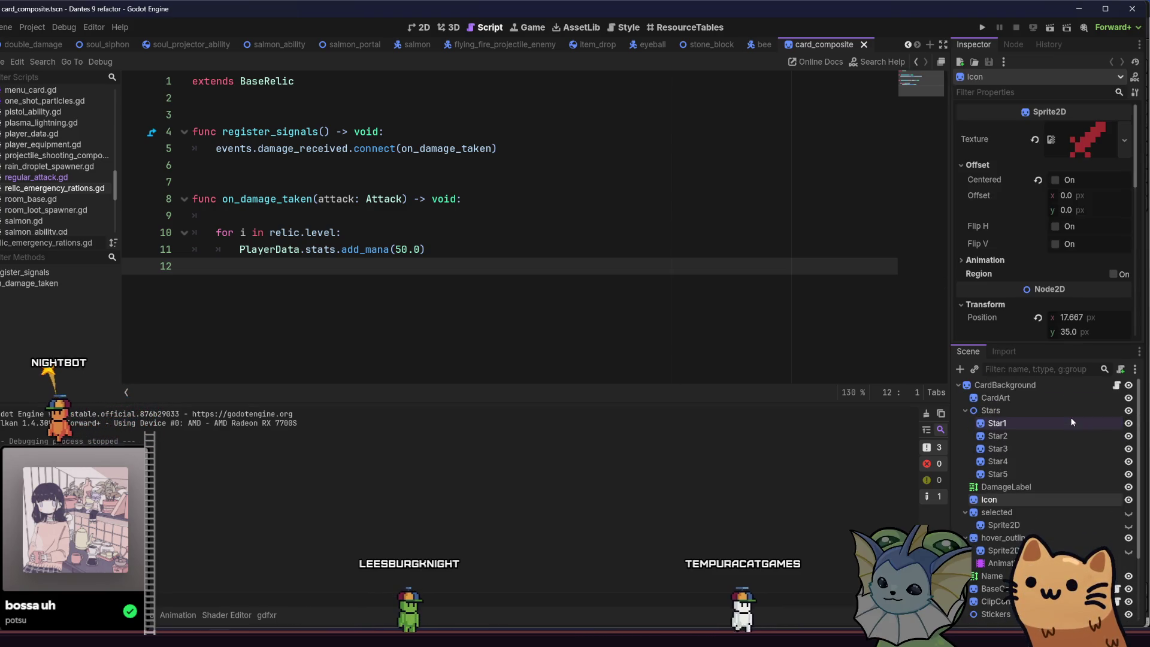
click(1116, 385)
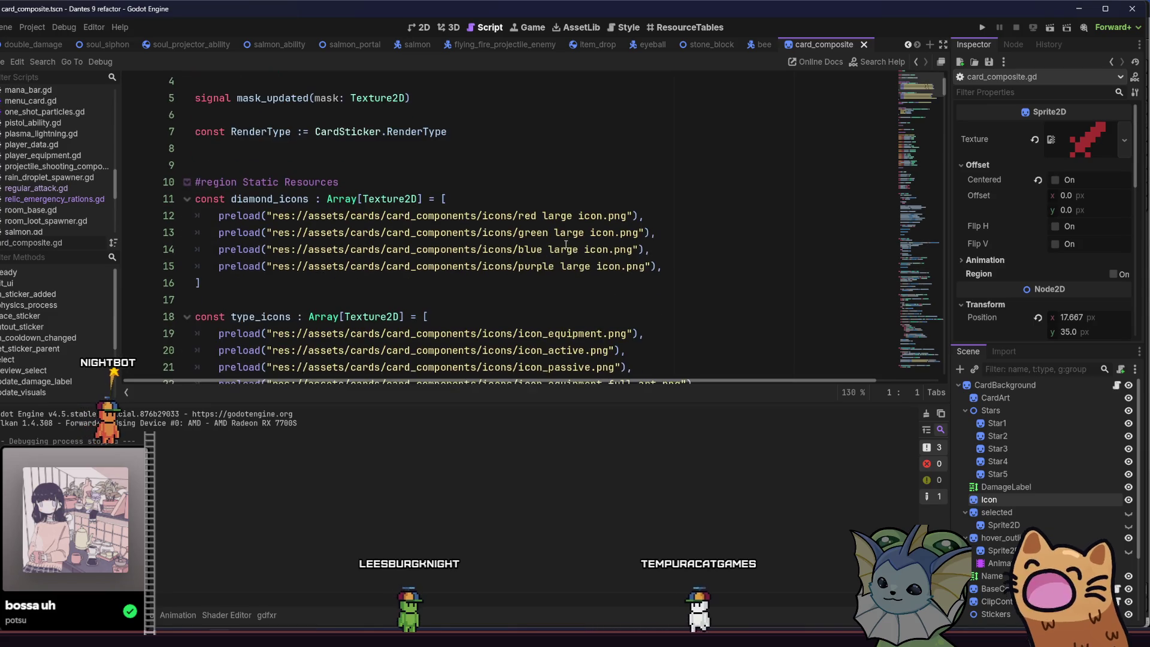
scroll(565, 244, down, 4)
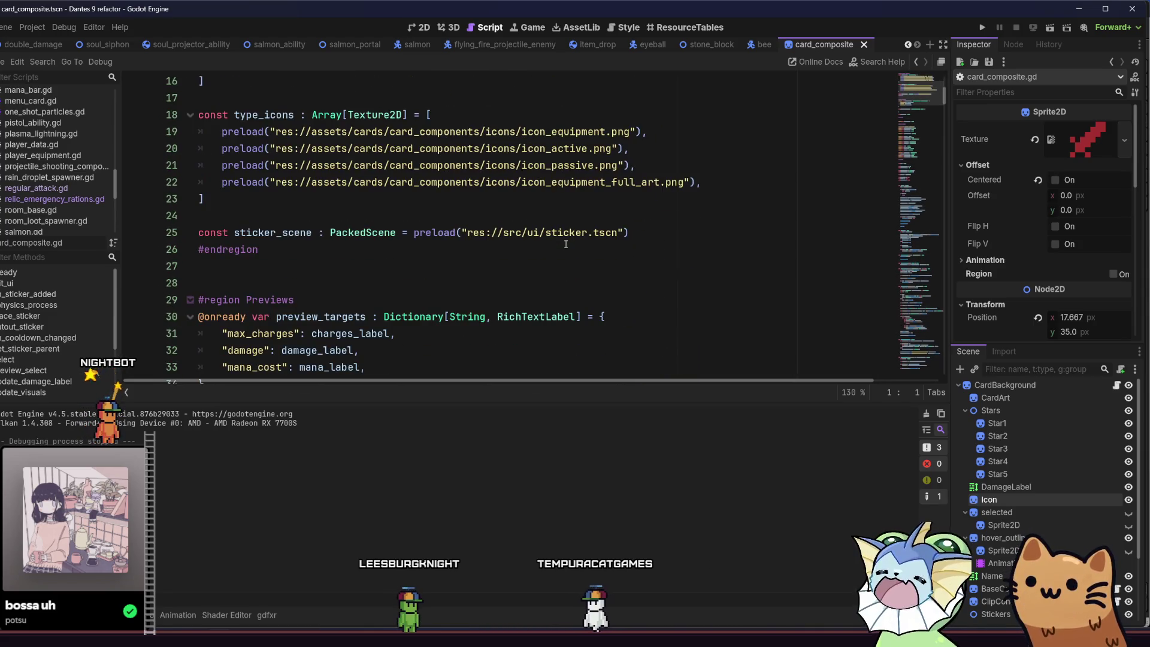
scroll(565, 244, up, 2)
click(607, 284)
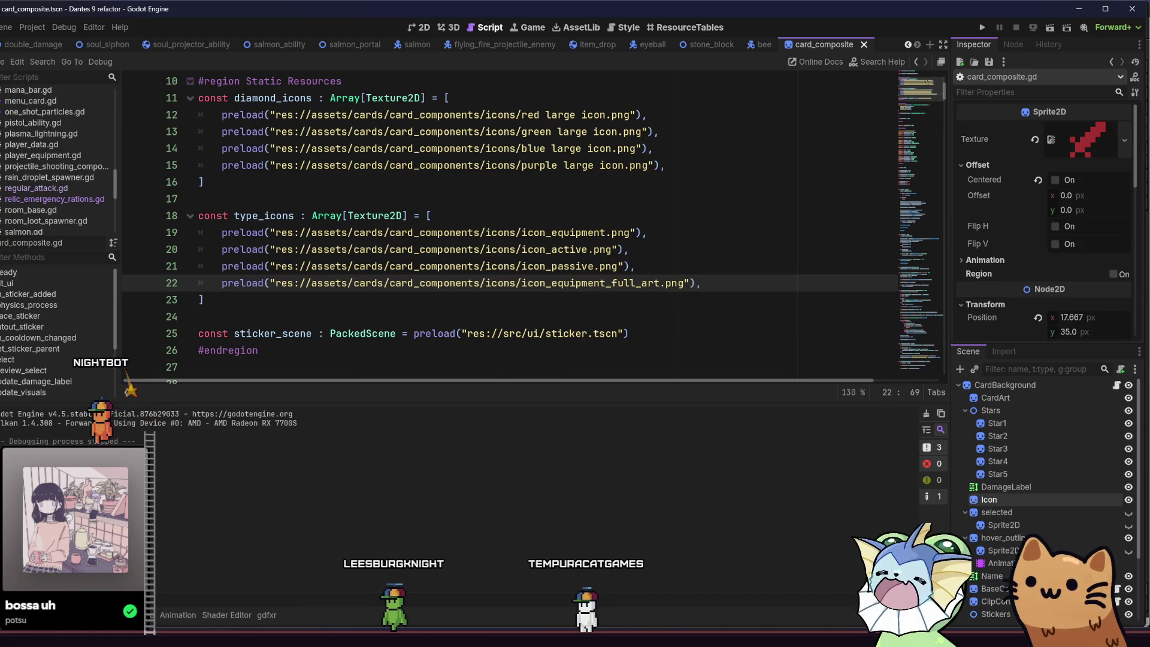
Show the FileSystem dock, then go up to Card components in File Explorer and select icons.
key(alt+f)
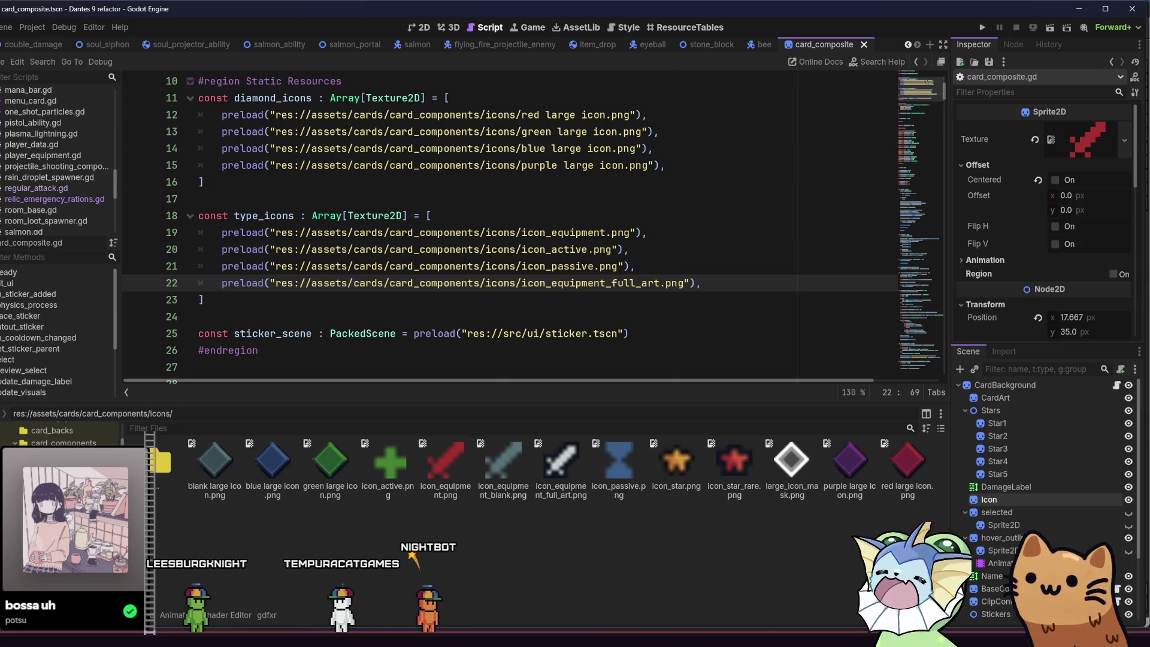
key(alt+Tab)
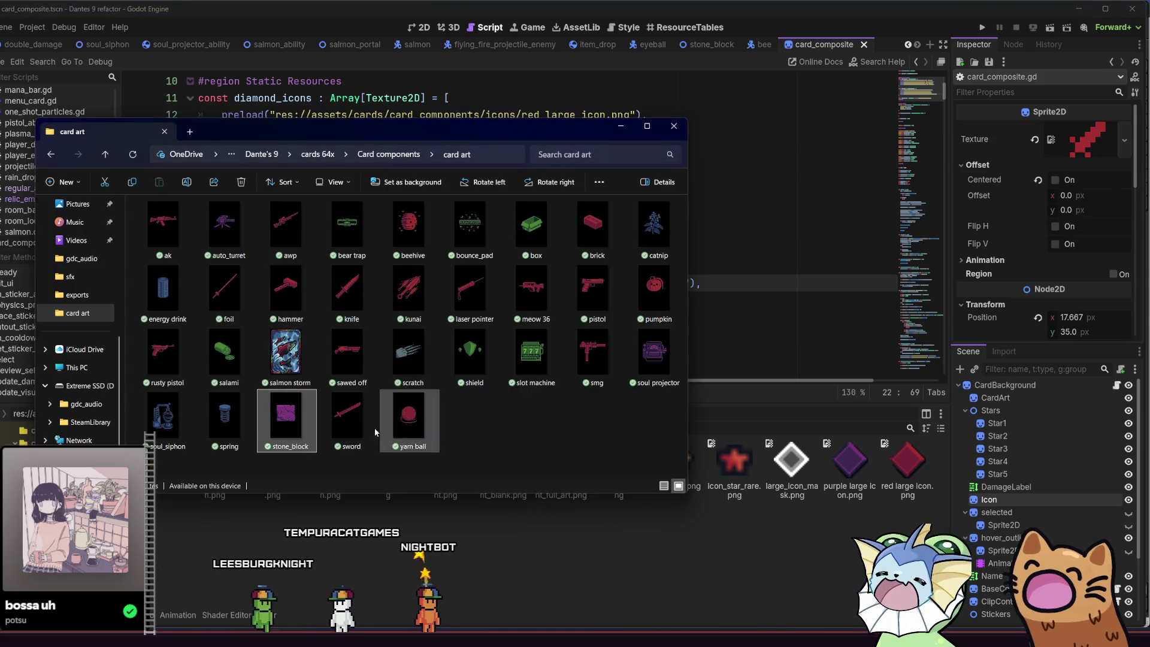
click(106, 155)
click(217, 259)
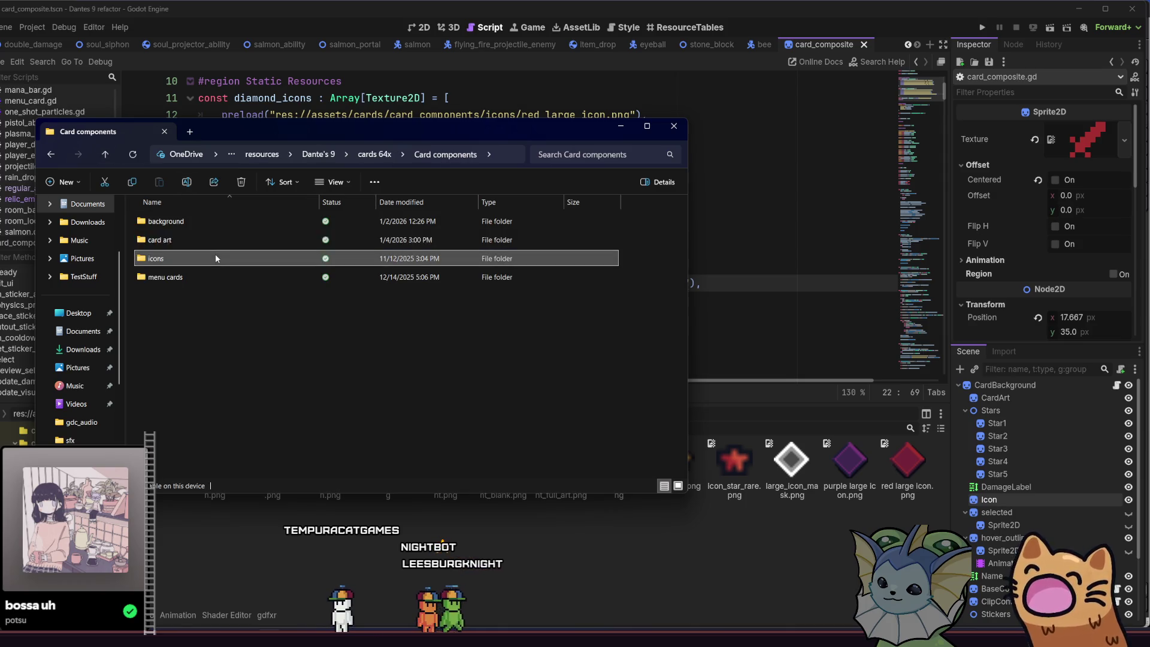
Open cards 64x/redesign in File Explorer, select the icon_summon image, then switch to Aseprite.
click(103, 154)
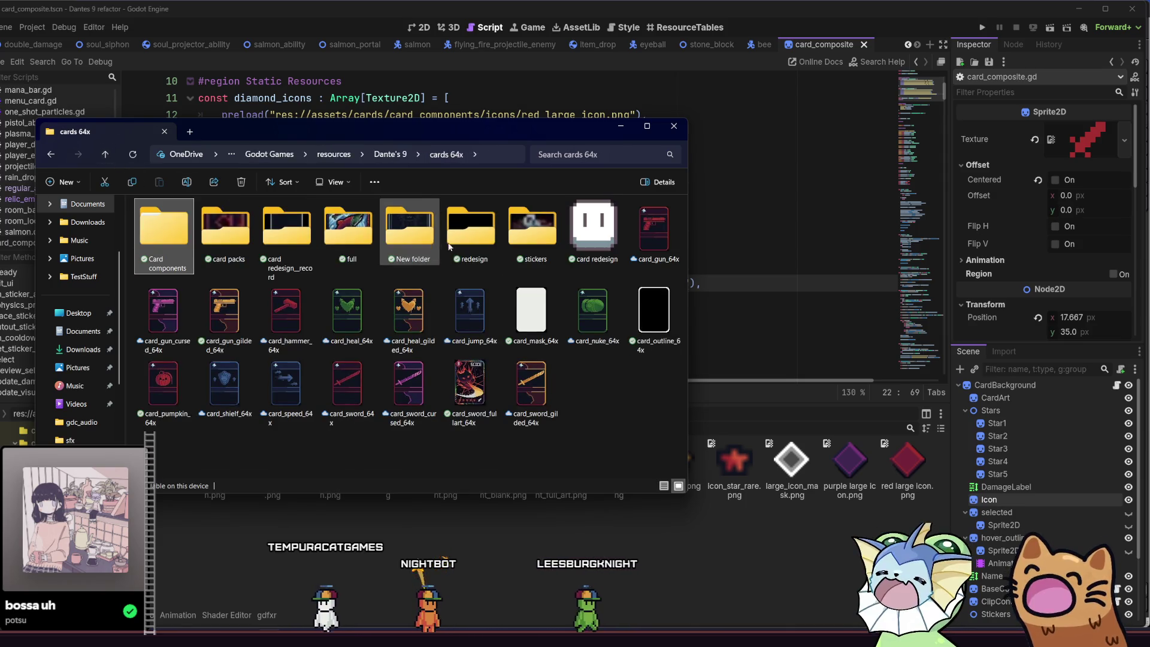
double_click(471, 231)
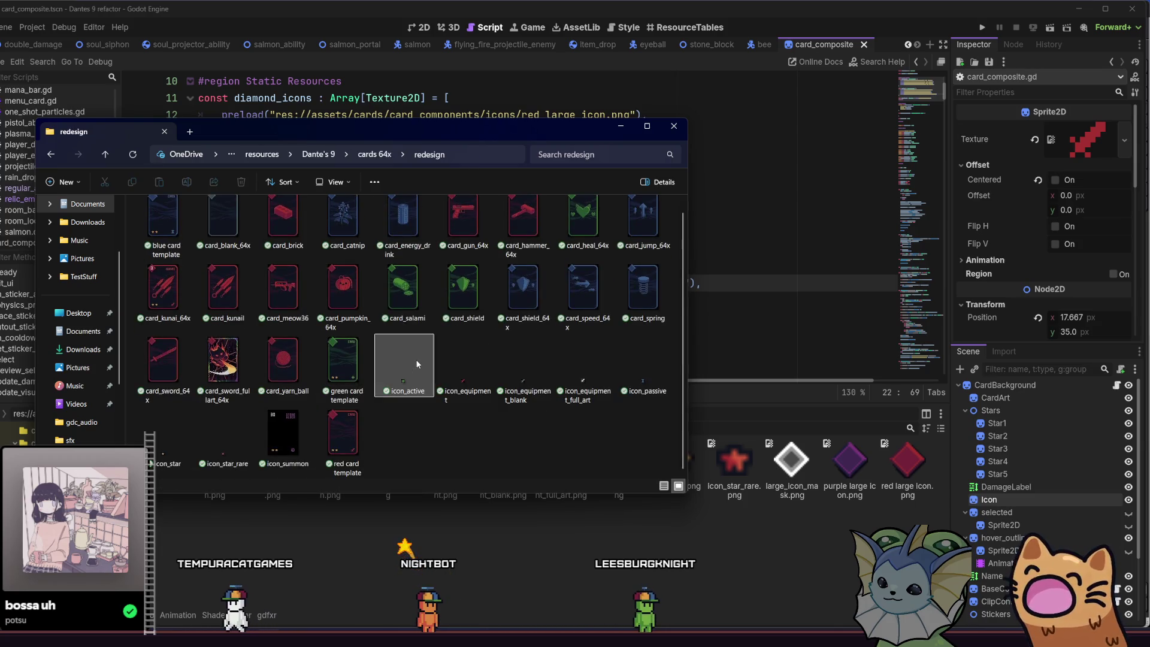
click(470, 374)
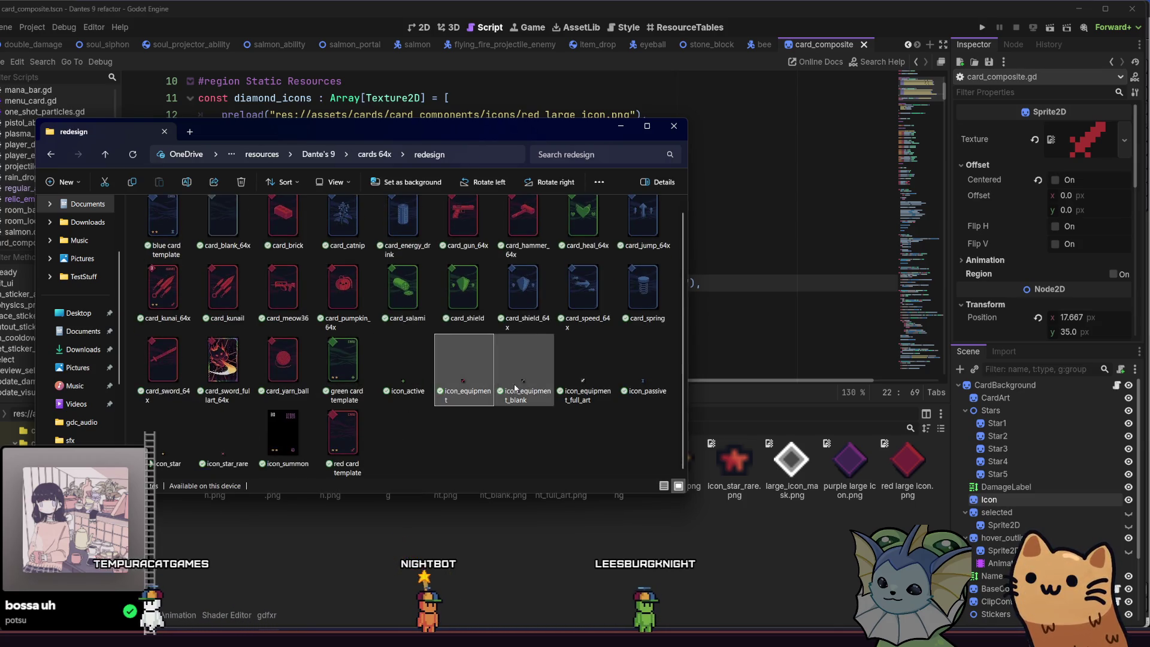
click(284, 434)
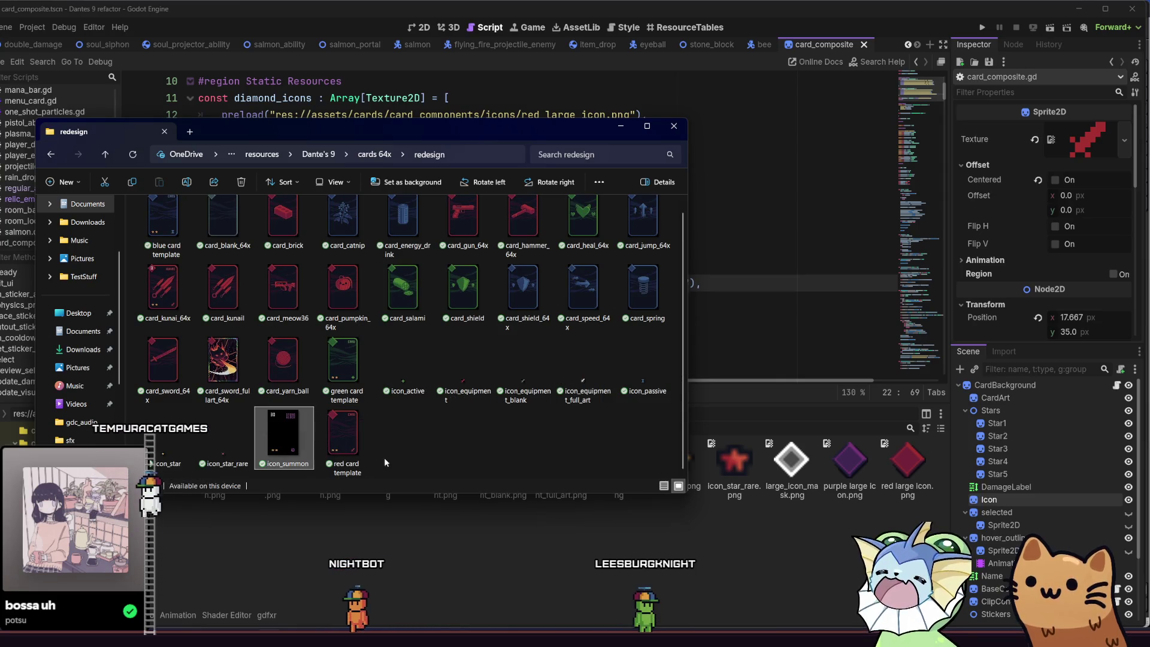
key(alt+Tab)
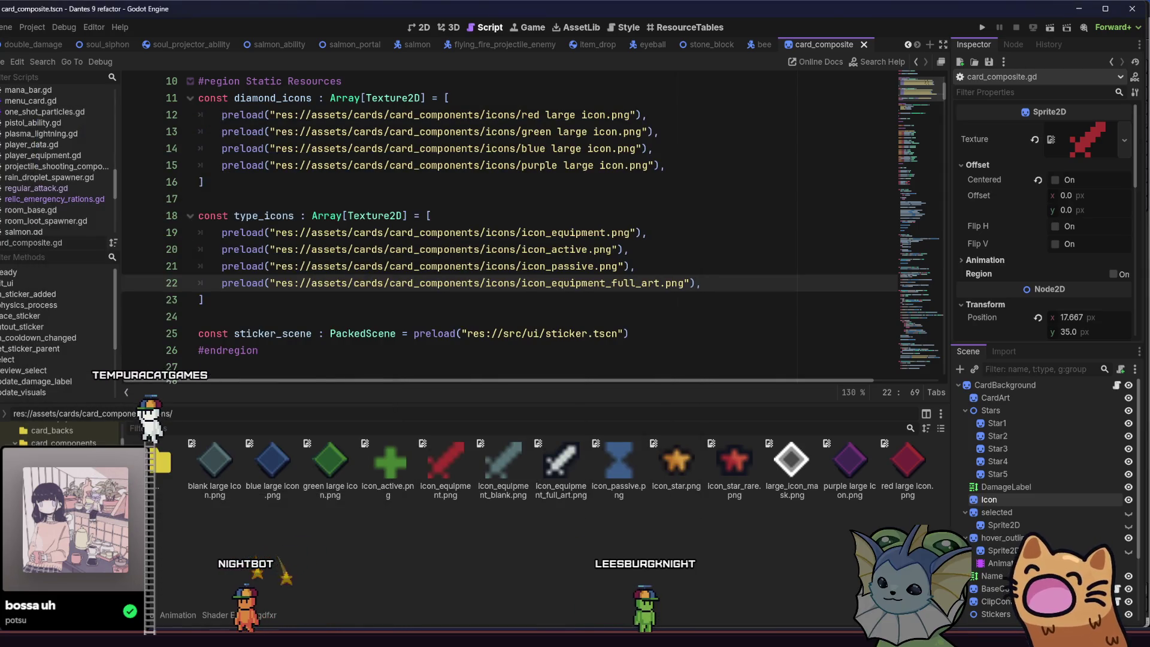
key(alt+Tab)
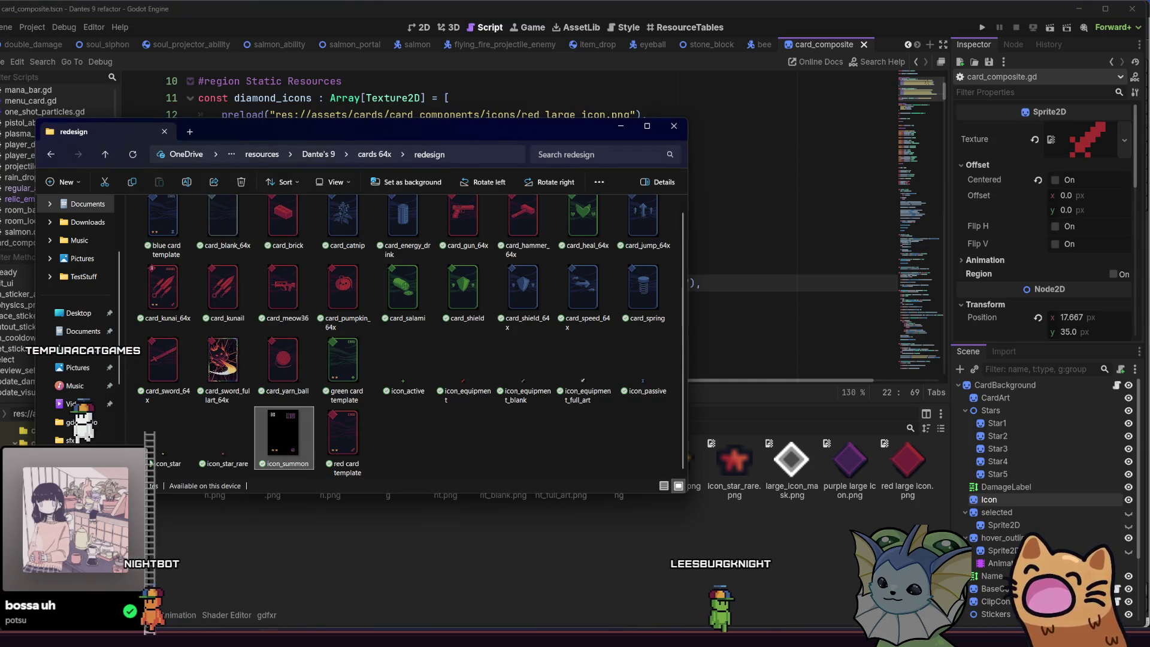
key(alt+Tab)
key(alt+Tab)
key(Tab)
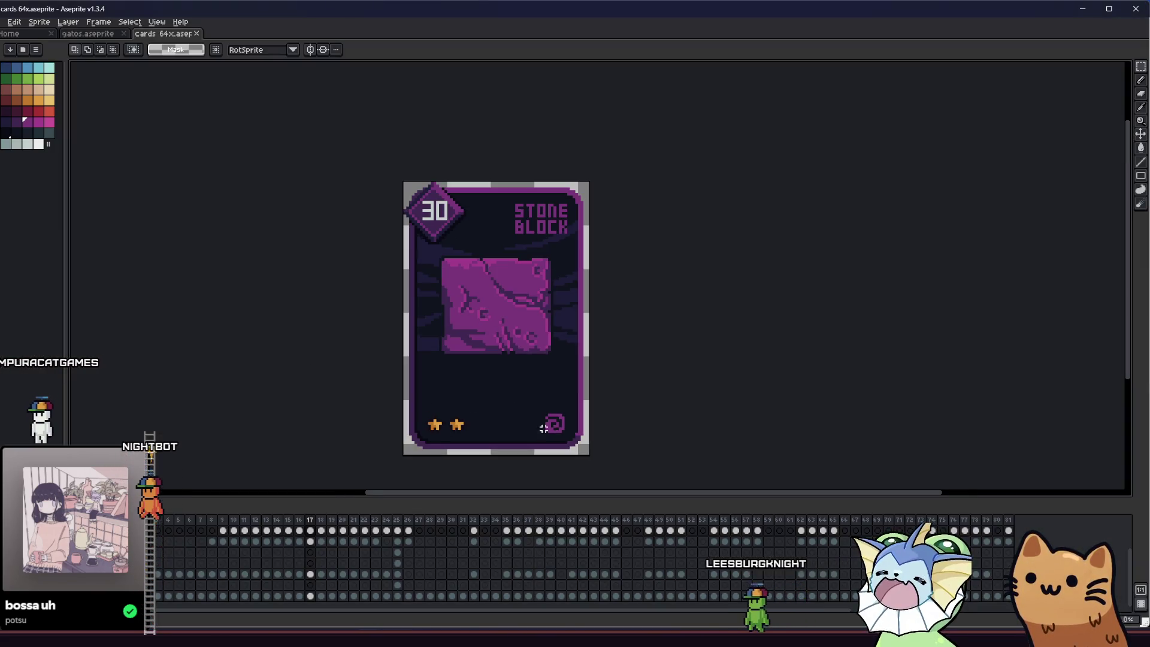
Box-select the swirl symbol and export only the selection, overwriting the existing icon_summon file.
scroll(543, 428, up, 5)
mouse_move(527, 383)
mouse_down()
mouse_move(617, 479)
mouse_move(623, 471)
mouse_up()
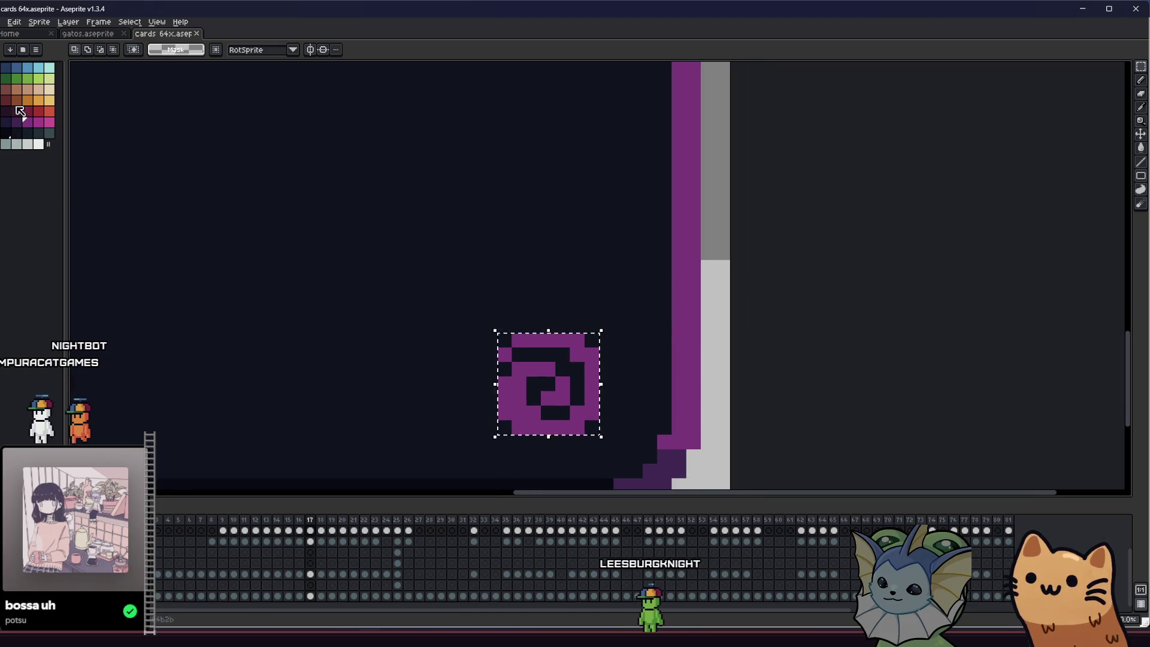
click(6, 24)
mouse_move(59, 112)
click(133, 114)
click(313, 261)
click(264, 338)
click(513, 351)
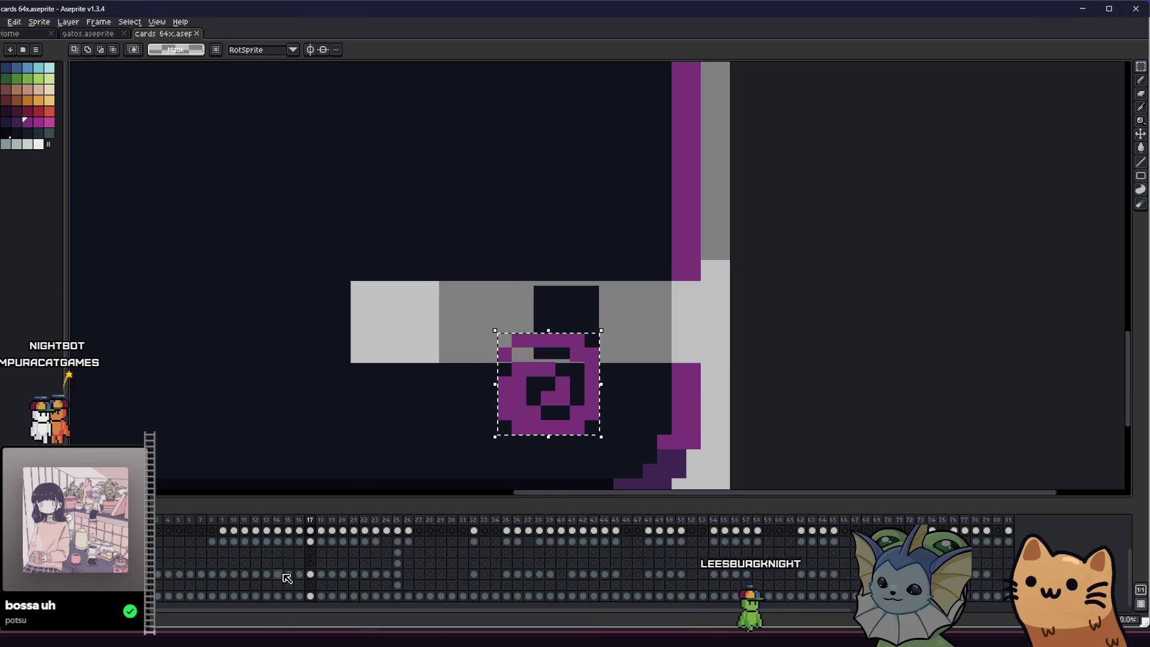
key(alt+Tab)
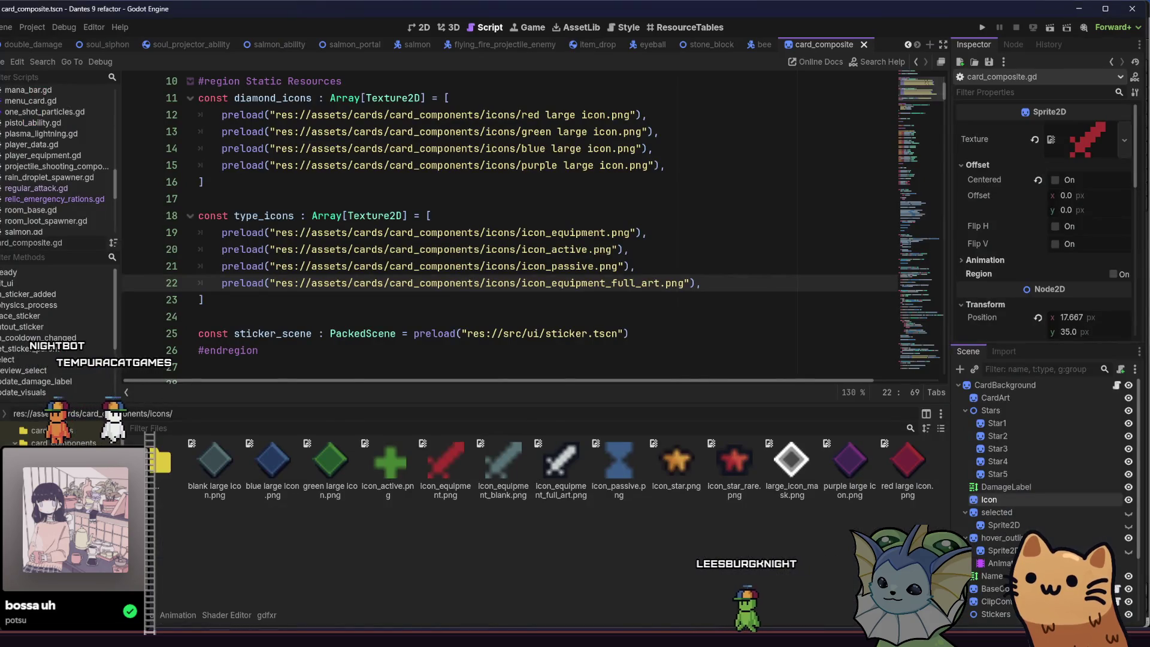
Swap icon_equipment_full_art.png for icon_summon.png on line 22 and launch the game.
key(alt+Tab)
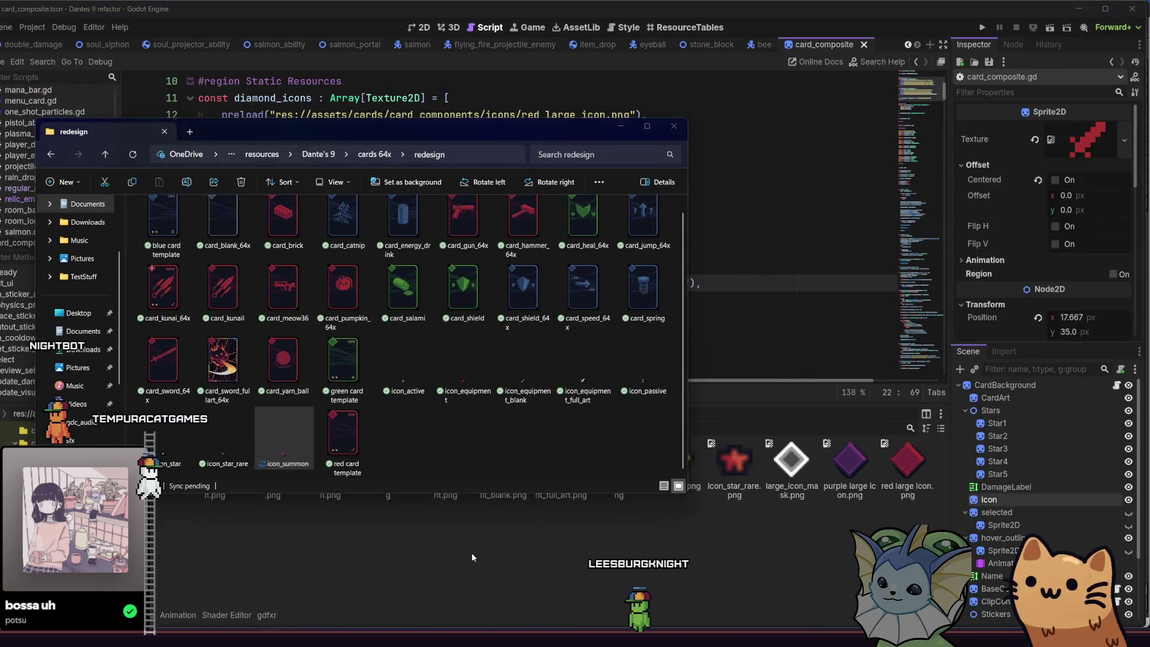
click(458, 551)
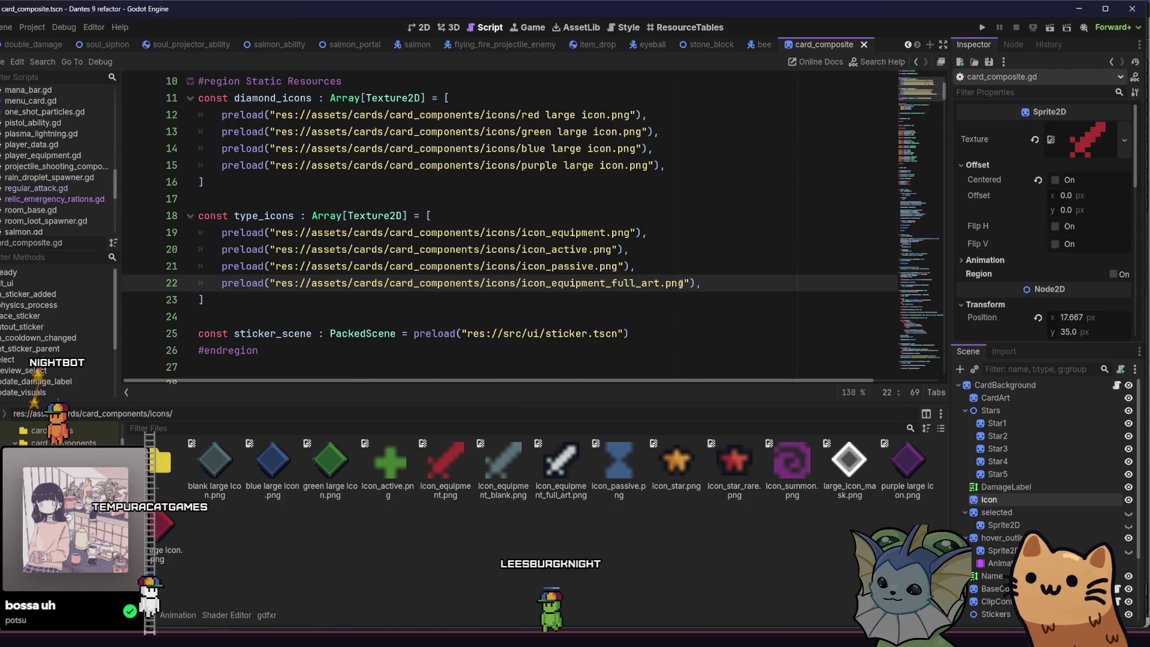
drag(683, 282, 567, 292)
key(BackSpace)
key(BackSpace)
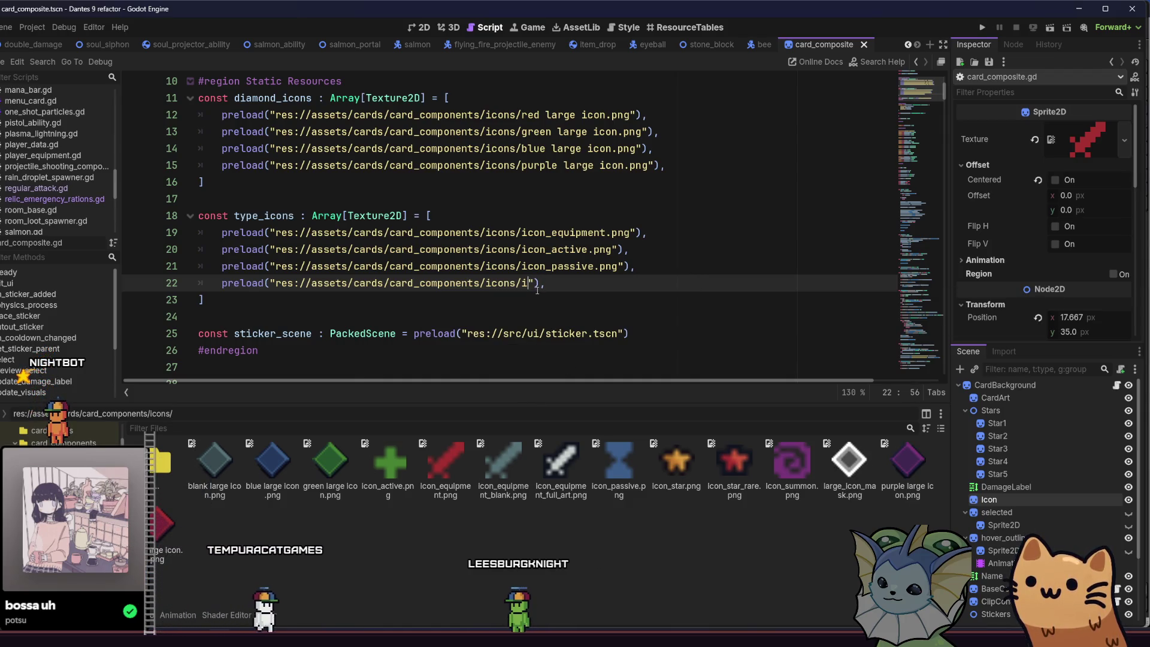
text(_summon)
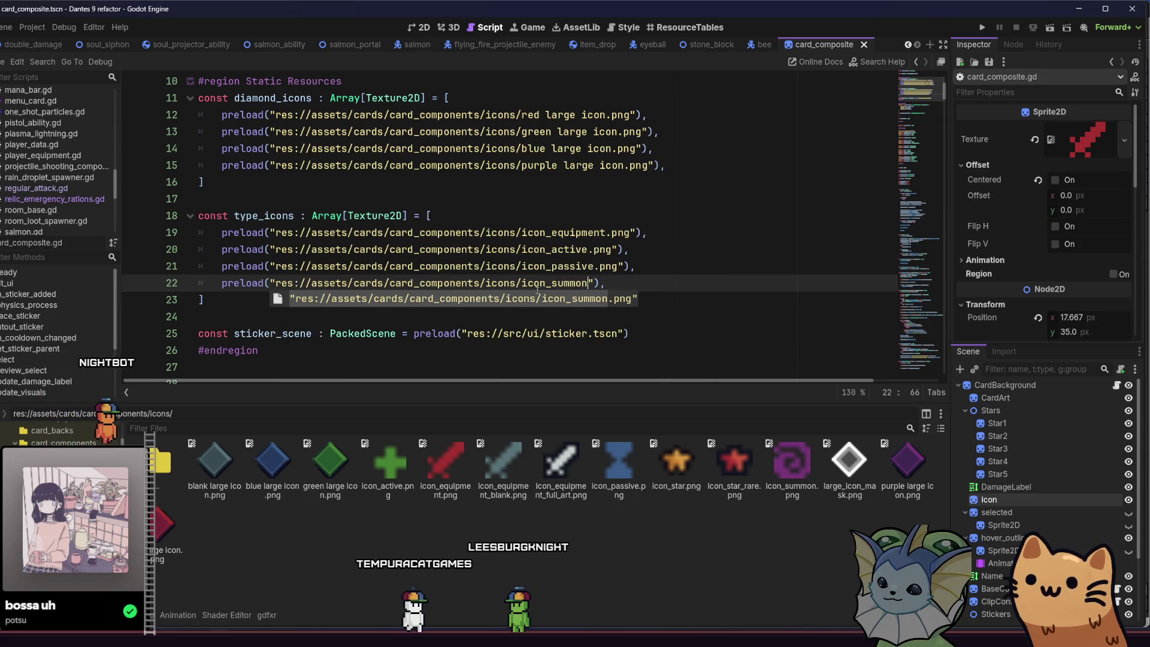
key(Return)
click(983, 28)
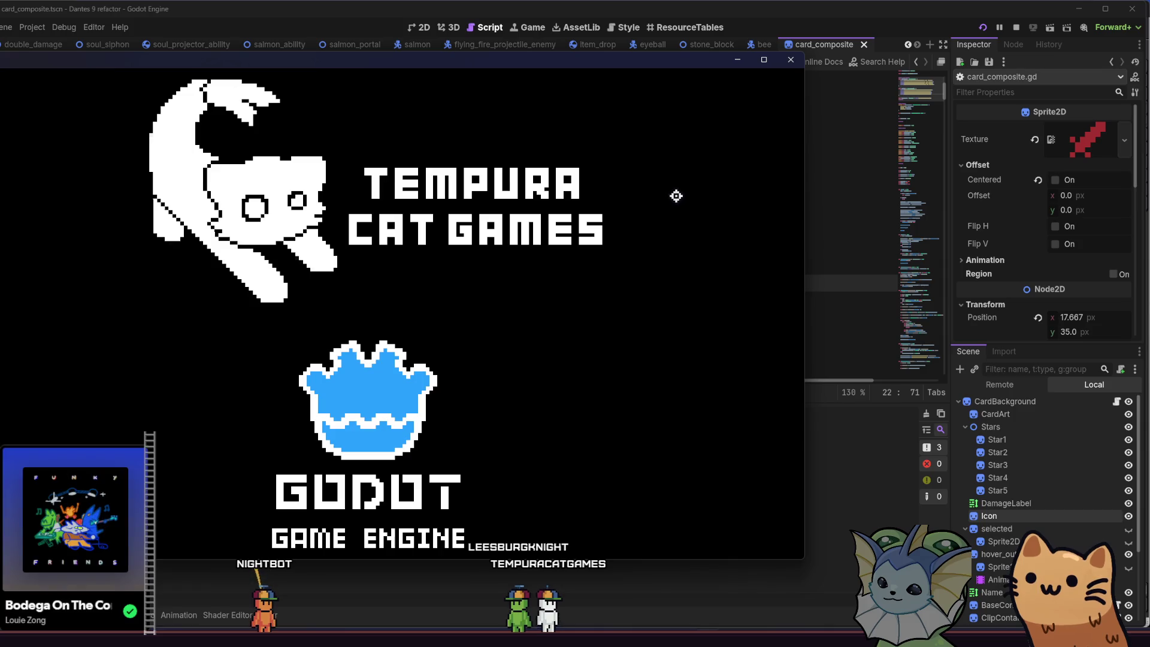
Maximize the game window, start a new game and bring up the debug panel.
click(790, 60)
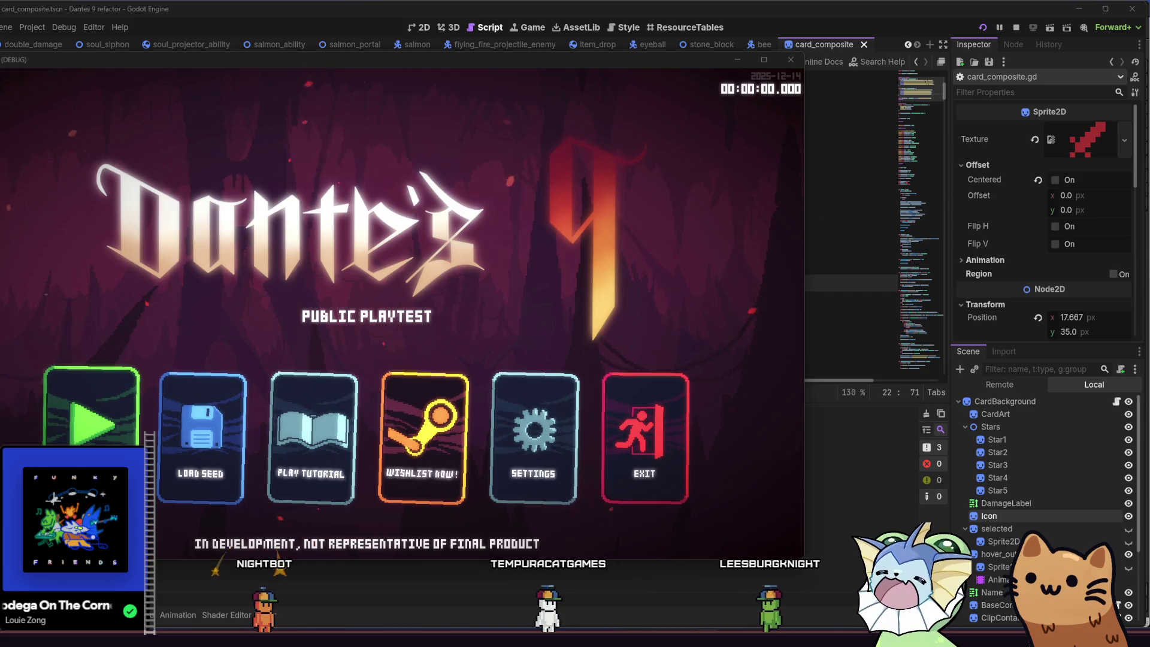
double_click(317, 60)
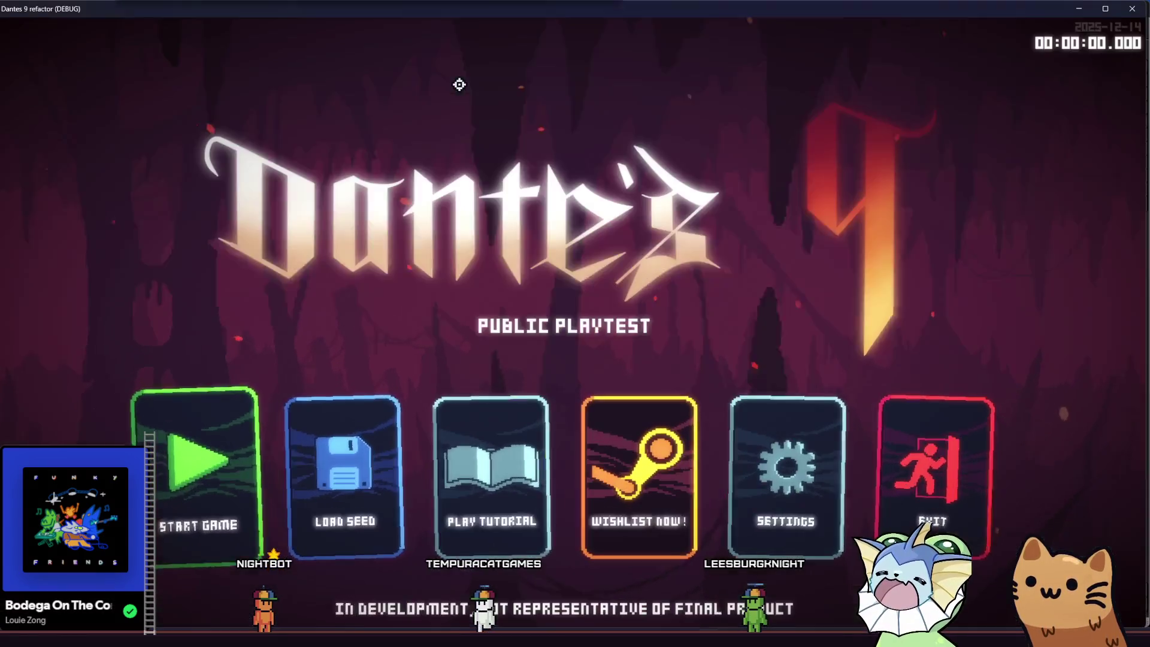
click(206, 484)
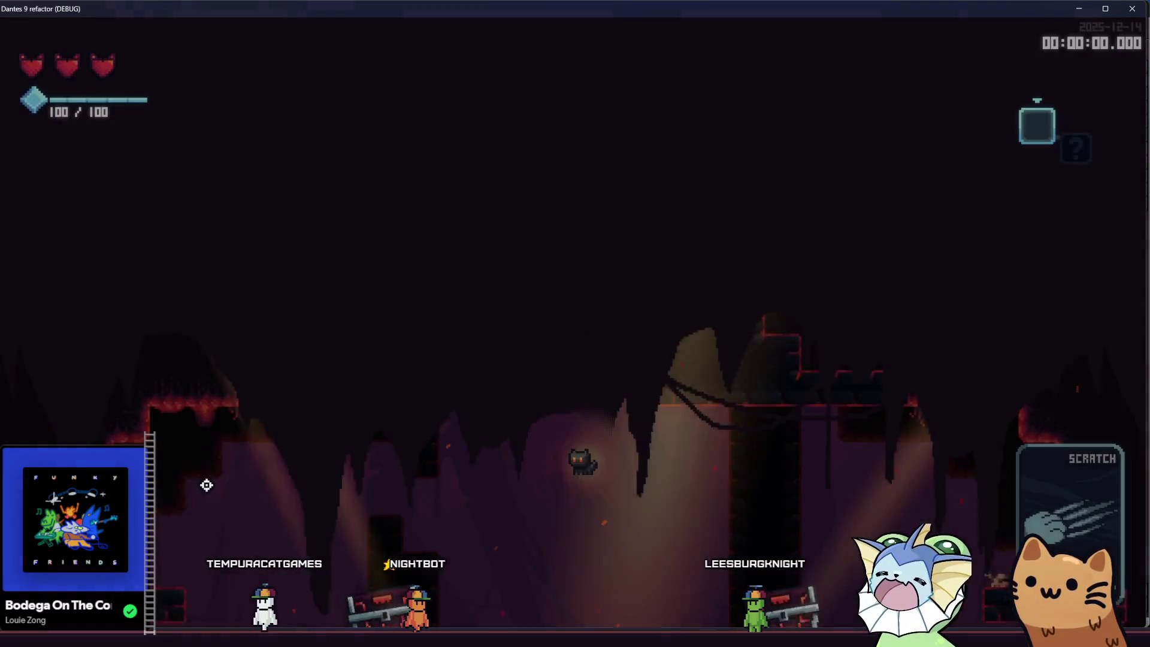
key(Escape)
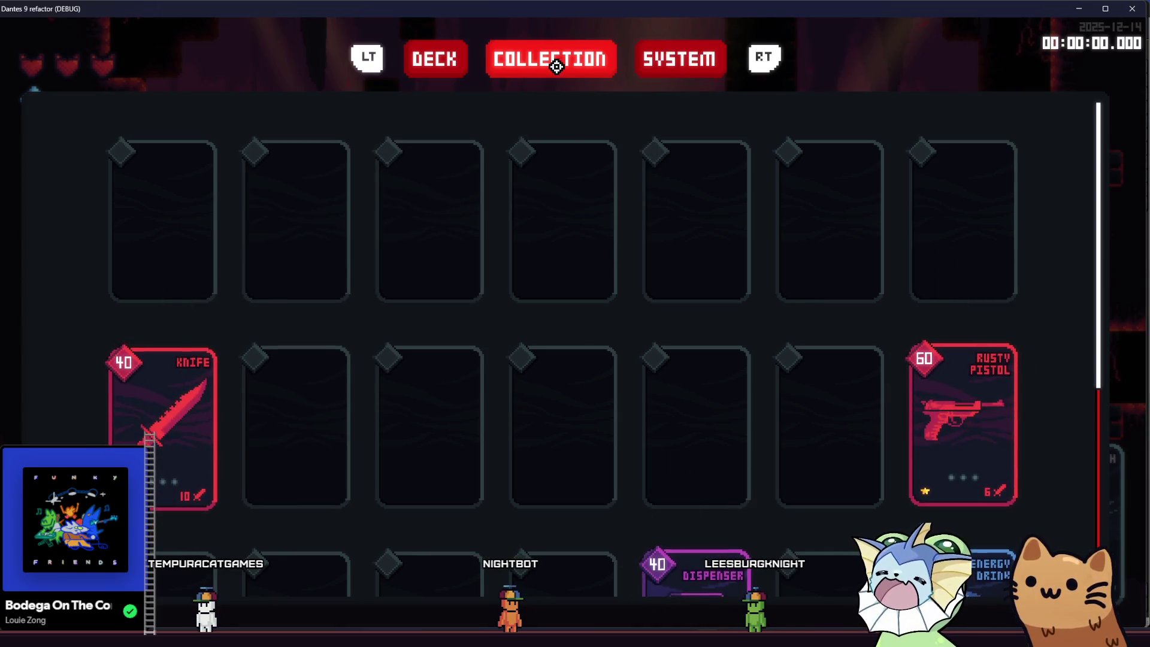
key(Escape)
key(grave)
Add AK47, Auto Turret, AWP, Beehive, Box, Brick, Energy Drink, Knife, Kunai and Laser Pointer cards.
click(152, 140)
click(838, 111)
click(854, 161)
click(860, 209)
click(866, 241)
click(878, 295)
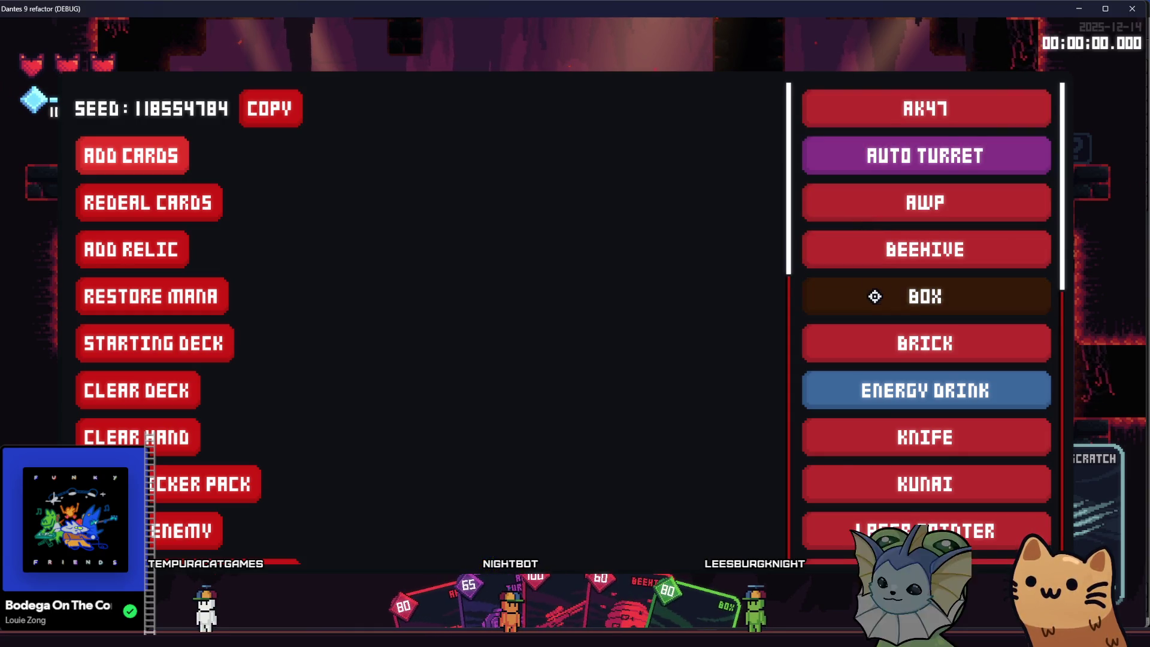
scroll(885, 285, down, 1)
click(885, 283)
click(880, 329)
scroll(880, 323, down, 1)
click(884, 311)
click(883, 374)
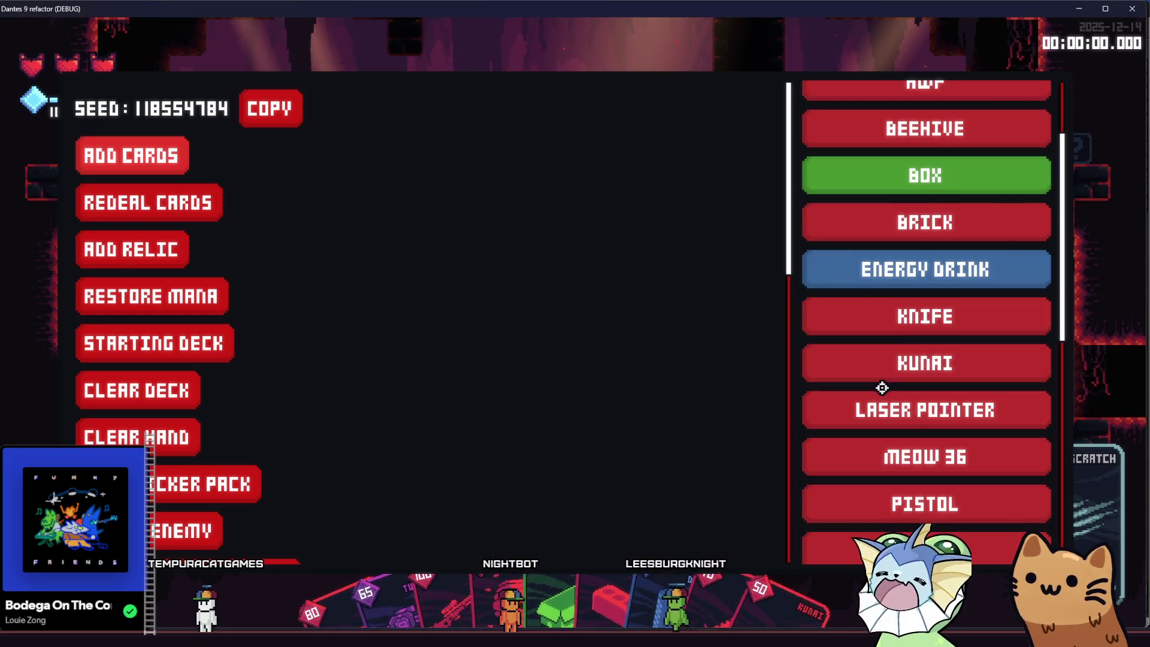
click(876, 407)
Add Meow 36, Pistol, Pumpkin, two more weapons and Slot Machine, then close the debug menu.
scroll(879, 401, down, 1)
click(883, 398)
scroll(883, 406, down, 1)
click(893, 385)
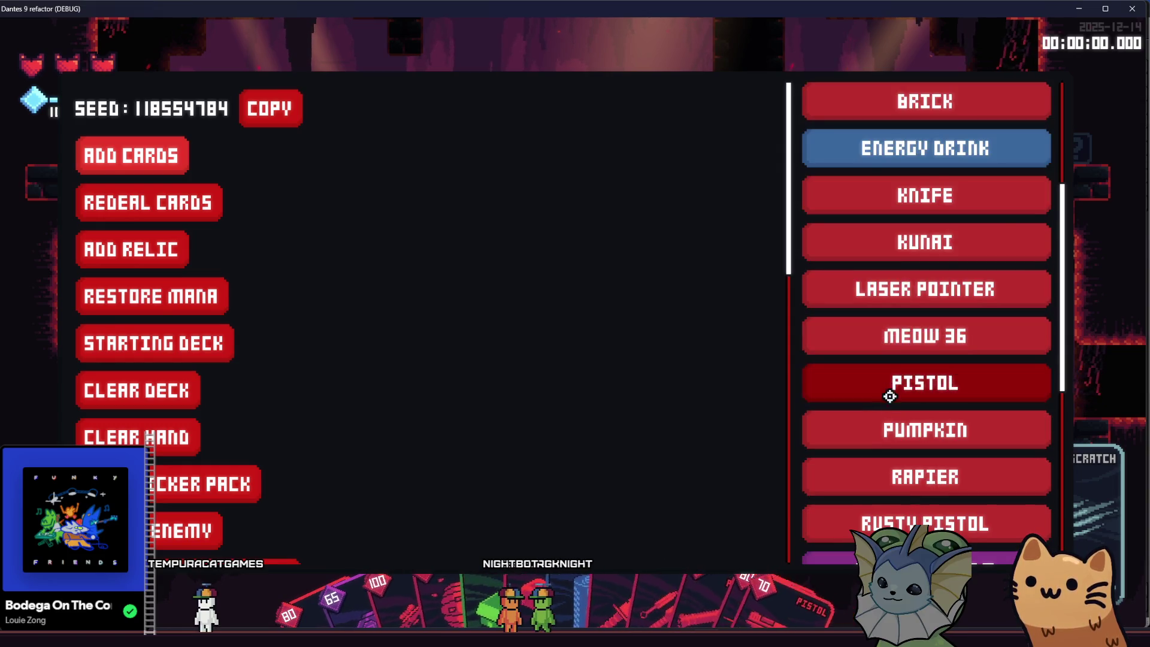
click(888, 429)
scroll(896, 467, down, 1)
click(897, 464)
scroll(889, 494, down, 1)
click(894, 488)
scroll(893, 491, down, 1)
scroll(896, 488, down, 1)
click(897, 506)
scroll(901, 497, down, 2)
scroll(910, 437, down, 1)
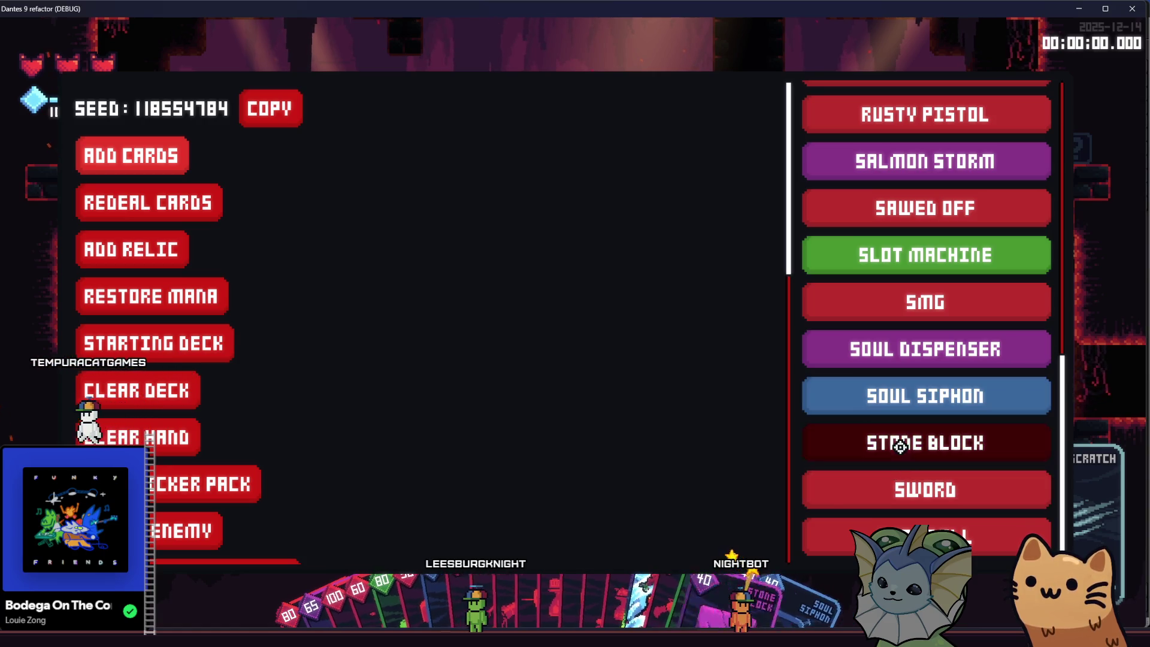
key(Escape)
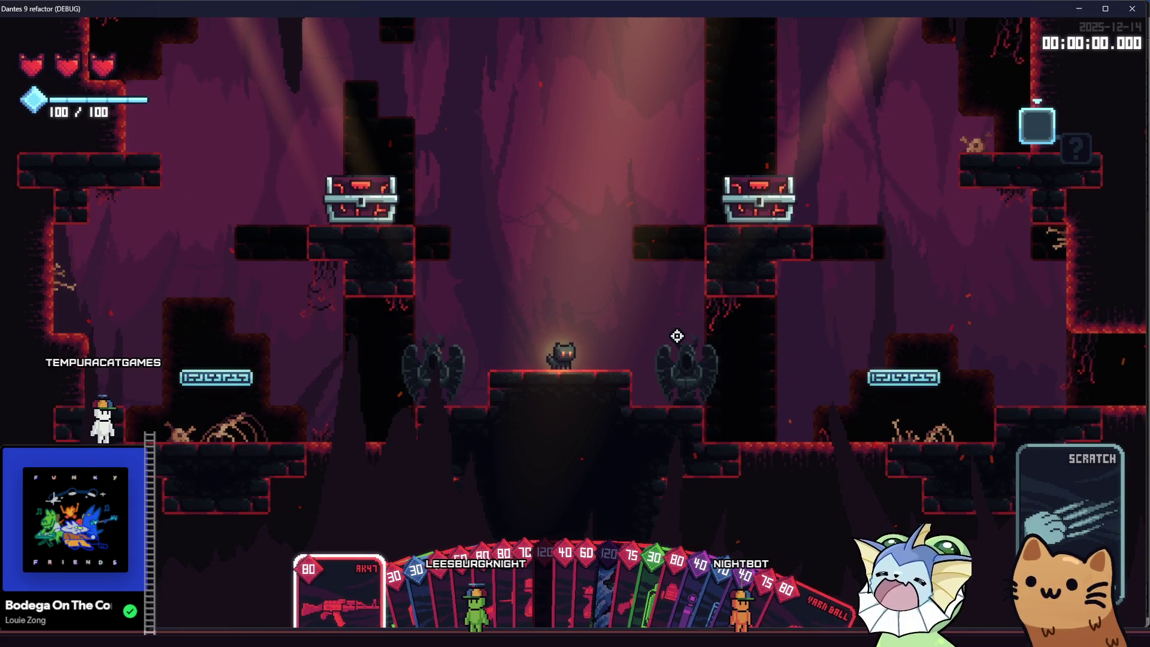
Browse the card collection's tooltips and icons, such as Soul Dispenser and Stone Block, then go to Aseprite.
key(Escape)
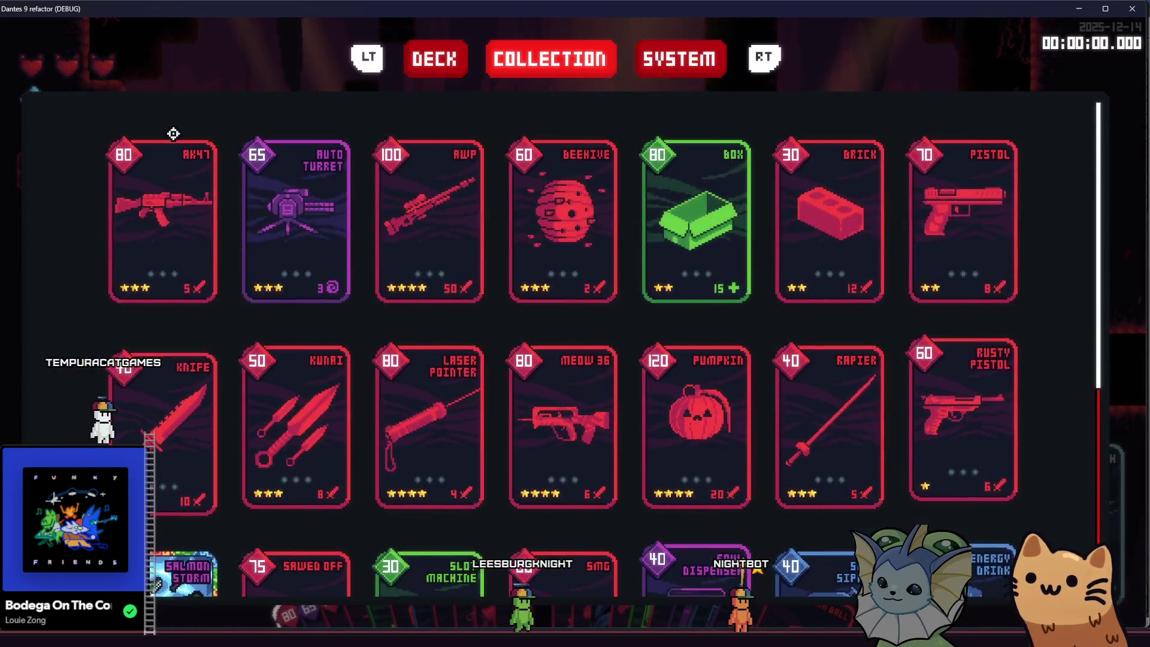
mouse_move(274, 235)
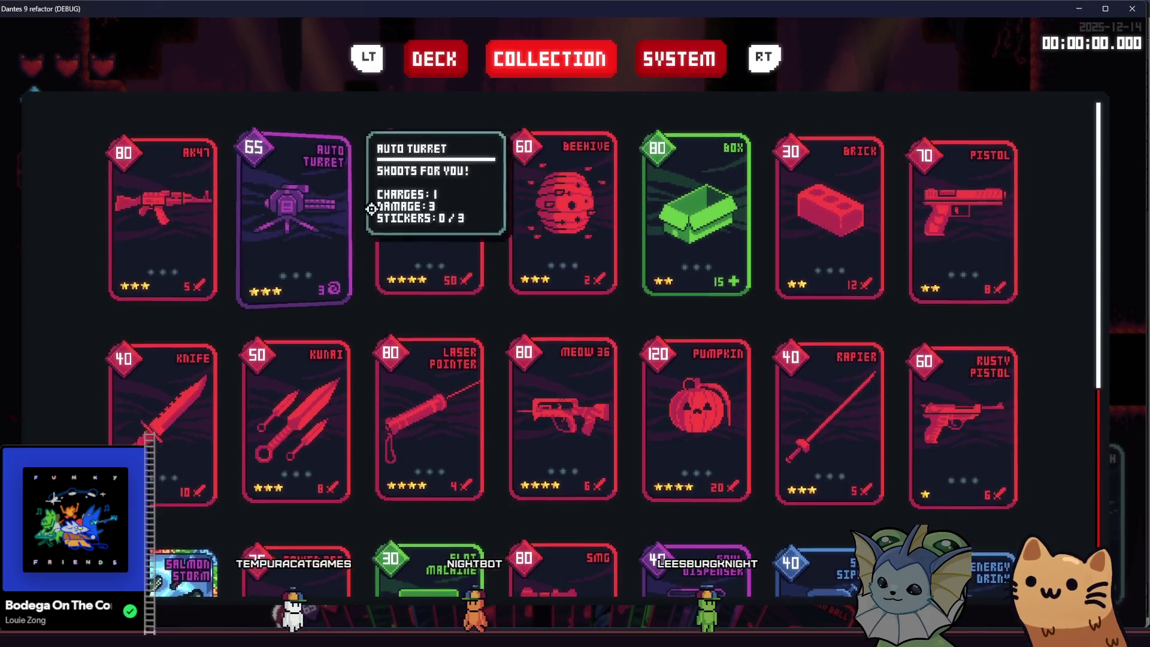
scroll(689, 239, down, 3)
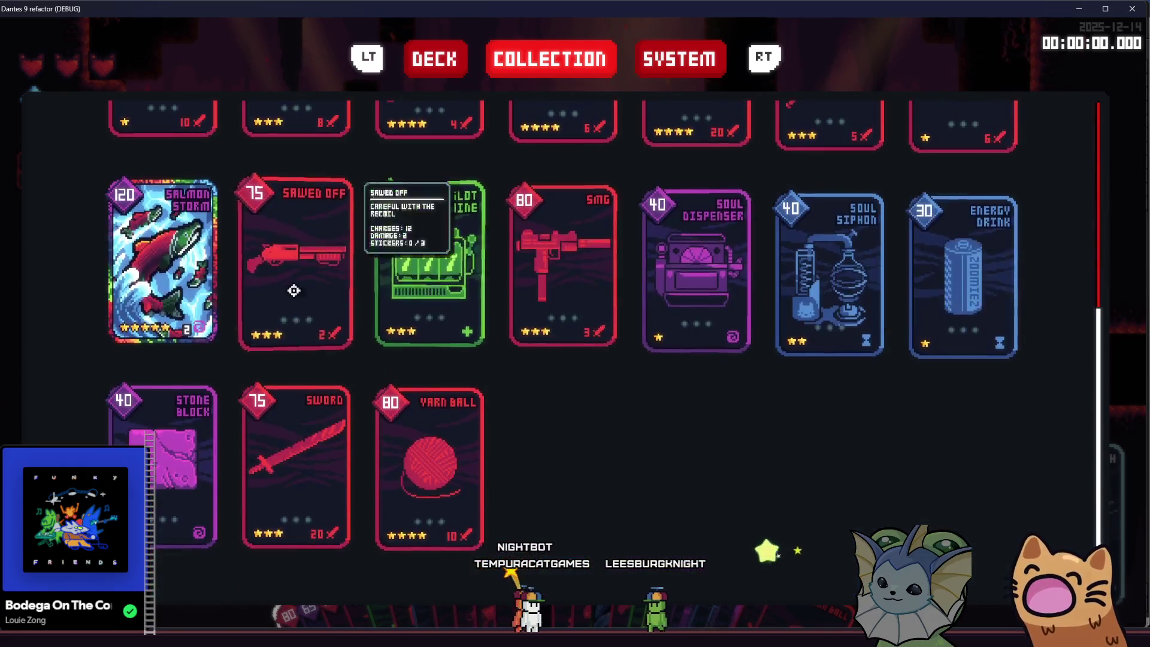
scroll(78, 321, up, 4)
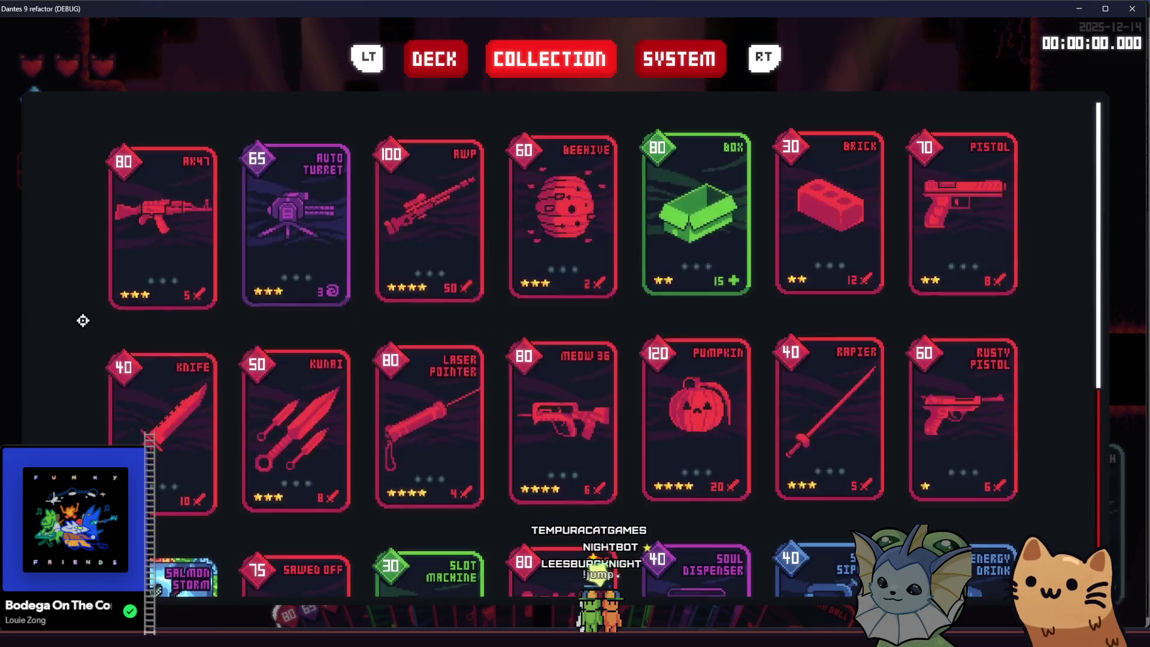
scroll(82, 320, down, 3)
scroll(180, 311, up, 4)
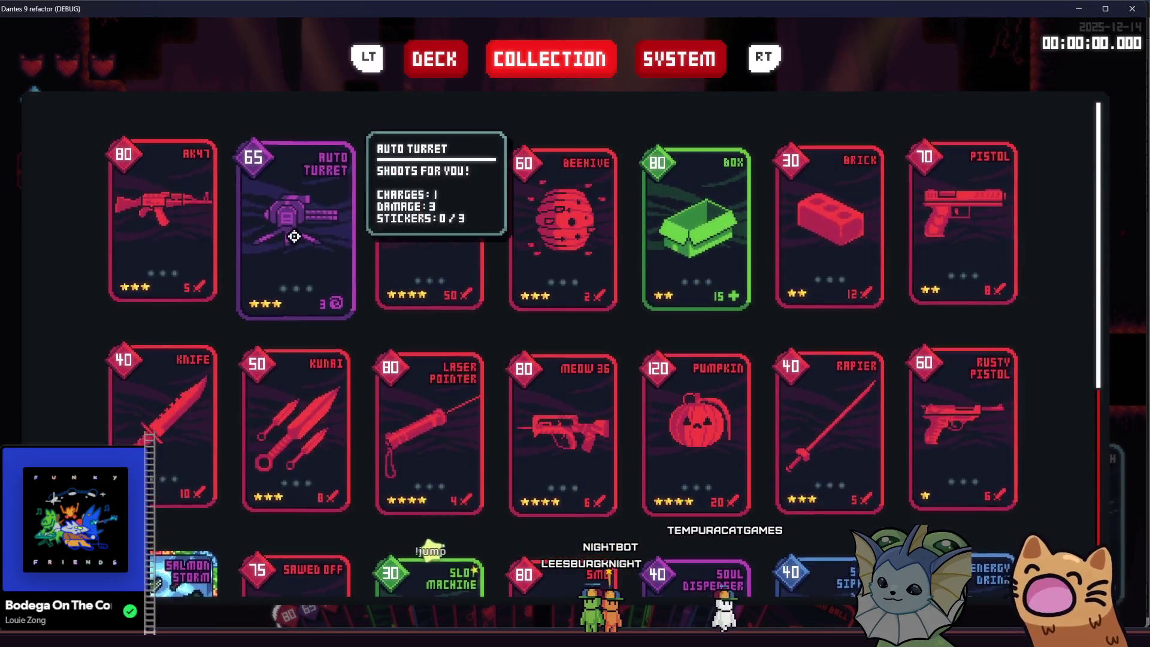
scroll(212, 301, down, 3)
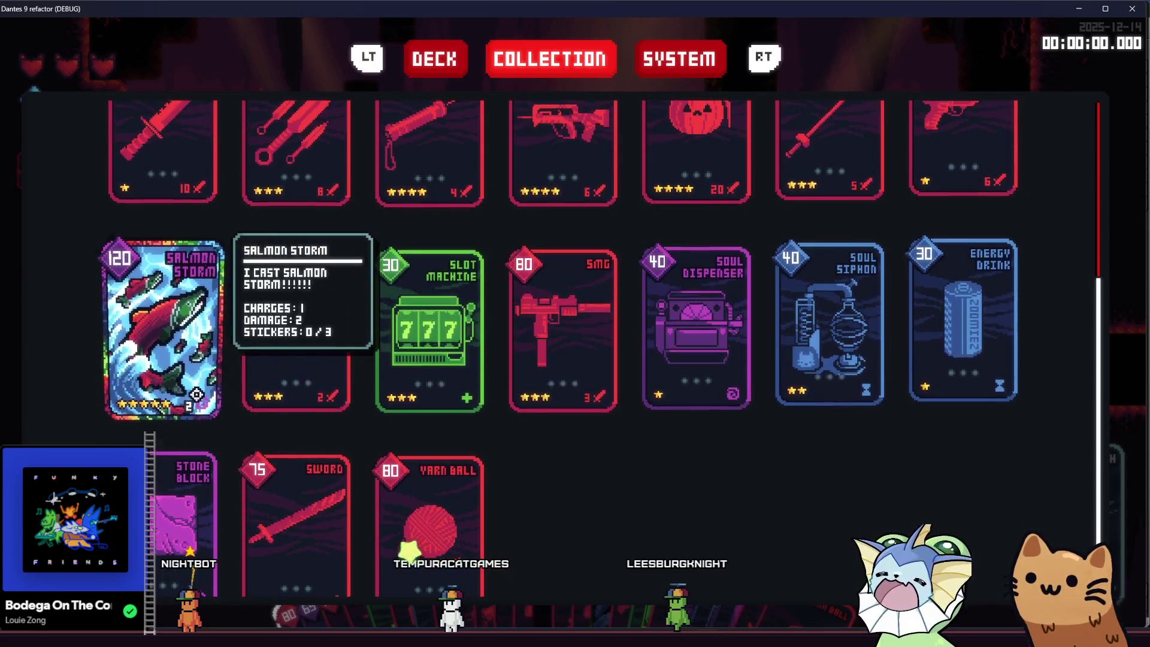
scroll(839, 321, up, 4)
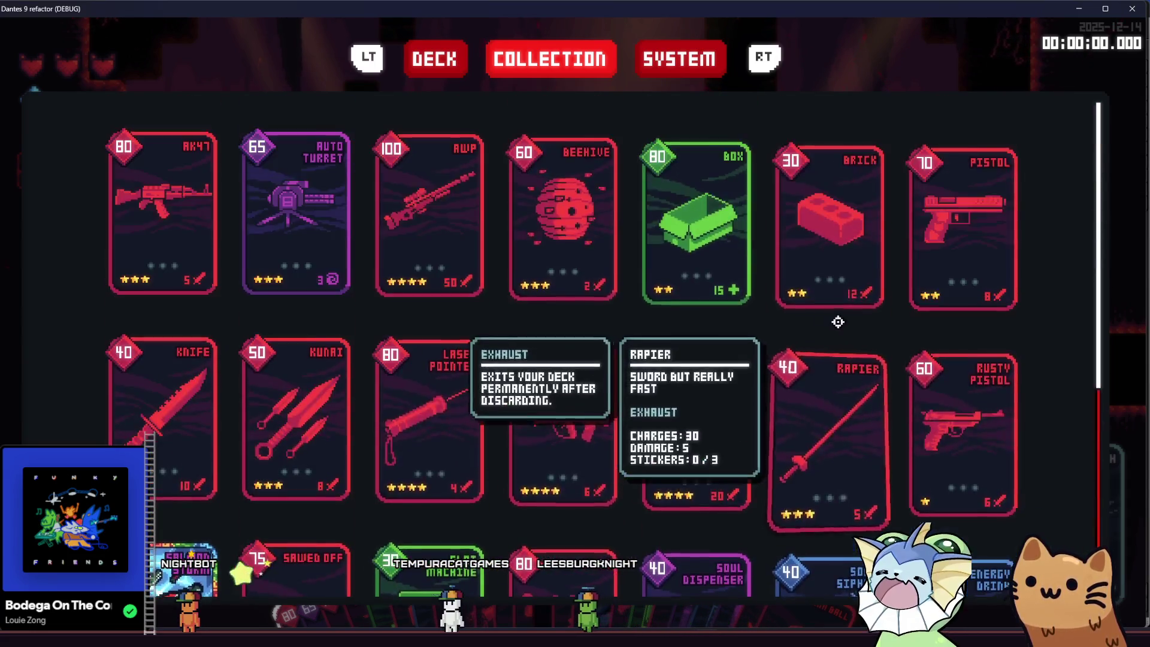
scroll(673, 290, down, 5)
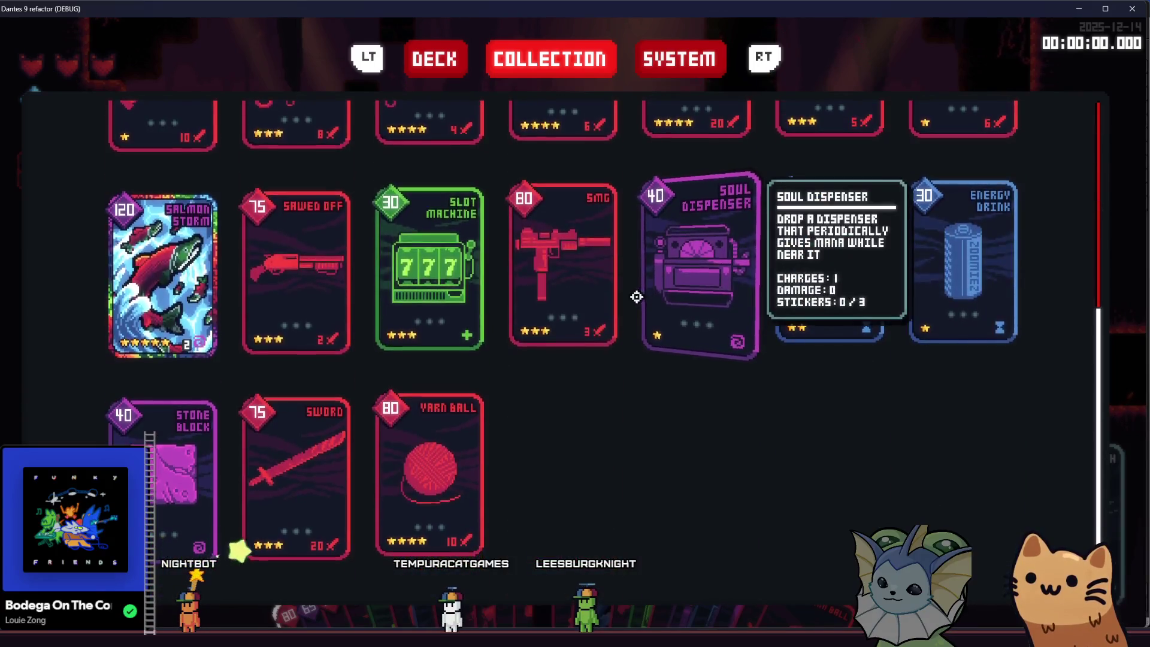
scroll(705, 321, up, 2)
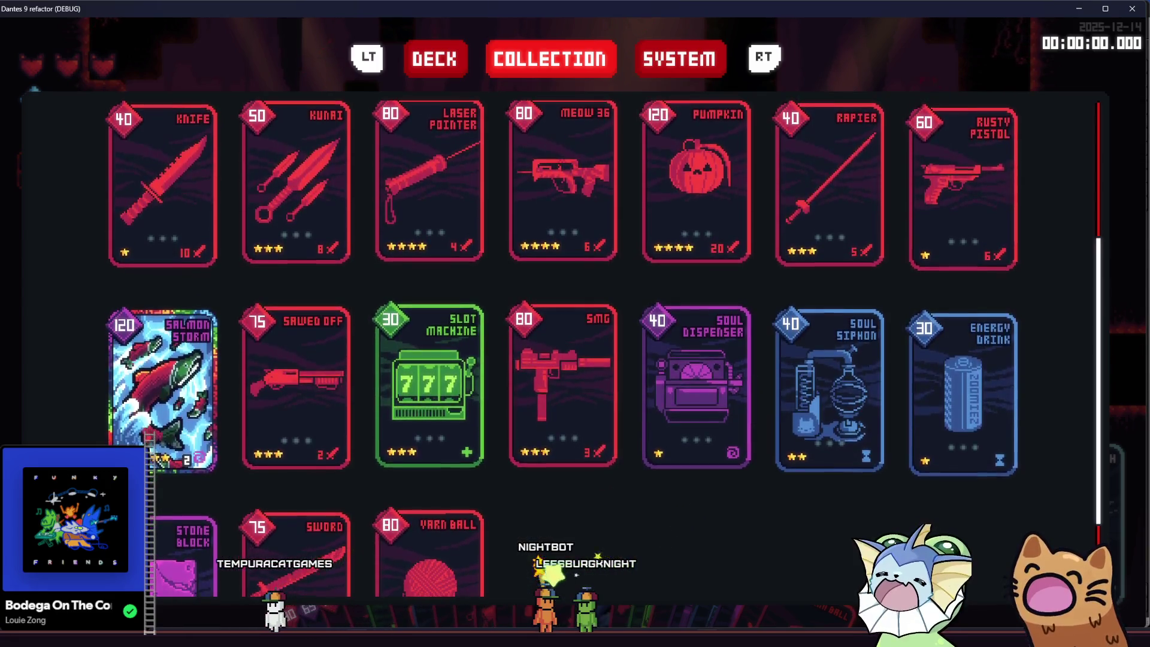
key(alt+Tab)
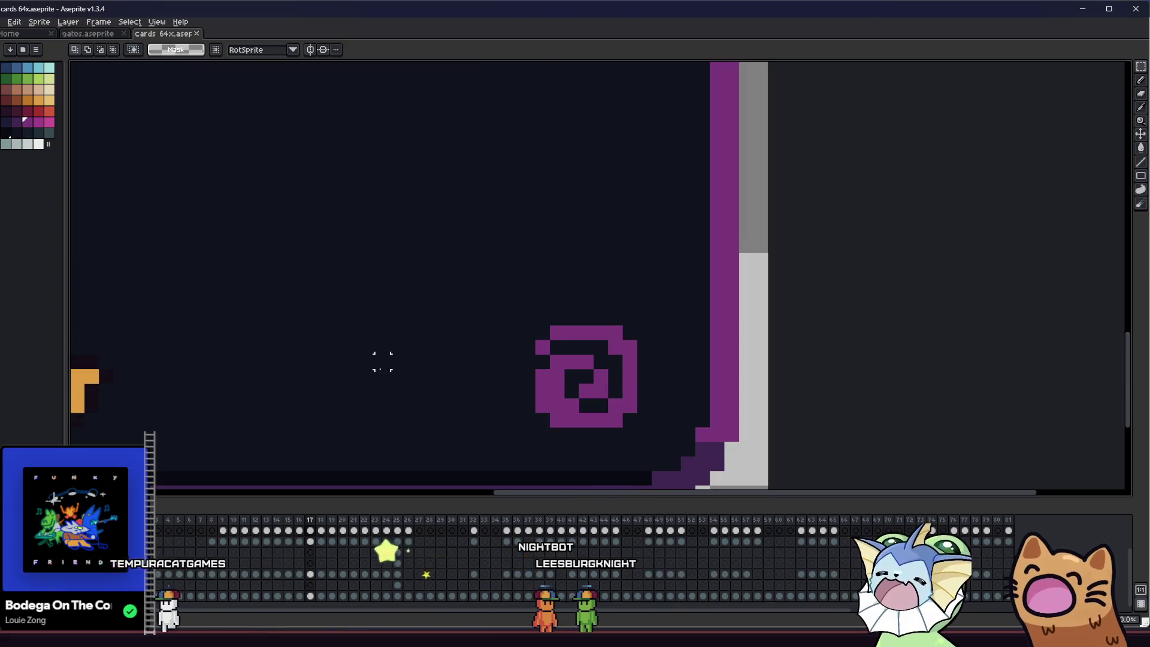
Pan and zoom over the Stone Block card art and its swirl icon, then return to the game.
drag(382, 376, 470, 377)
scroll(470, 377, down, 1)
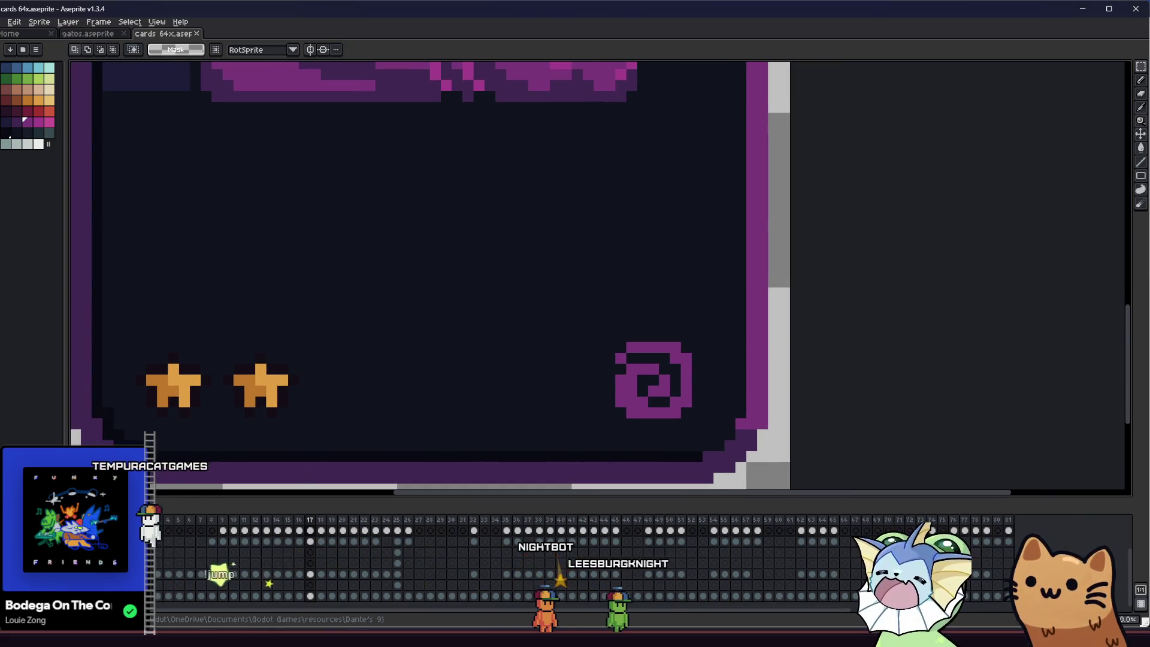
scroll(295, 441, down, 3)
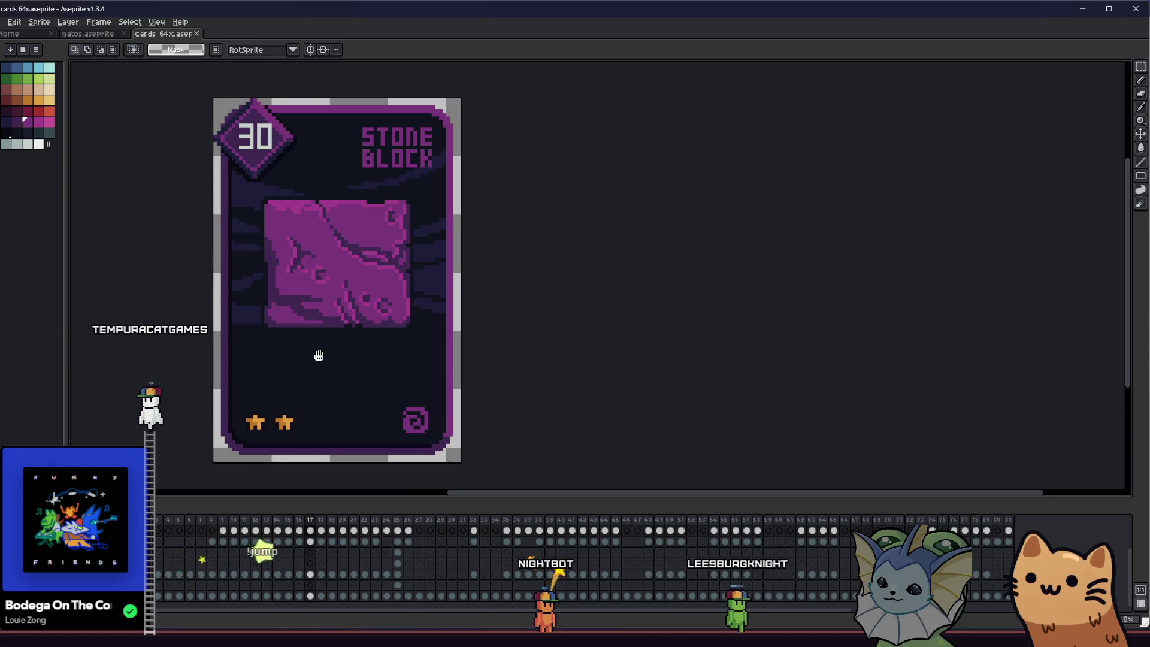
scroll(377, 347, up, 2)
mouse_move(355, 358)
mouse_down()
mouse_move(397, 362)
mouse_move(416, 333)
mouse_move(449, 367)
mouse_move(480, 363)
mouse_up()
scroll(413, 334, down, 2)
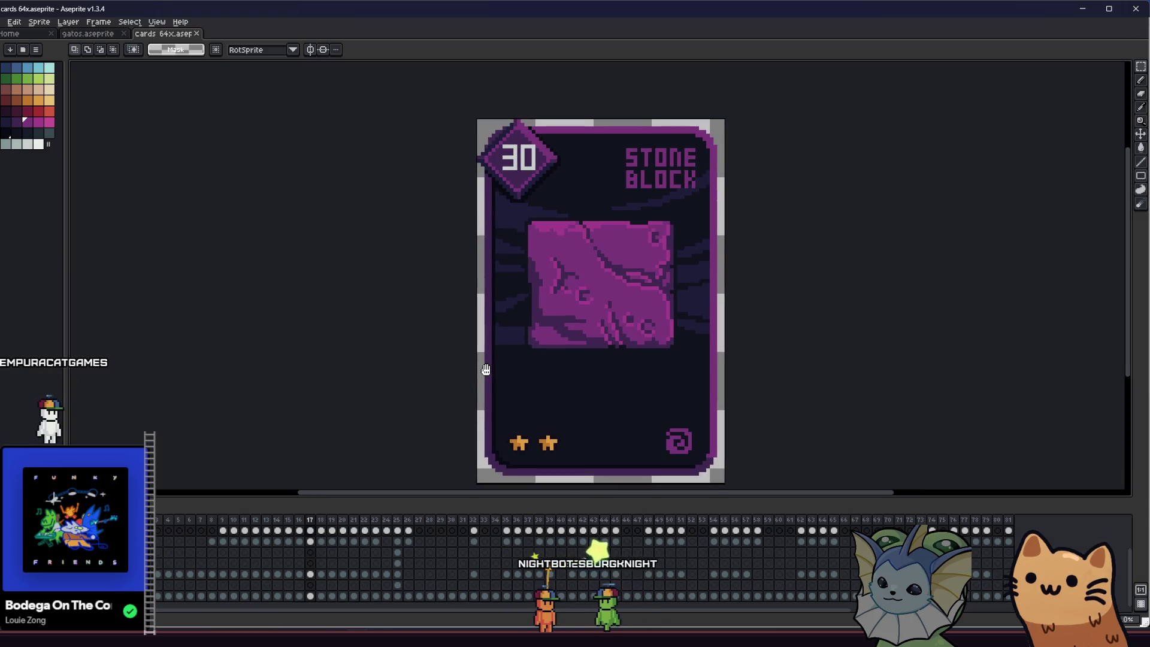
scroll(367, 359, up, 2)
scroll(346, 389, up, 1)
scroll(346, 388, down, 5)
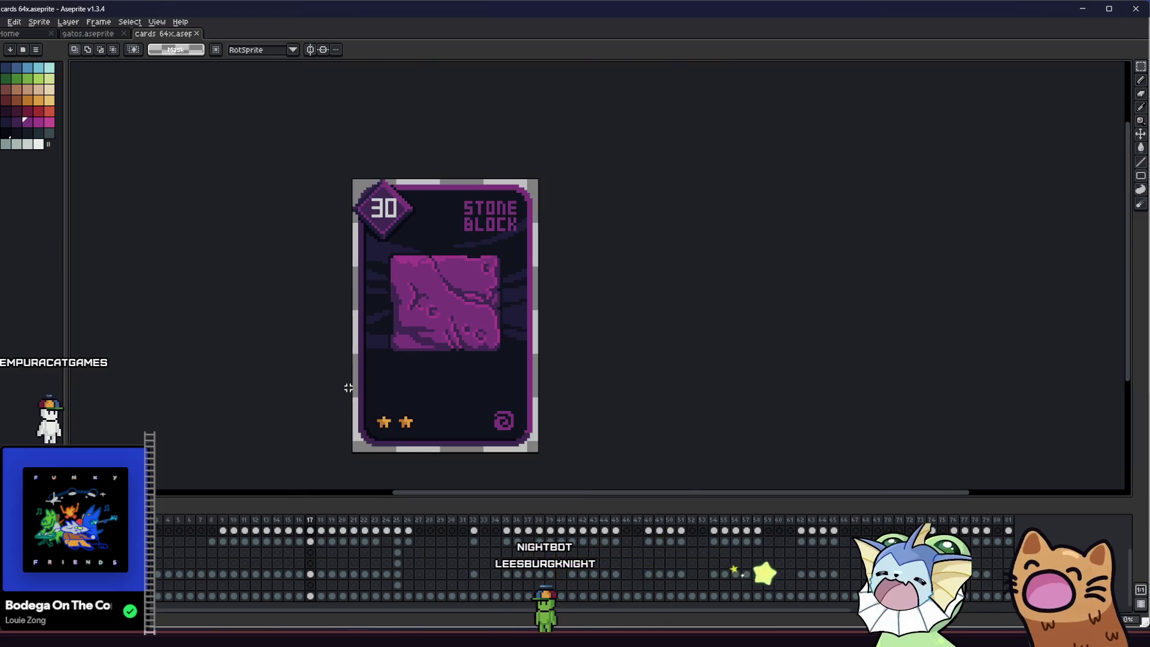
scroll(466, 395, up, 5)
scroll(419, 347, left, 2)
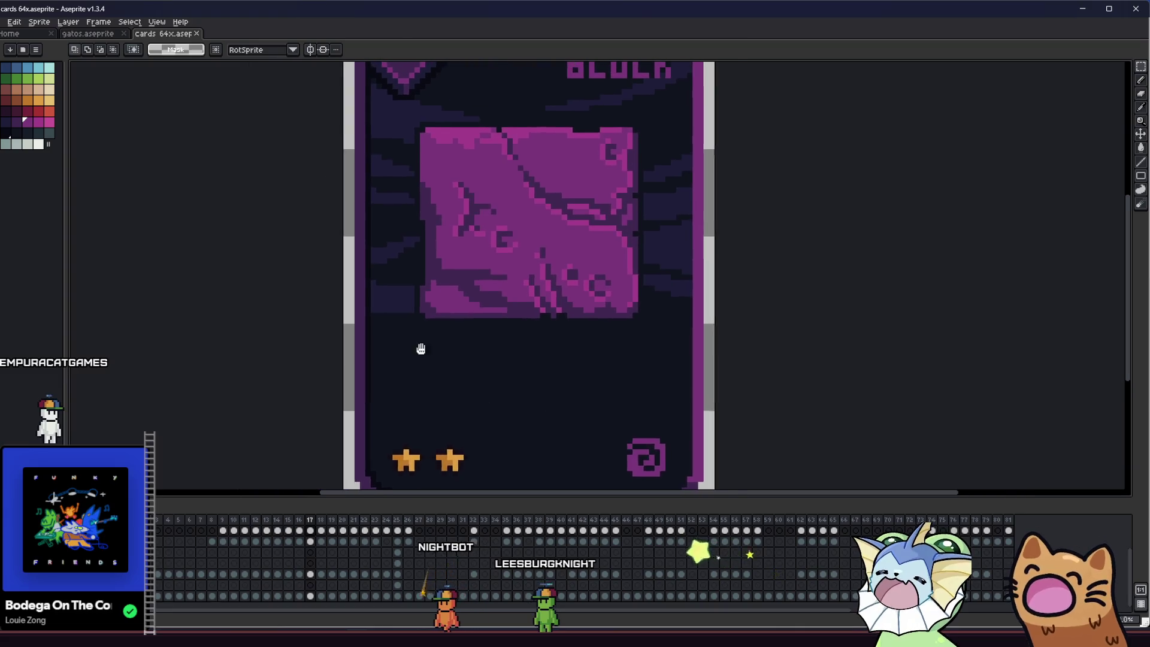
scroll(416, 341, right, 1)
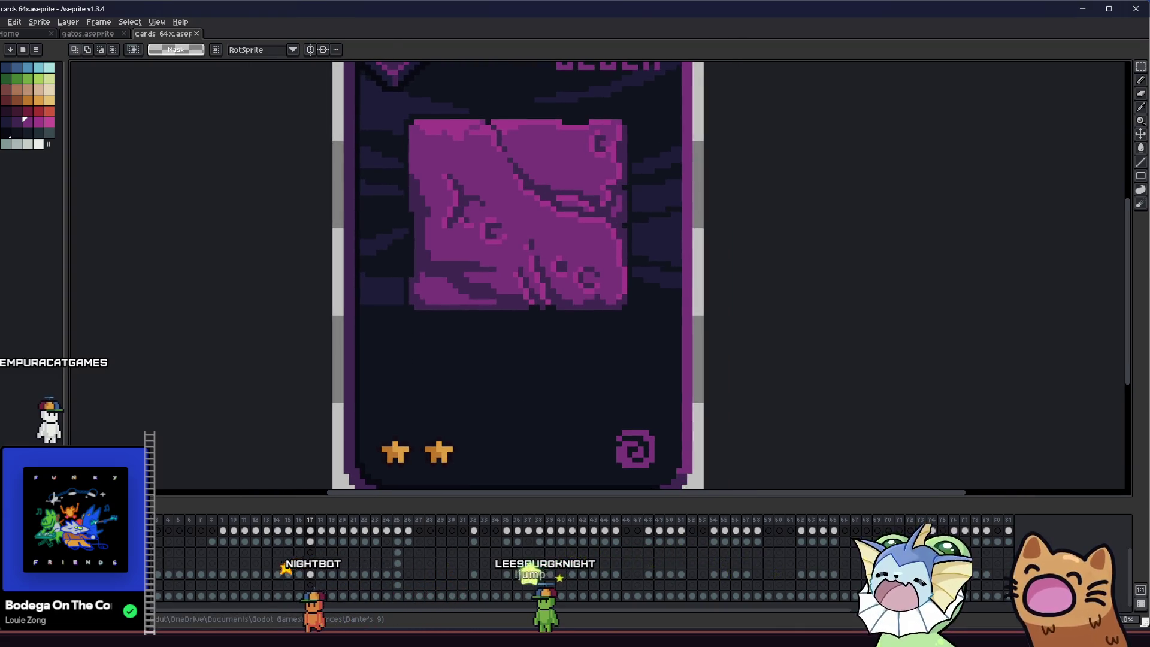
key(alt+Tab)
key(F5)
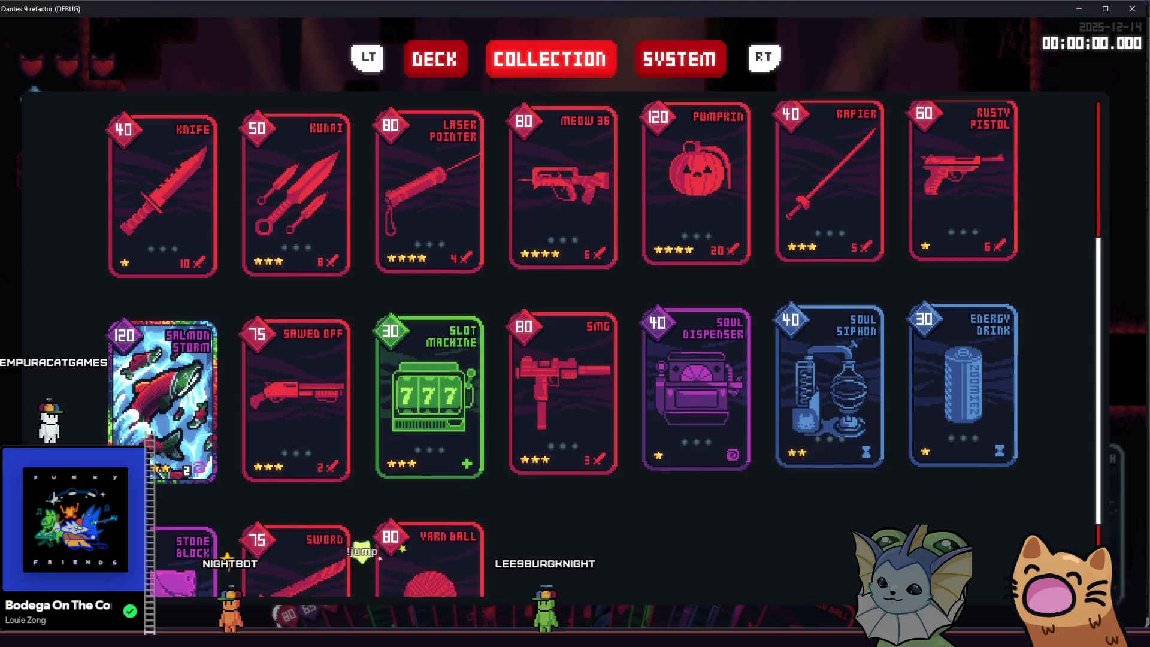
Teleport into the shop room using the debug menu's room list.
key(Escape)
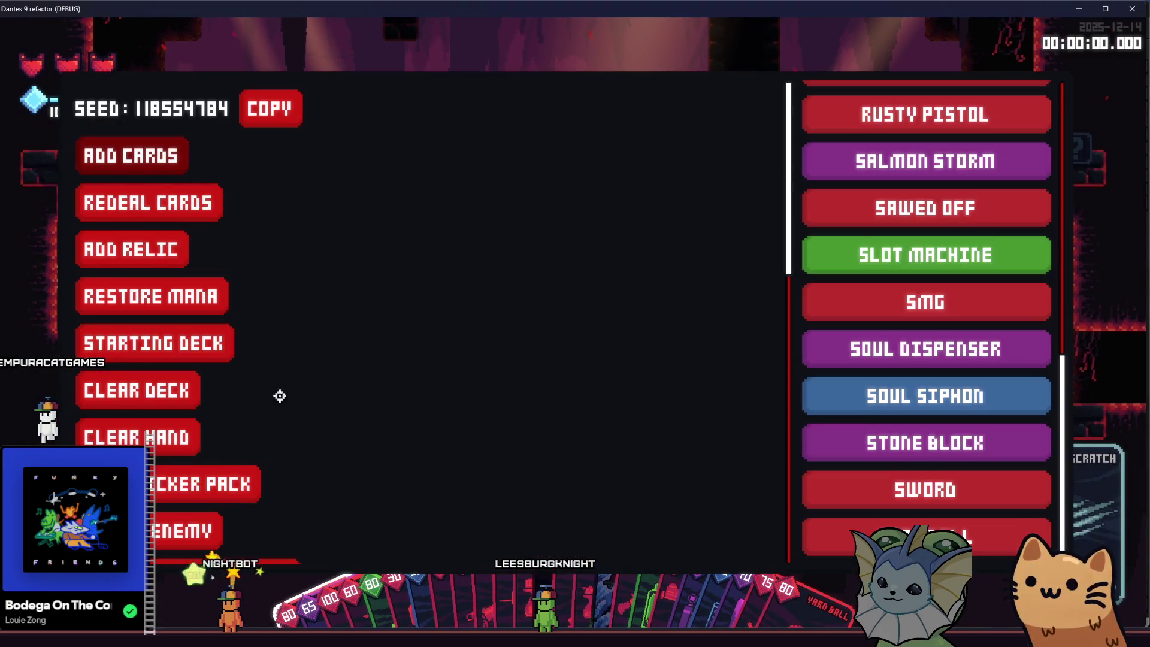
scroll(218, 441, down, 4)
click(189, 384)
scroll(238, 385, down, 5)
scroll(868, 390, down, 1)
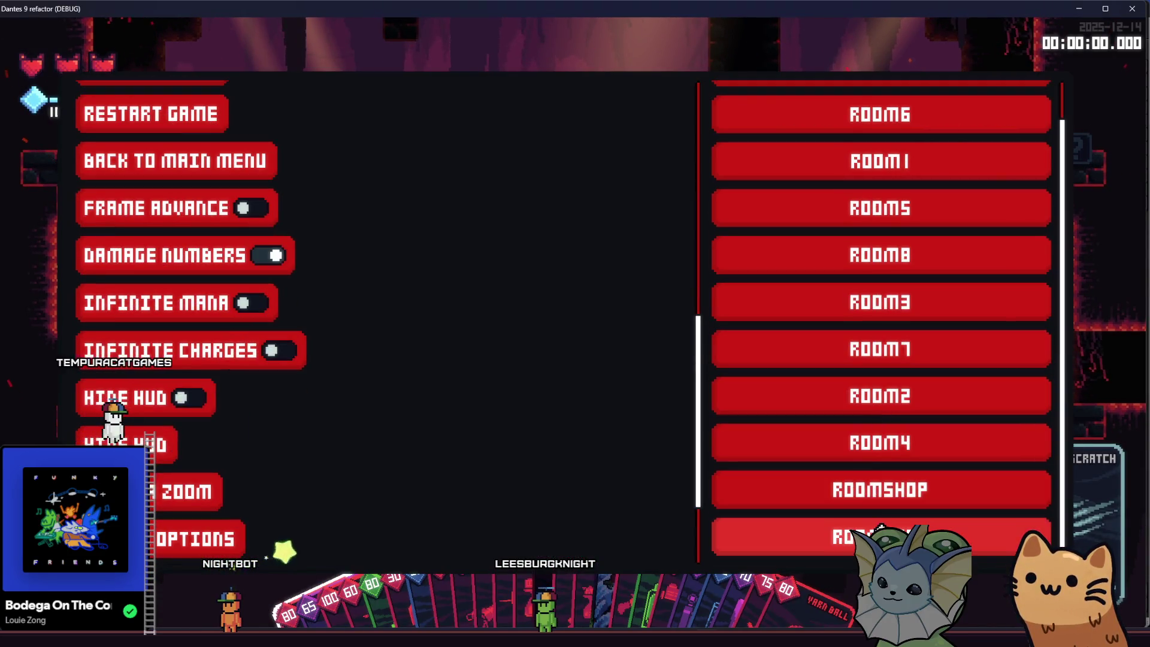
click(884, 490)
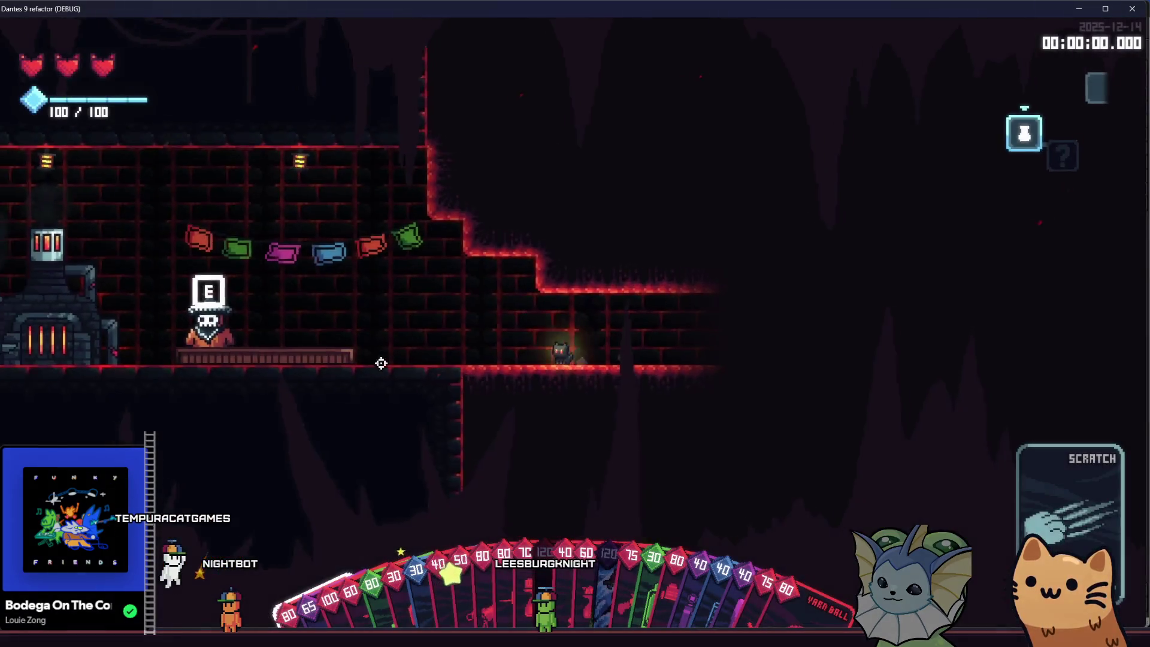
Apply and place a sticker on the Stone Block card at the forge.
key(e)
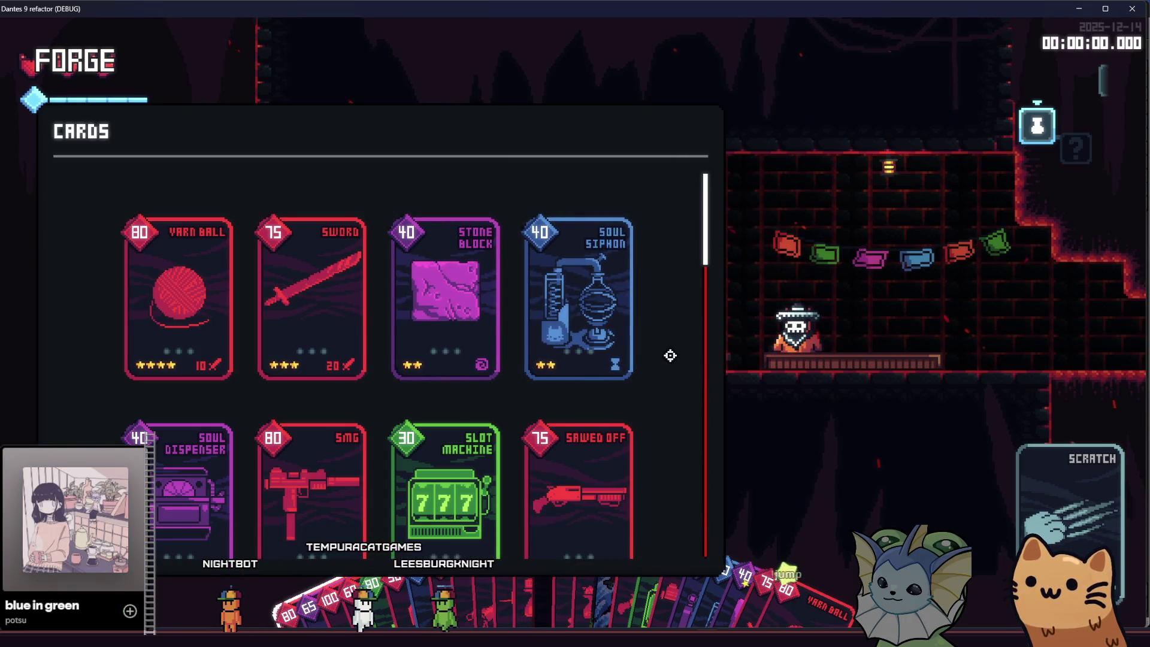
scroll(670, 355, down, 3)
scroll(474, 288, up, 3)
click(474, 288)
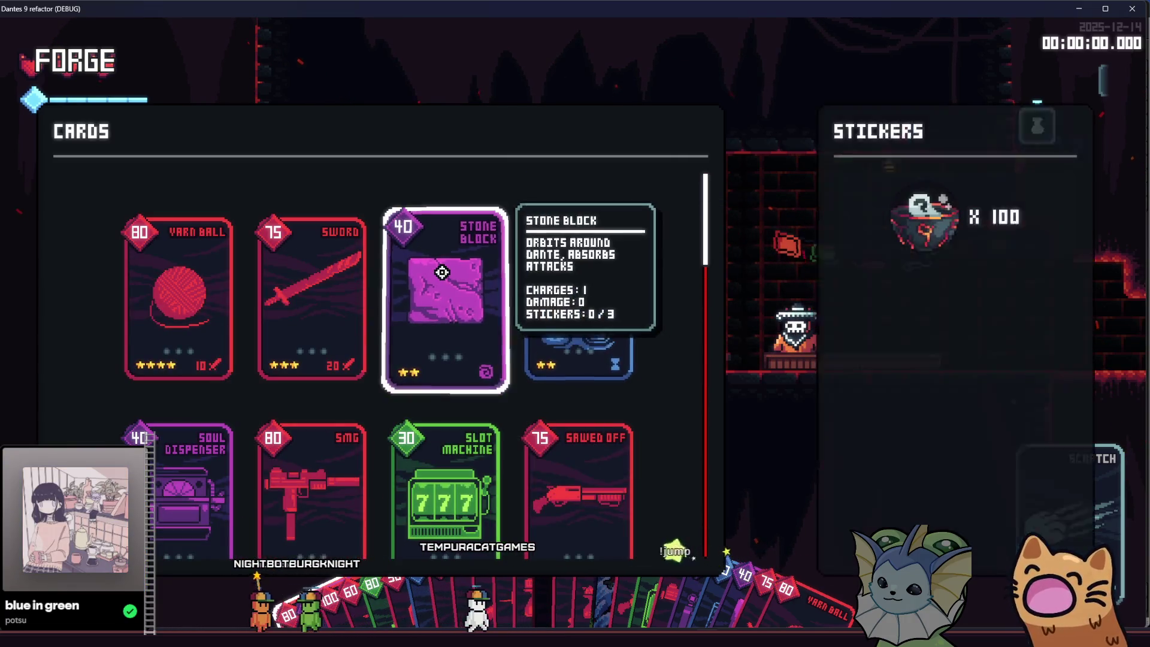
scroll(502, 281, down, 3)
scroll(502, 282, up, 3)
click(850, 228)
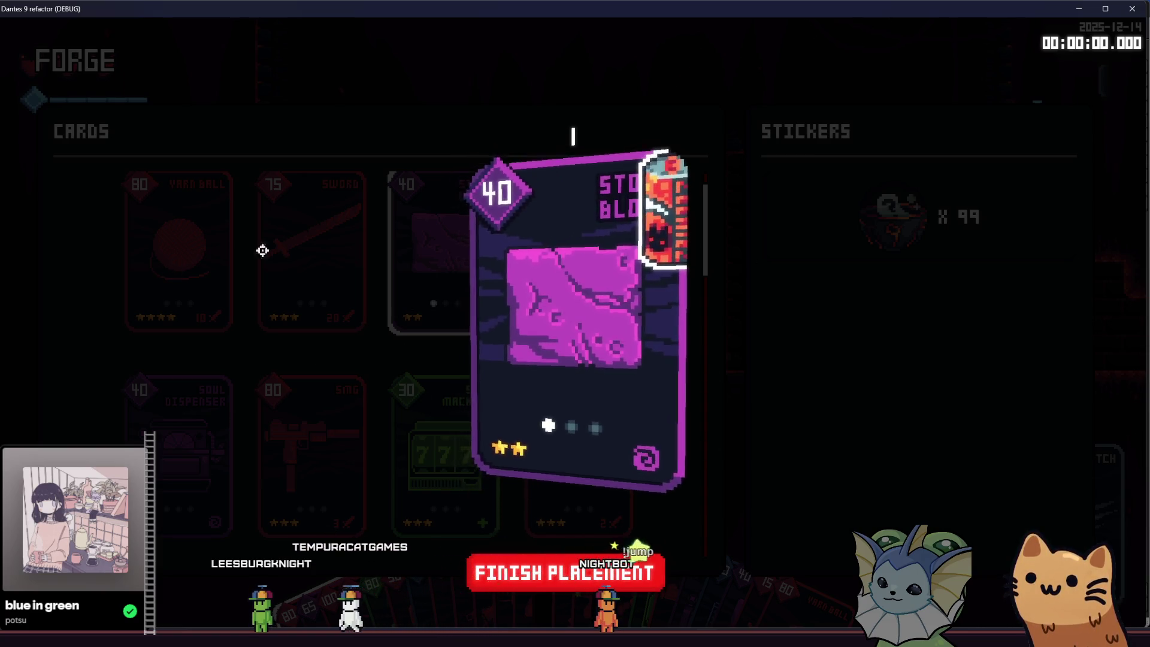
click(488, 570)
Open a sticker capsule, place its sticker on the Auto Turret card, and leave the forge.
scroll(338, 320, down, 10)
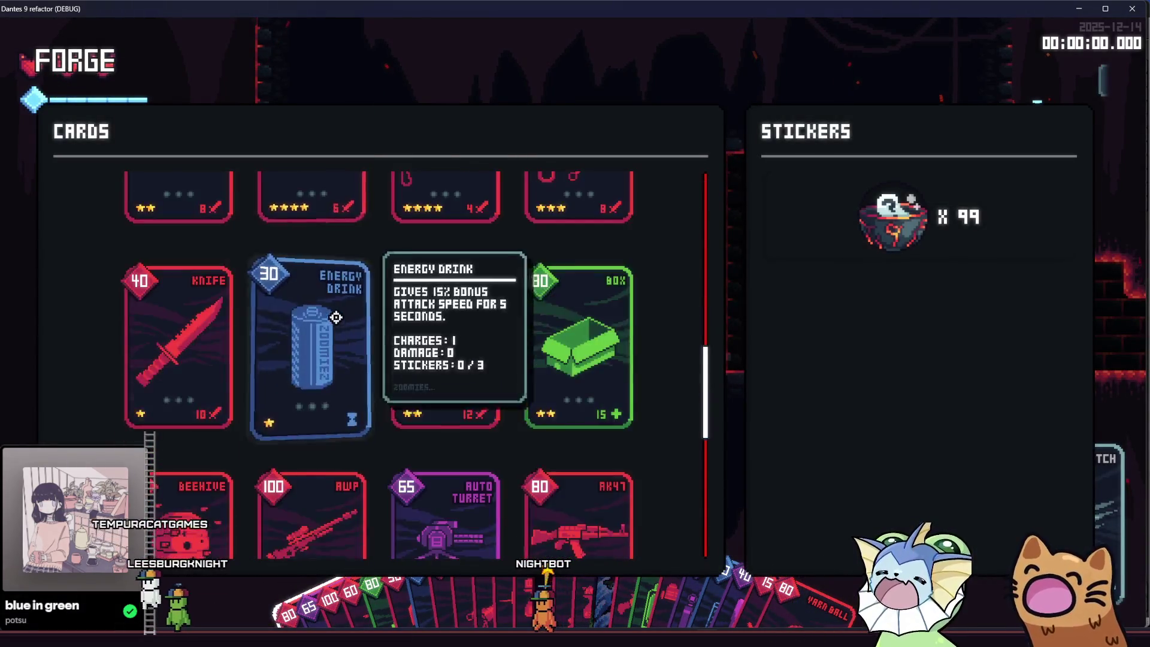
scroll(440, 372, down, 3)
click(443, 383)
click(891, 206)
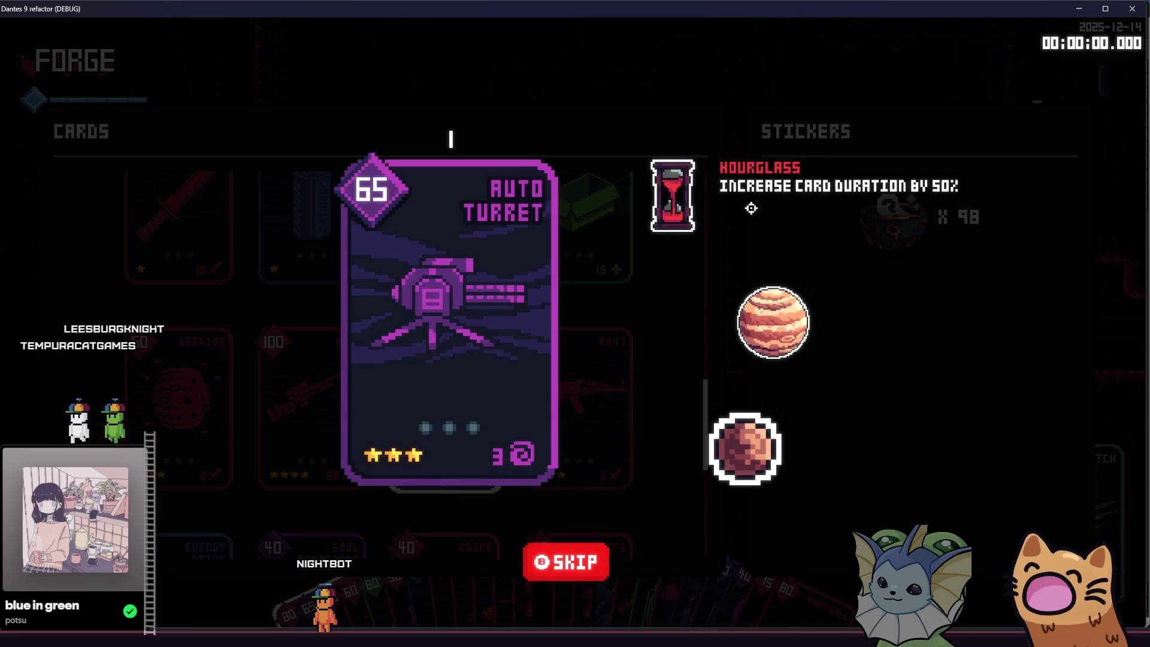
click(675, 449)
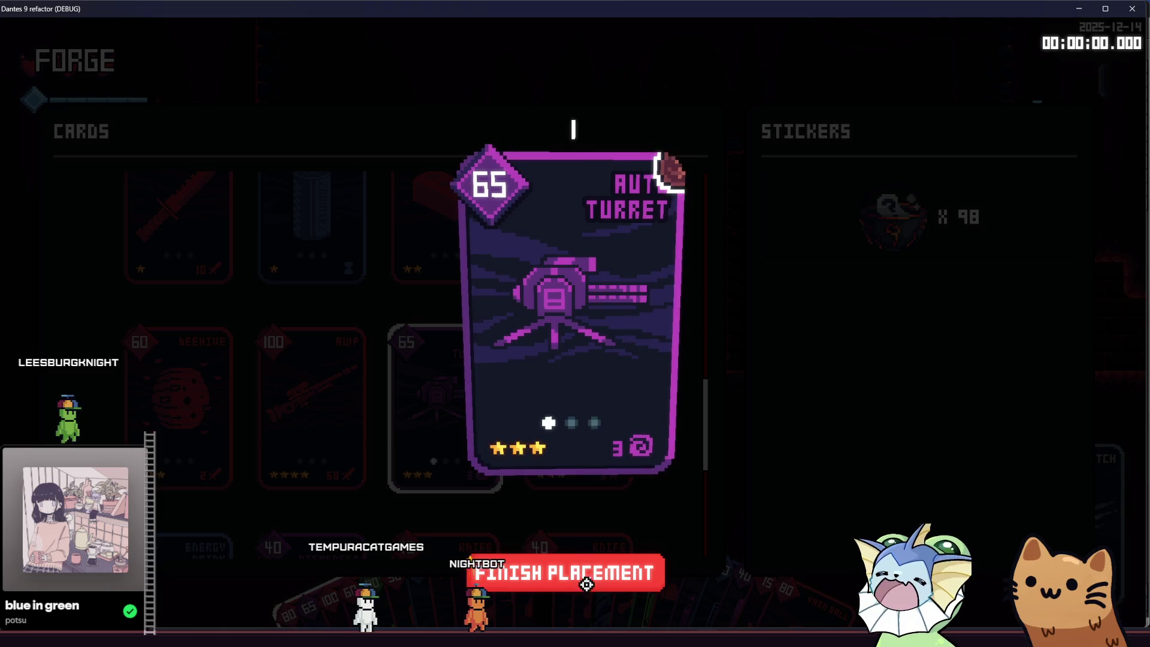
click(595, 566)
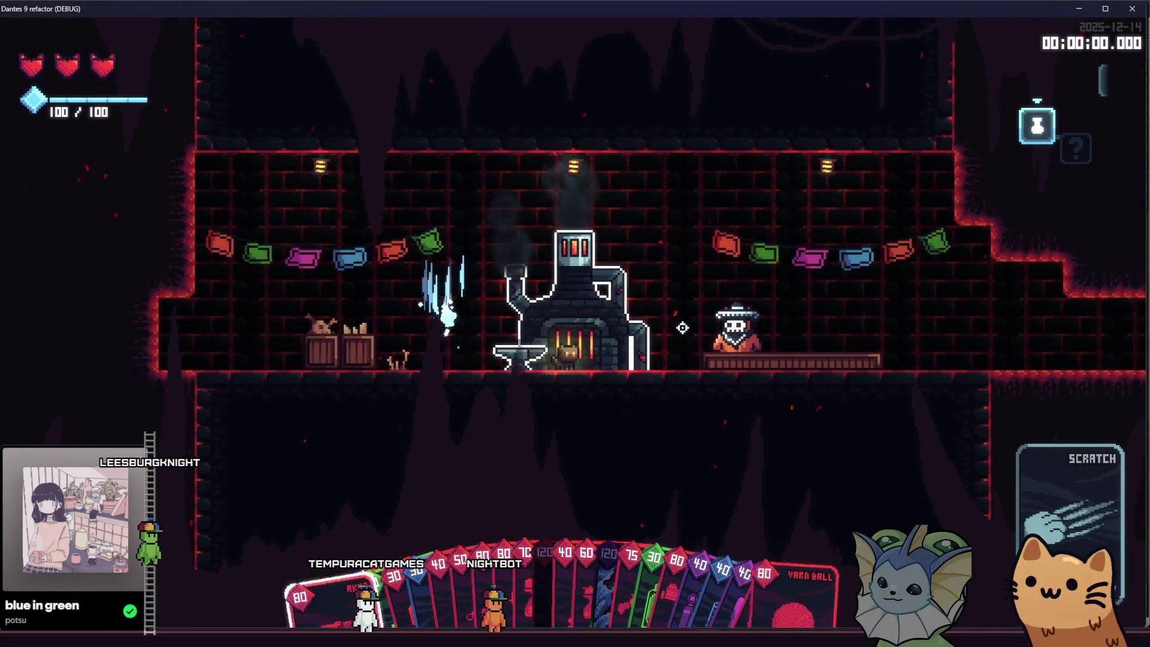
Deploy the Auto Turret by the forge, walk to the merchant, then play Sawed Off and Yarn Ball.
click(682, 327)
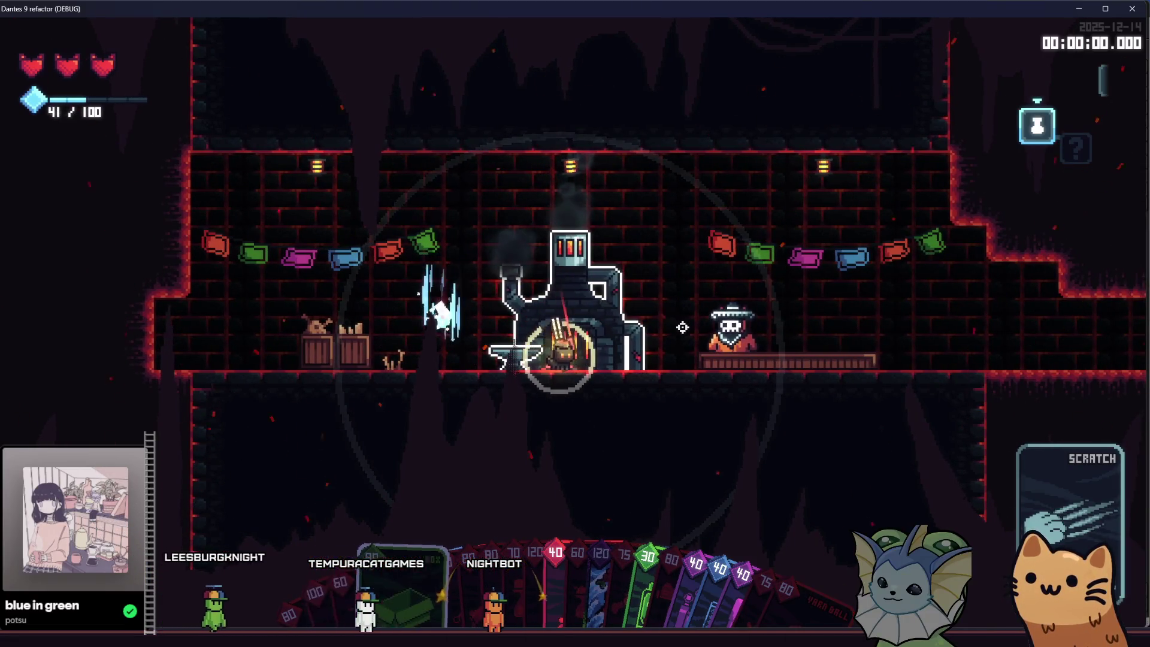
key(d)
key(d)
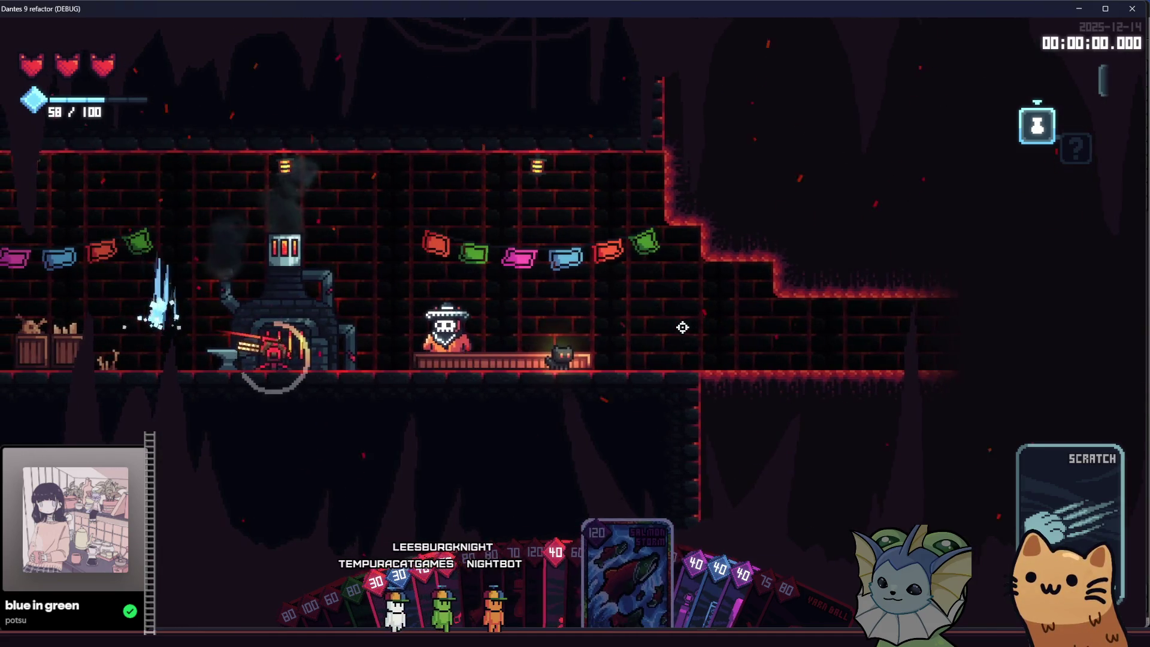
click(682, 327)
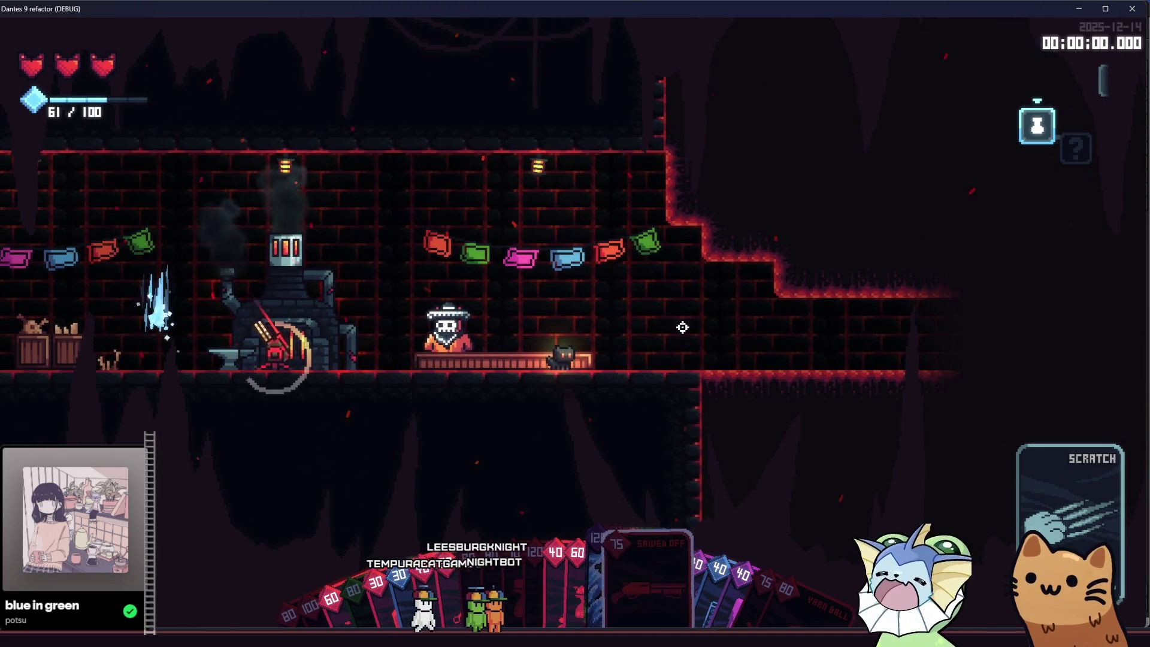
scroll(682, 327, down, 1)
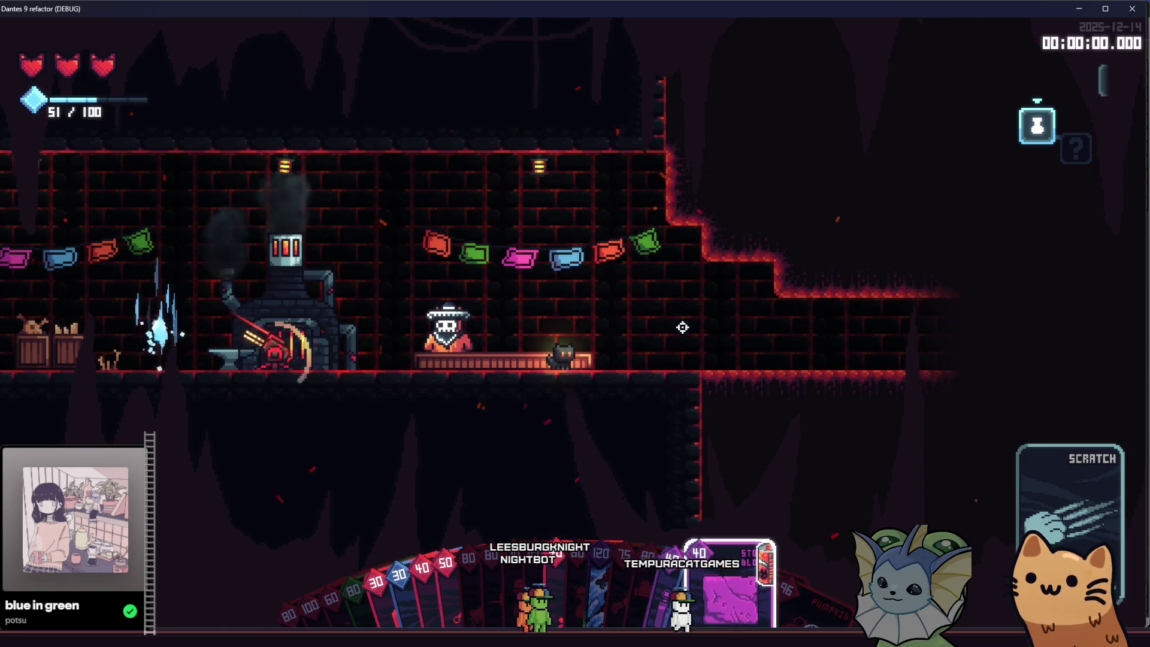
click(682, 327)
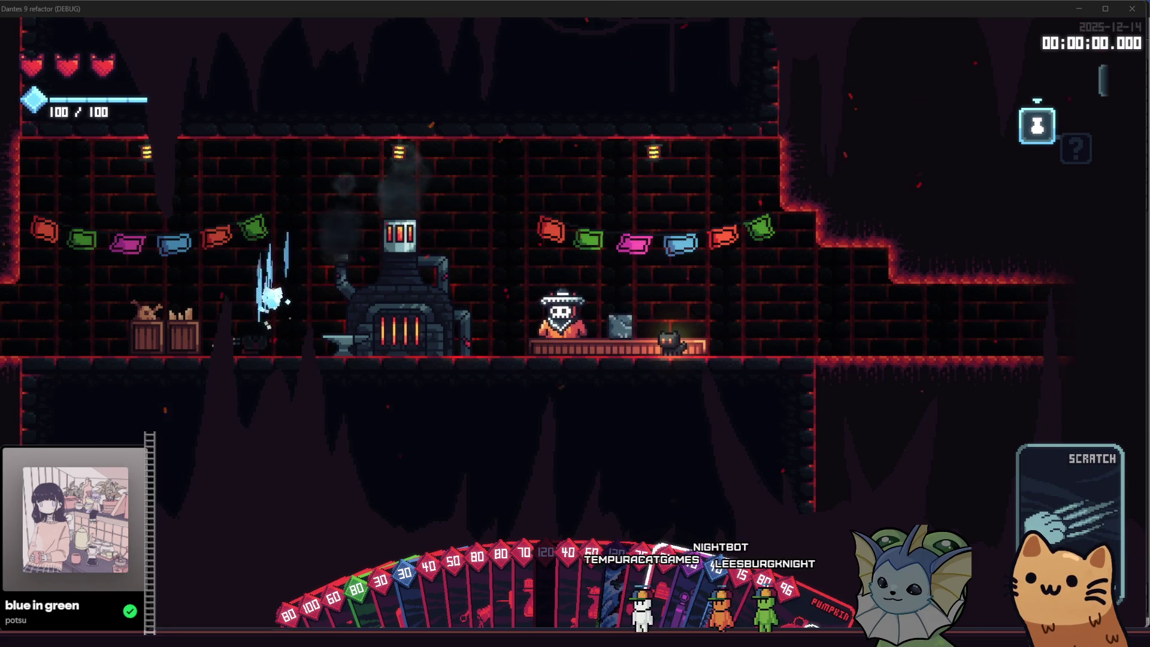
Run out of the forge through the cave, jumping ledges and firing the AK47 while descending.
key(d)
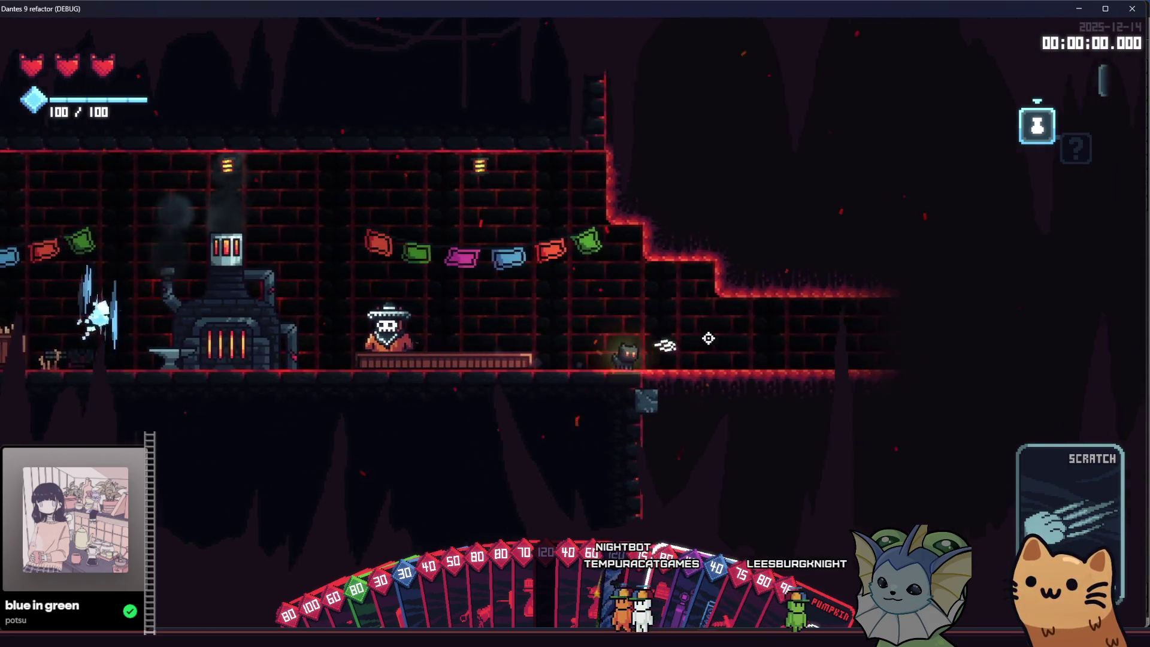
key(d)
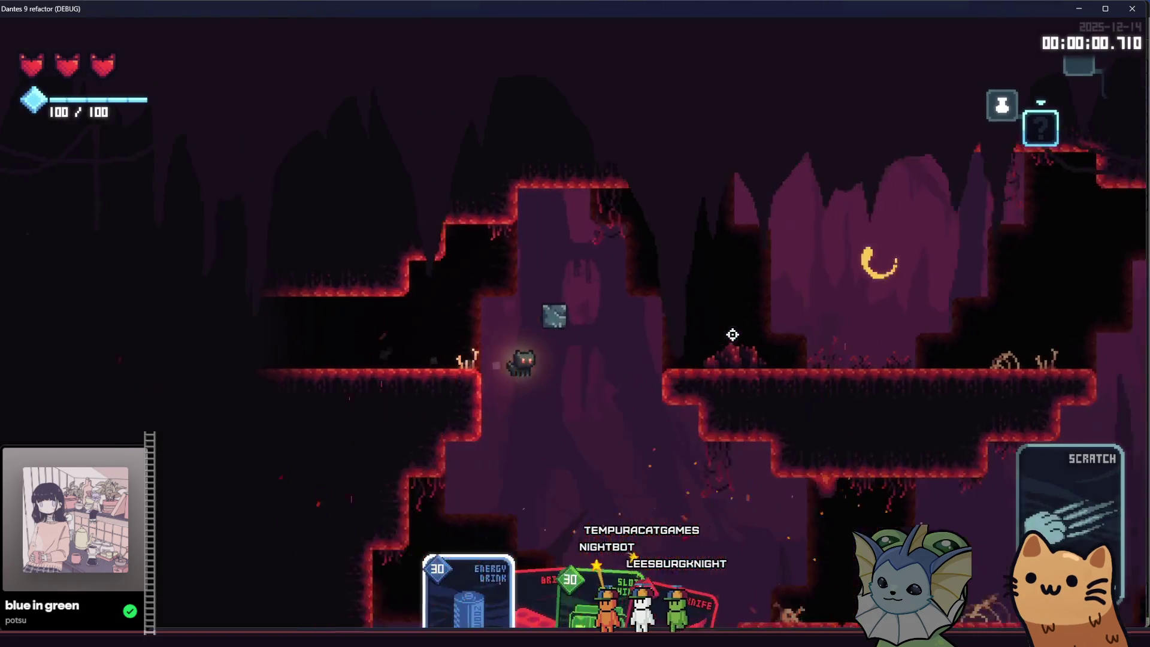
key(d)
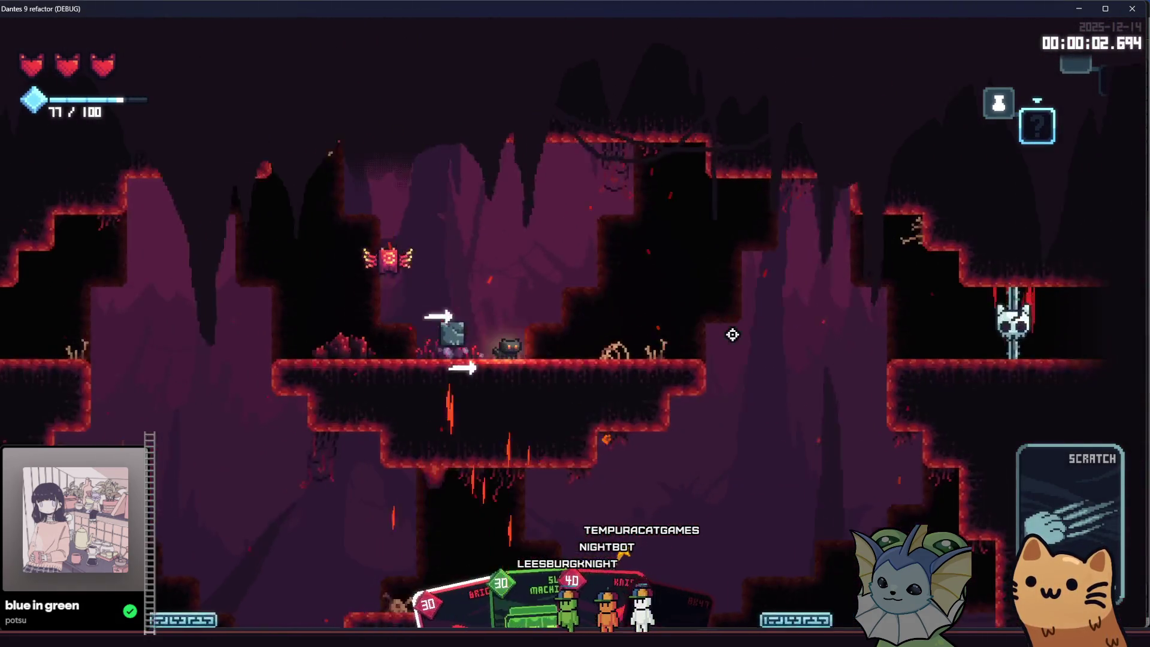
key(d)
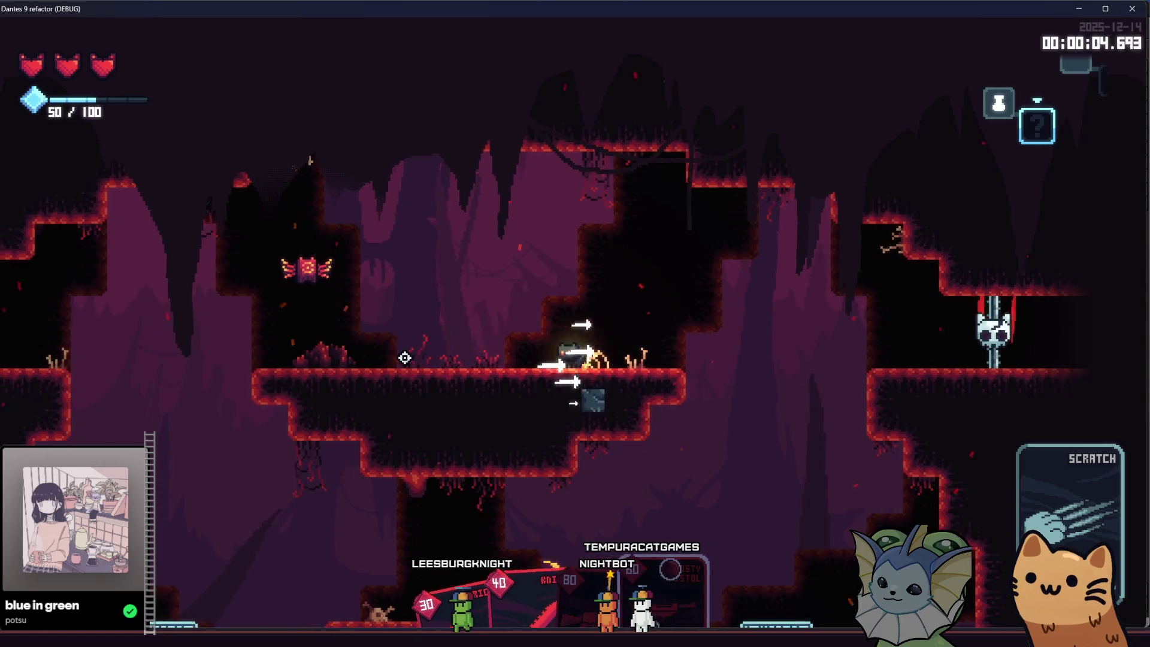
key(a)
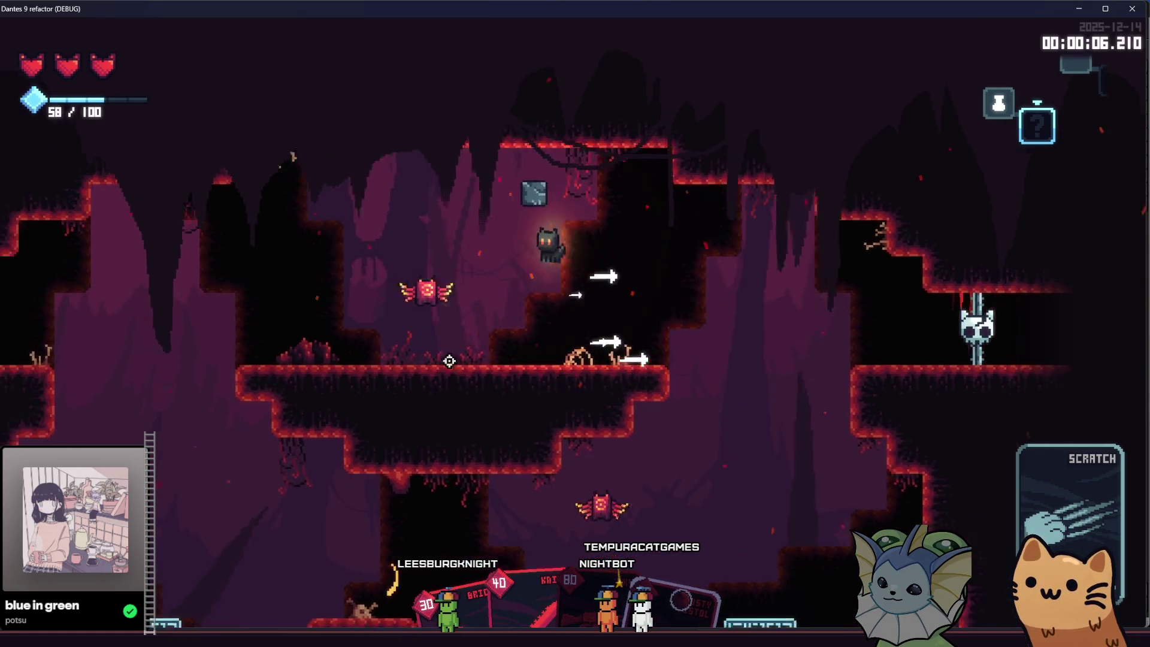
key(d)
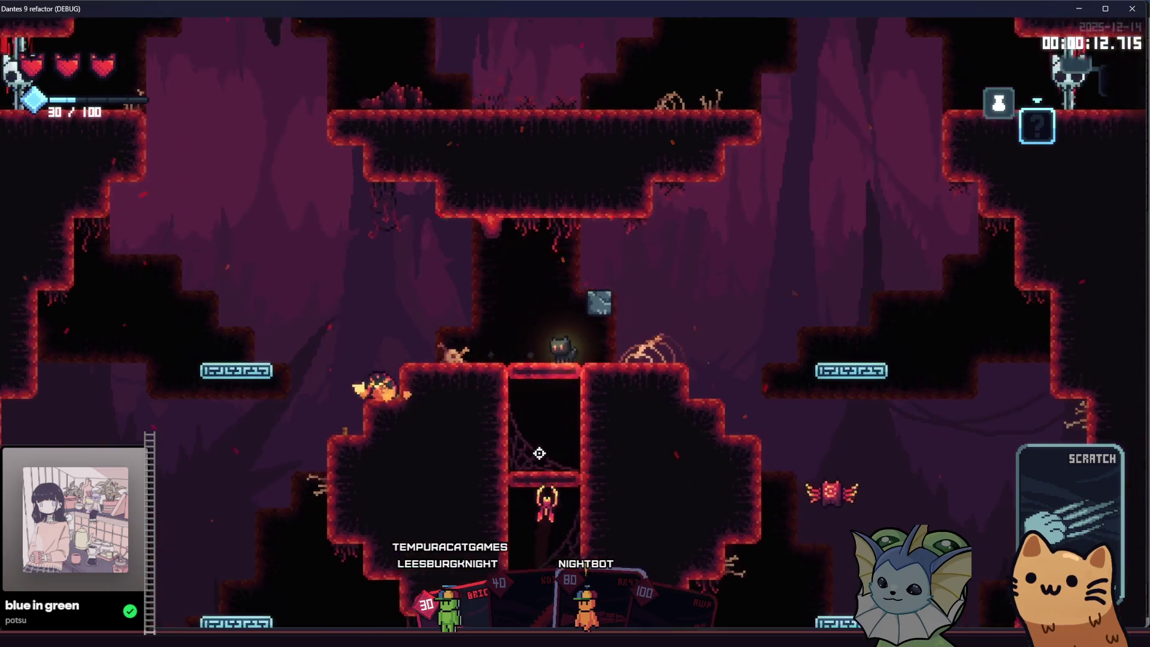
key(space)
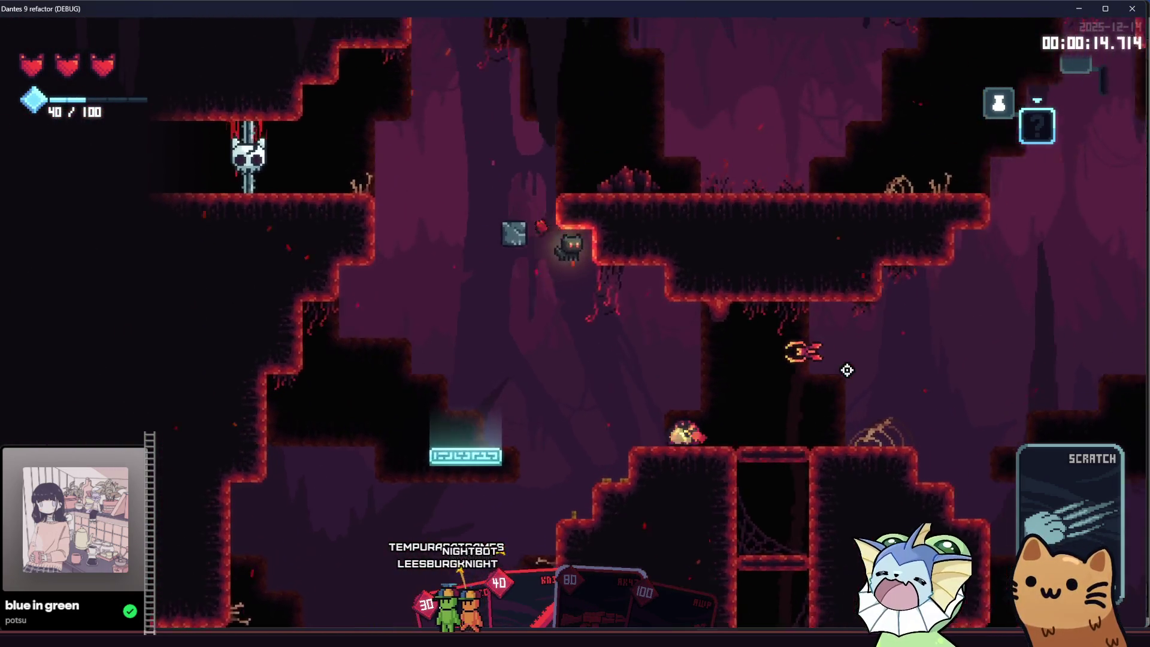
key(d)
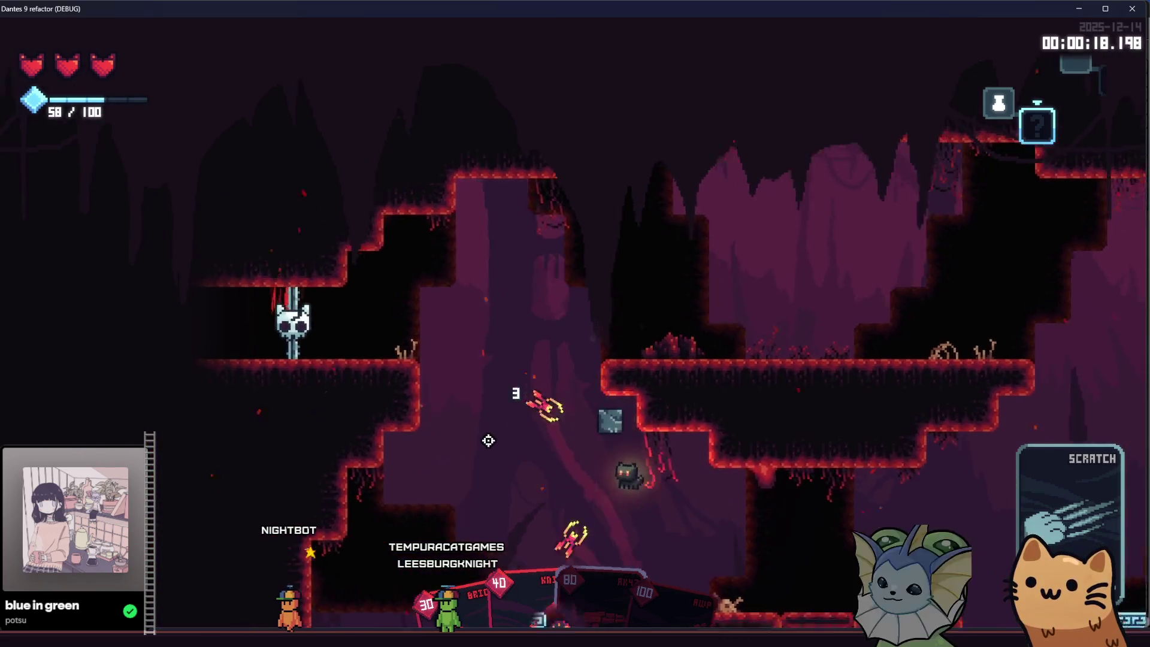
key(a)
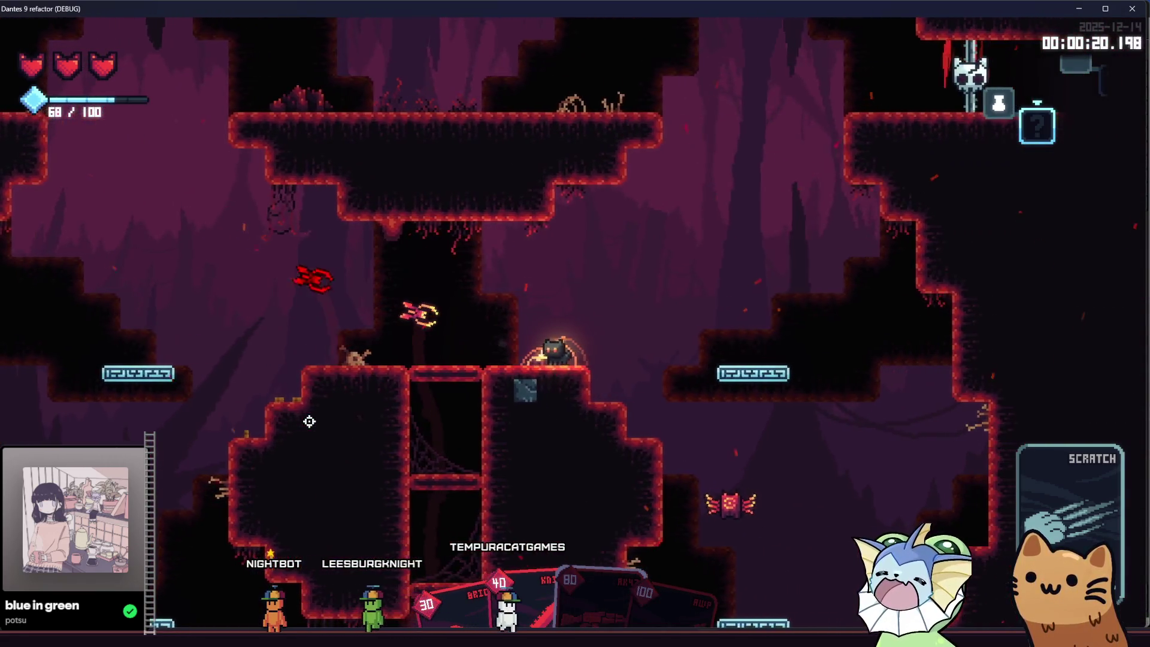
key(a)
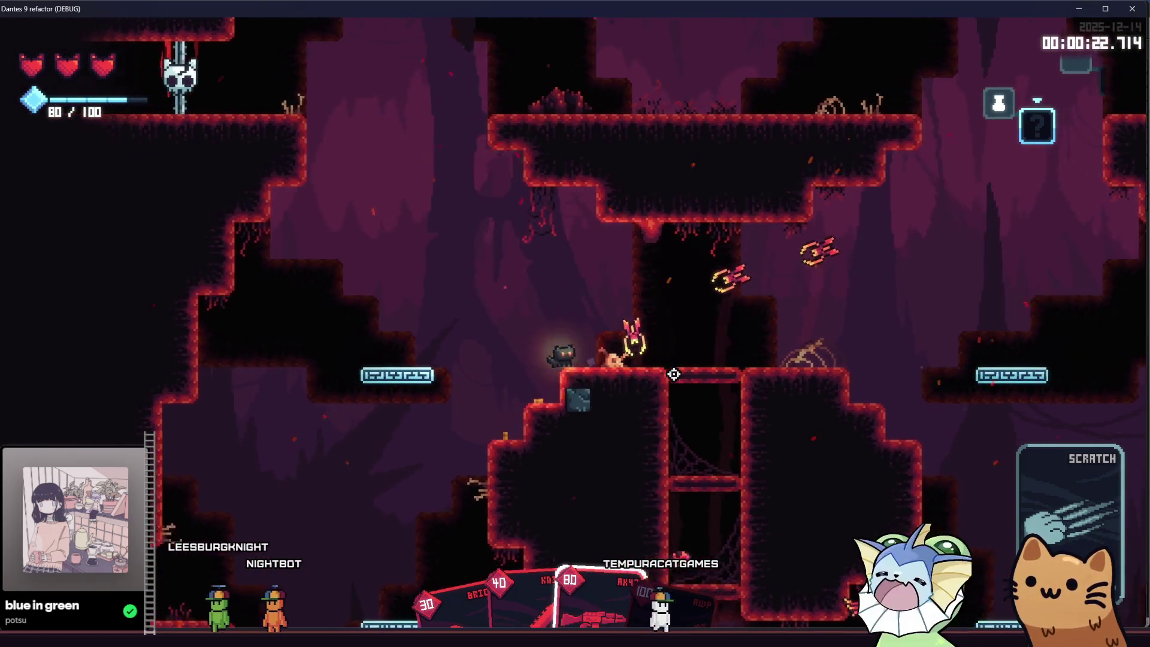
key(d)
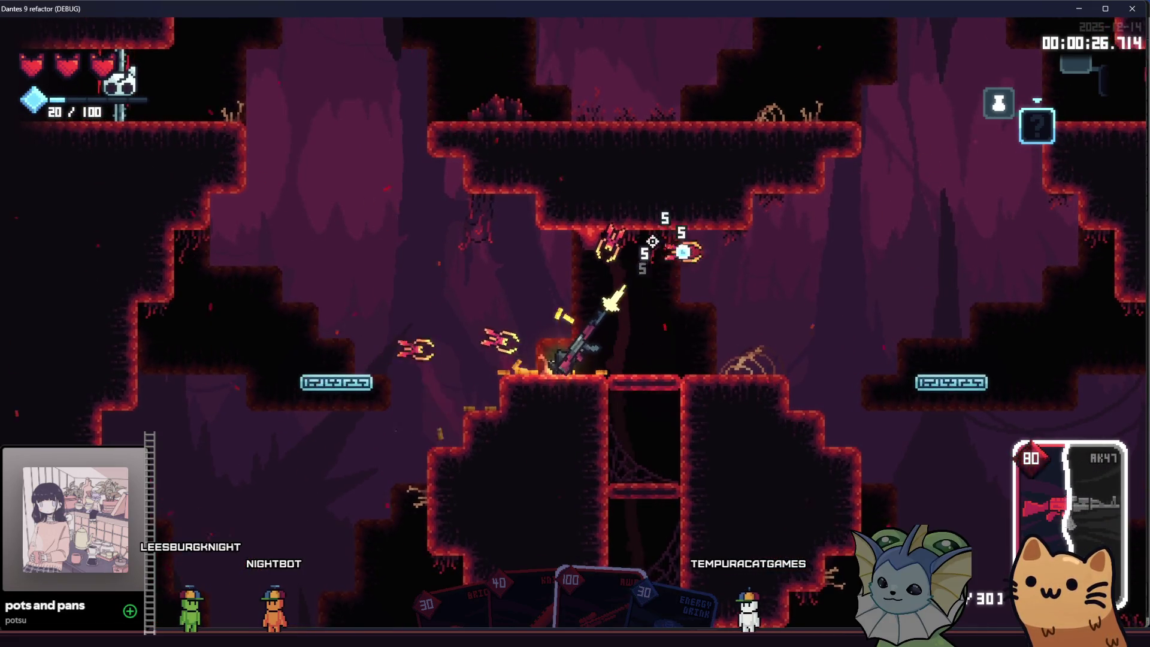
key(d)
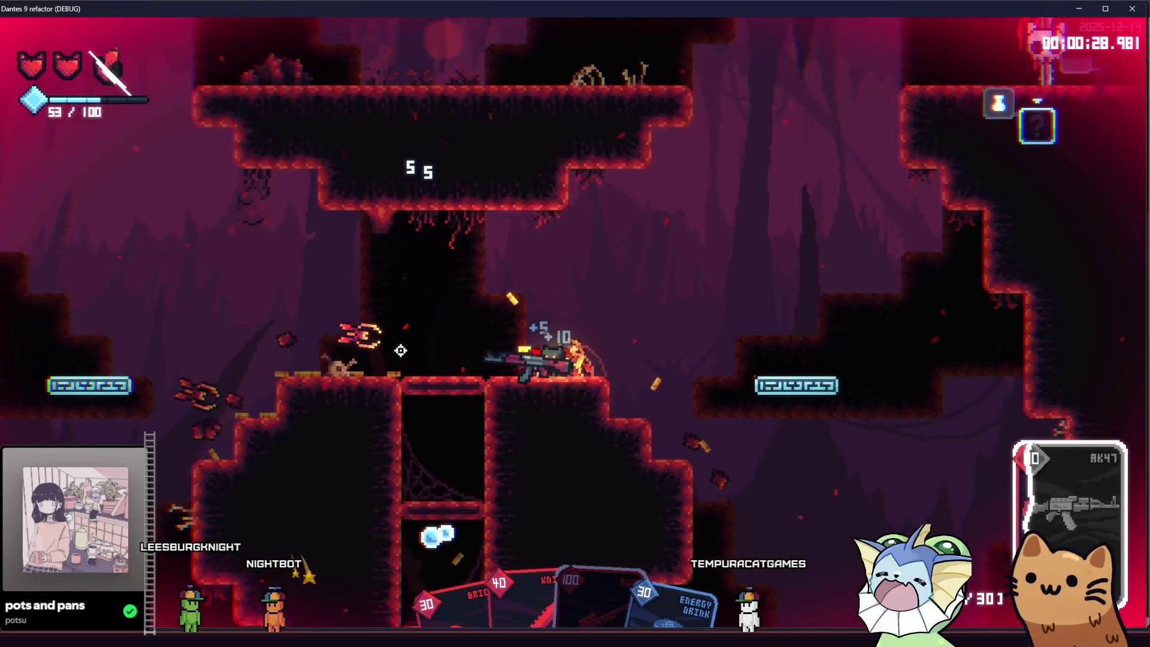
key(d)
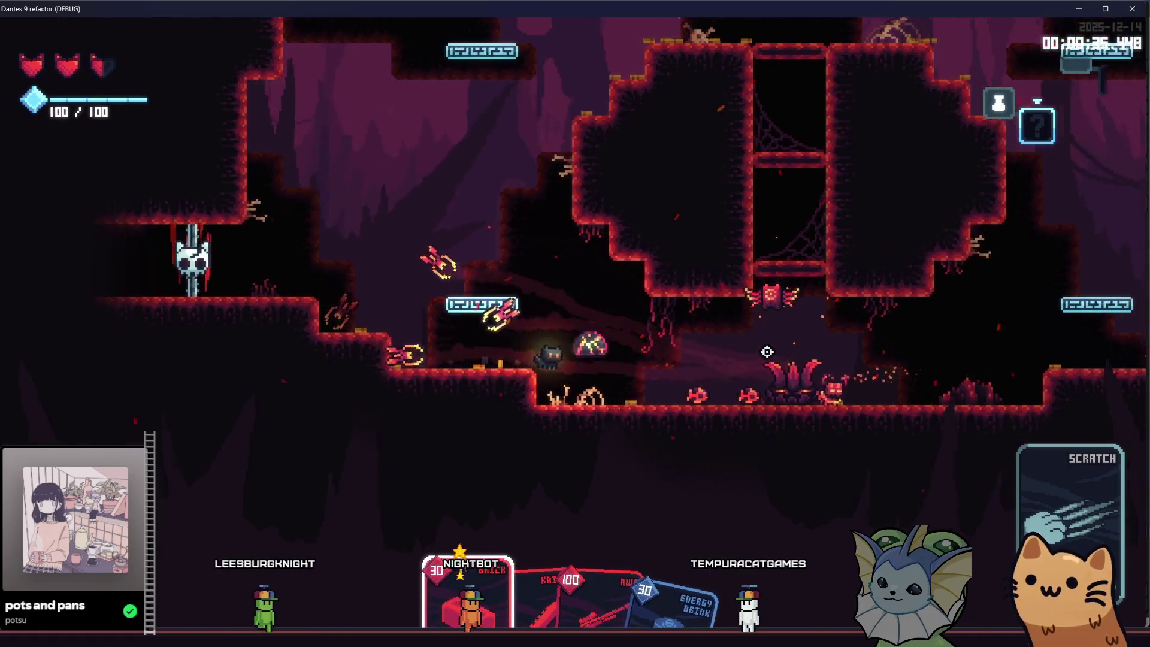
key(d)
Defeat the enemies with Scratch and AWP shots, then climb into the next cave room.
click(381, 329)
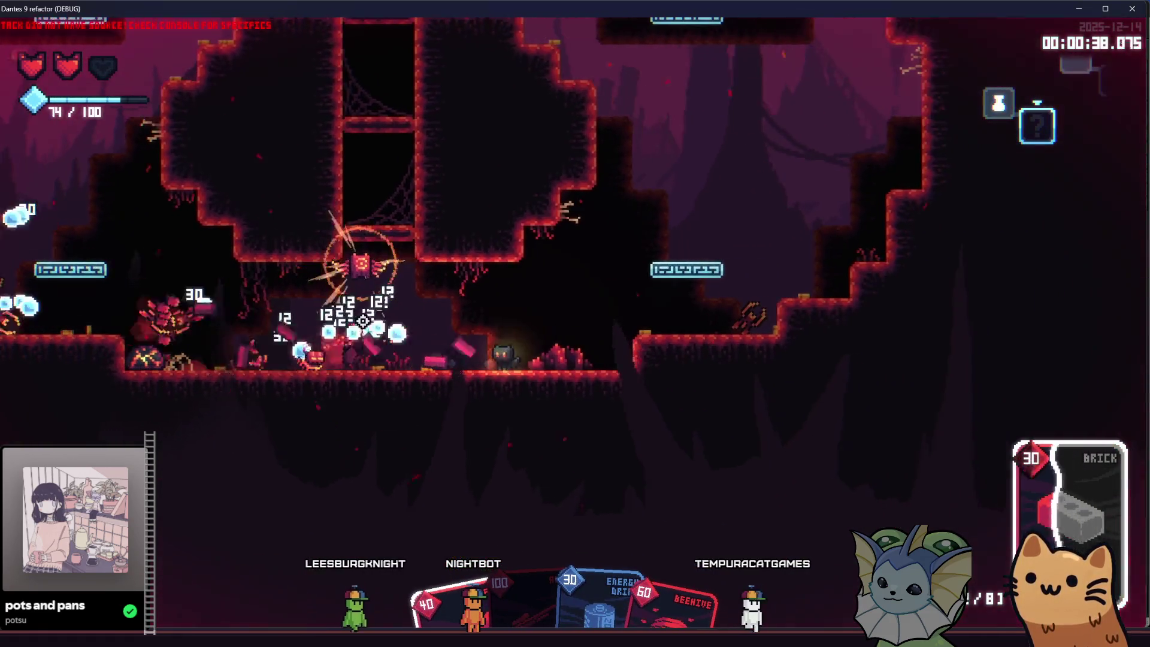
key(a)
click(537, 337)
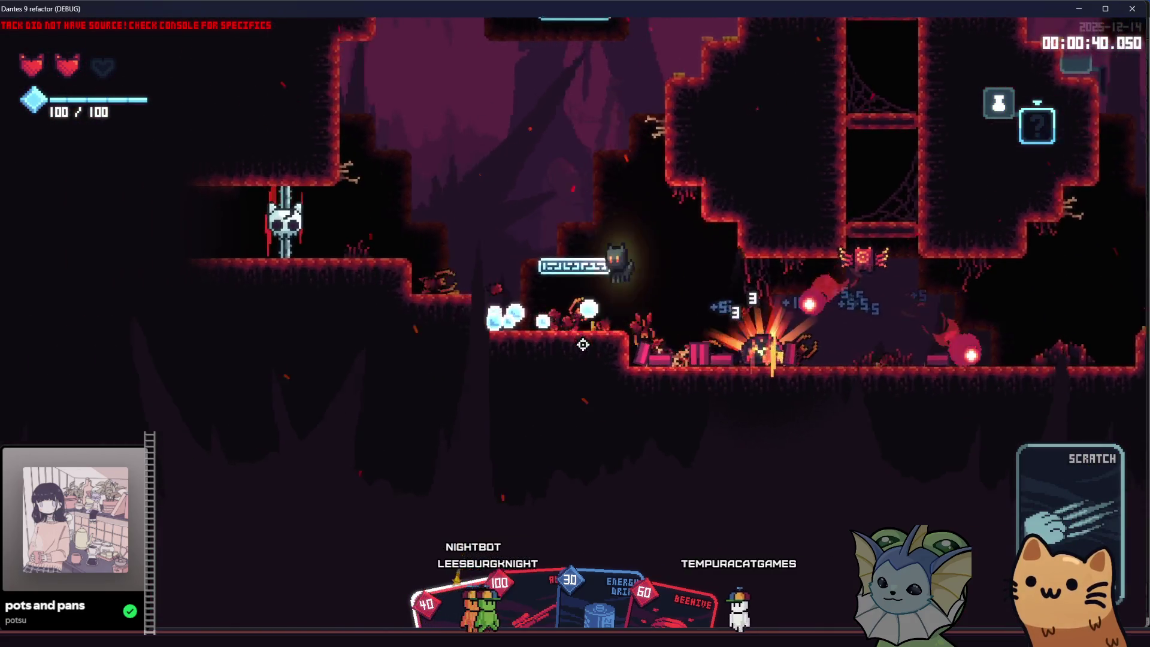
key(d)
click(784, 354)
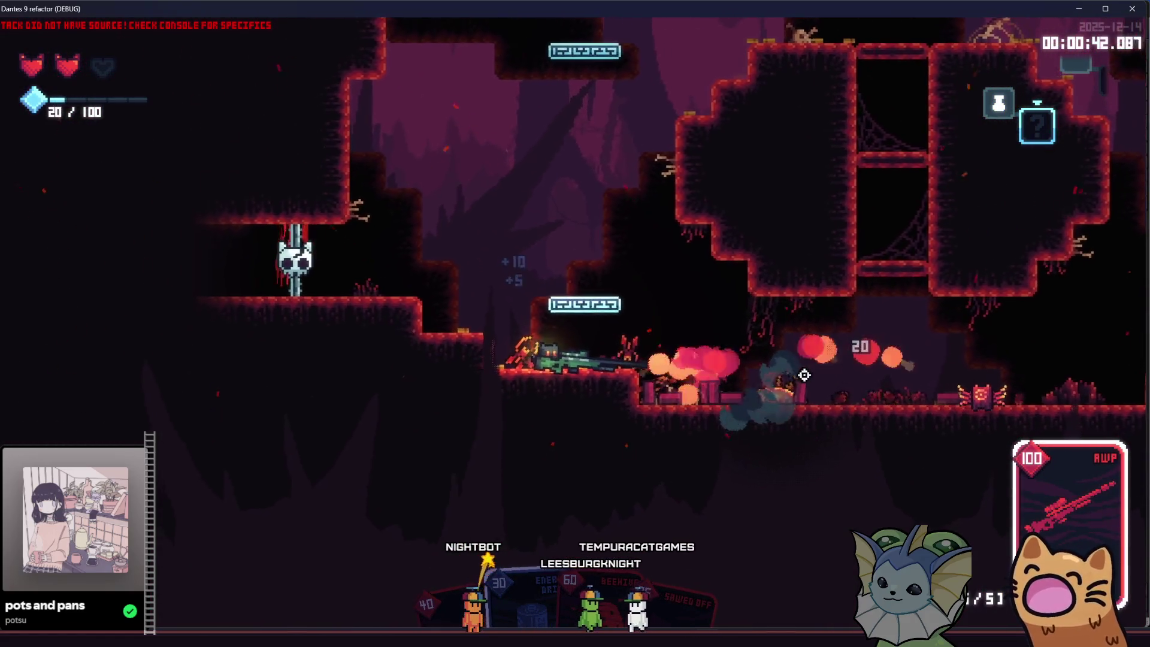
key(d)
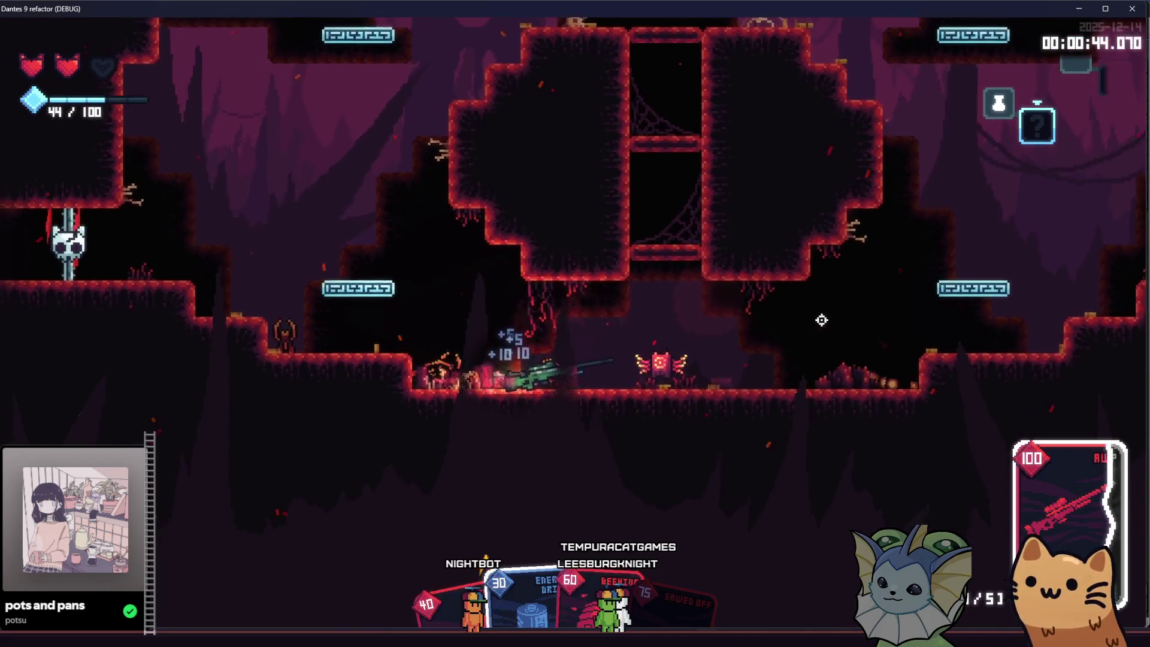
click(819, 318)
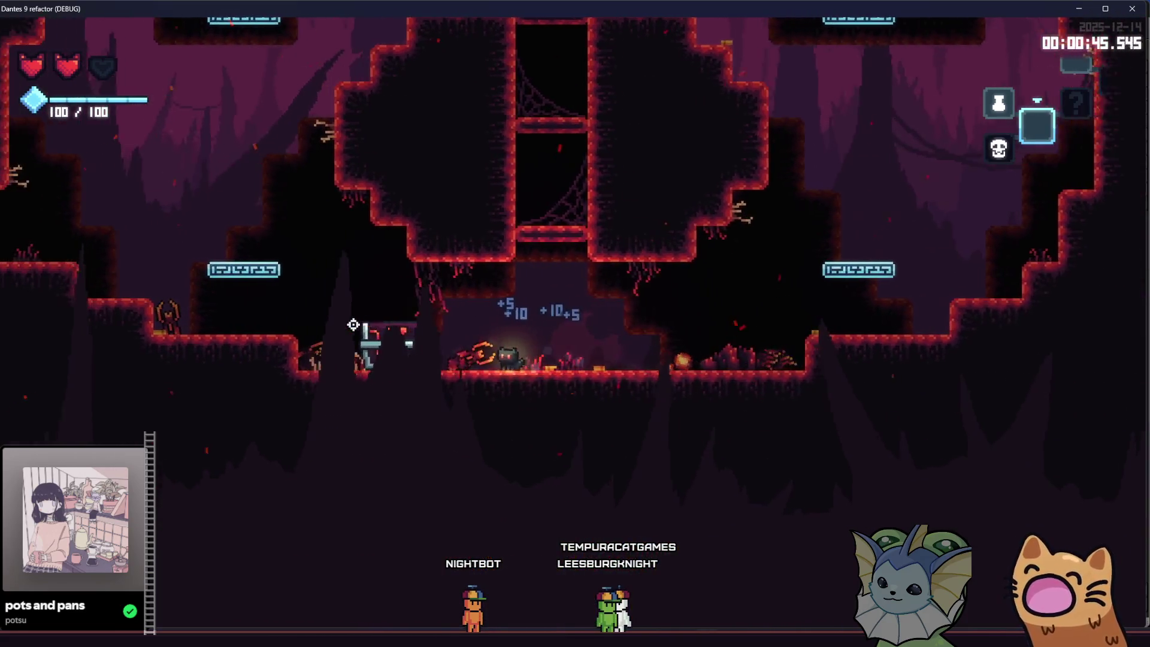
key(a)
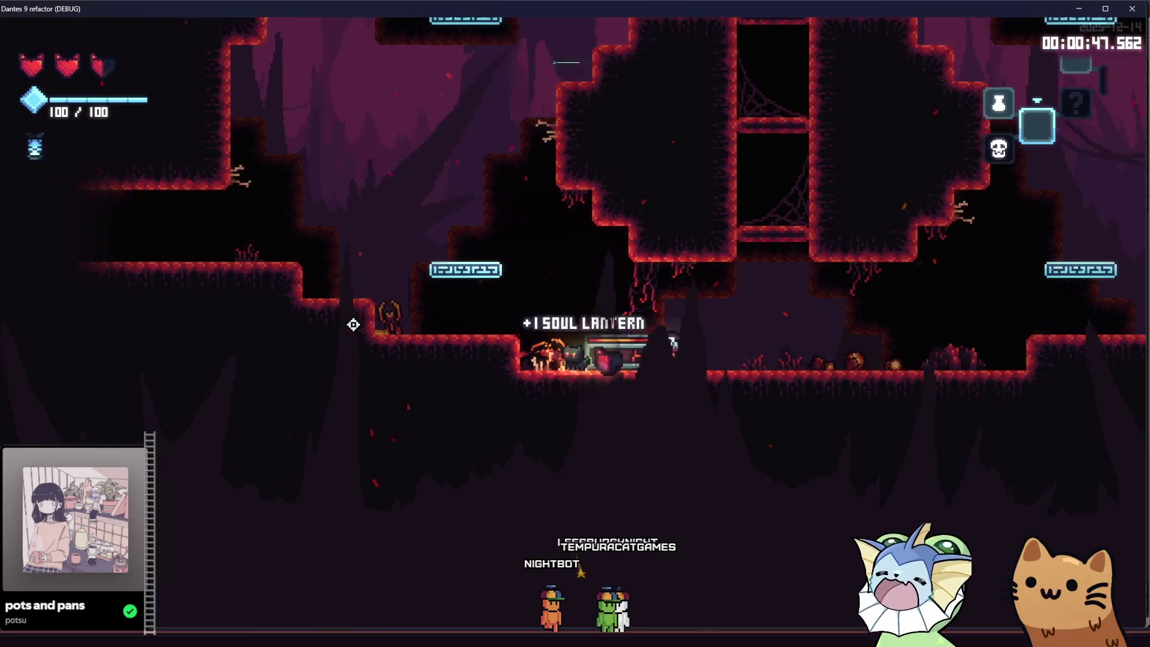
key(a)
key(space)
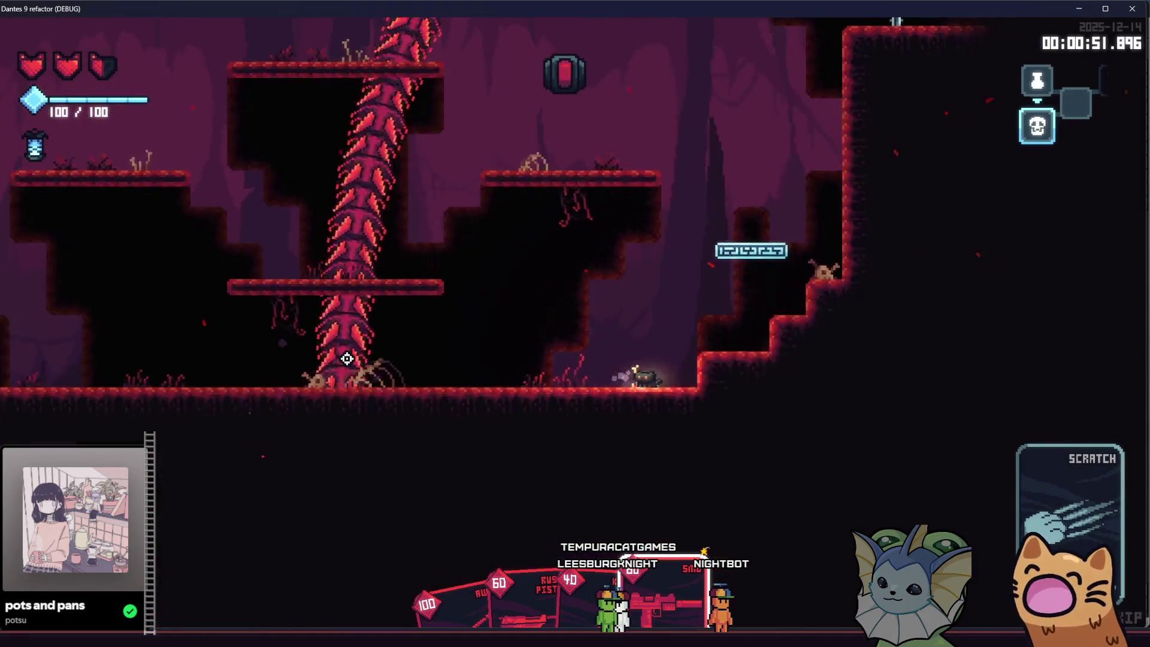
Attack the worm boss with AWP snipes, SMG fire and kunai while climbing the platforms.
click(347, 354)
click(377, 290)
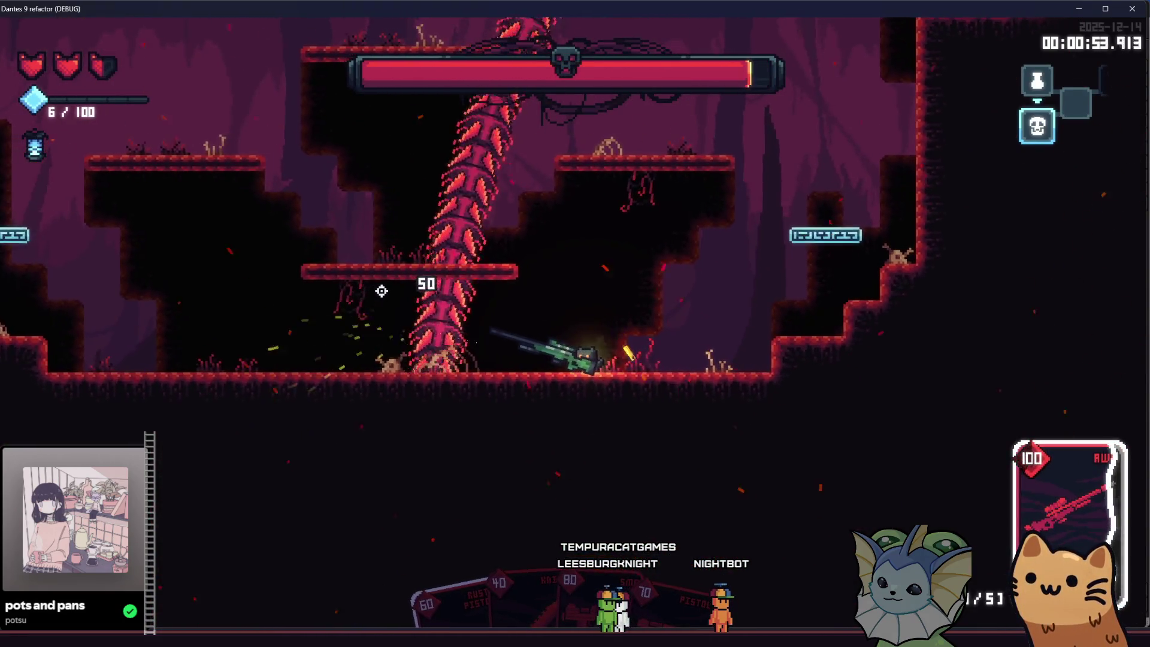
key(space)
key(a)
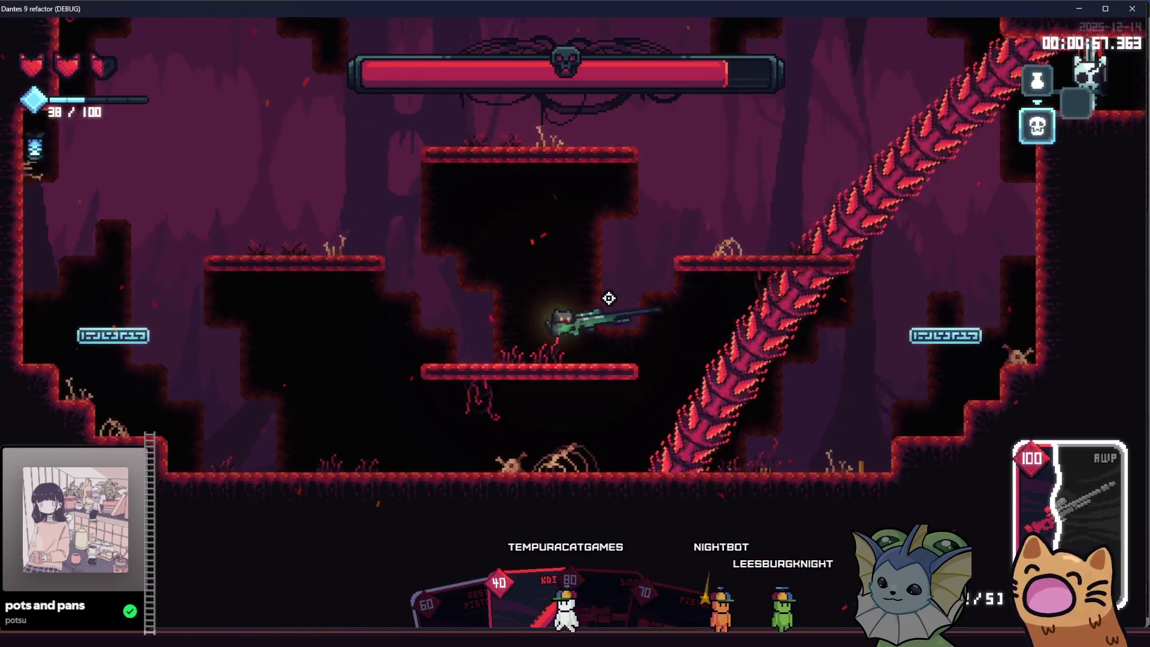
click(689, 294)
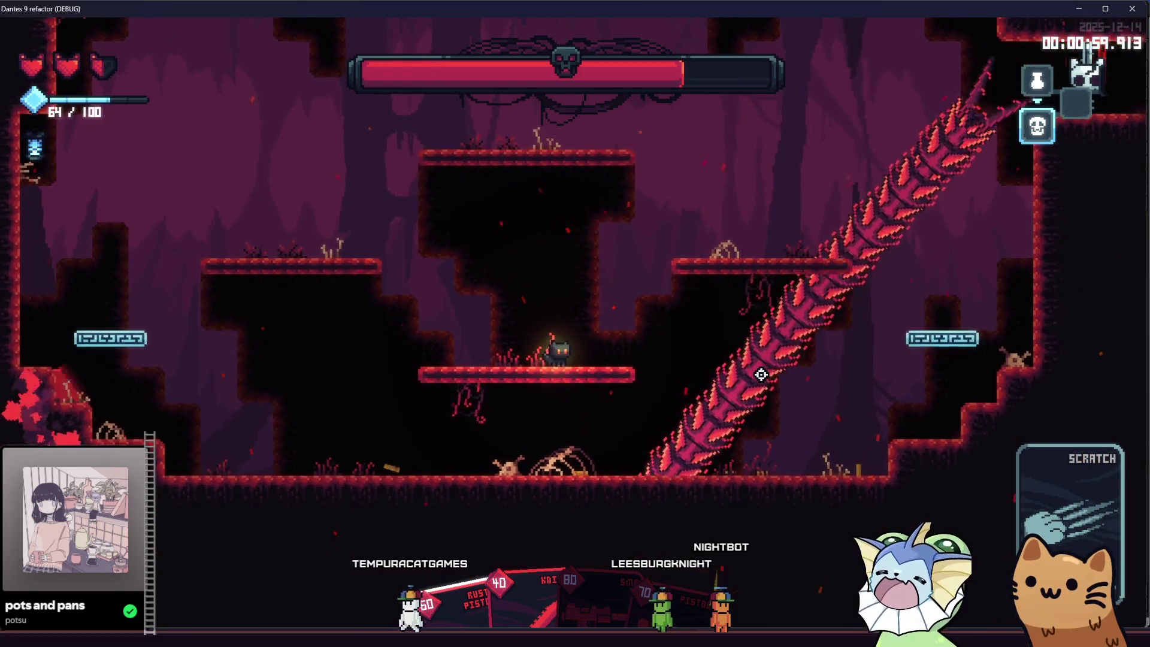
key(space)
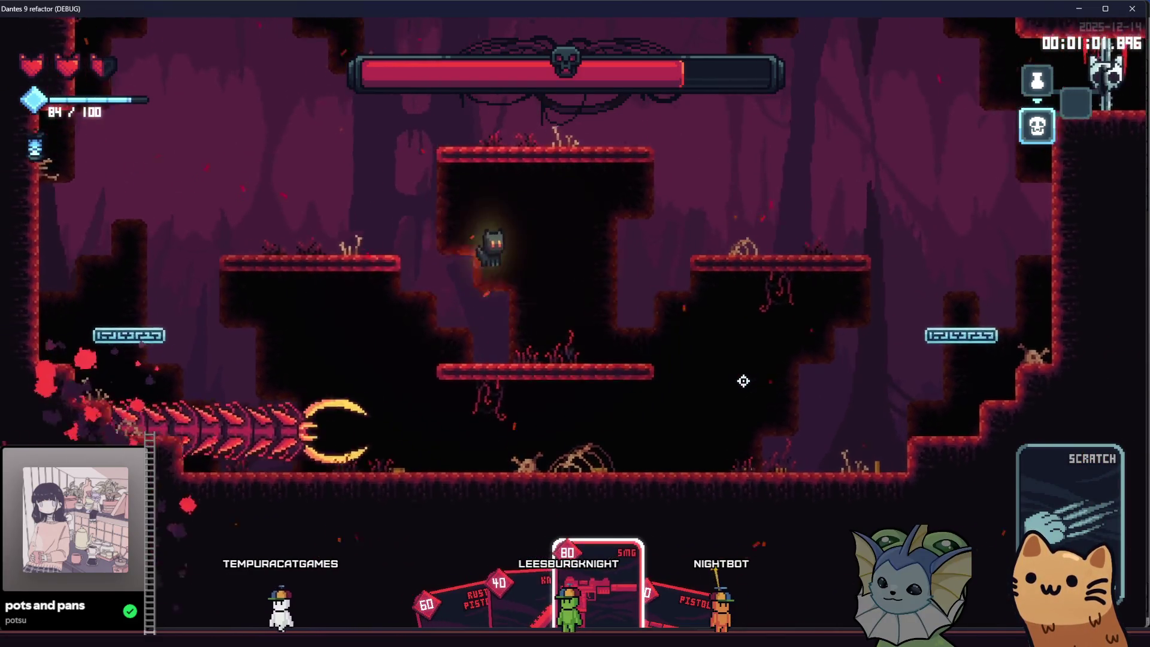
click(751, 490)
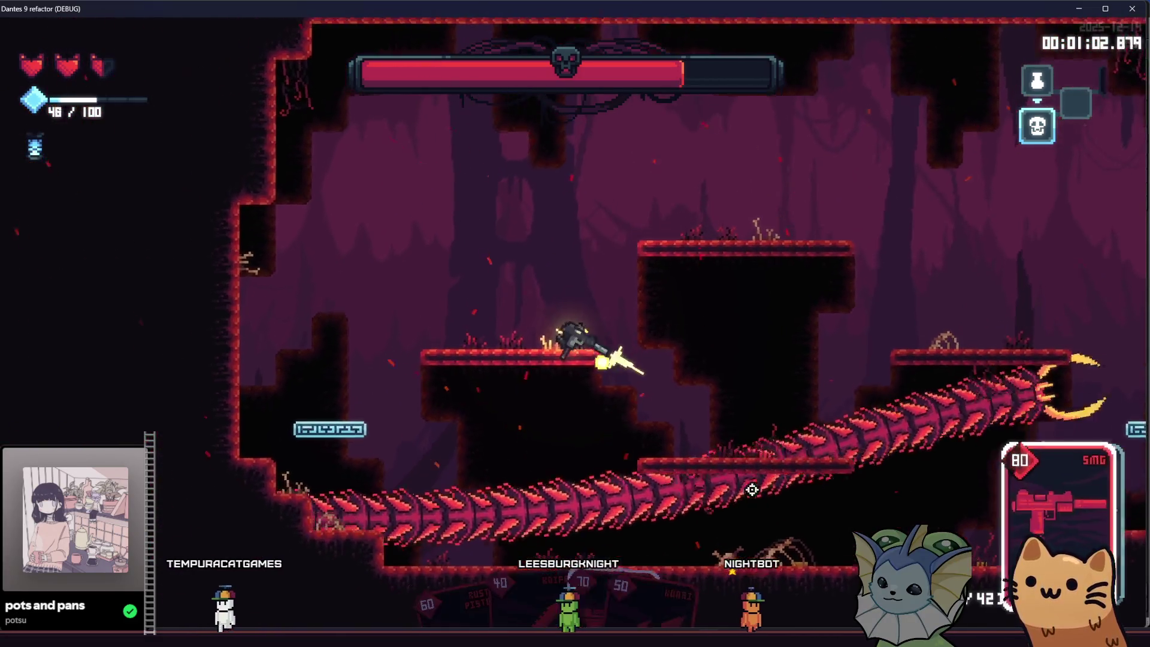
mouse_move(751, 490)
mouse_down()
mouse_move(759, 498)
mouse_move(958, 398)
mouse_up()
key(d)
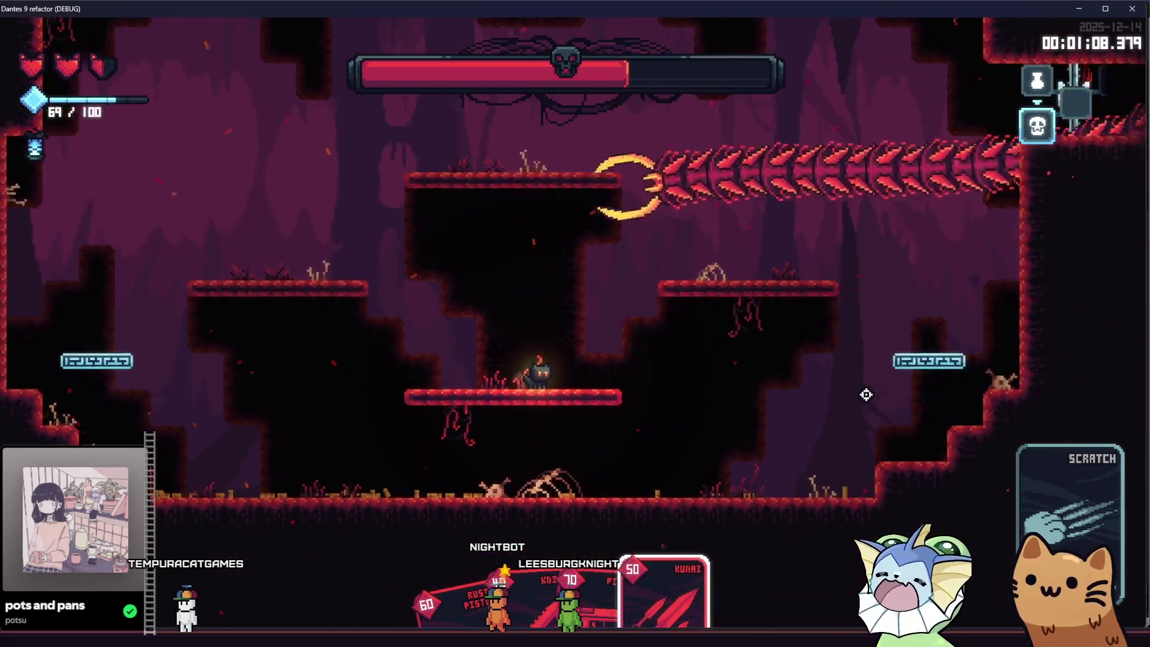
mouse_move(865, 393)
mouse_down()
mouse_move(592, 167)
mouse_move(465, 200)
mouse_move(493, 225)
mouse_move(490, 254)
mouse_move(403, 298)
mouse_move(414, 282)
mouse_move(388, 206)
mouse_move(468, 207)
mouse_up()
Fight the worm from the floor with the rapier, then cycle to the Pistol card and keep attacking.
key(a)
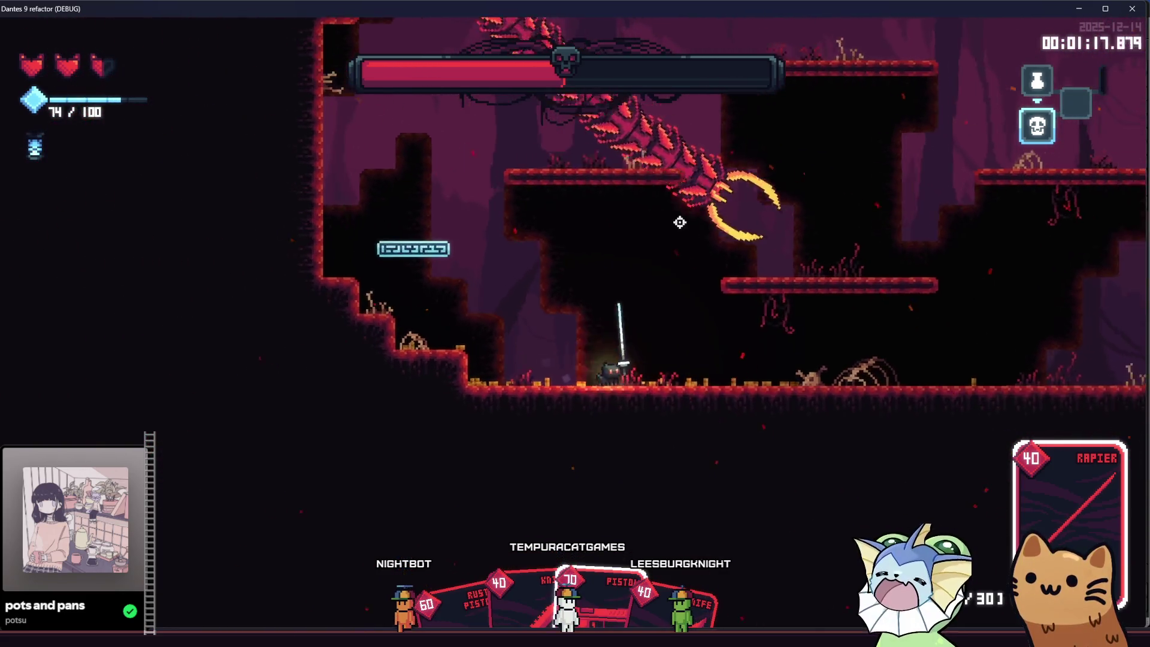
key(d)
drag(679, 222, 661, 216)
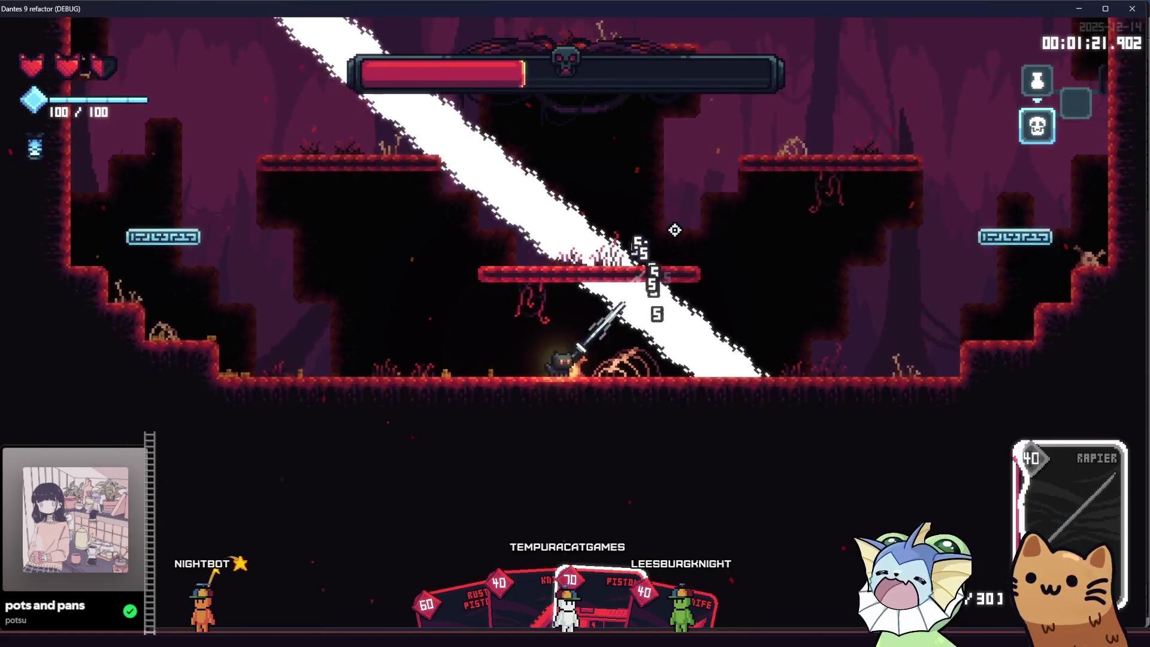
right_click(688, 239)
right_click(683, 329)
right_click(679, 421)
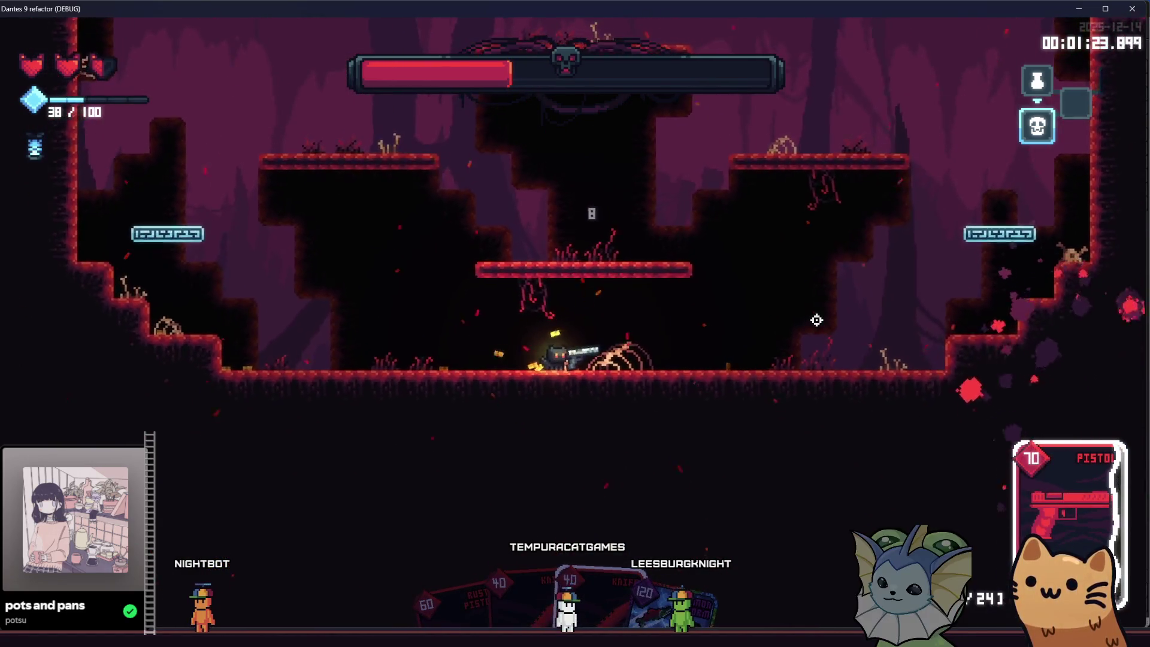
drag(816, 321, 874, 296)
drag(693, 307, 751, 334)
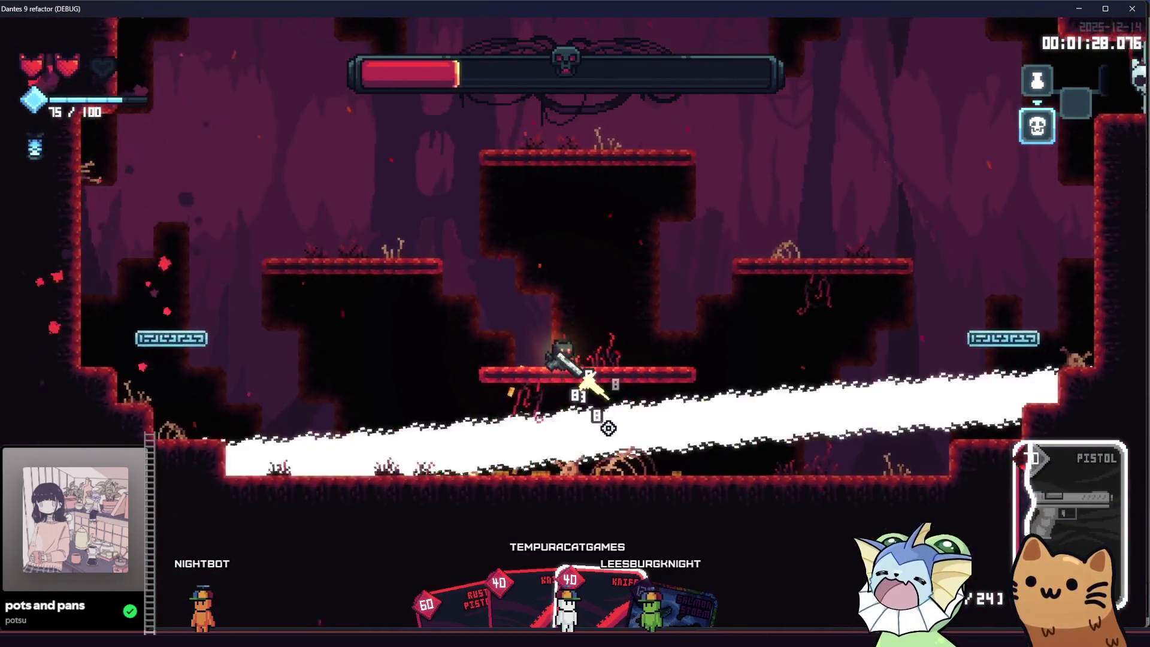
Play the Scratch, Knife, Box, Slot Machine and Soul Dispenser cards against the enemies.
right_click(608, 427)
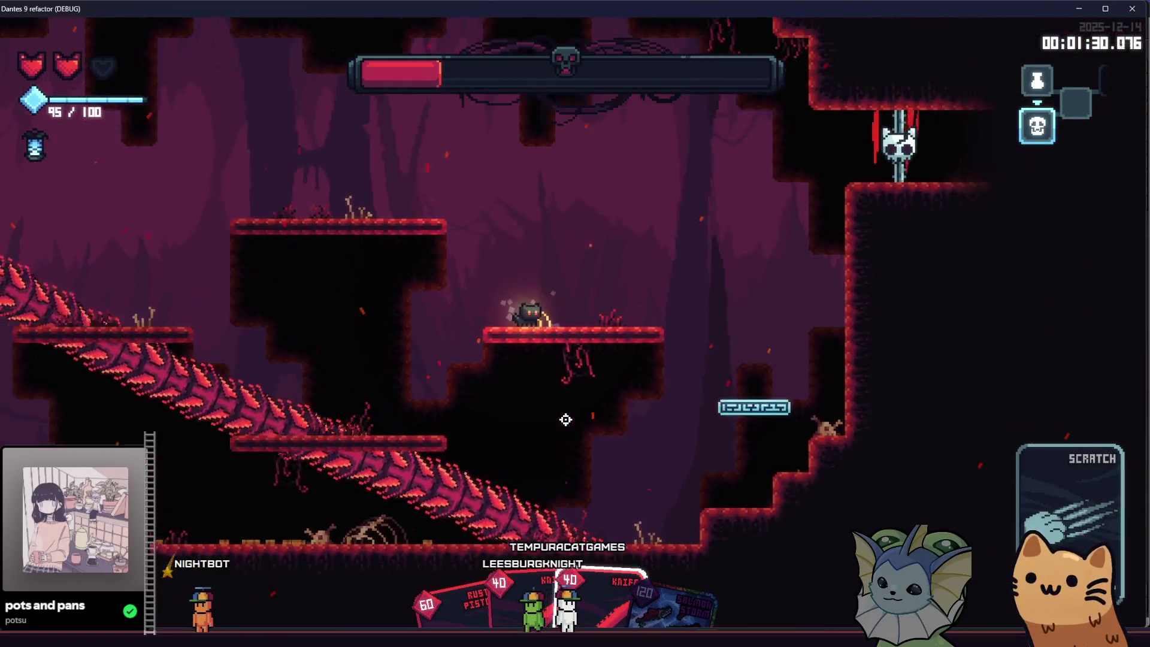
right_click(565, 415)
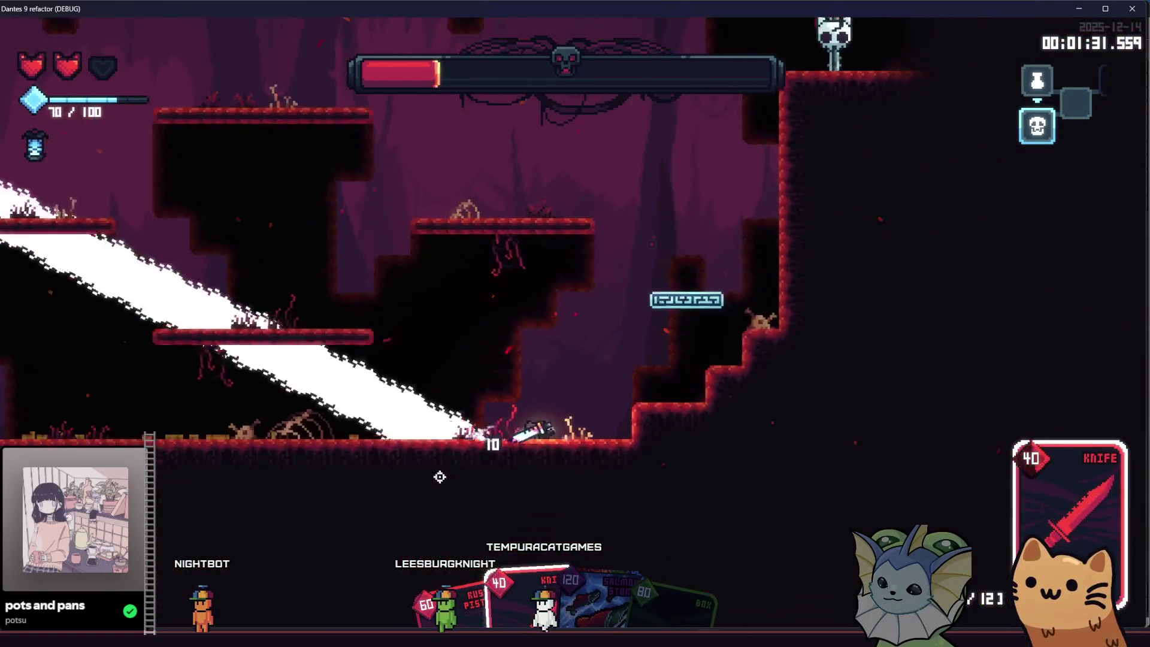
click(422, 464)
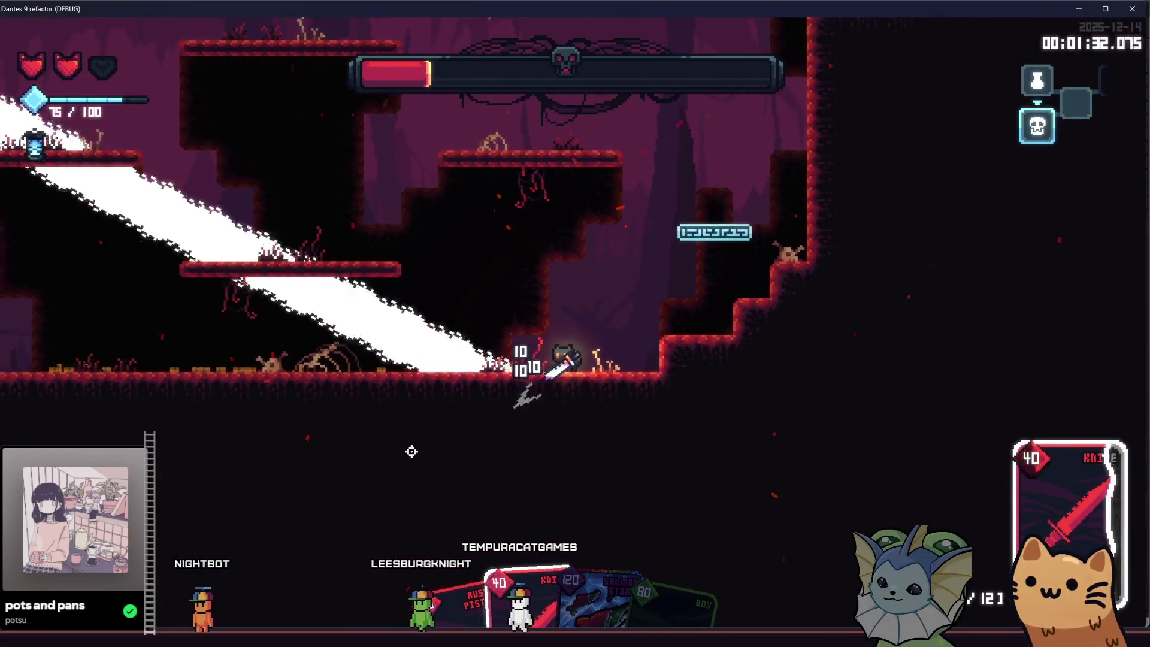
right_click(388, 432)
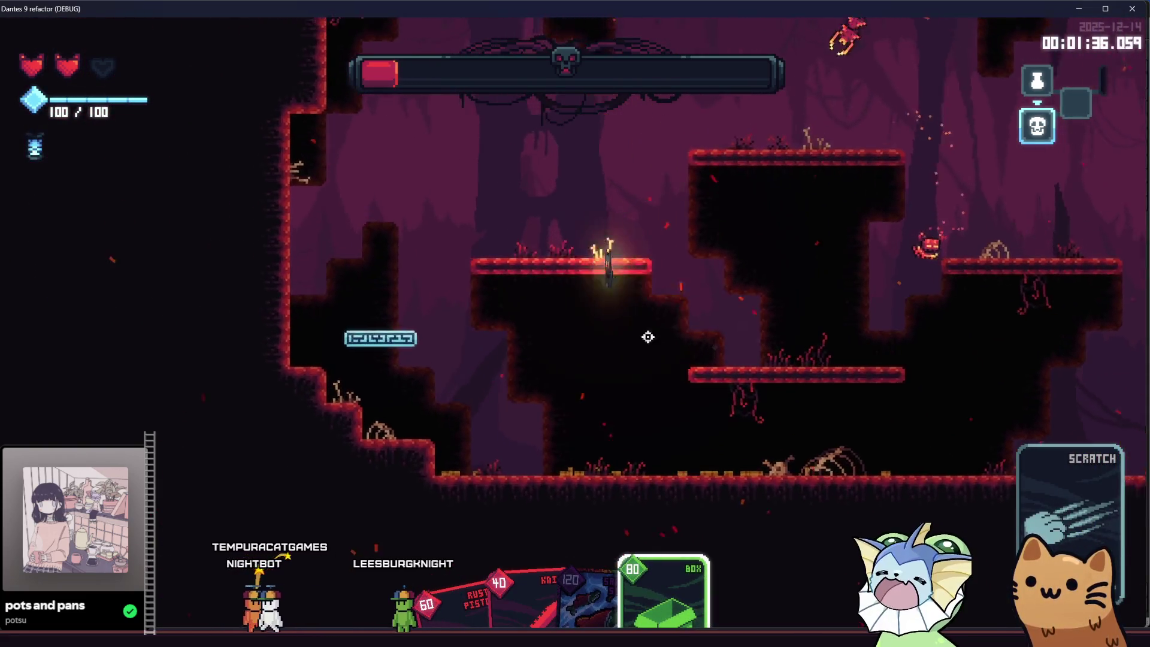
right_click(757, 288)
right_click(609, 298)
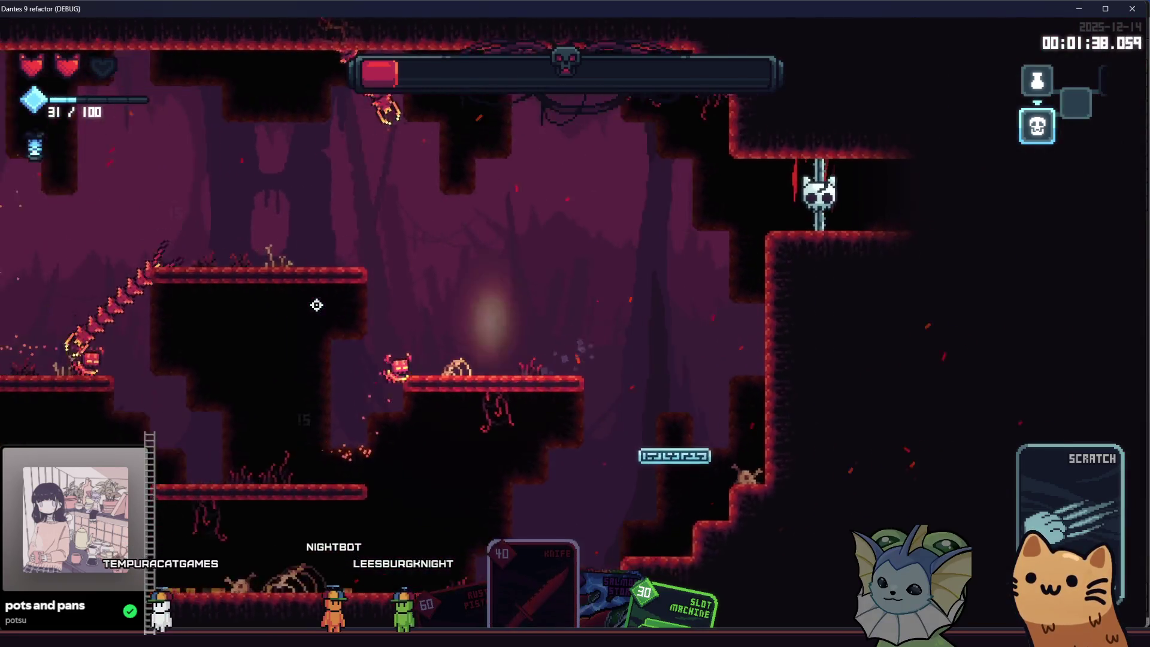
key(d)
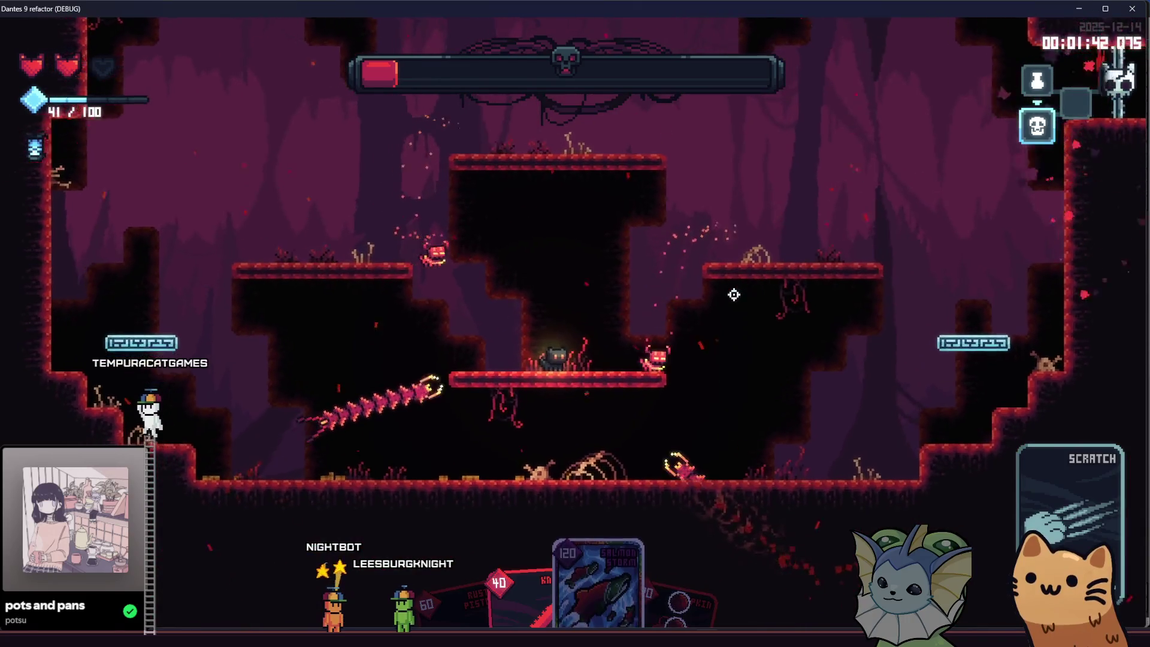
right_click(731, 292)
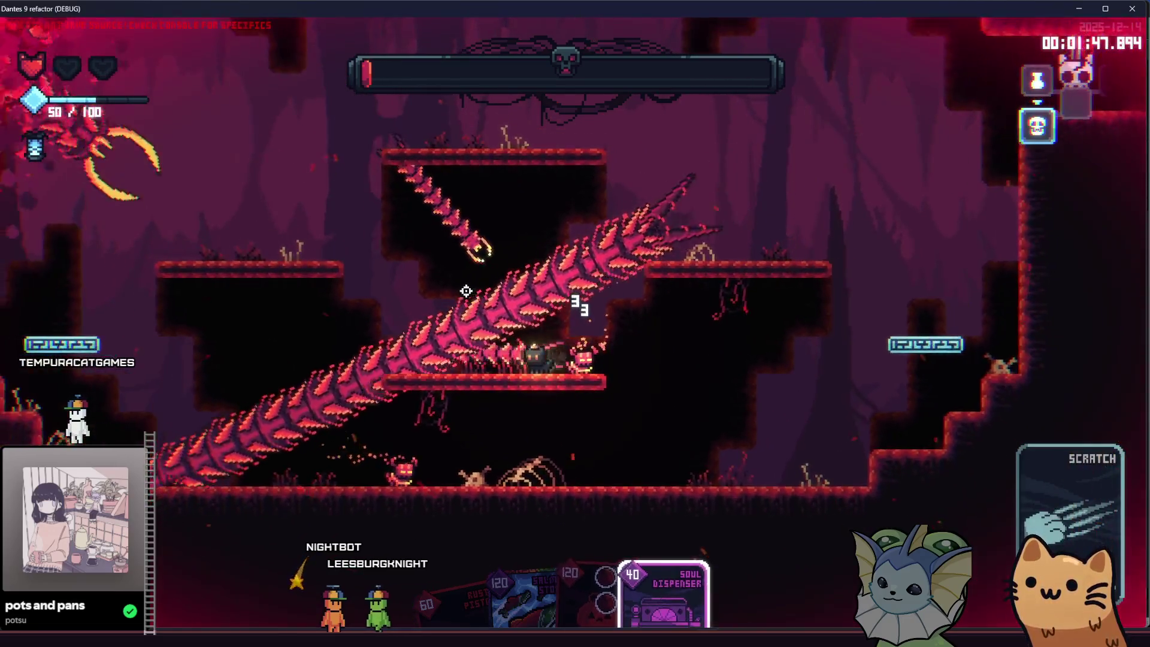
right_click(466, 291)
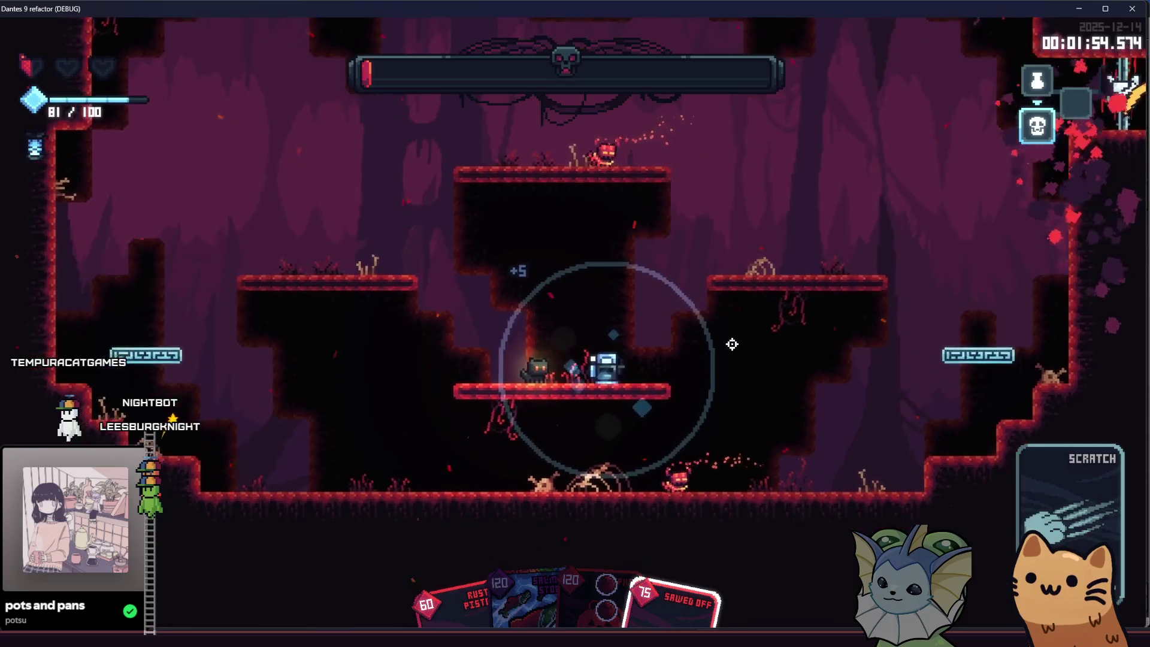
Climb to the end of the level, exit Playtest Complete to the main menu, and close the game.
key(a)
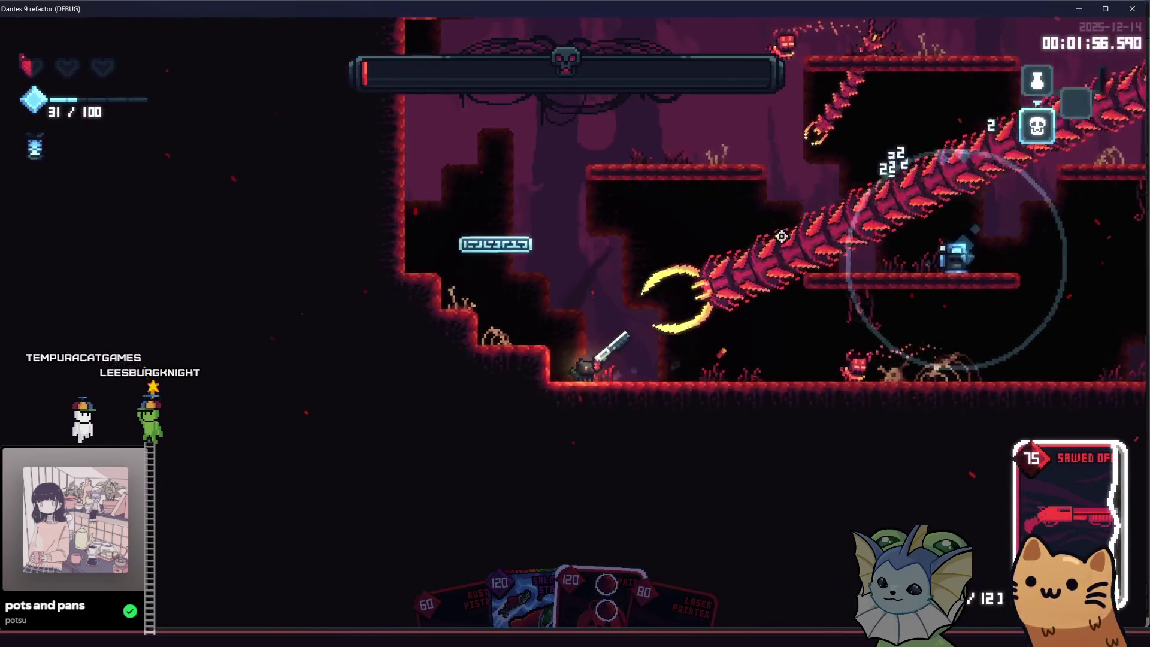
click(774, 215)
key(space)
click(631, 437)
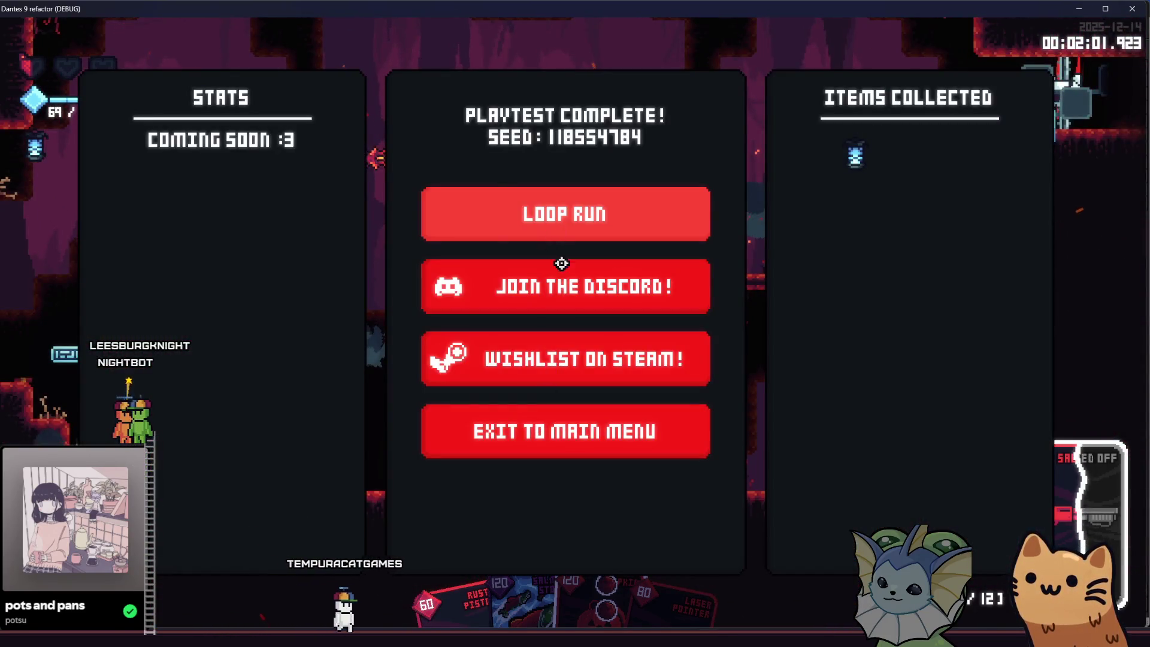
click(629, 431)
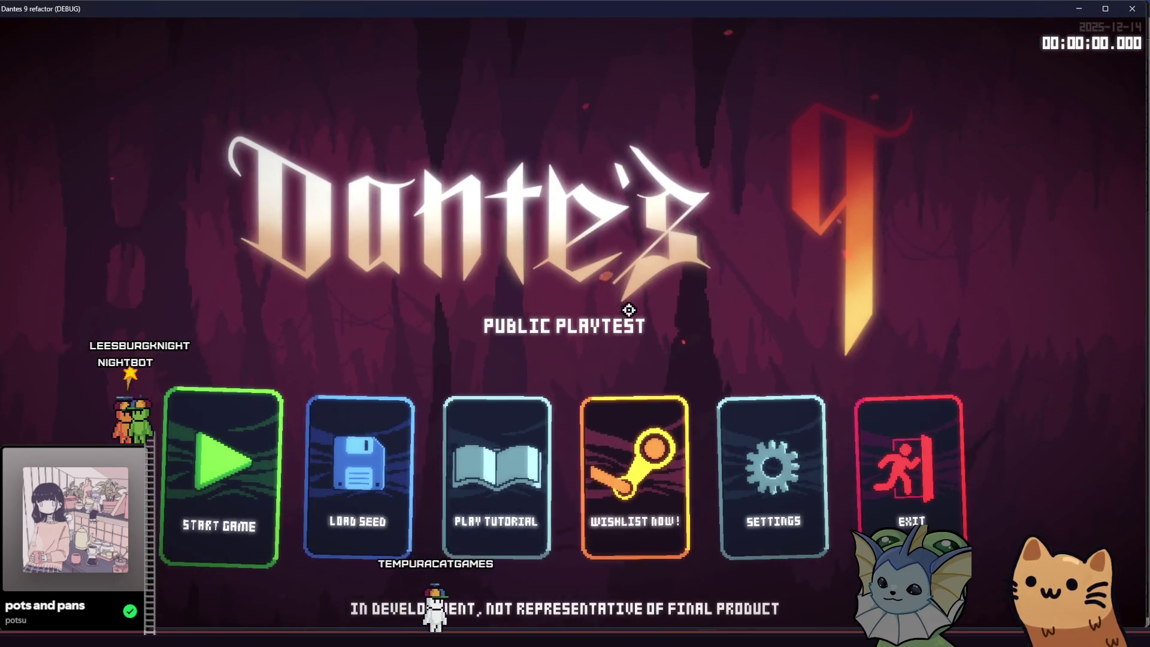
click(1132, 9)
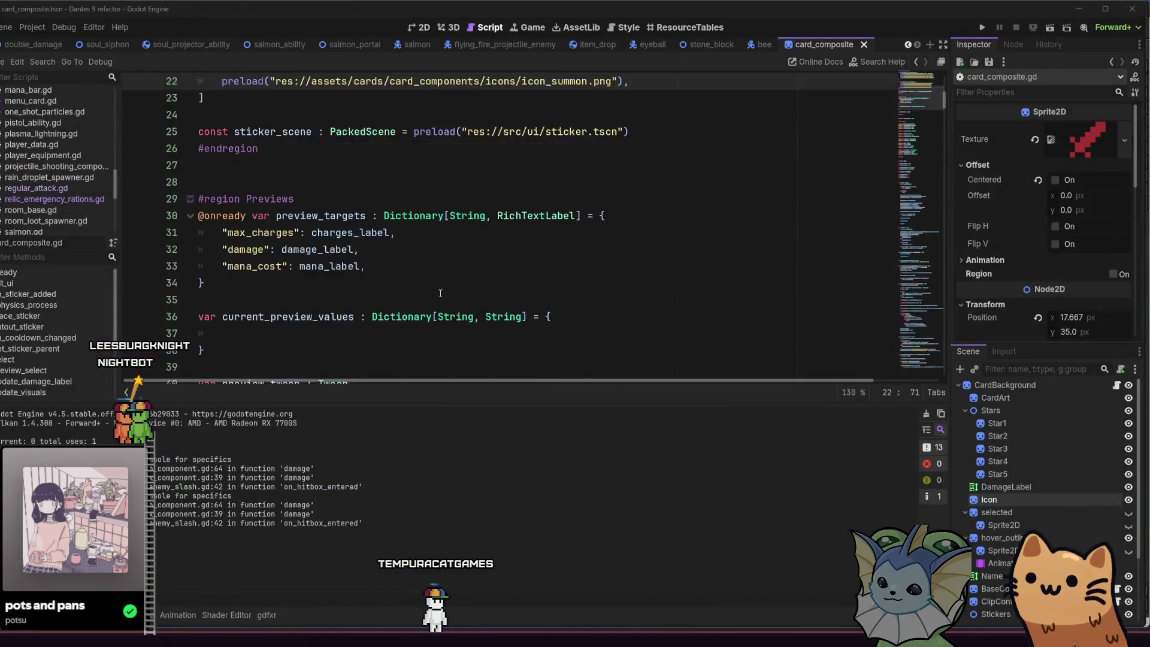
Scroll card_composite.gd up to the type_icons equipment icon line, then switch to the Obsidian notes.
scroll(440, 293, up, 5)
click(570, 283)
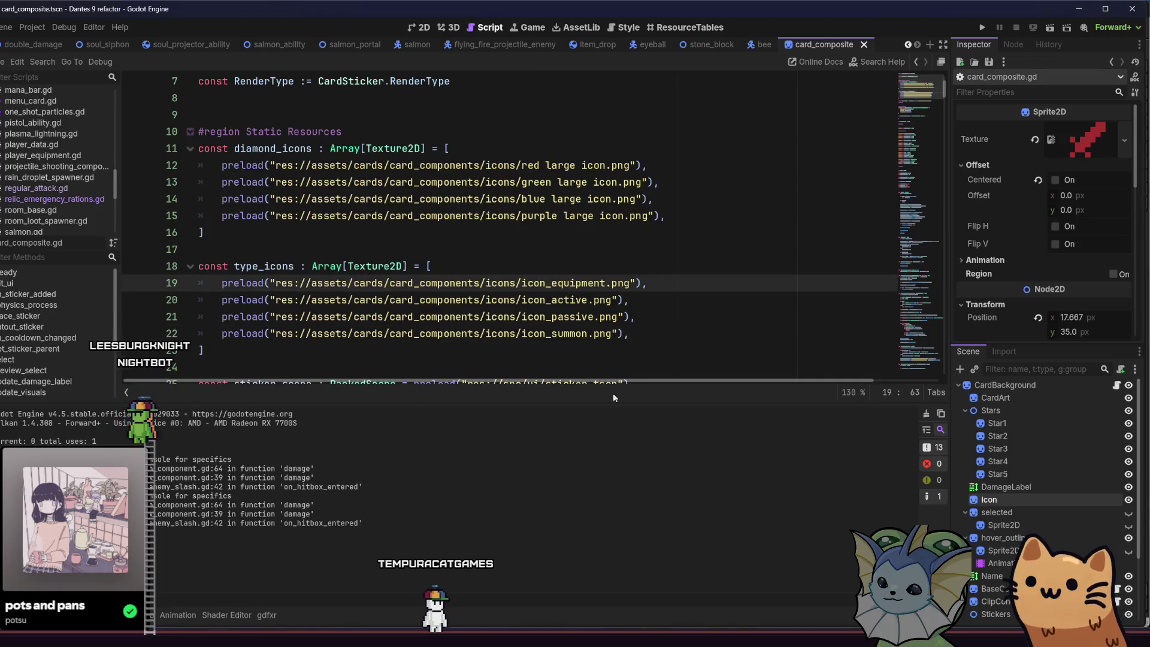
key(alt+Tab)
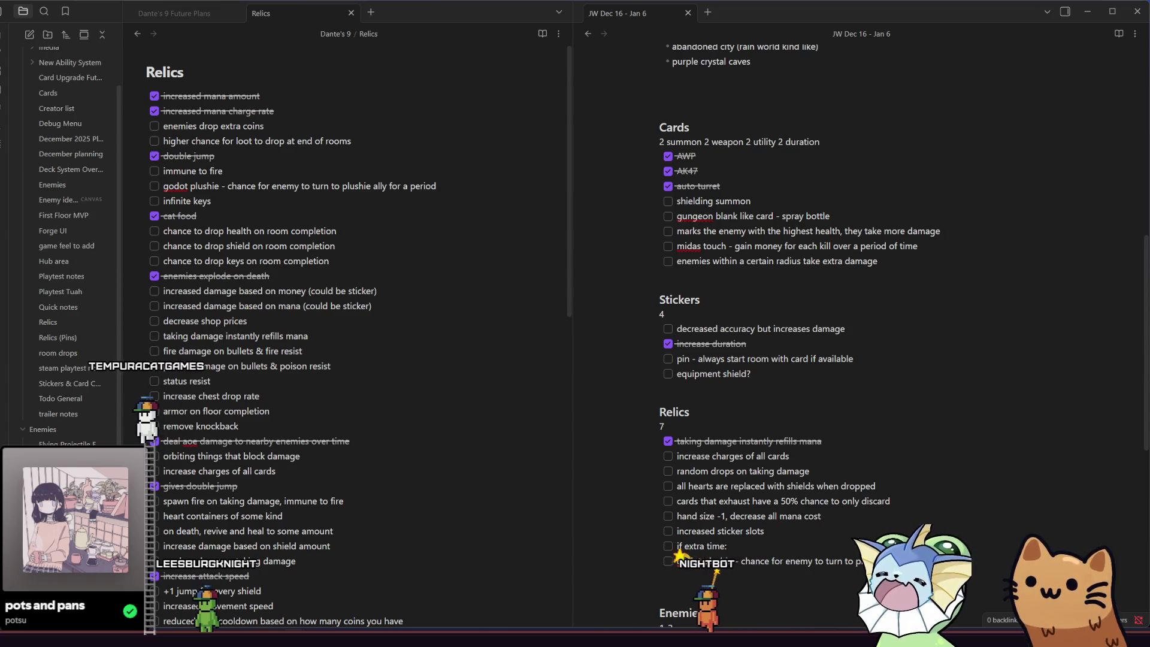
click(880, 295)
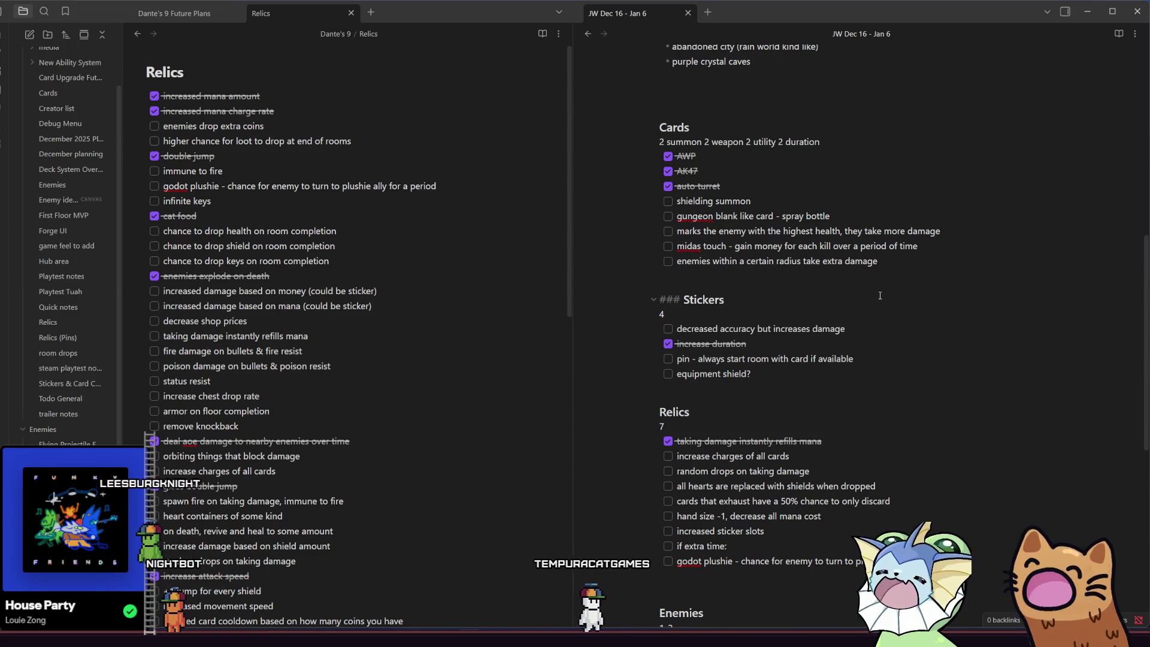
click(979, 247)
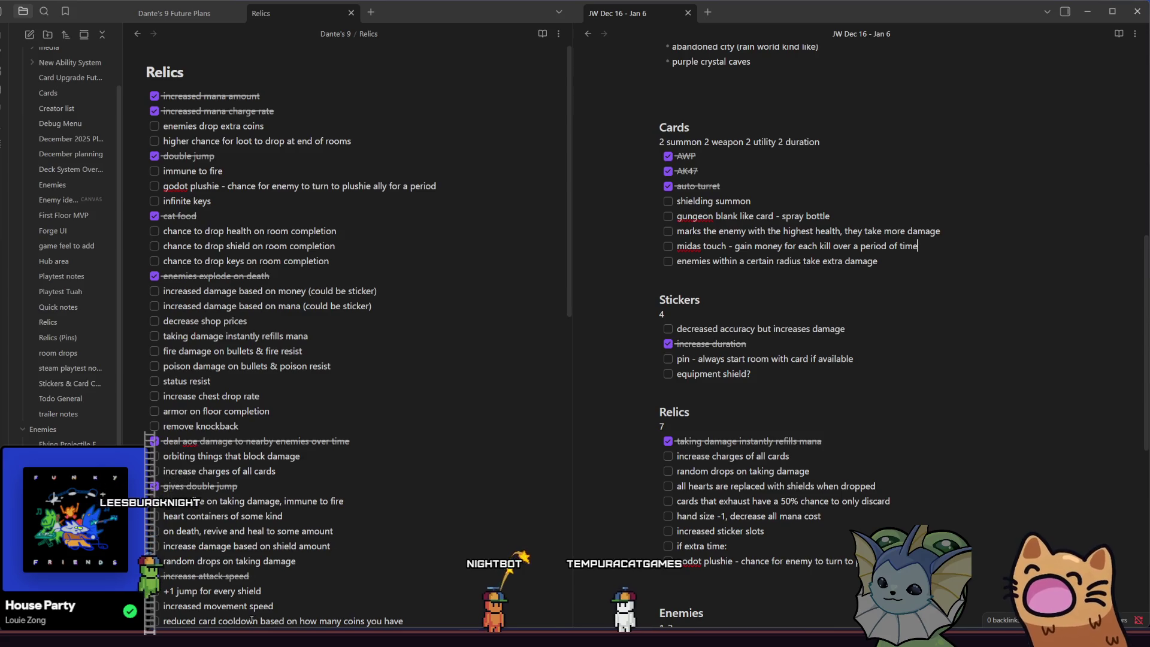
key(alt+Tab)
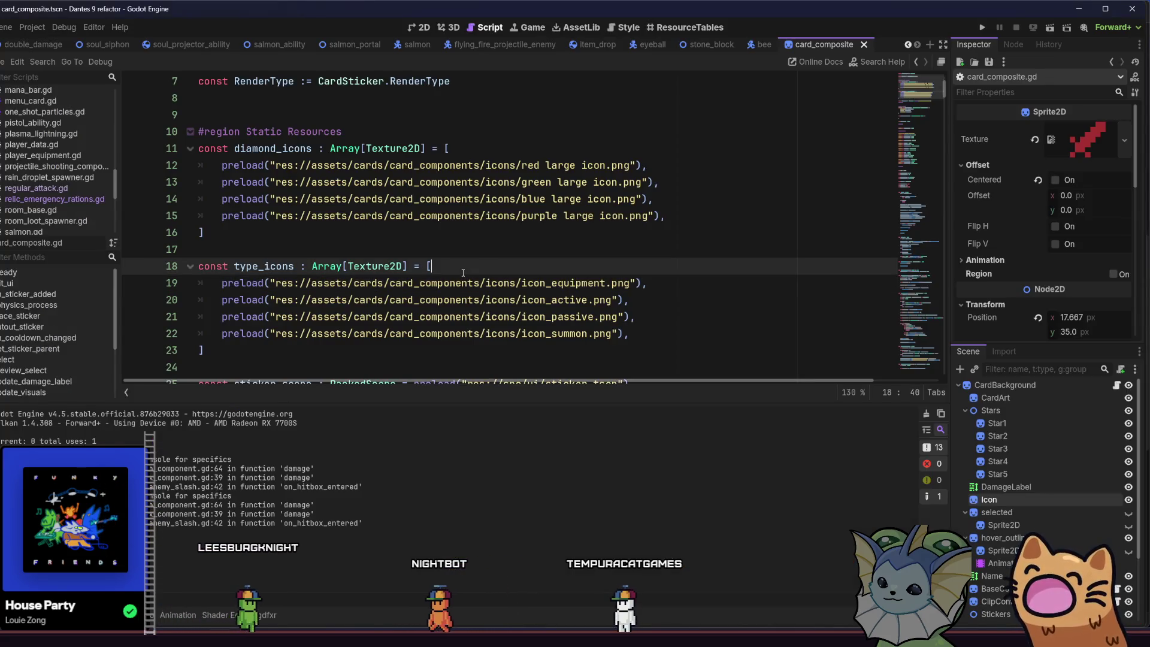
Place the caret on the icon_active line and browse the stickers, icons and card_art folders in FileSystem.
click(715, 296)
key(alt+f)
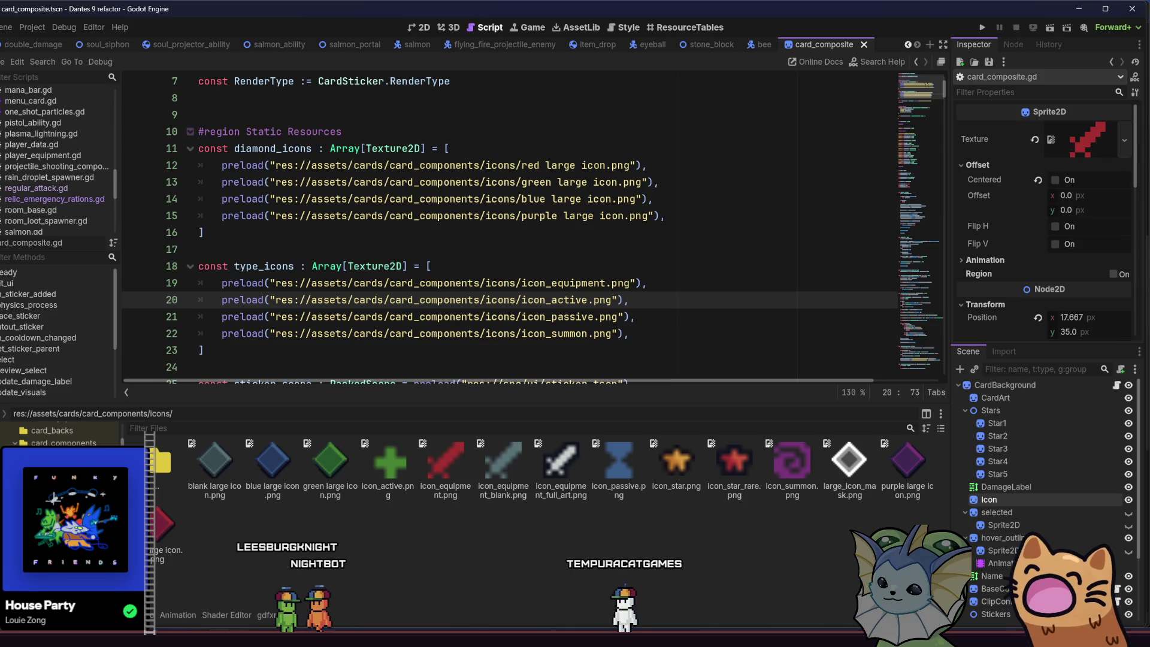
scroll(60, 432, up, 1)
click(60, 540)
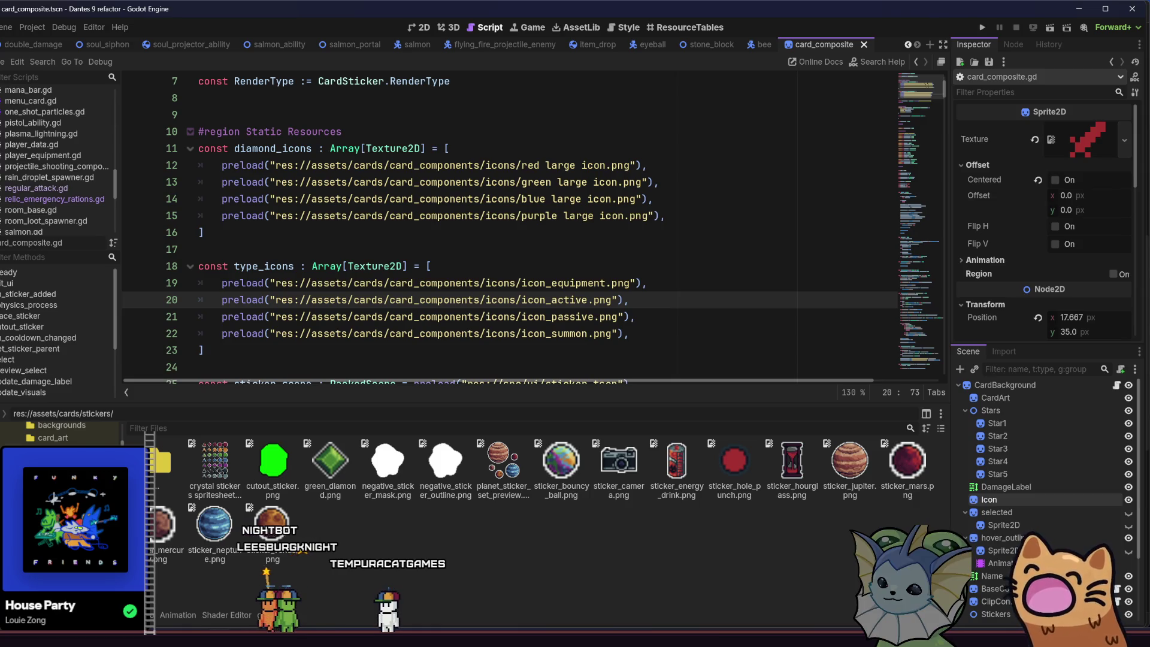
click(60, 448)
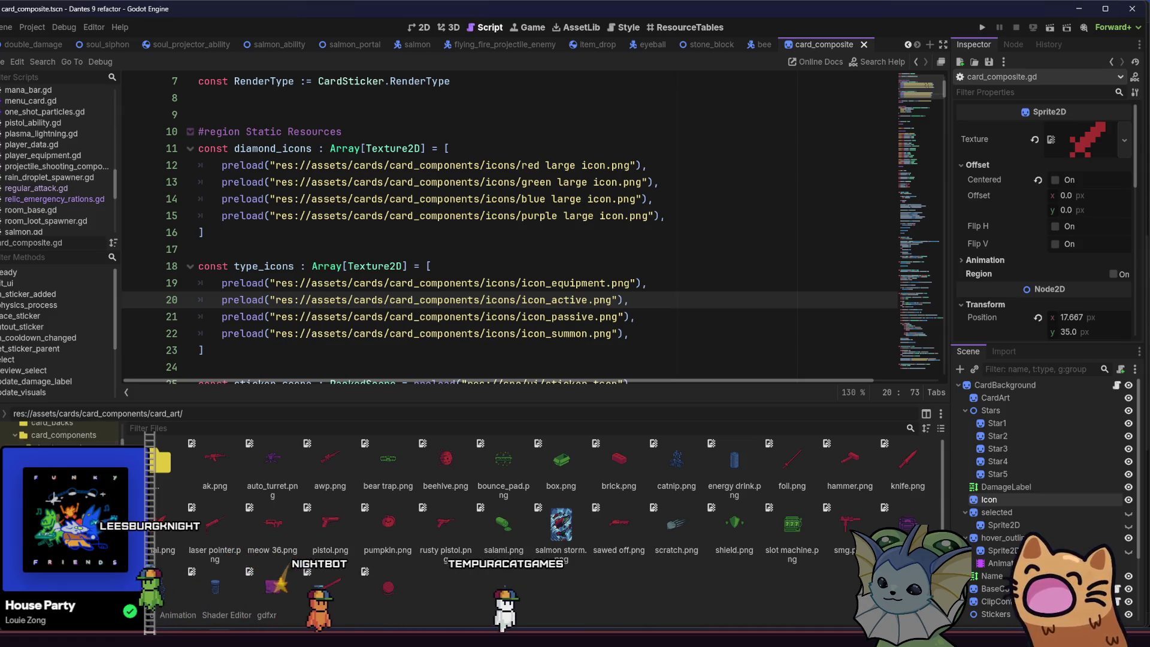
click(60, 460)
click(60, 447)
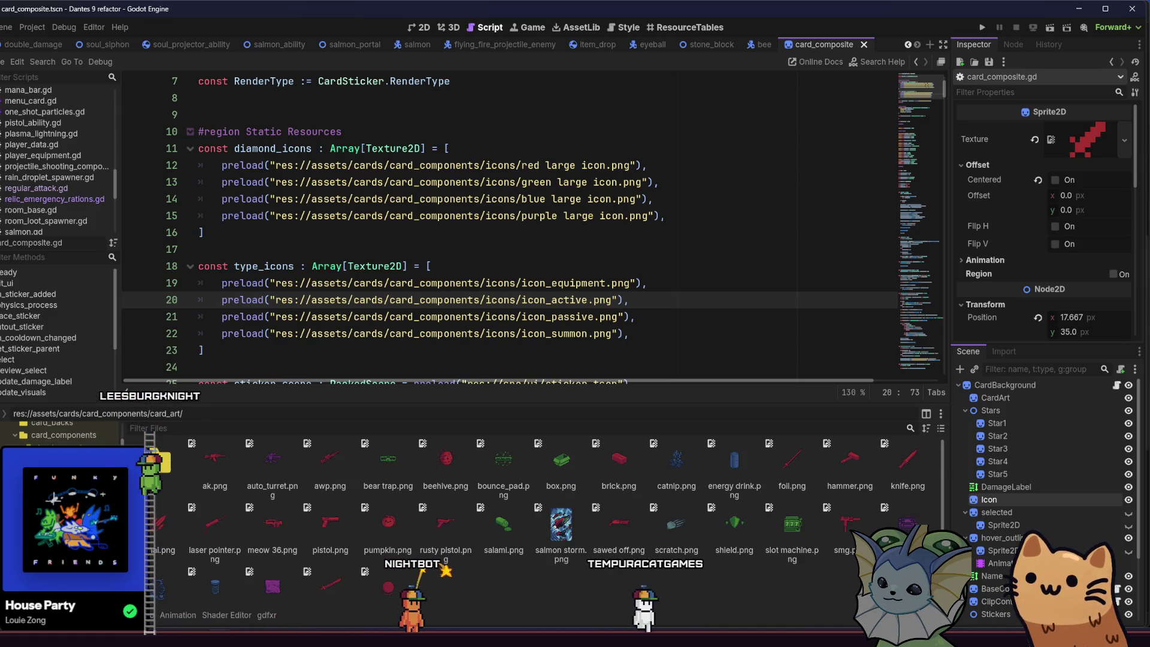
scroll(60, 431, down, 5)
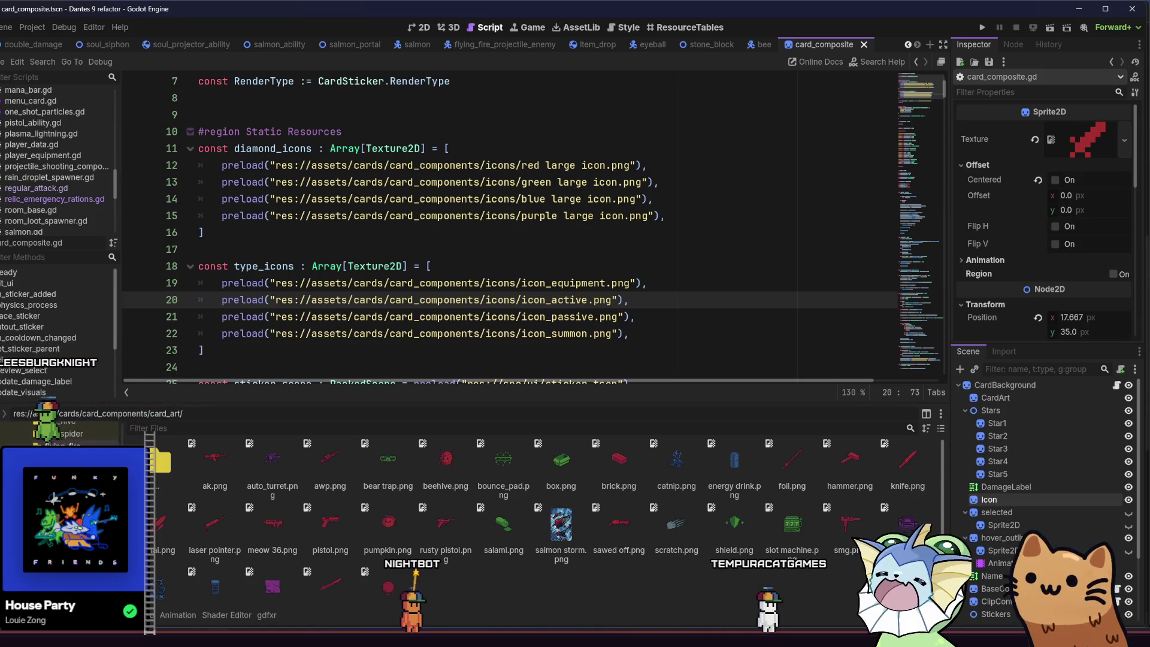
scroll(60, 431, up, 5)
scroll(60, 431, up, 2)
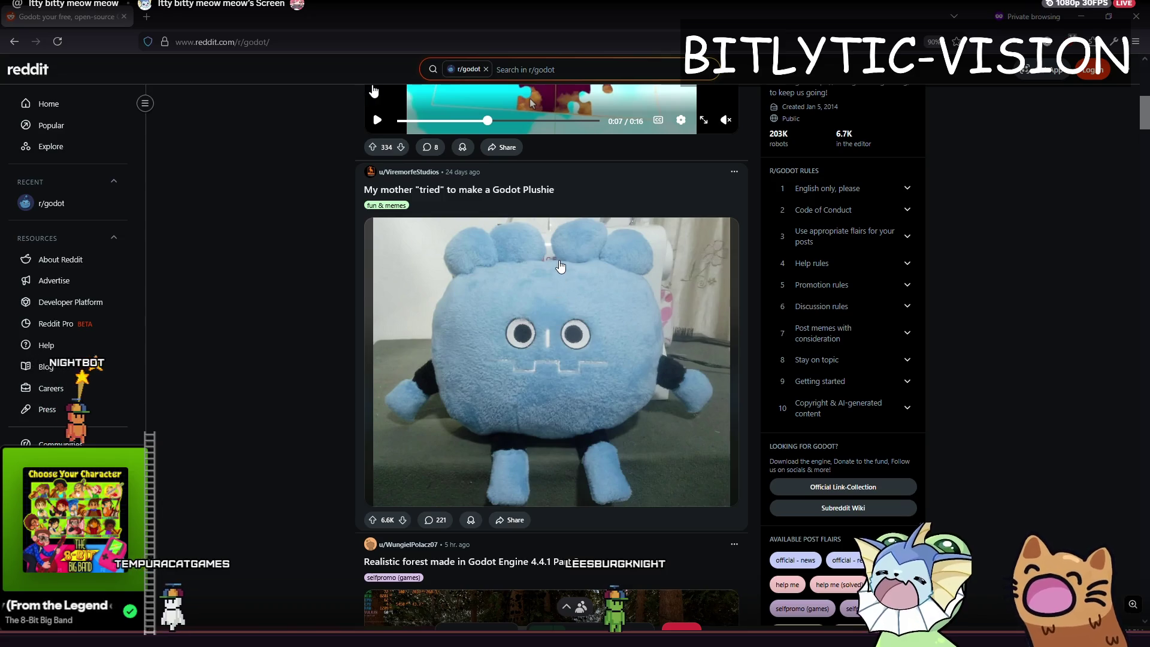
View the plushie image full size, then flip through the forest post's images.
click(575, 258)
key(Escape)
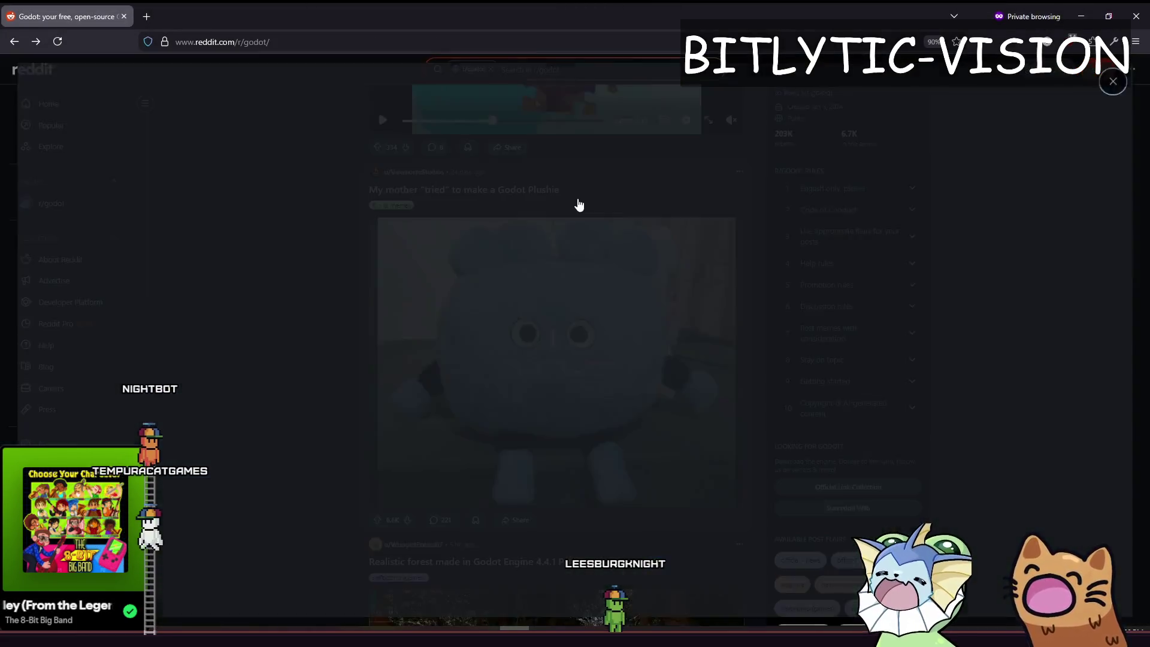
scroll(652, 310, down, 5)
scroll(652, 310, down, 2)
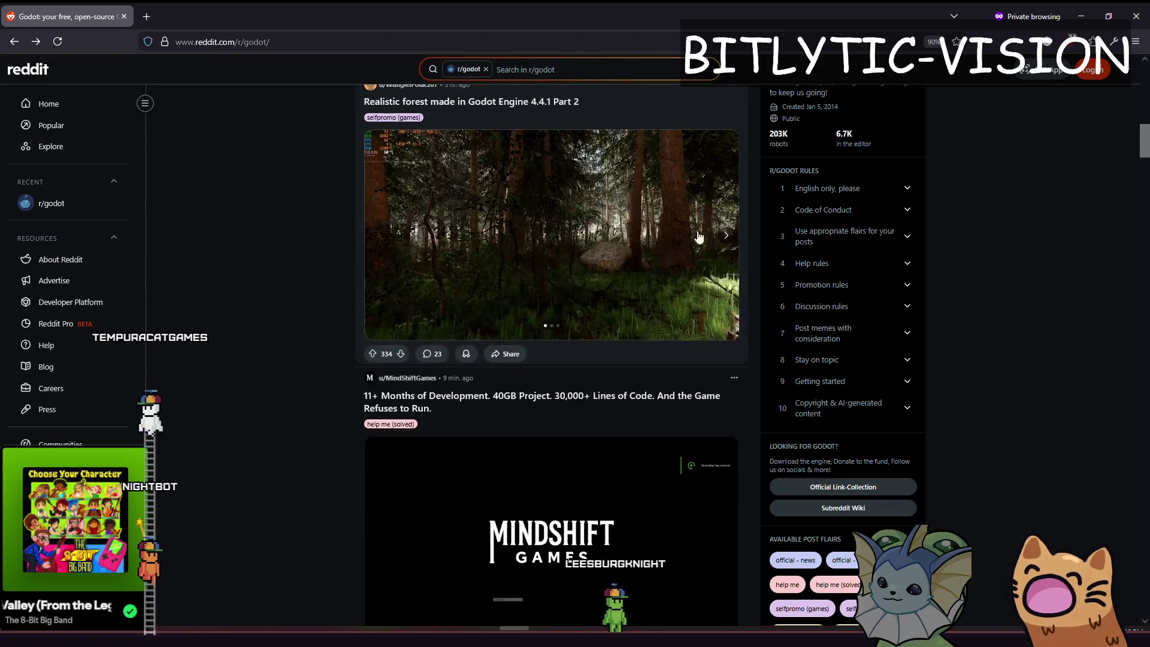
click(726, 236)
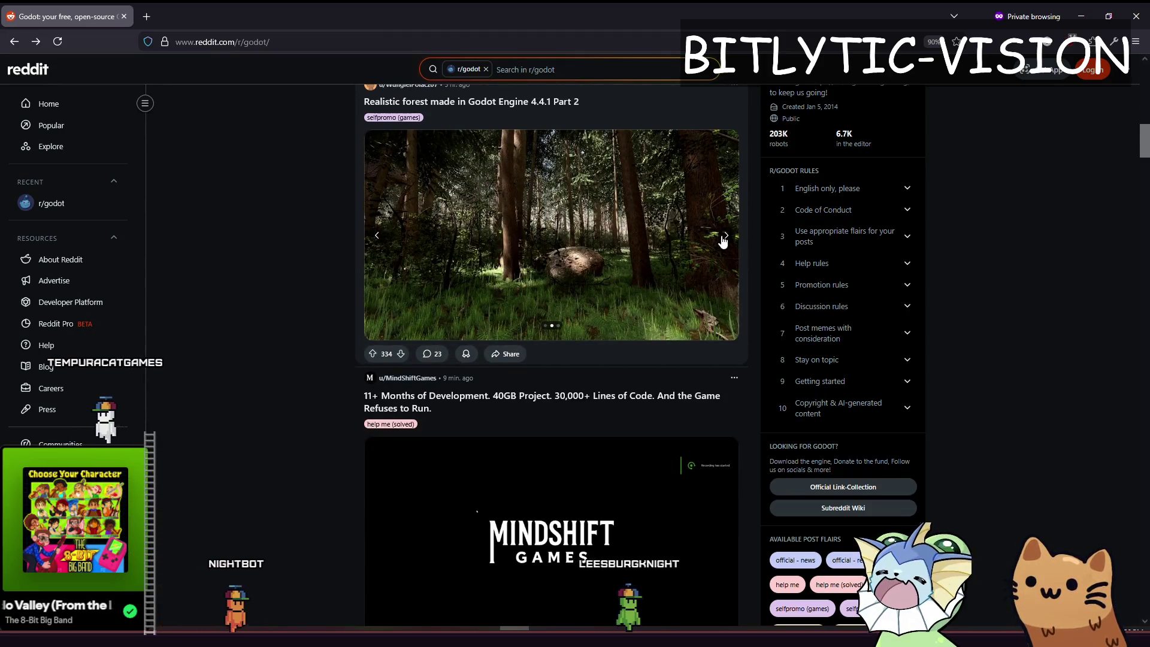
click(726, 237)
Look at the new-logo post's image, scroll further down the feed, and return to Godot.
scroll(712, 255, down, 2)
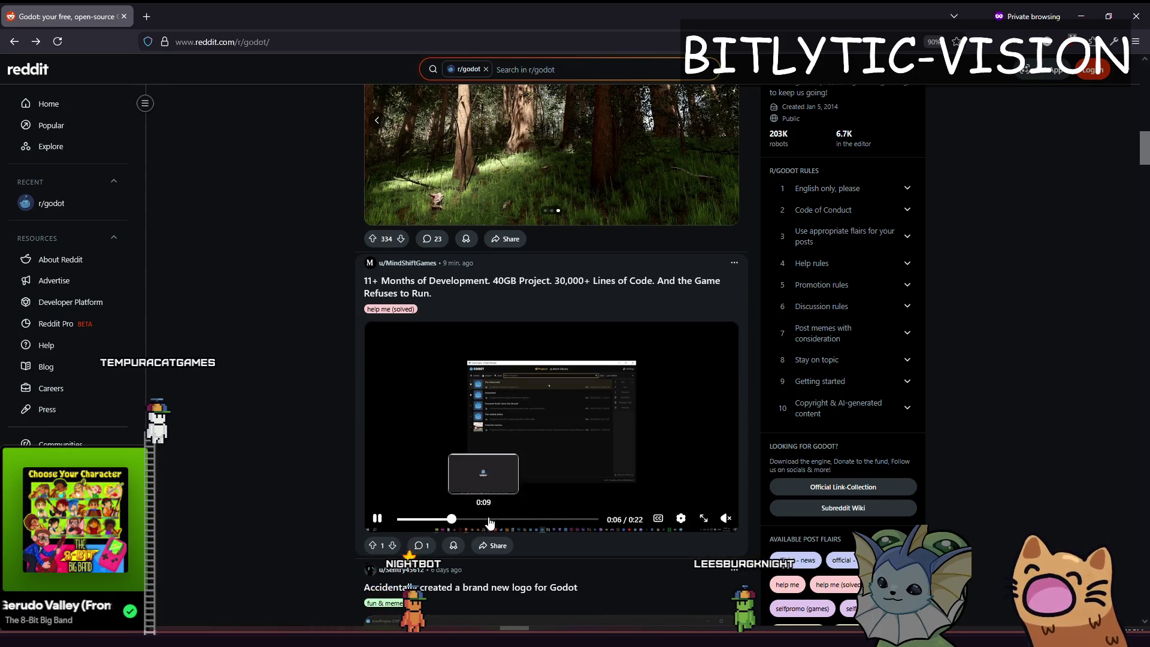
scroll(570, 350, down, 5)
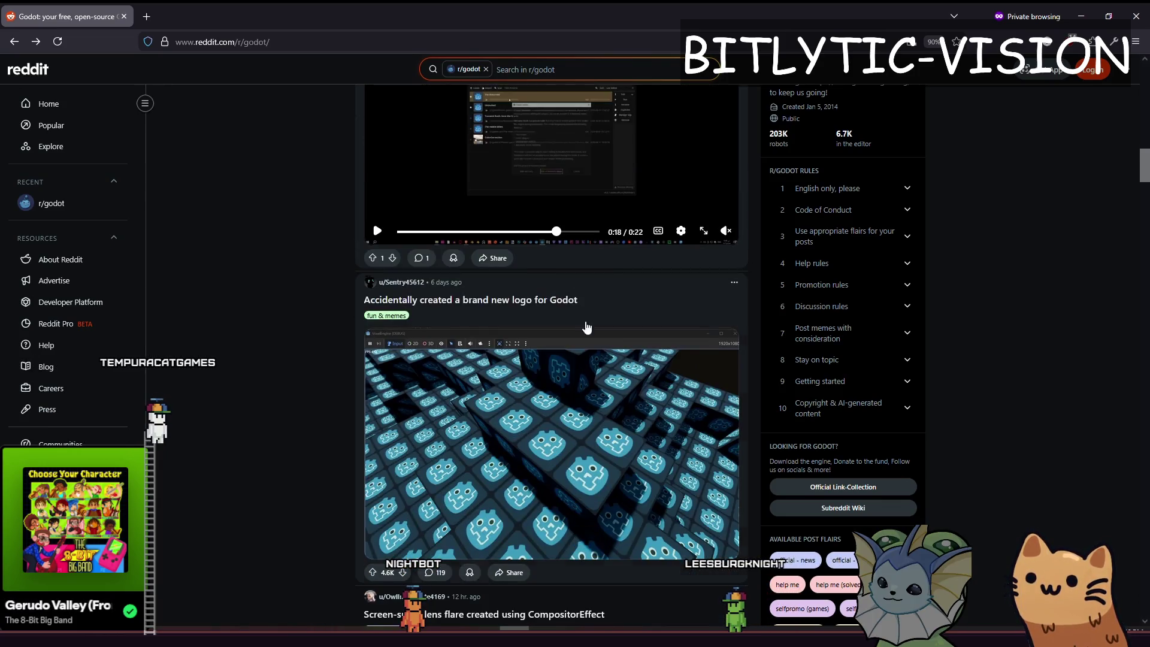
click(675, 493)
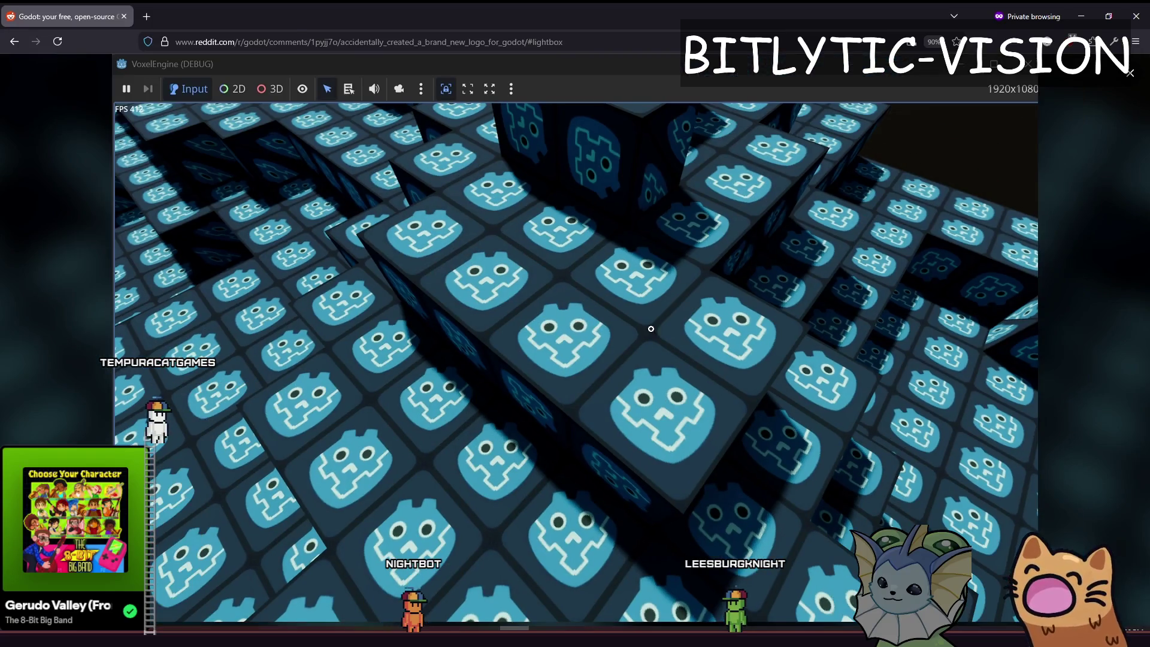
key(Escape)
scroll(642, 300, down, 7)
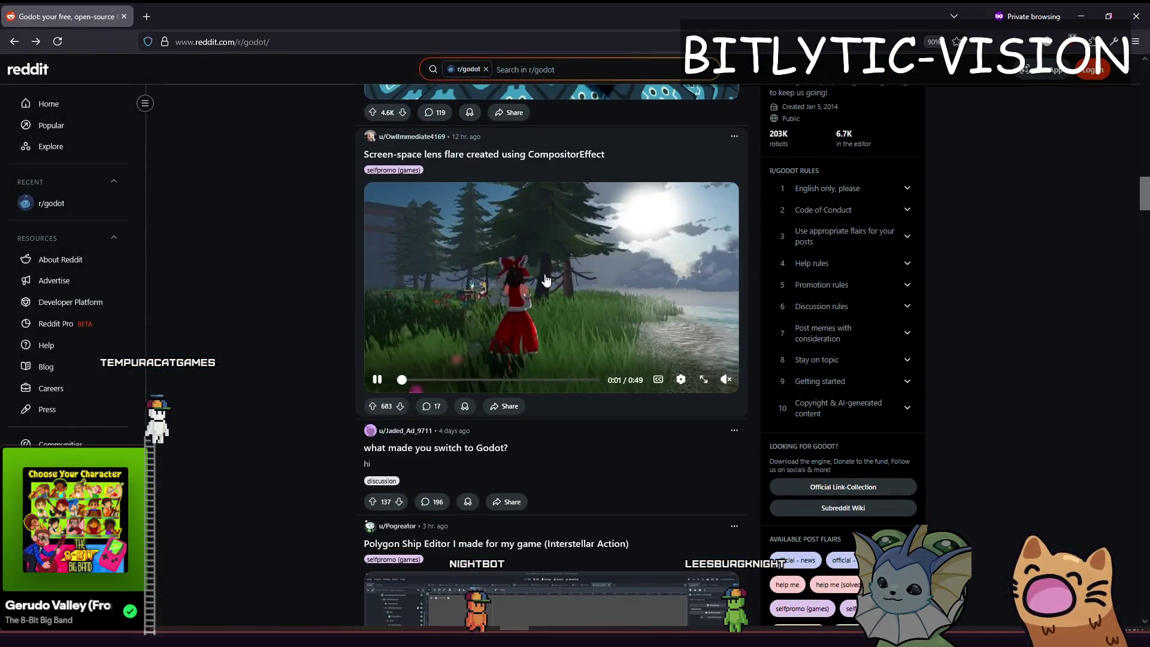
scroll(547, 279, down, 6)
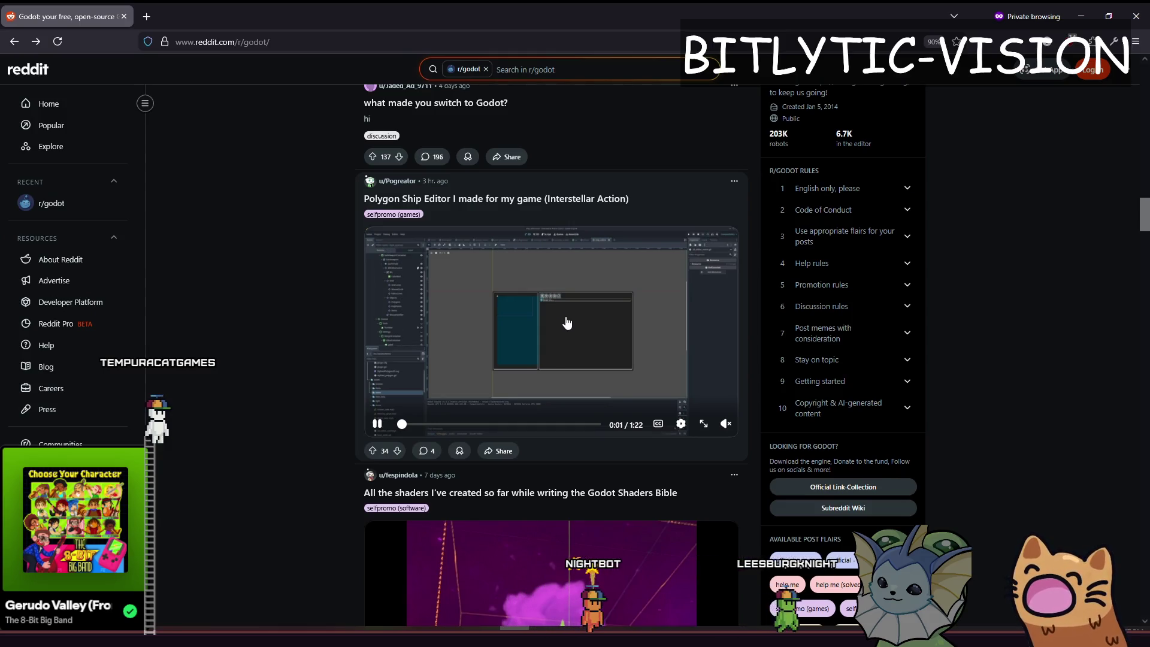
scroll(575, 318, down, 4)
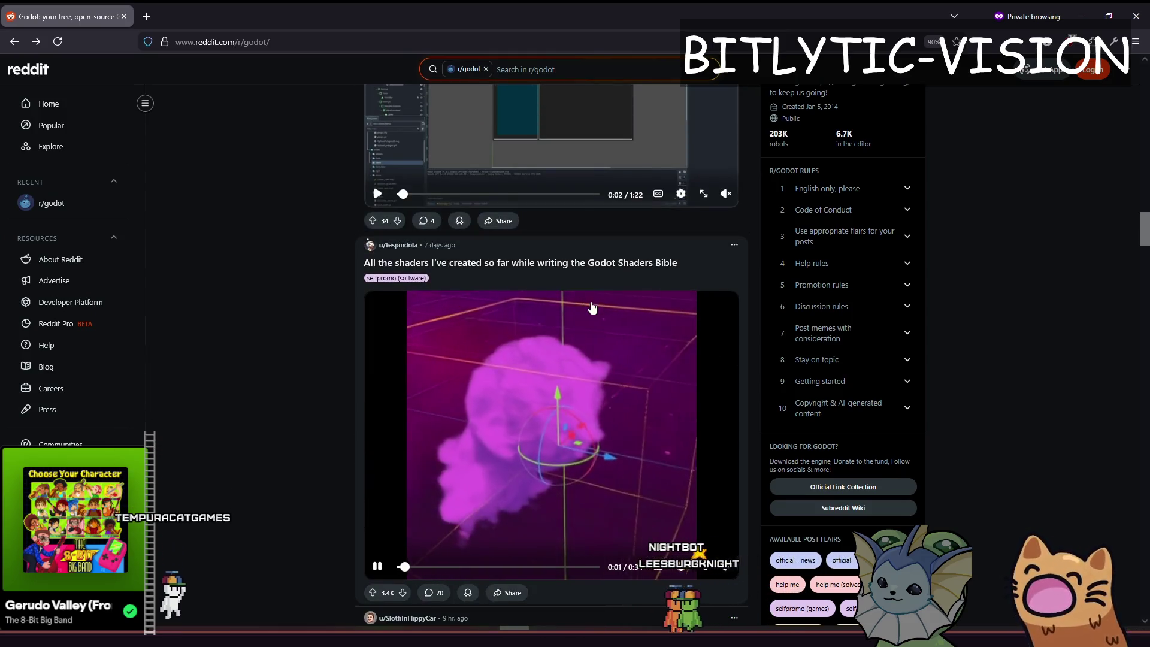
scroll(599, 311, down, 1)
scroll(603, 309, down, 2)
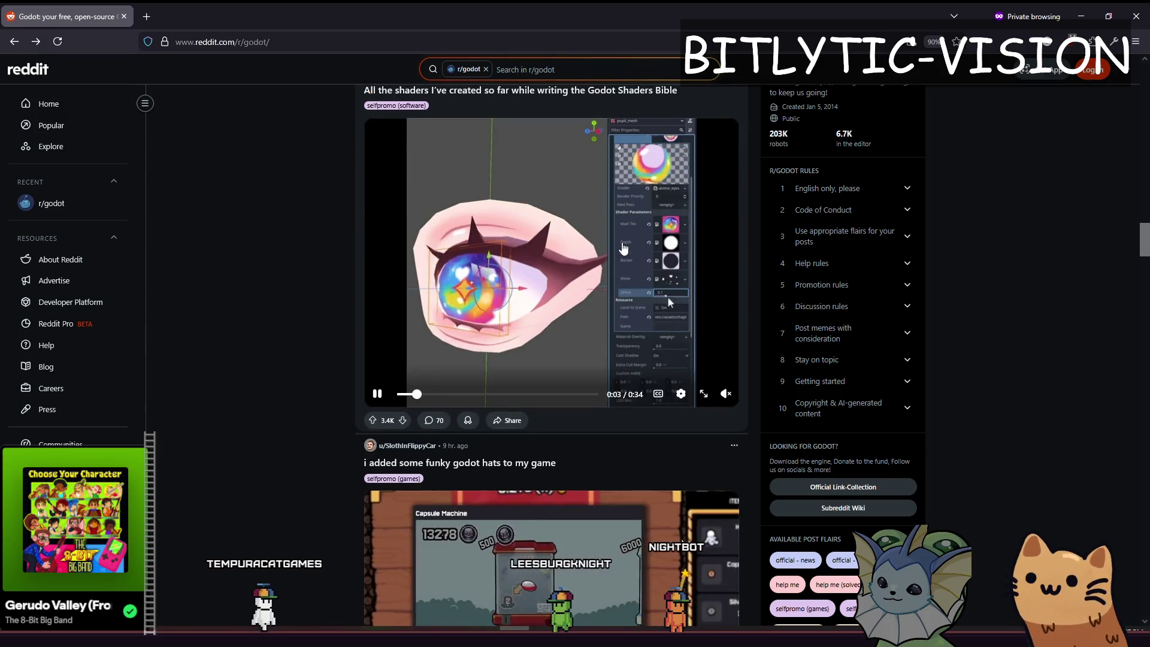
scroll(631, 234, down, 4)
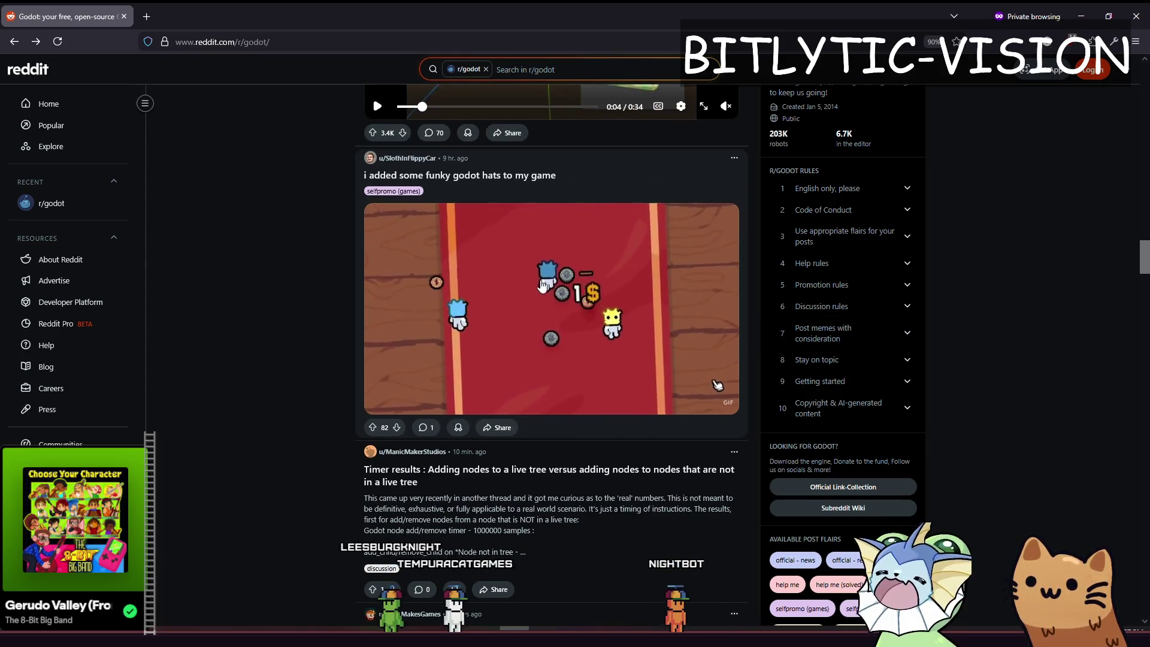
scroll(562, 281, down, 5)
scroll(562, 281, down, 4)
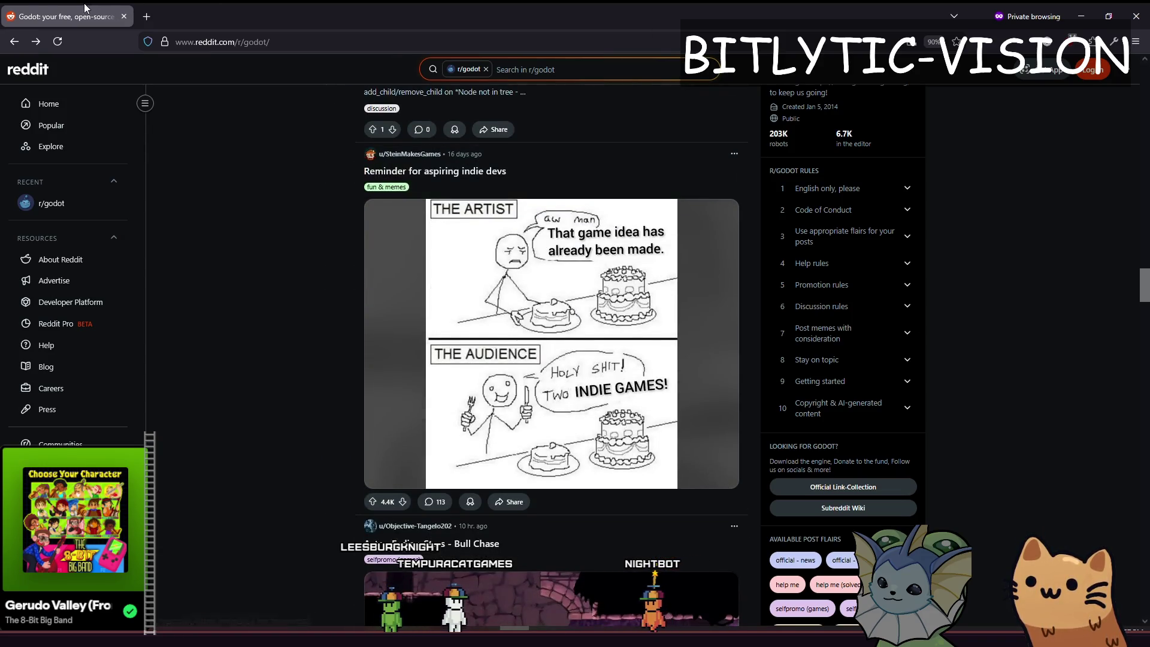
key(alt+Tab)
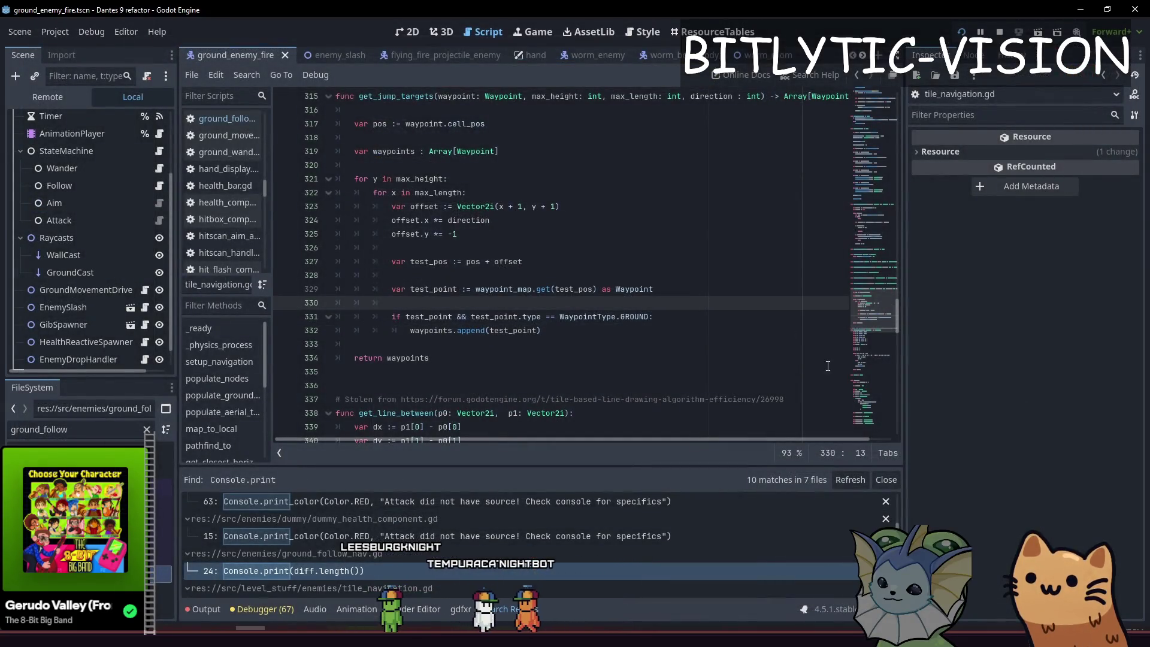
click(710, 290)
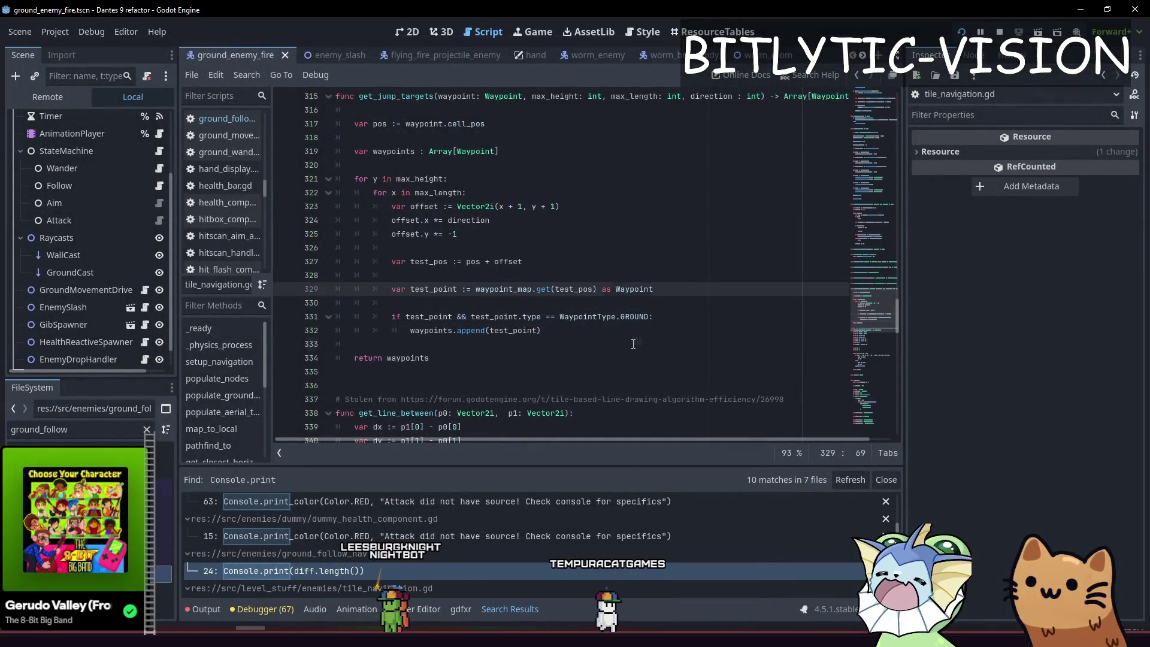
click(355, 344)
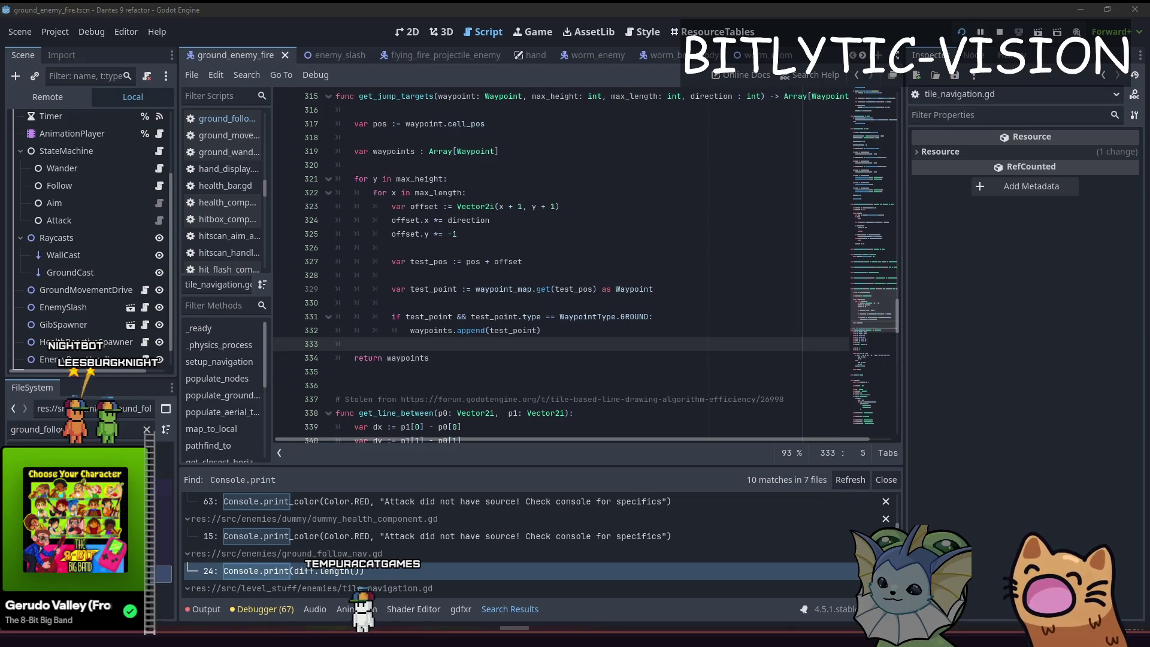
key(alt+Tab)
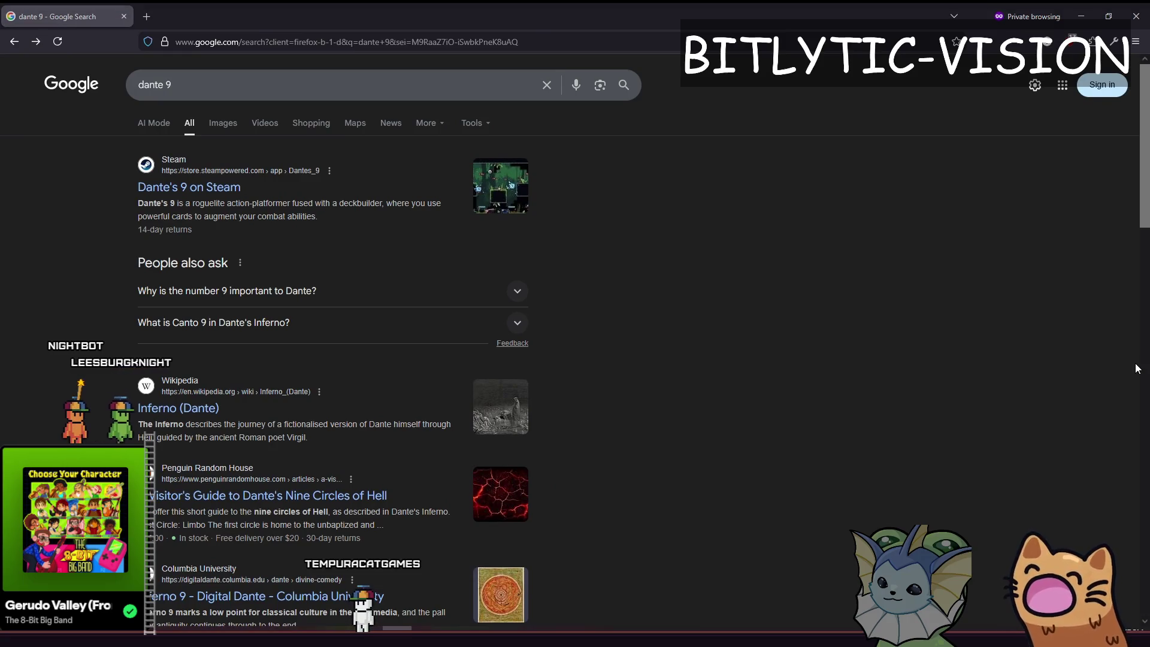
Revise the query to look for Steam info, then find 'dante' on the results page.
click(379, 77)
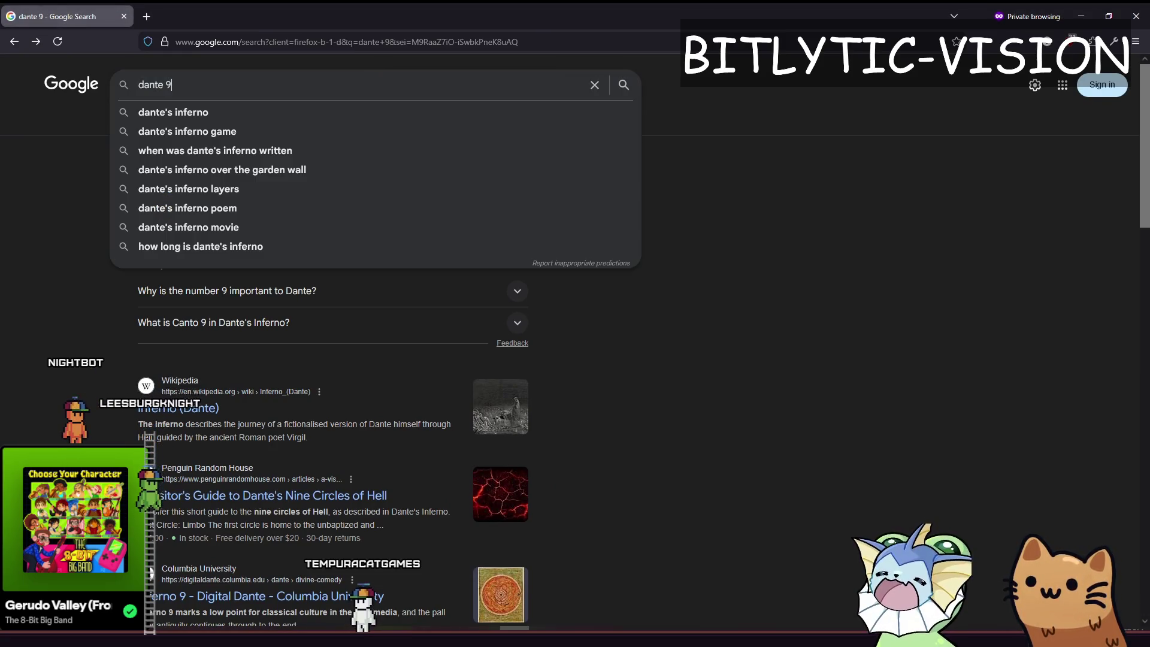
key(BackSpace)
text(info steam)
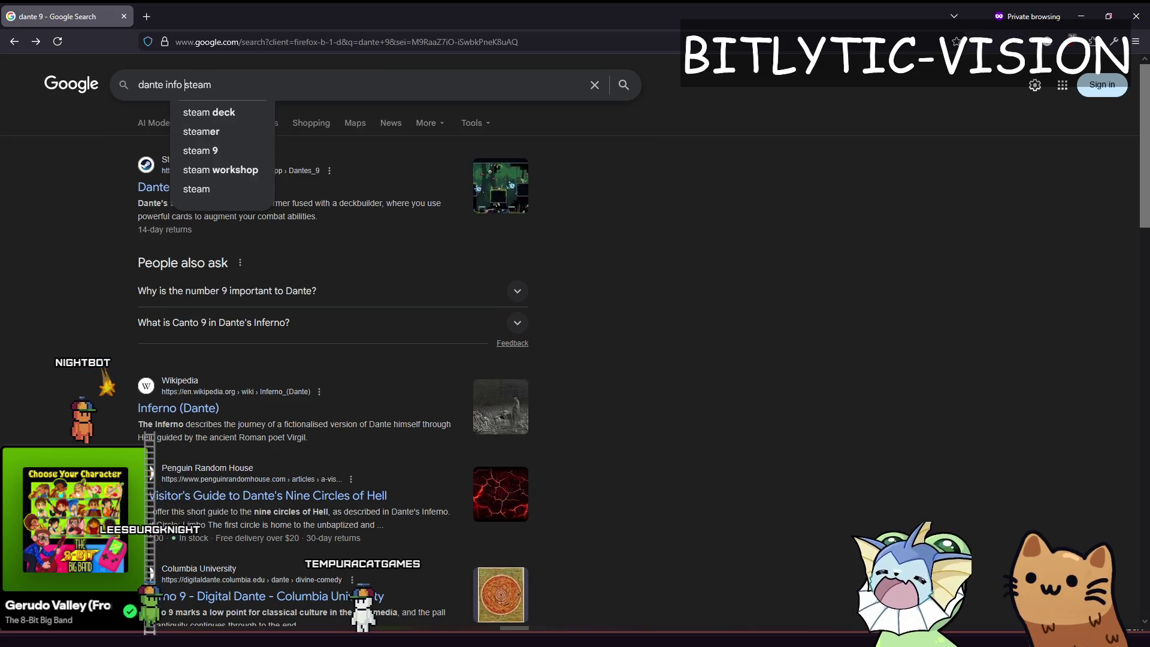
key(Left)
key(Left)
text(er)
key(Return)
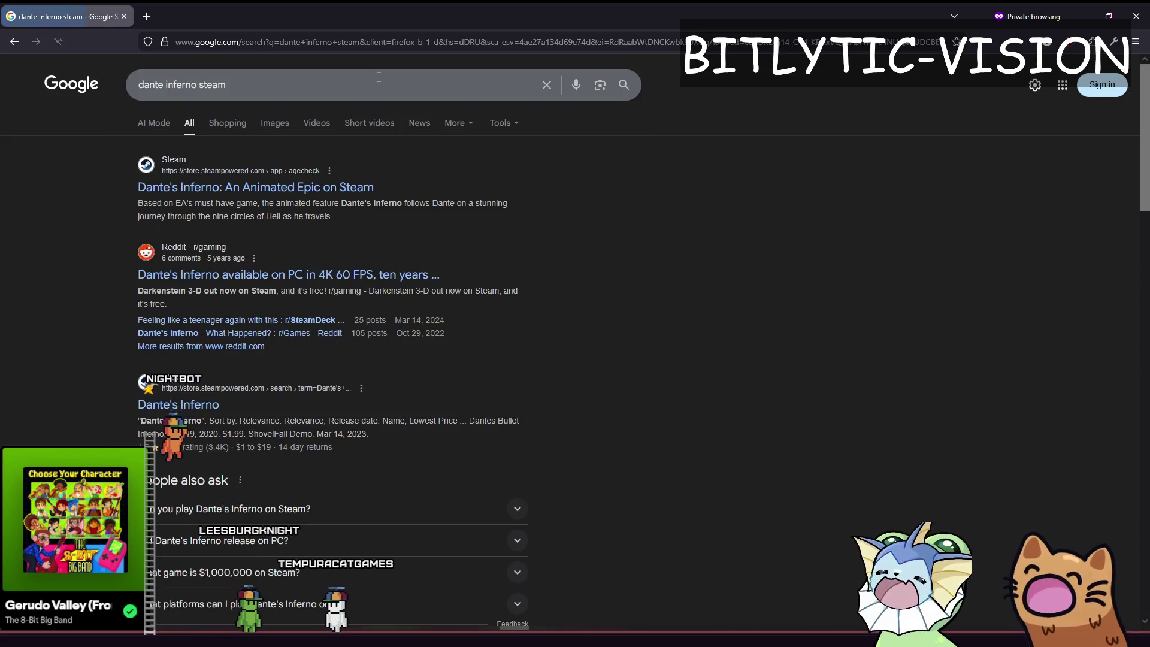
key(ctrl+f)
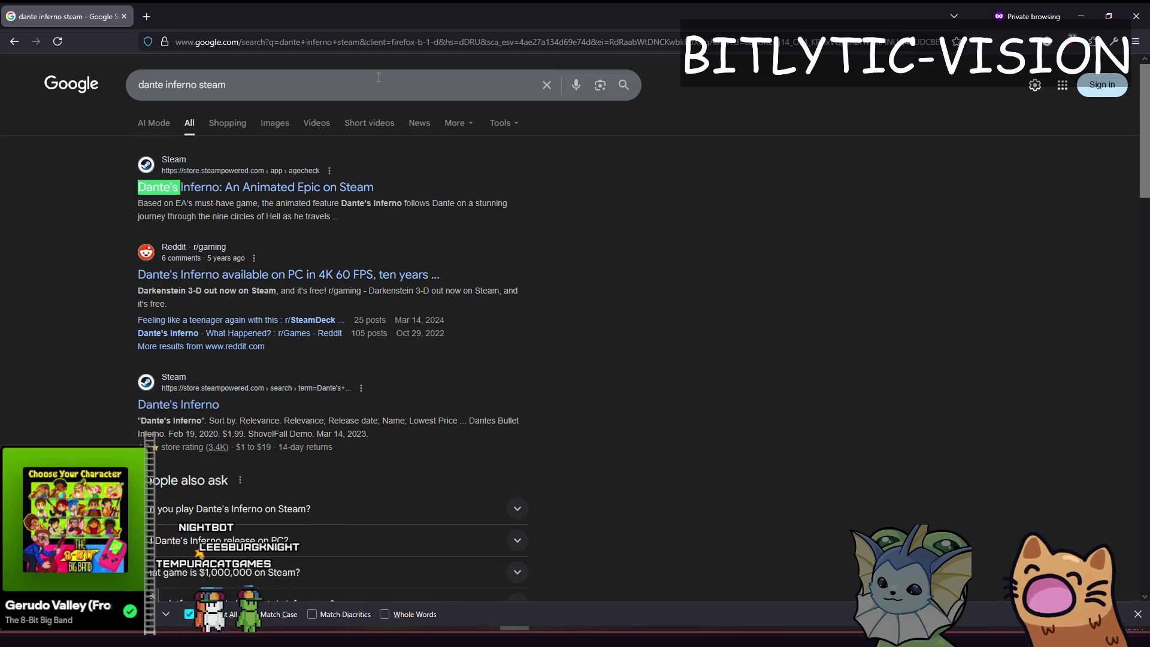
text(dante)
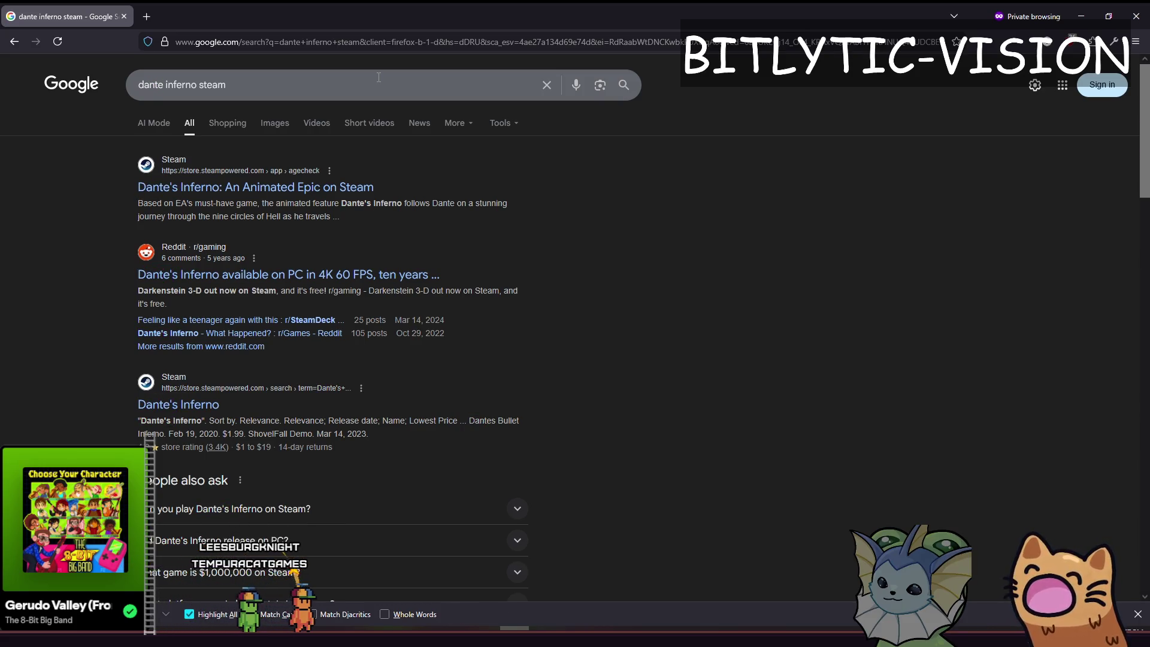
scroll(378, 78, down, 15)
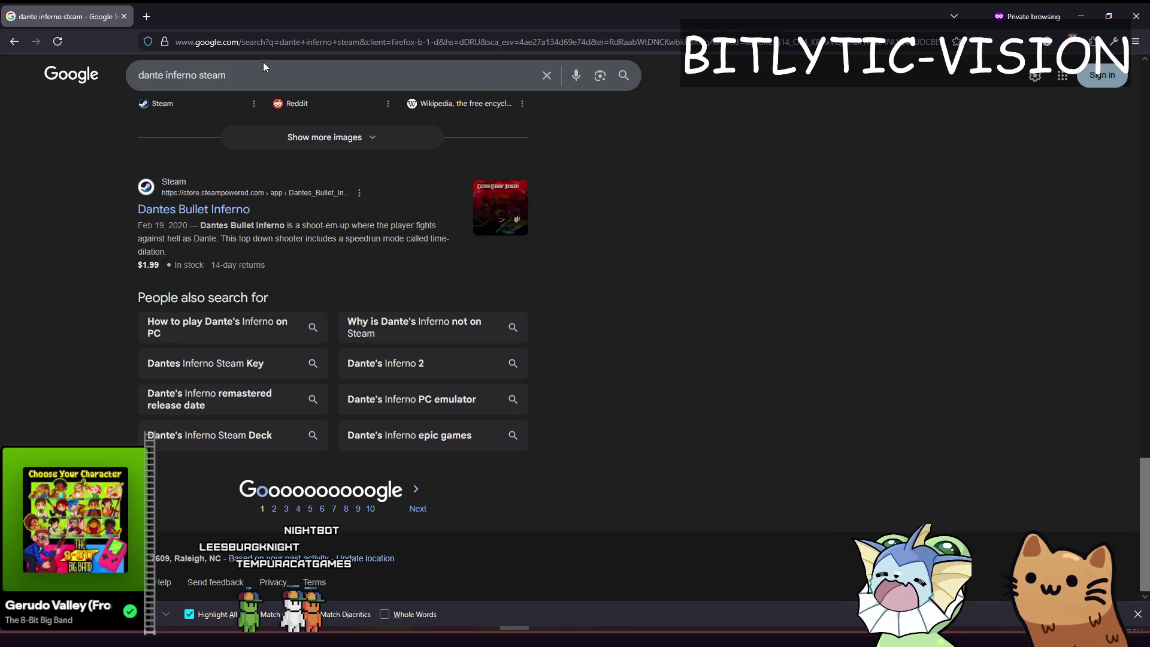
Search for "dante's inferno steam", then "dante's 9", and look over the results.
click(164, 75)
text(')
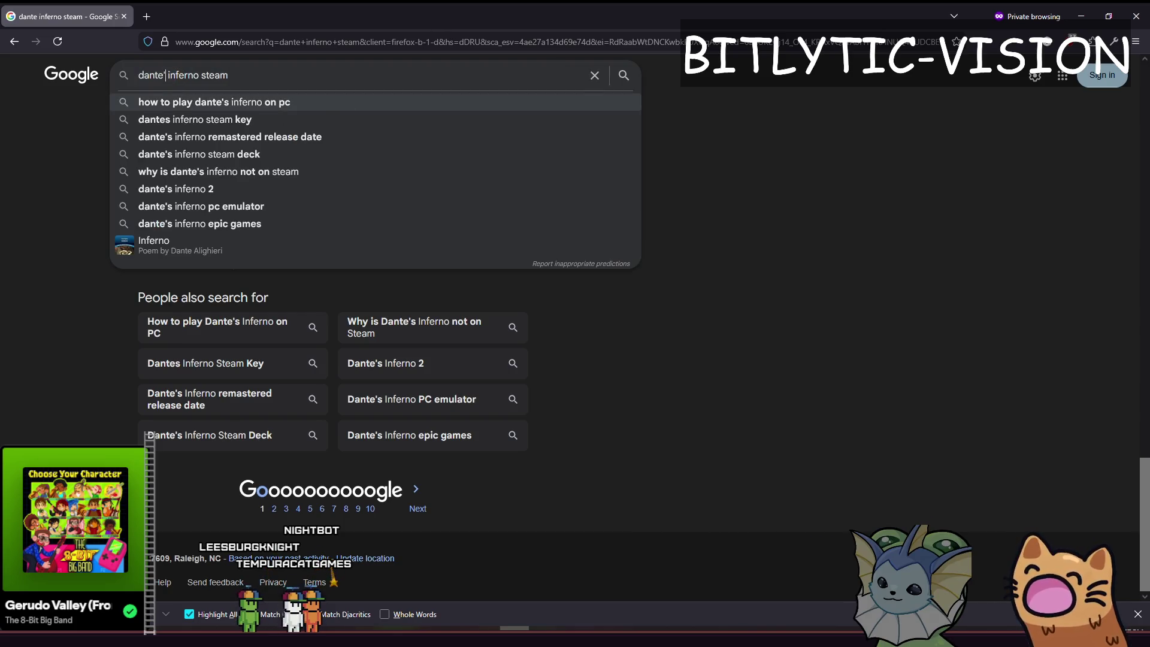
key(Return)
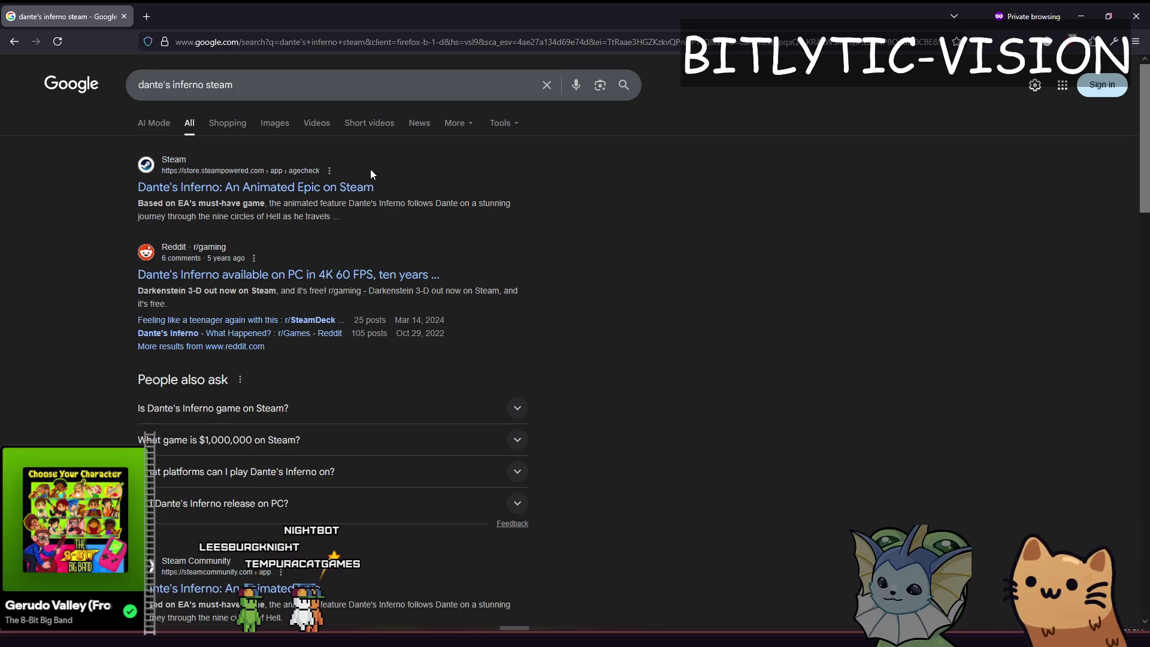
click(264, 78)
text(dante's 9)
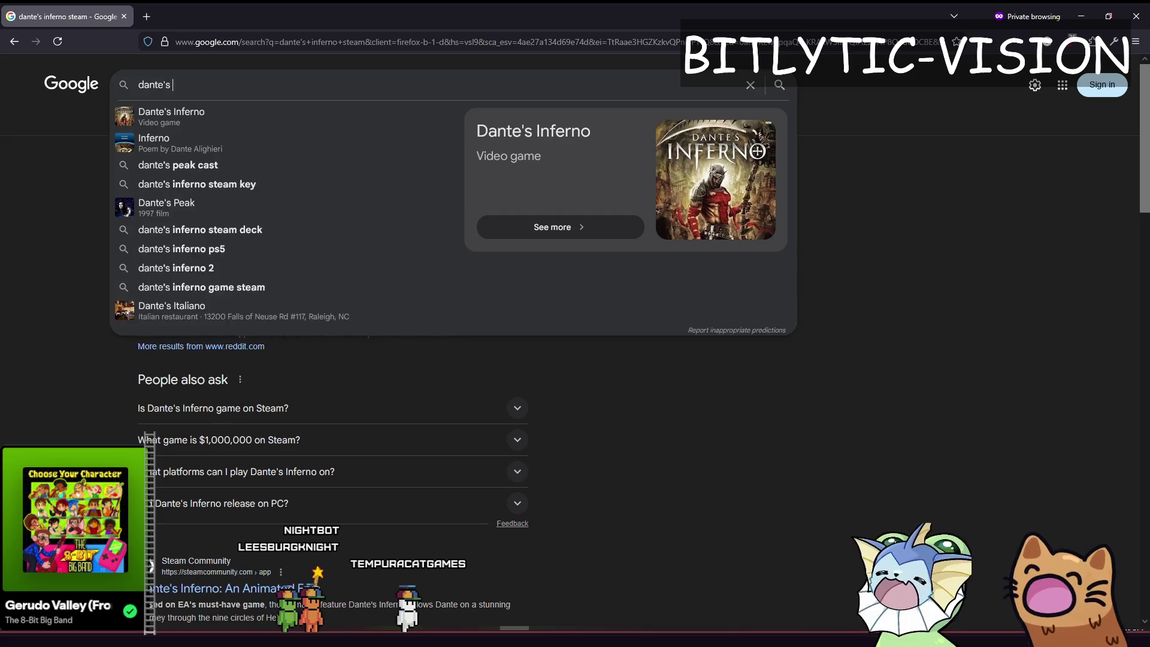
key(Return)
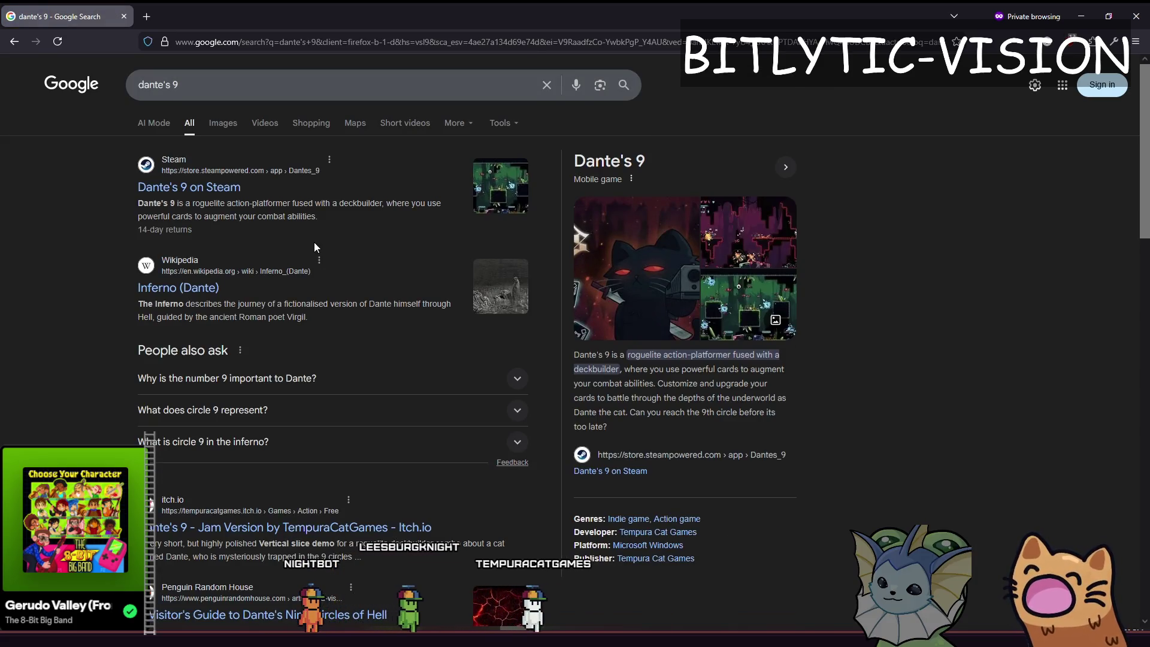
scroll(314, 242, down, 1)
scroll(337, 244, up, 1)
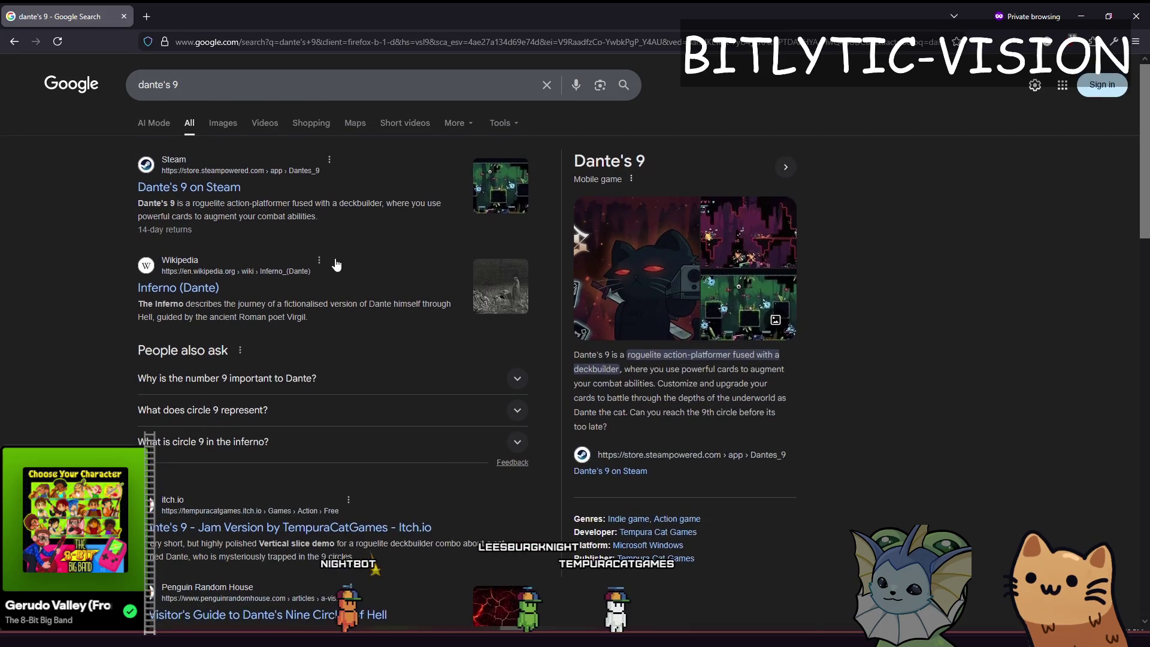
scroll(360, 425, down, 6)
scroll(591, 381, down, 3)
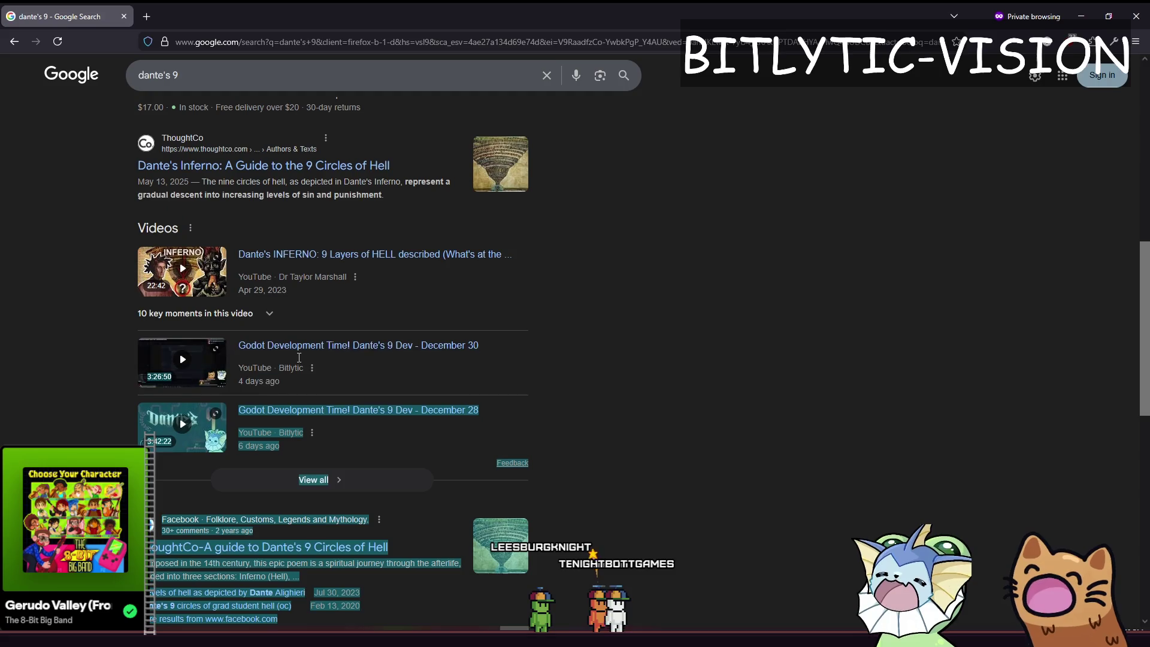
scroll(578, 388, down, 7)
scroll(667, 522, up, 20)
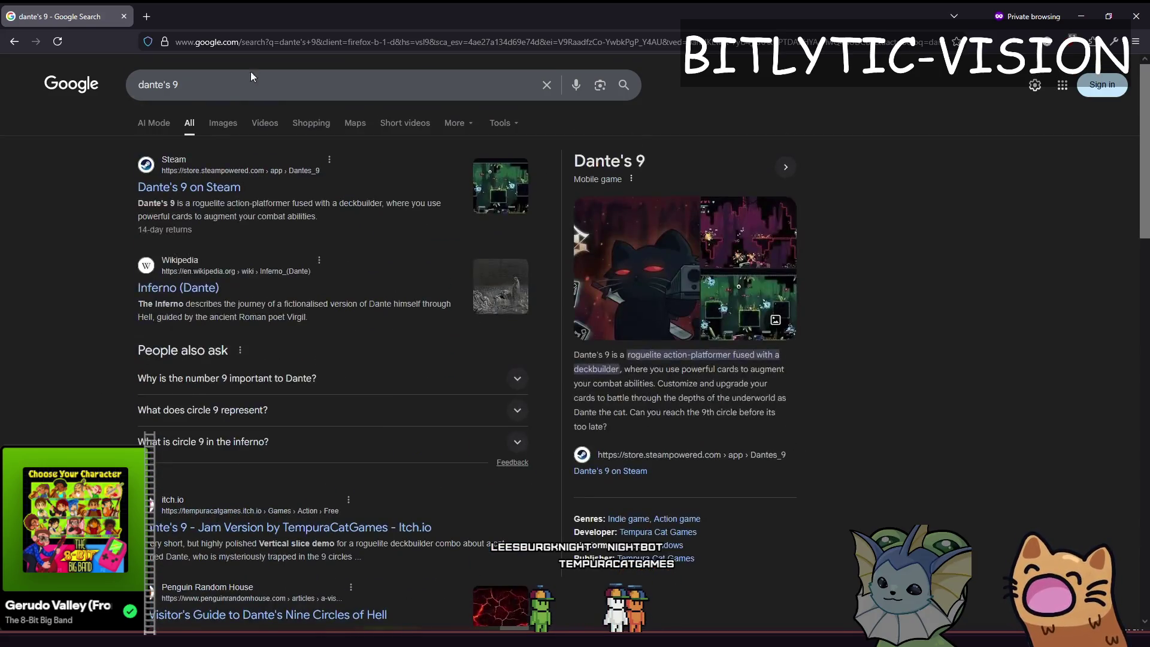
Search for "dante 9" without the apostrophe and go back to Godot.
click(253, 81)
key(BackSpace)
key(BackSpace)
key(BackSpace)
key(Return)
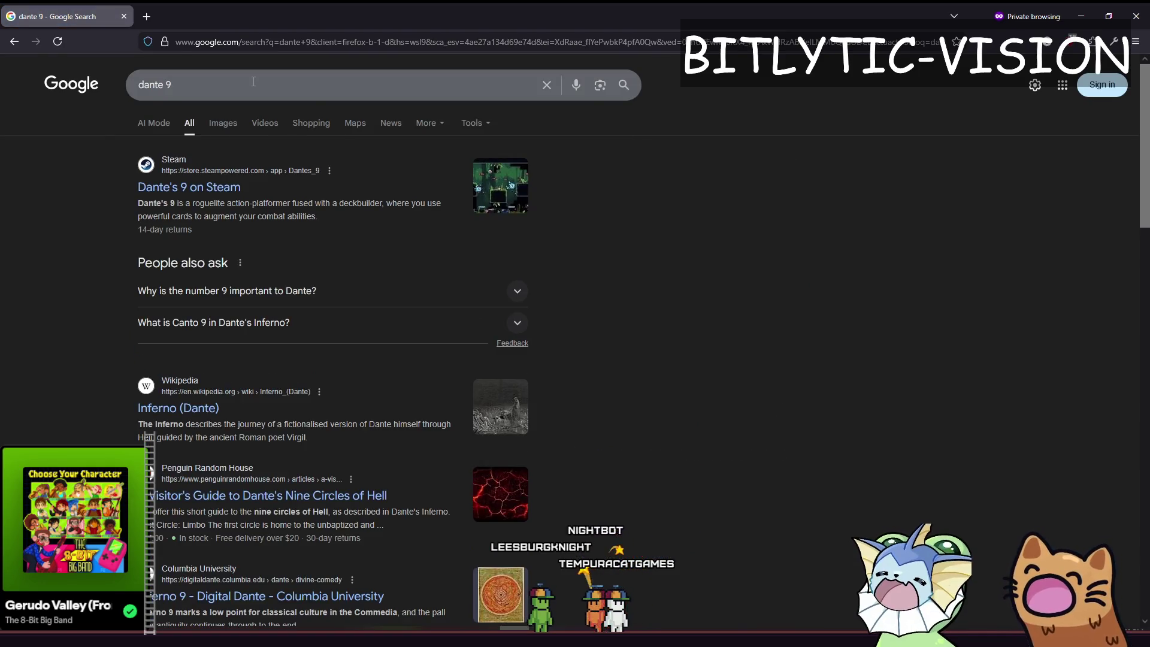
key(alt+Tab)
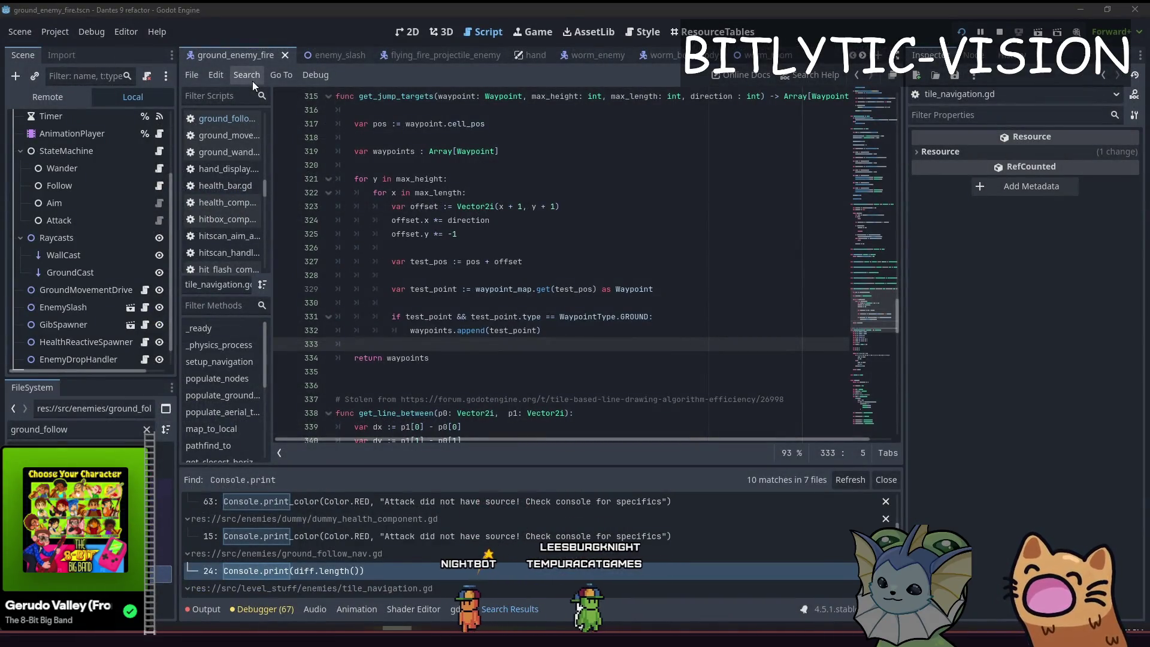
Add indented blank lines under the 'if test_point' ground check in get_jump_targets.
click(571, 328)
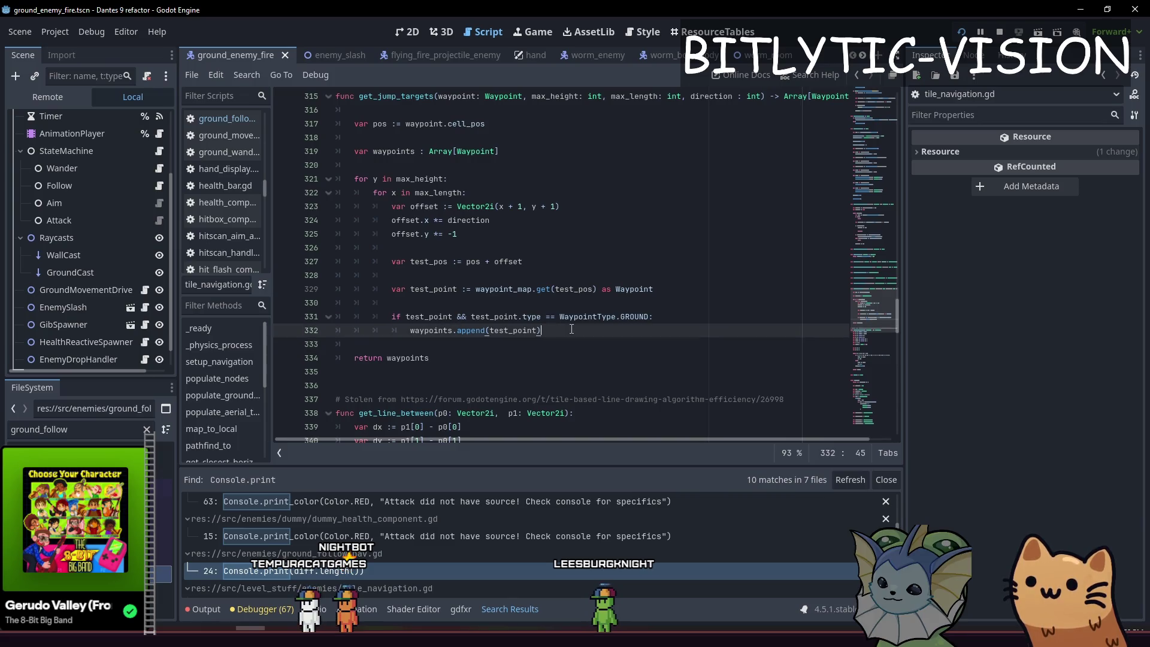
key(Up)
key(Up)
key(Return)
key(BackSpace)
key(BackSpace)
key(BackSpace)
key(Delete)
key(End)
key(Return)
key(Return)
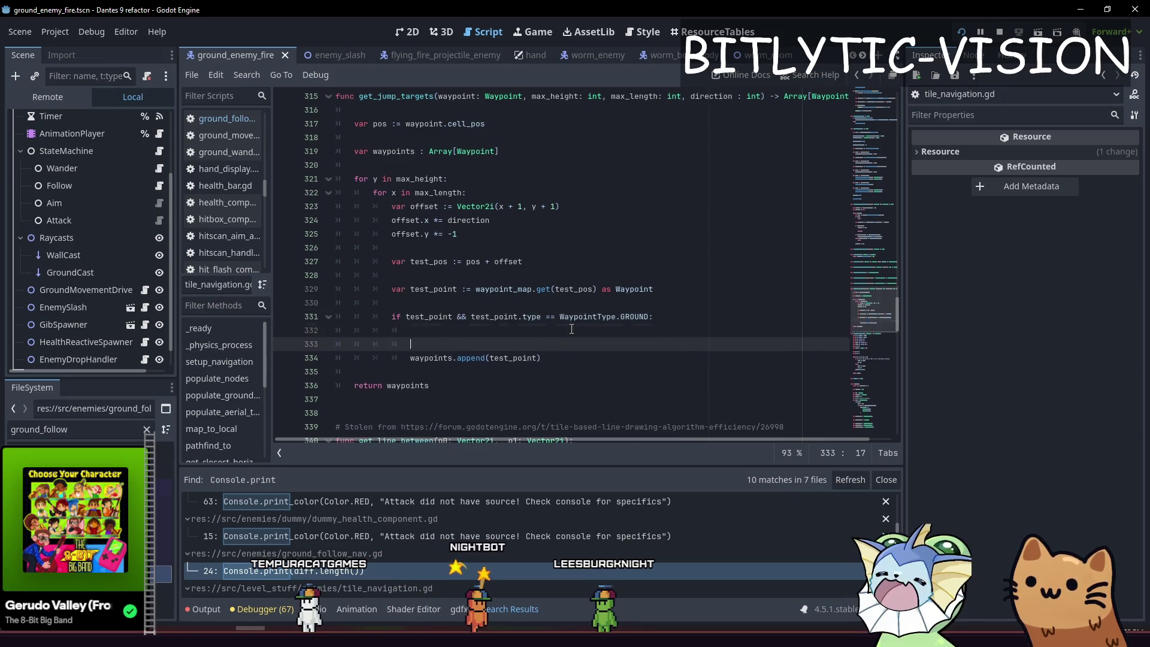
key(Down)
key(Down)
key(Down)
Move the caret through the get_line_between loop and back up to the ppoints array line.
key(Down)
key(Down)
key(Down)
key(Up)
key(Up)
key(Up)
key(Down)
key(Down)
key(Down)
key(Down)
key(Down)
key(Down)
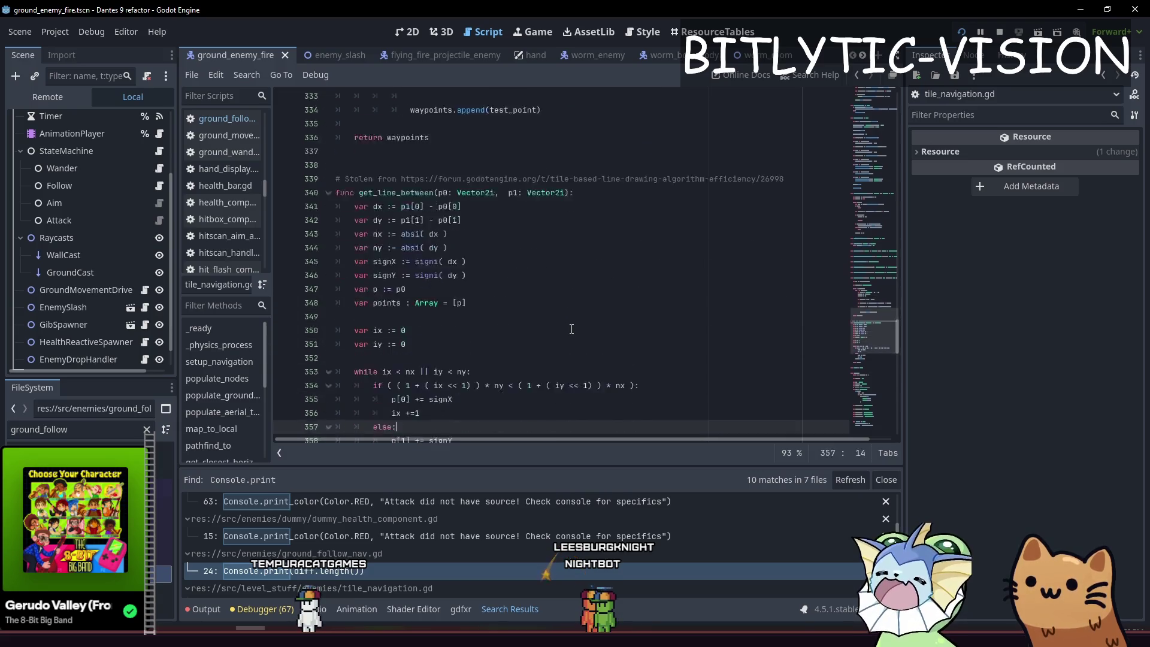
key(Up)
key(Up)
key(Up)
key(Down)
key(ctrl+Right)
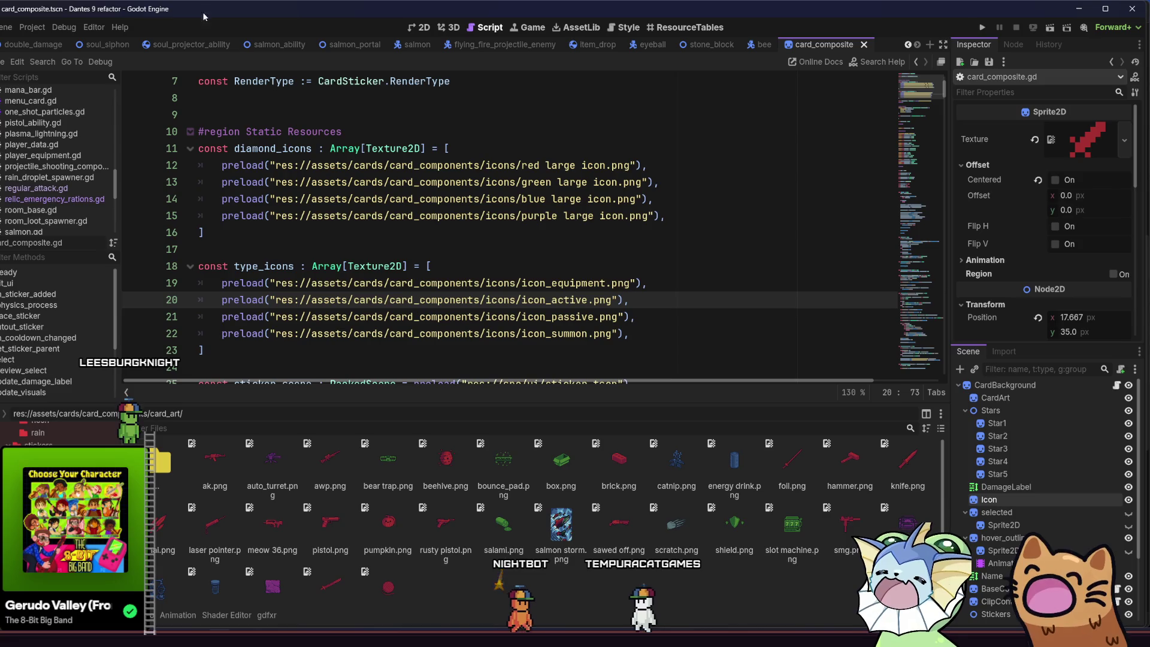
click(267, 133)
key(Up)
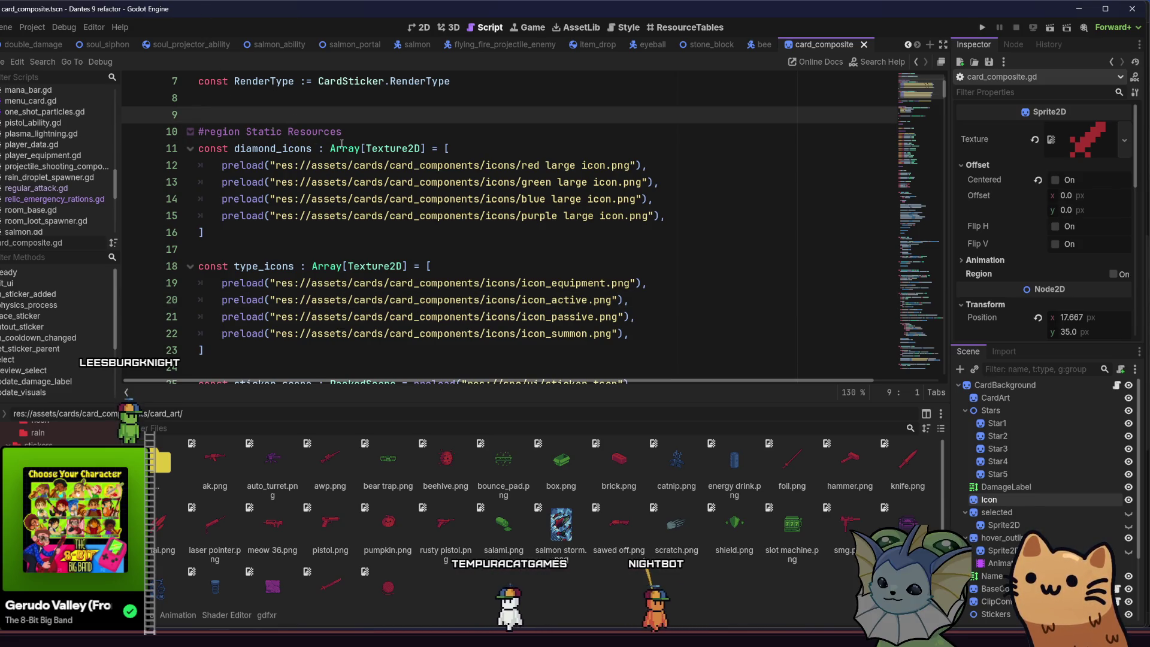
scroll(615, 147, down, 5)
click(647, 246)
key(Down)
key(Down)
key(Down)
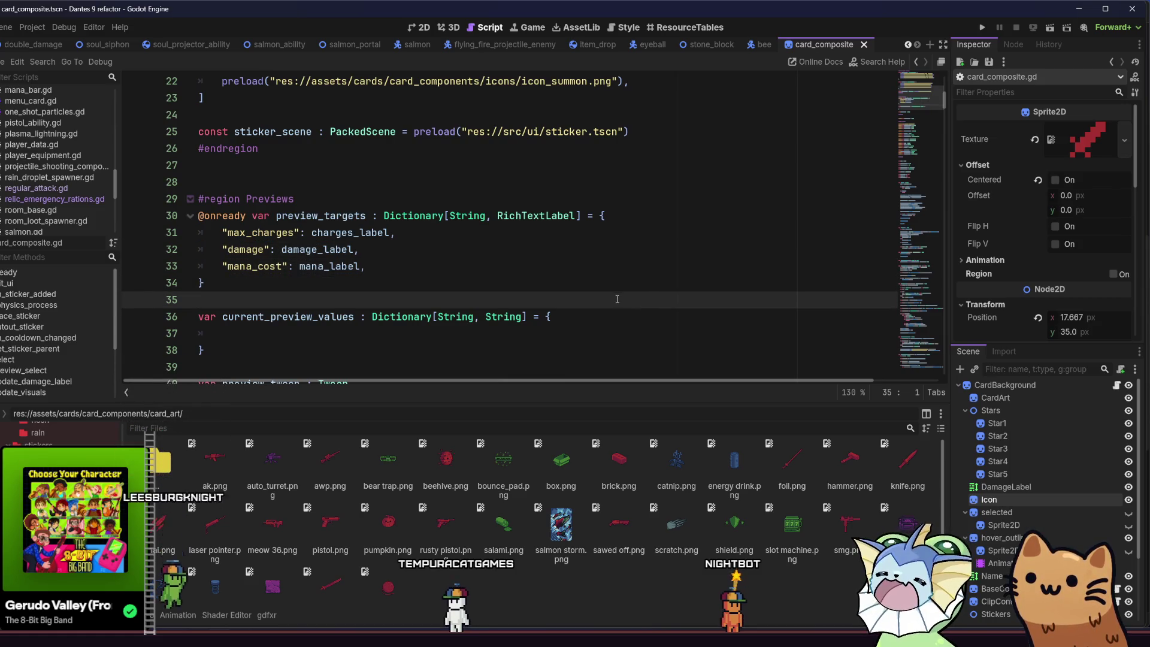
click(591, 325)
key(Down)
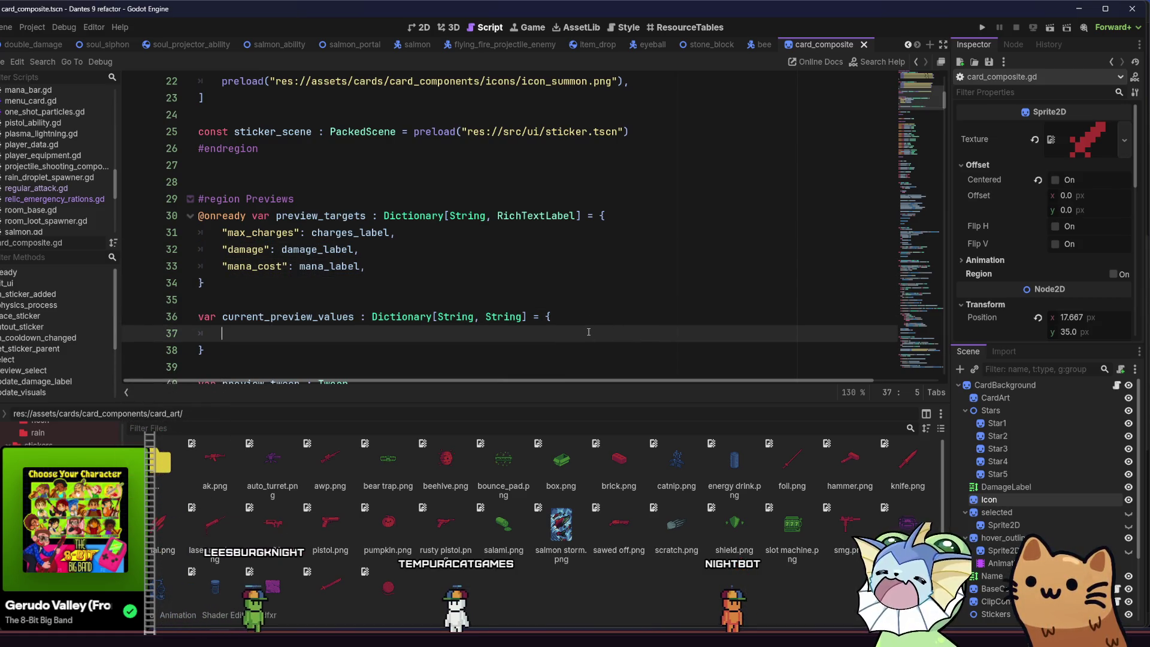
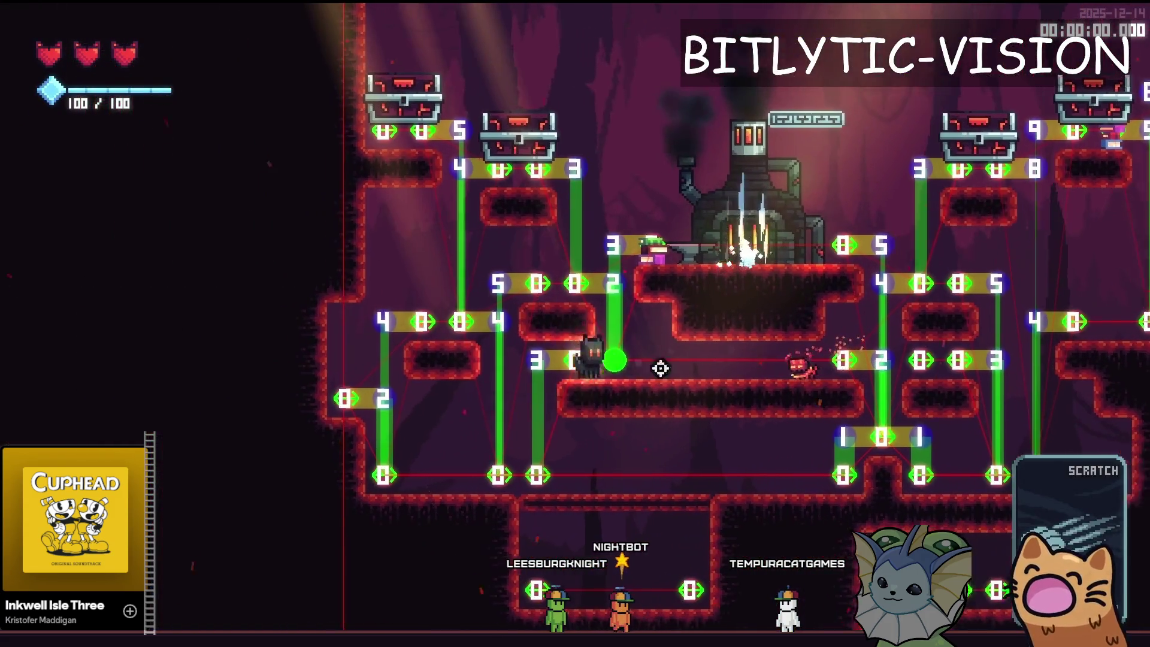
Run the cat left onto the anvil platform, drop to the left ledge, then climb to the upper wire row.
key(a)
key(space)
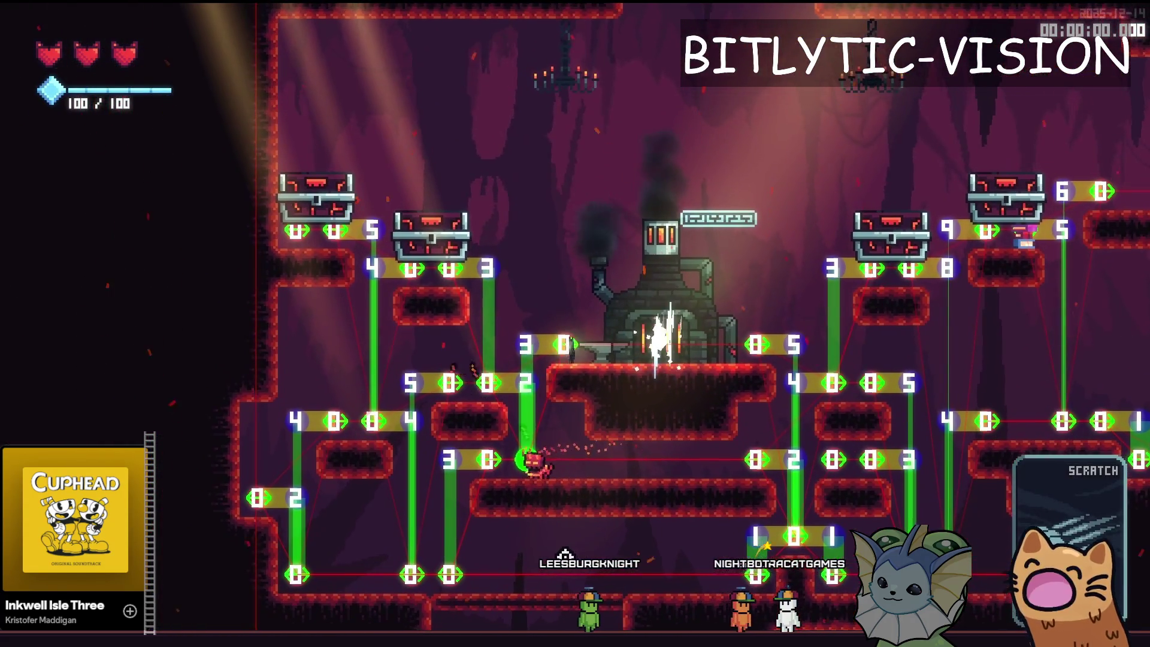
key(a)
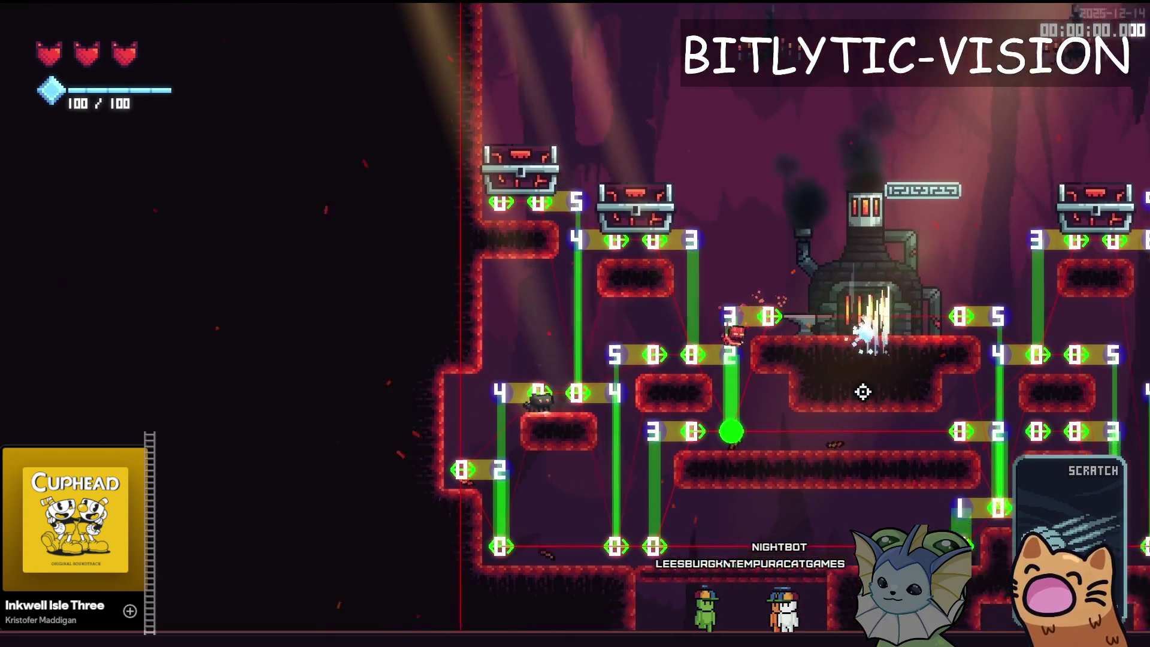
key(d)
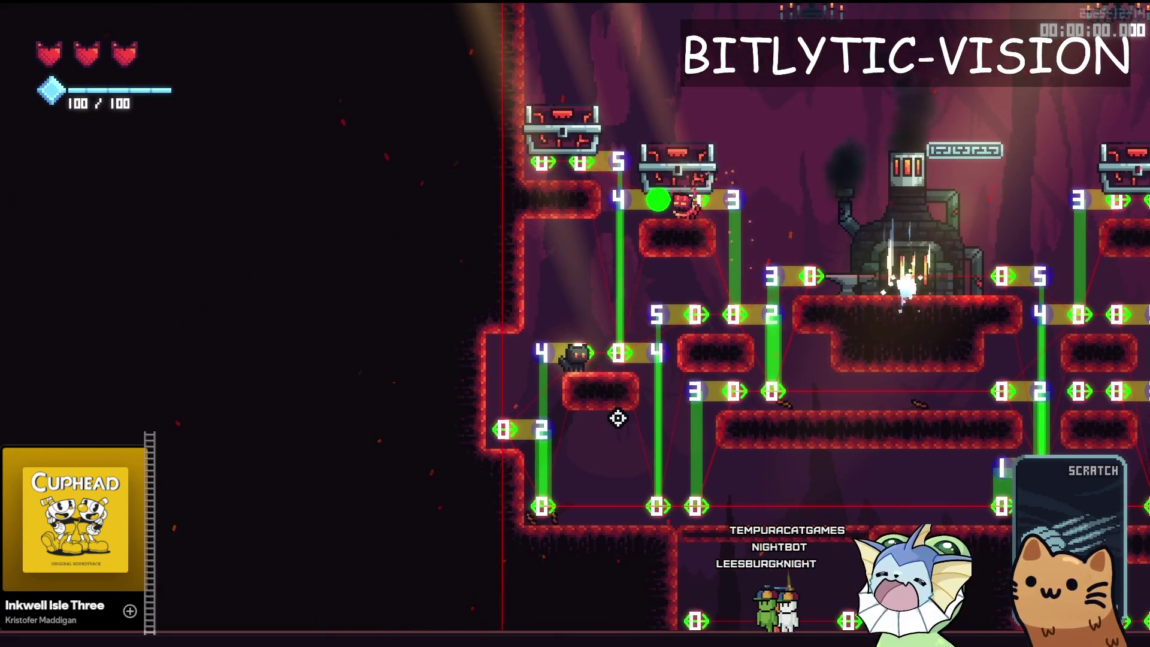
key(d)
key(space)
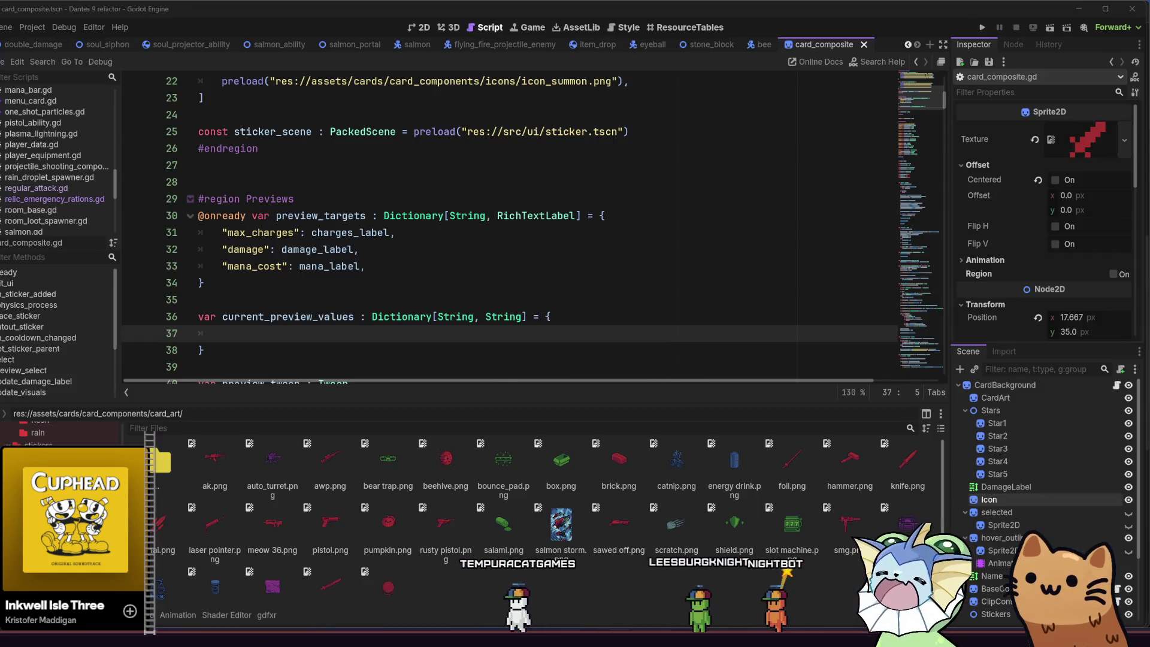
Glance at the preview dictionary in card_composite.gd, then open the stone_block scene's stone_block.gd script.
click(473, 262)
click(557, 333)
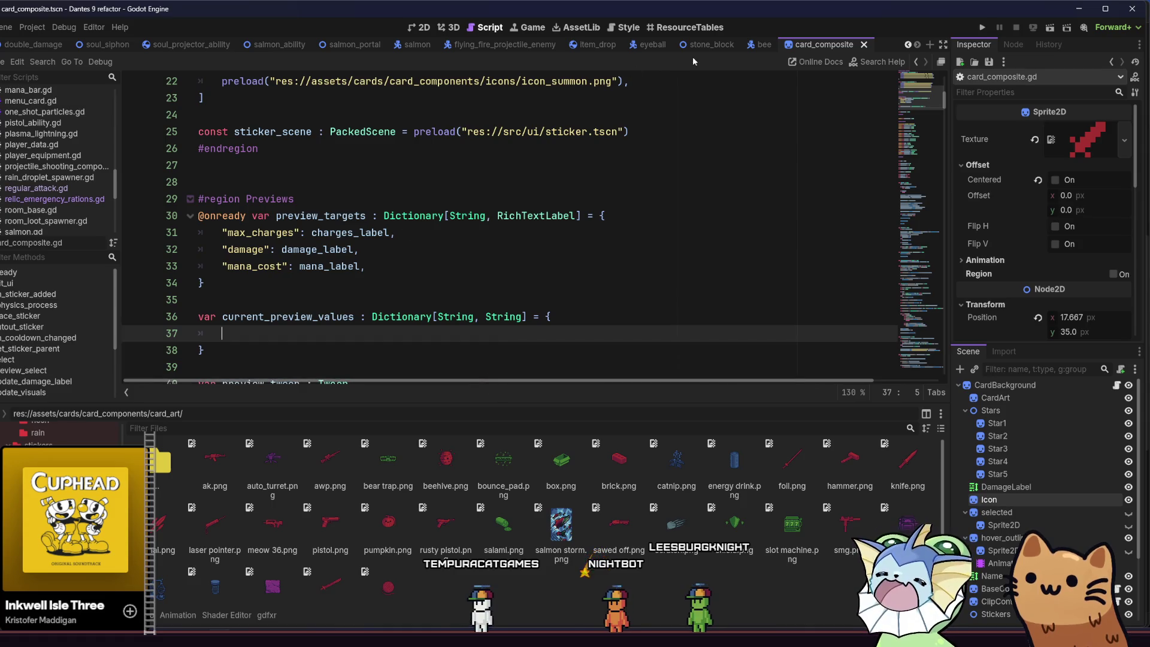
click(710, 45)
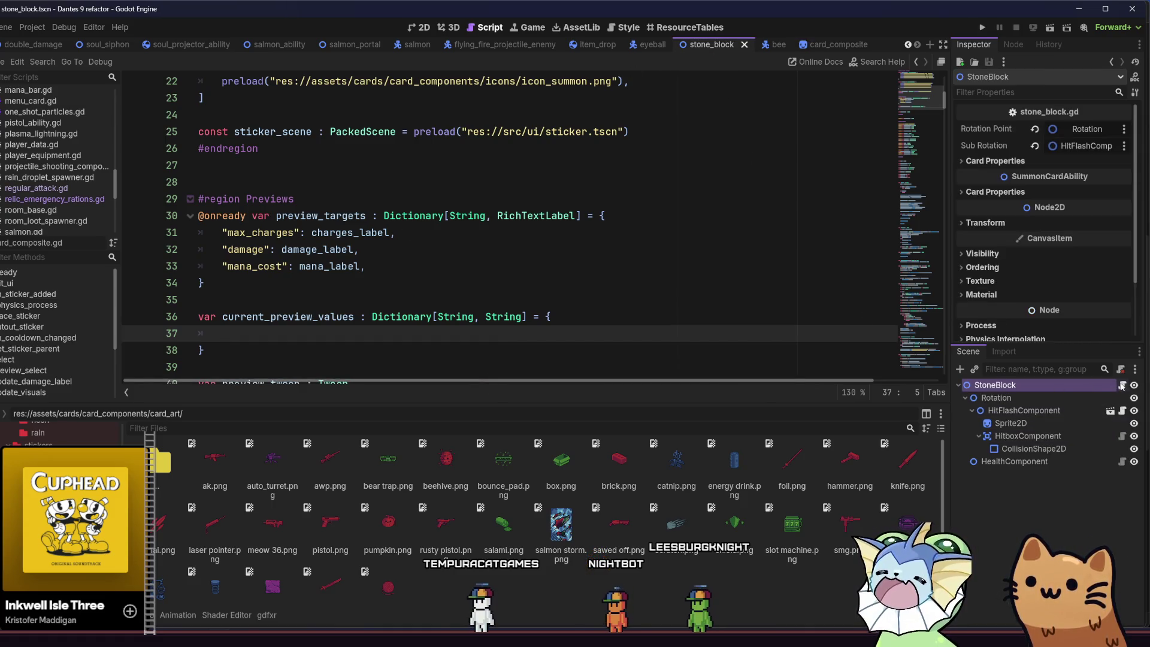
click(1121, 385)
Review the health setup code on lines 14–16 of the _ready function.
scroll(647, 229, up, 2)
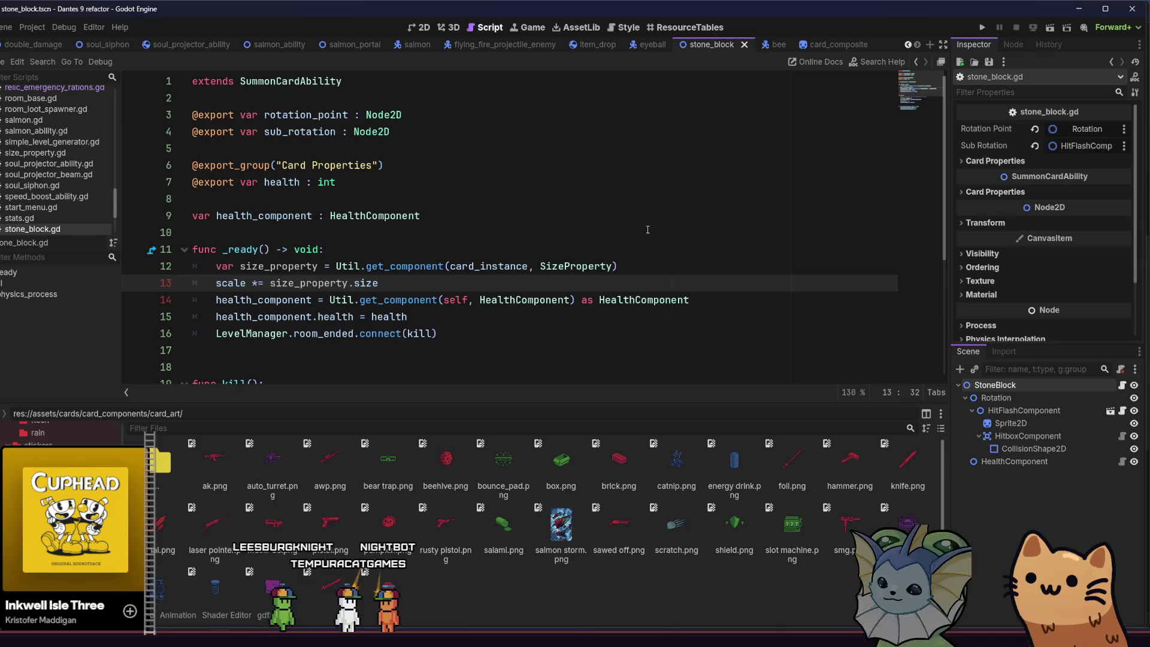
click(653, 199)
click(623, 249)
click(596, 316)
click(586, 333)
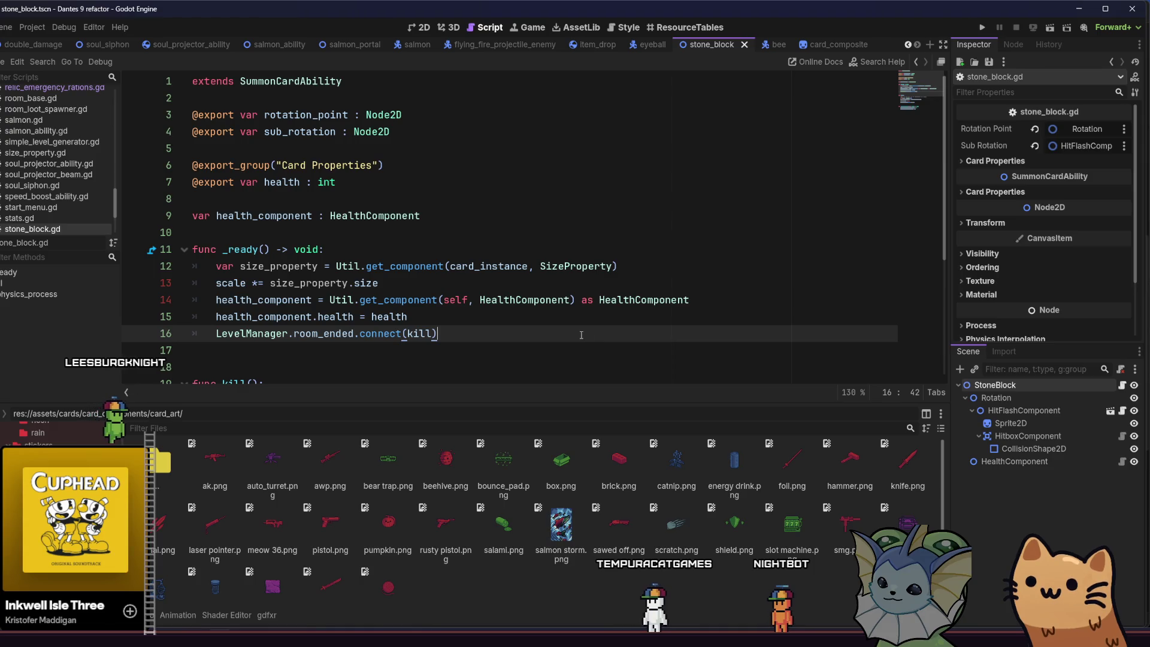
drag(581, 335, 300, 299)
click(220, 304)
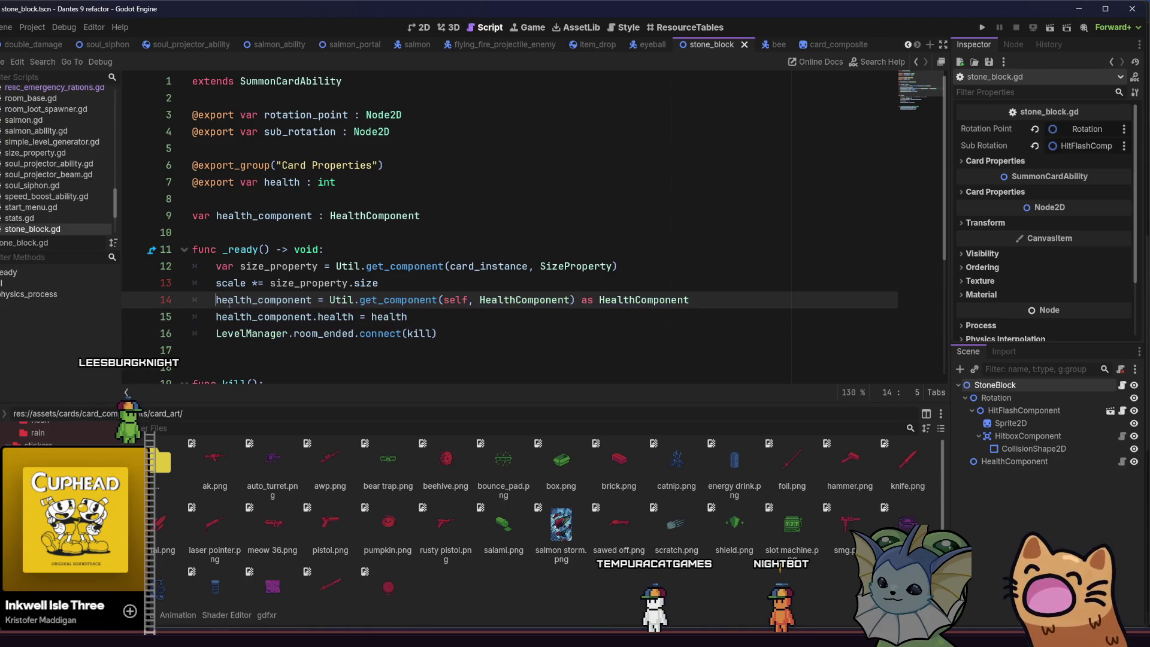
click(461, 339)
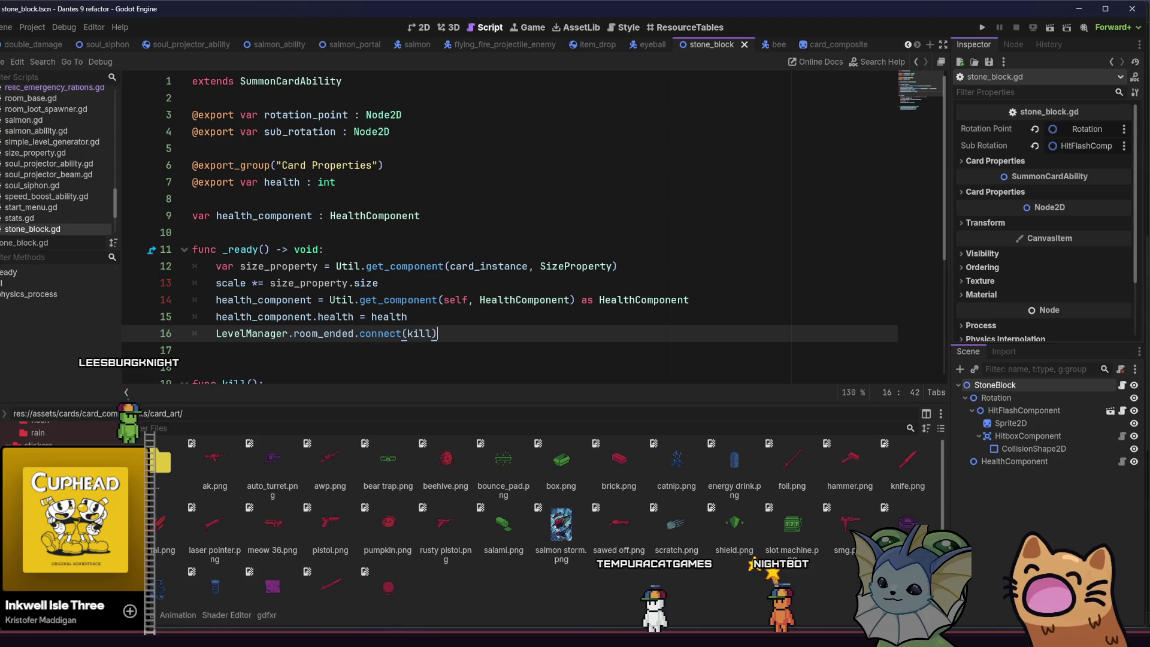
key(alt+Tab)
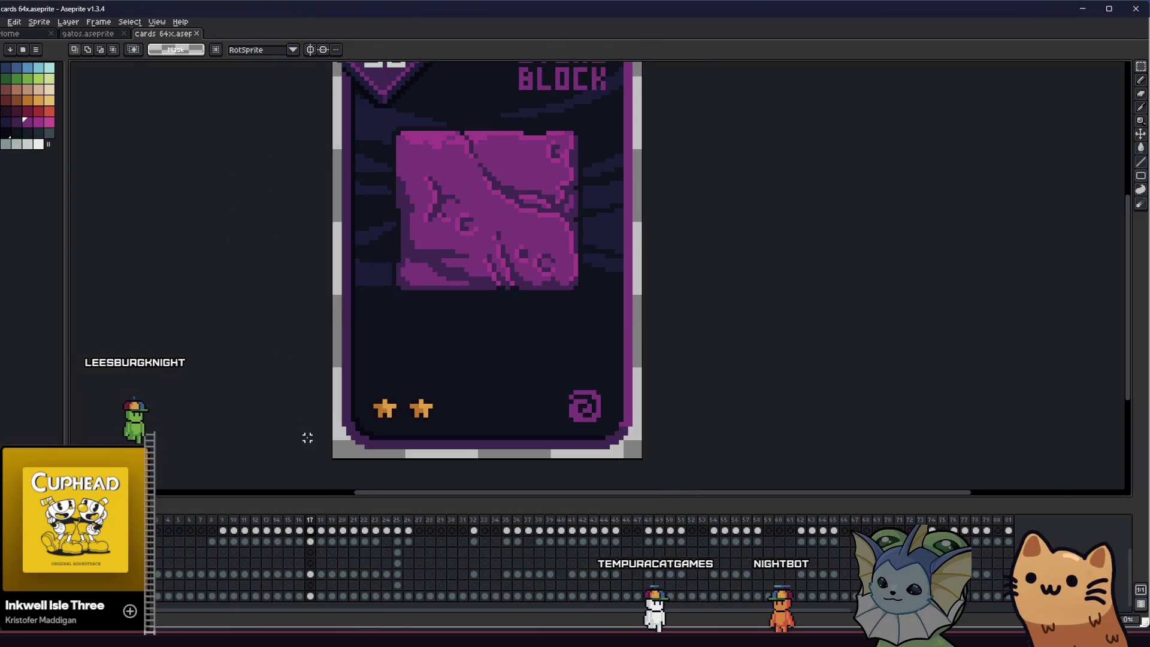
Step the sprite frames to the Salmon Storm card and recentre it in the canvas.
key(Right)
key(Right)
key(Right)
key(Right)
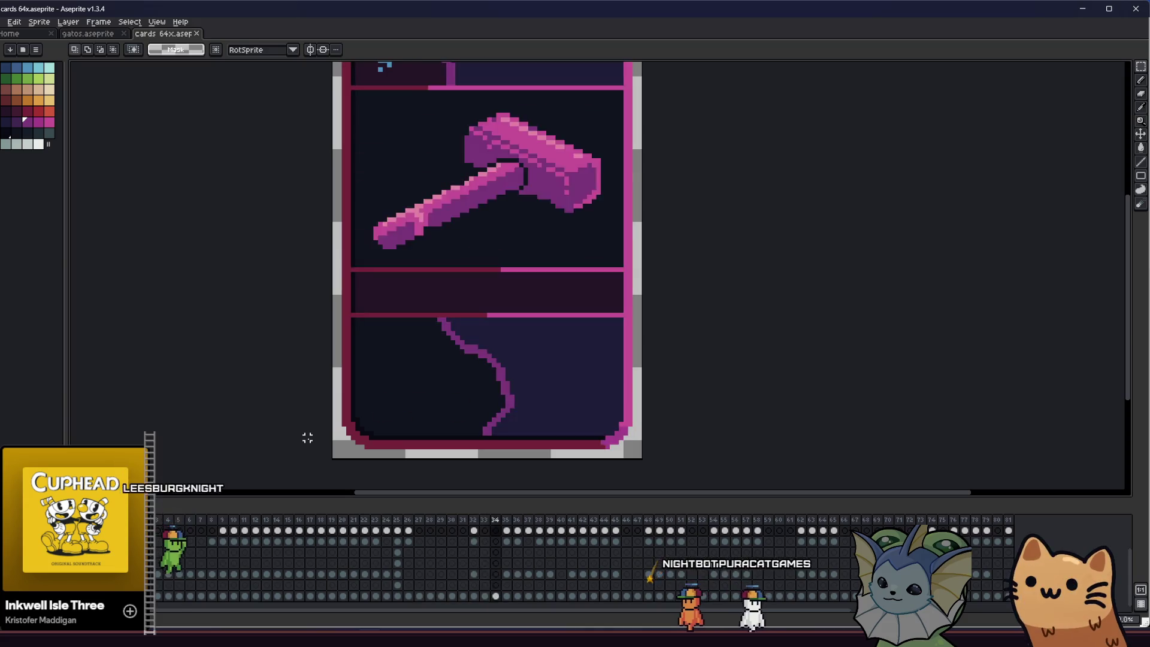
key(Left)
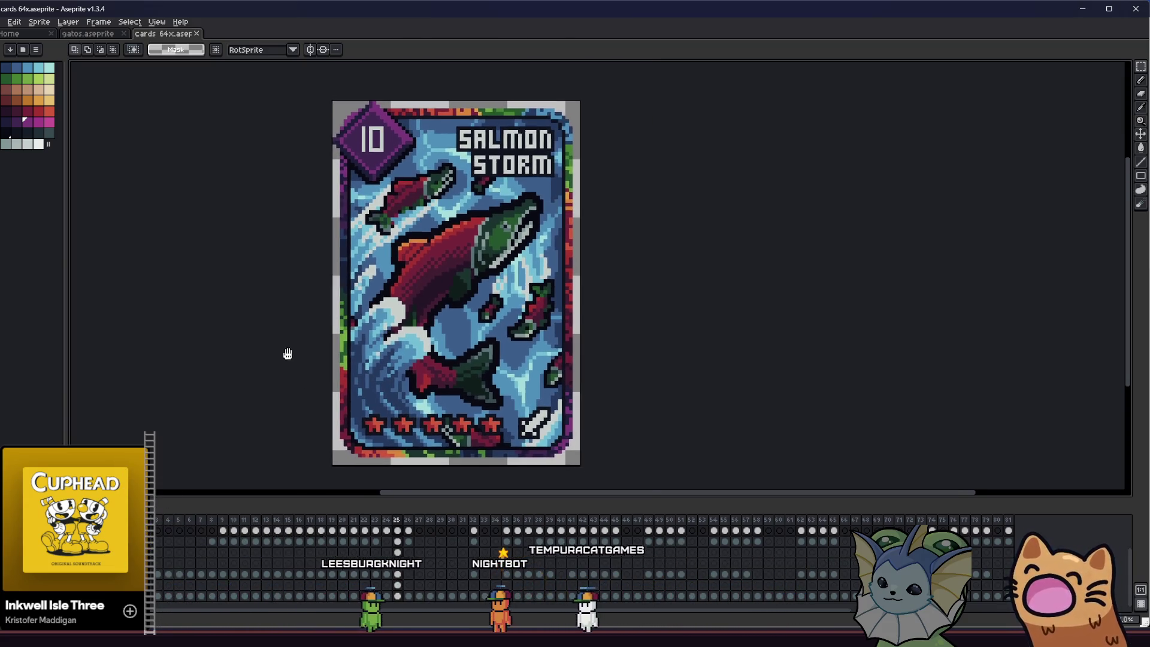
scroll(288, 355, down, 1)
mouse_move(297, 346)
mouse_down()
mouse_move(282, 336)
mouse_move(288, 356)
mouse_move(311, 359)
mouse_up()
scroll(298, 356, up, 1)
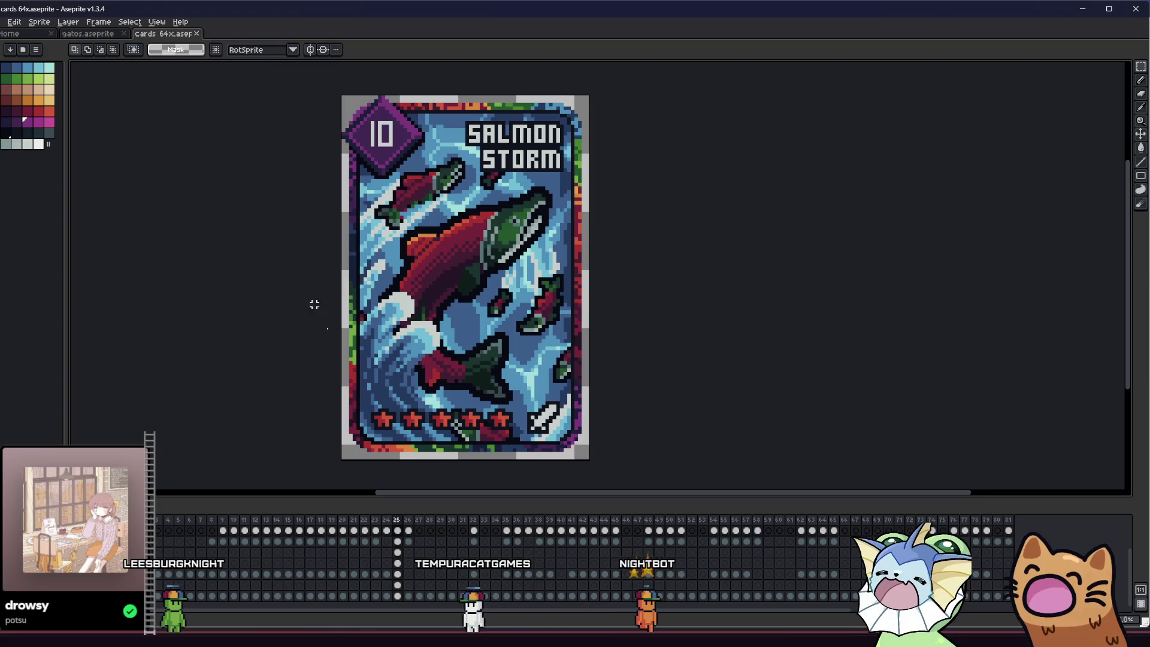
Zoom and pan the canvas to inspect the enlarged Salmon Storm card art.
scroll(285, 270, down, 1)
scroll(285, 271, down, 1)
scroll(331, 277, up, 3)
scroll(324, 290, down, 1)
mouse_move(324, 290)
mouse_down()
mouse_move(300, 277)
mouse_move(472, 276)
mouse_move(463, 284)
mouse_up()
scroll(463, 284, up, 1)
scroll(463, 283, down, 1)
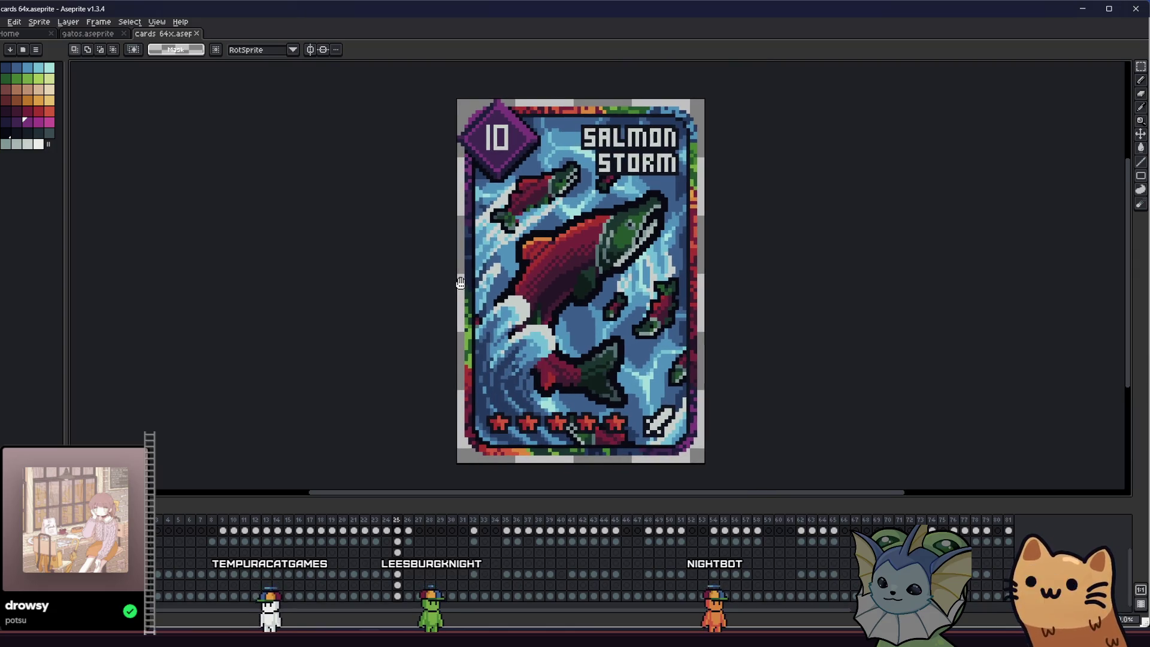
scroll(461, 281, up, 1)
drag(458, 282, 447, 278)
scroll(448, 278, down, 1)
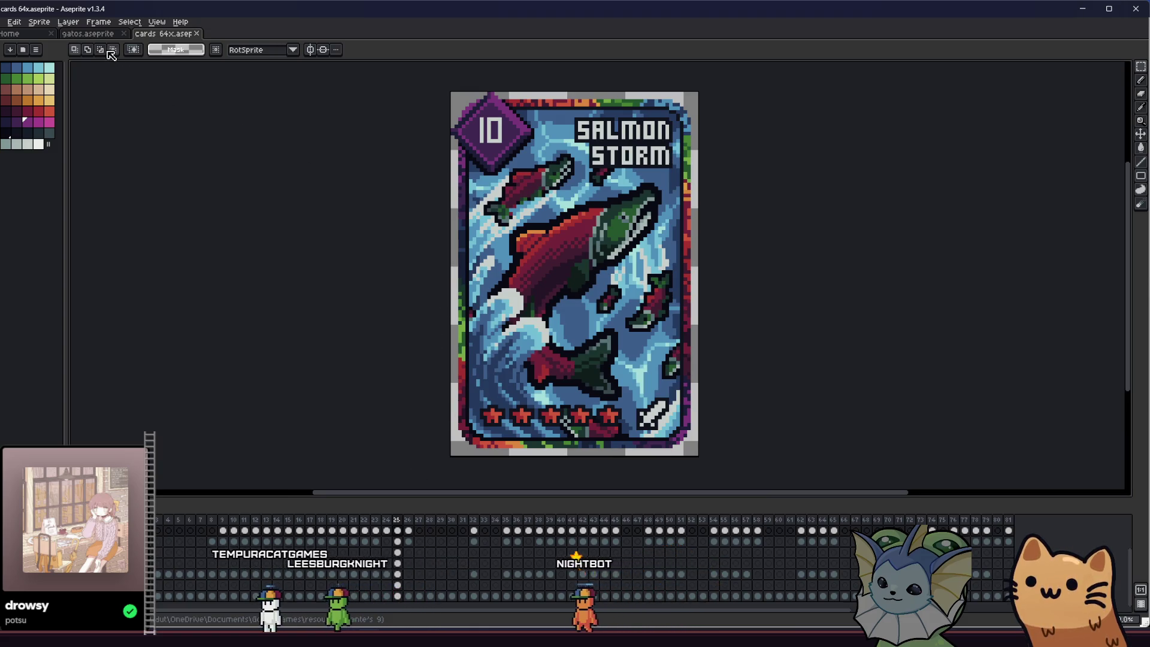
click(89, 34)
Delete the empty line 30 after _physics_process at the end of stone_block.gd.
key(alt+Tab)
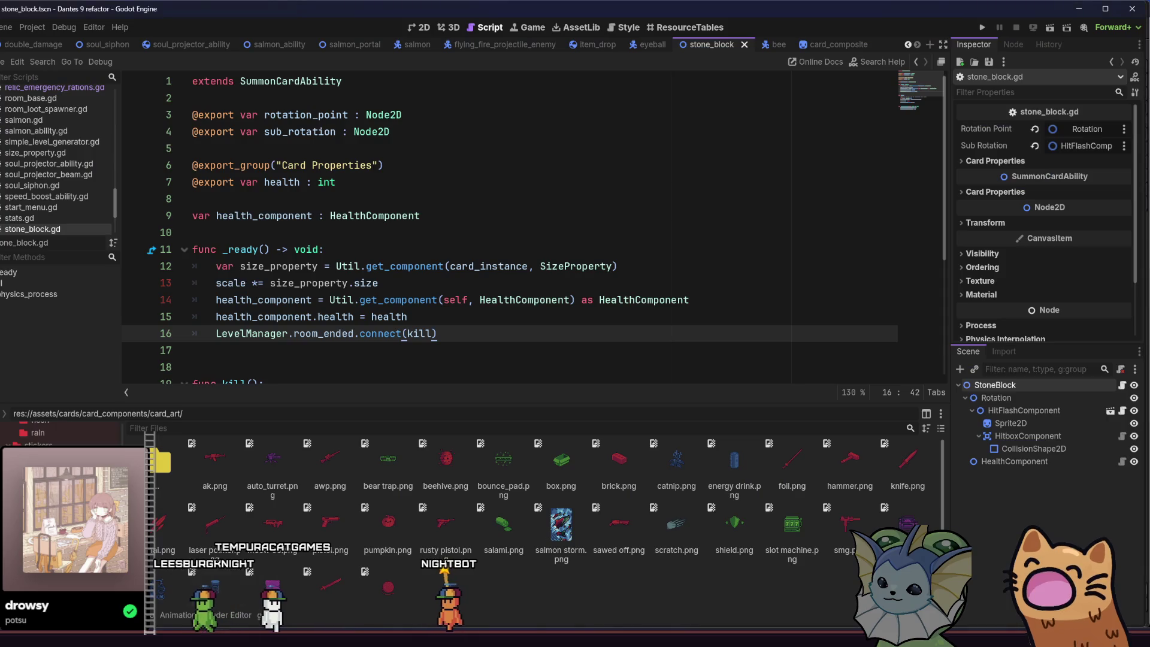
scroll(329, 333, down, 3)
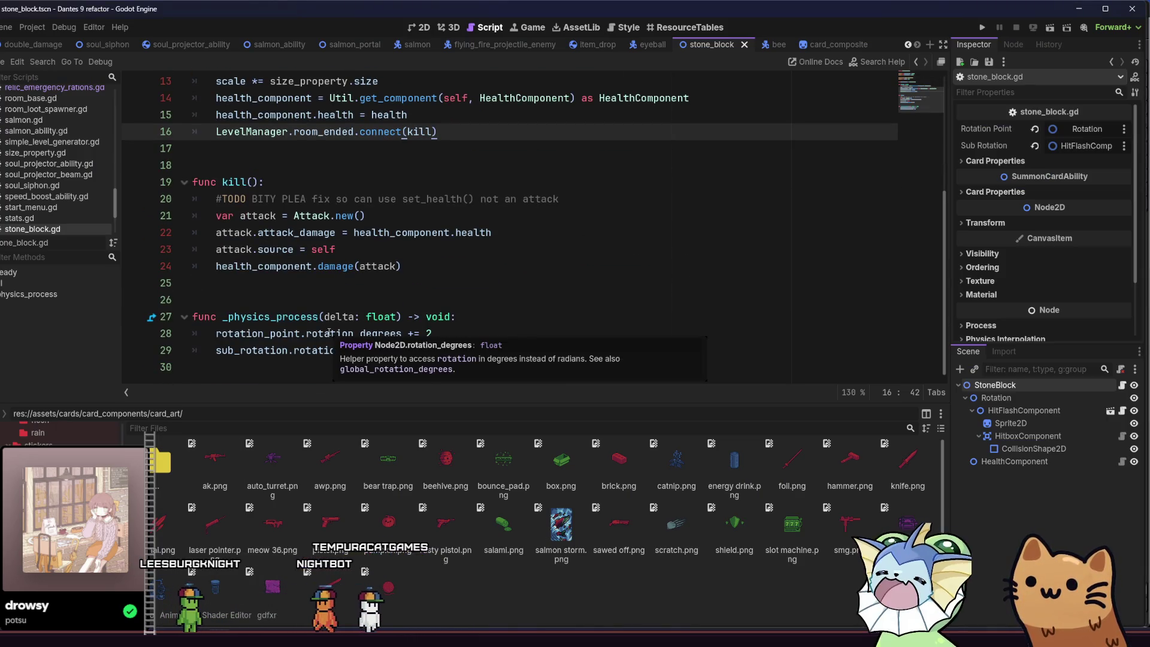
mouse_move(327, 332)
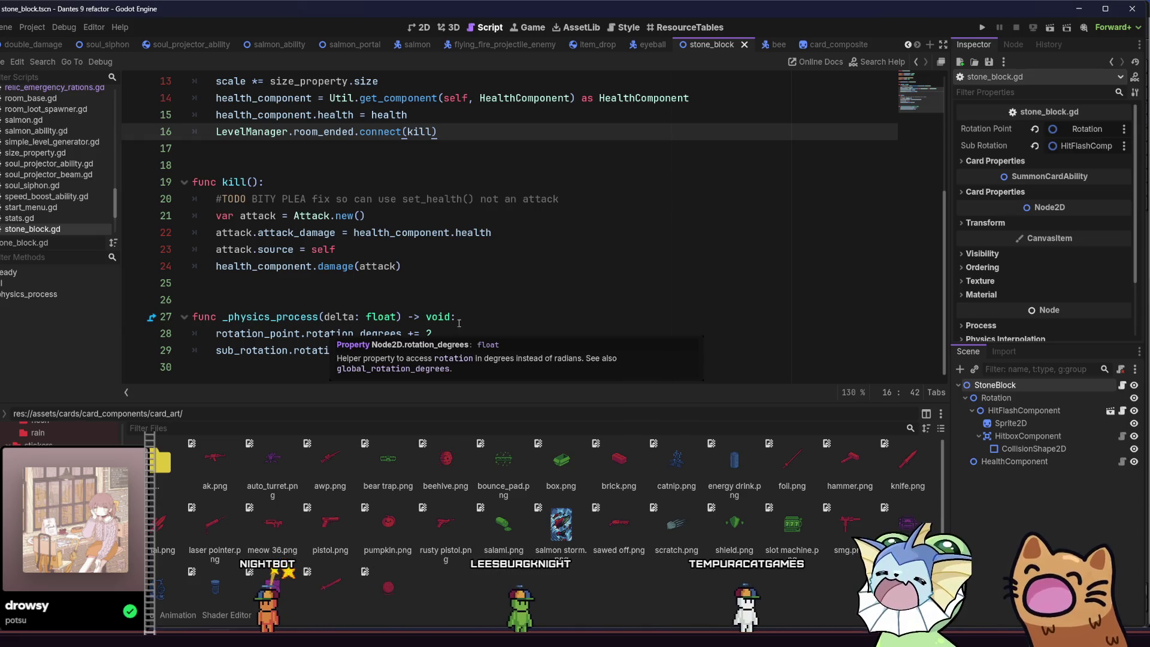
click(476, 351)
click(471, 368)
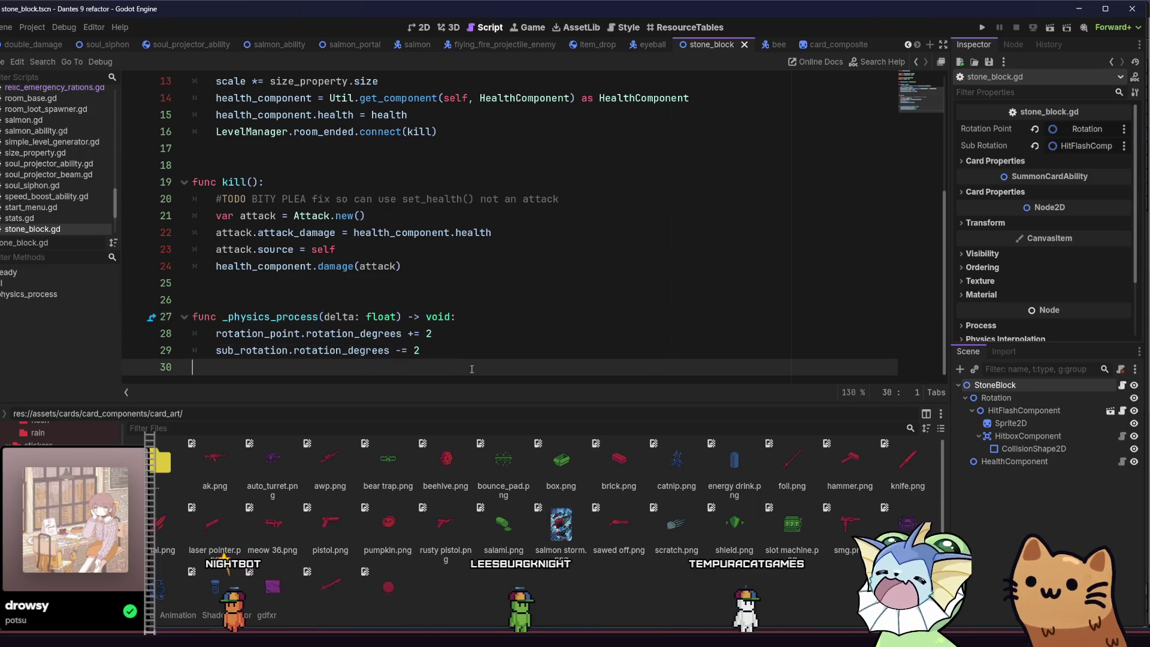
key(BackSpace)
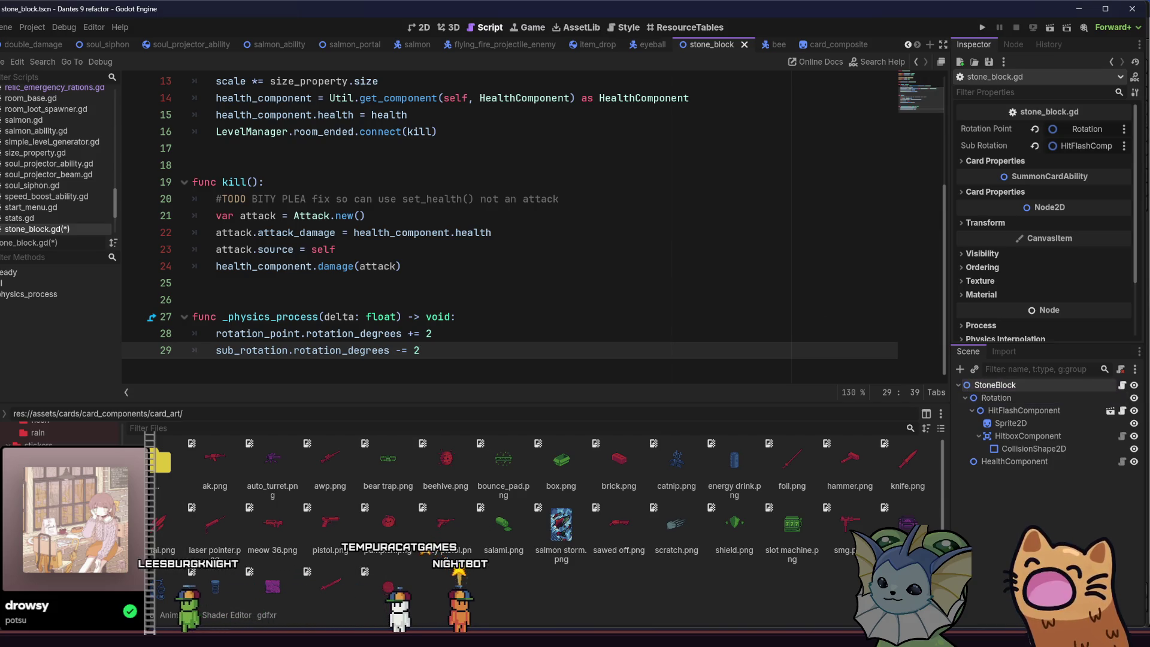
Set attack_speed_sticker.tres's Criteria Card Expression to 'charges > 1' and run the project.
click(39, 445)
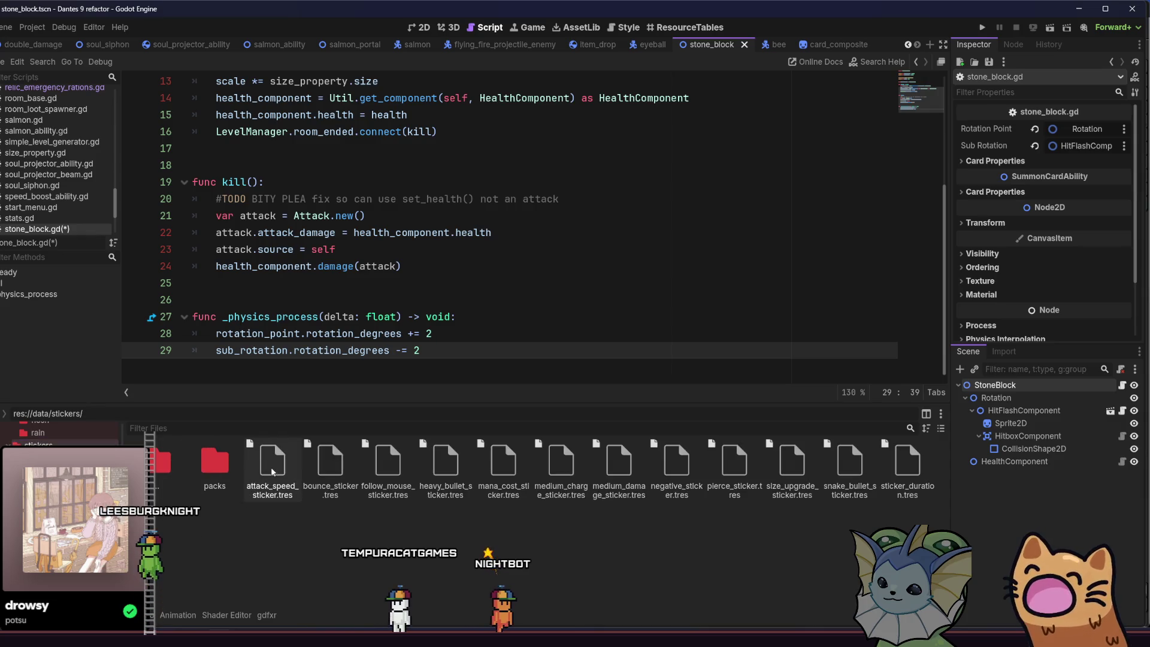
click(297, 471)
scroll(1019, 290, down, 2)
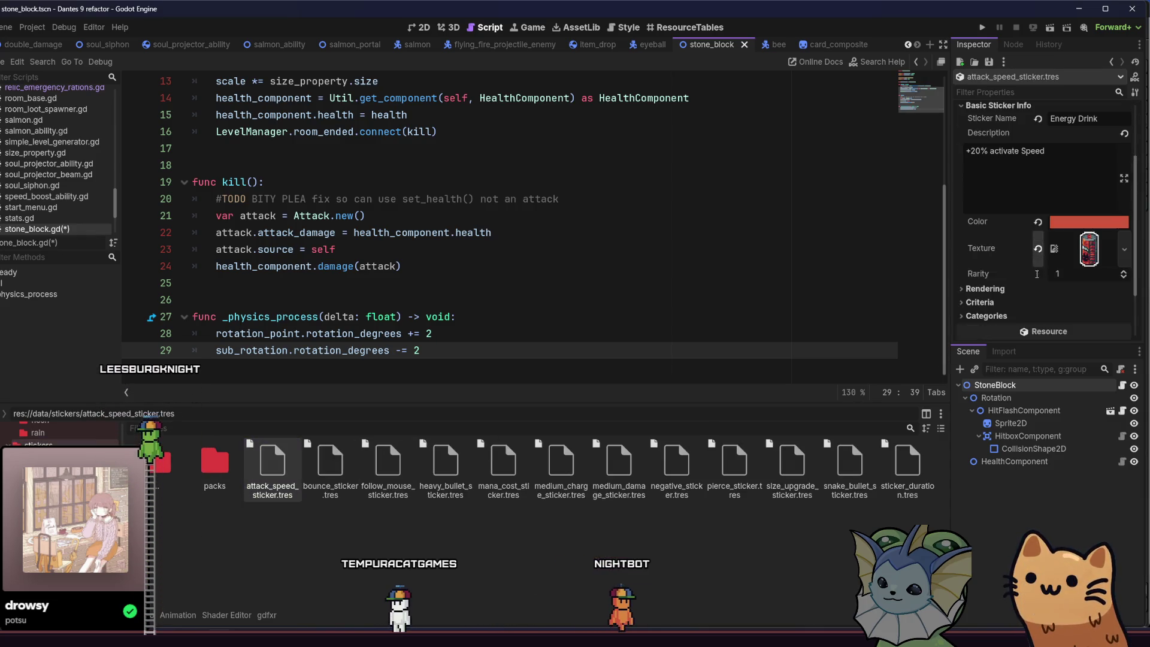
click(1018, 299)
scroll(1021, 300, down, 2)
click(1023, 300)
text(cha)
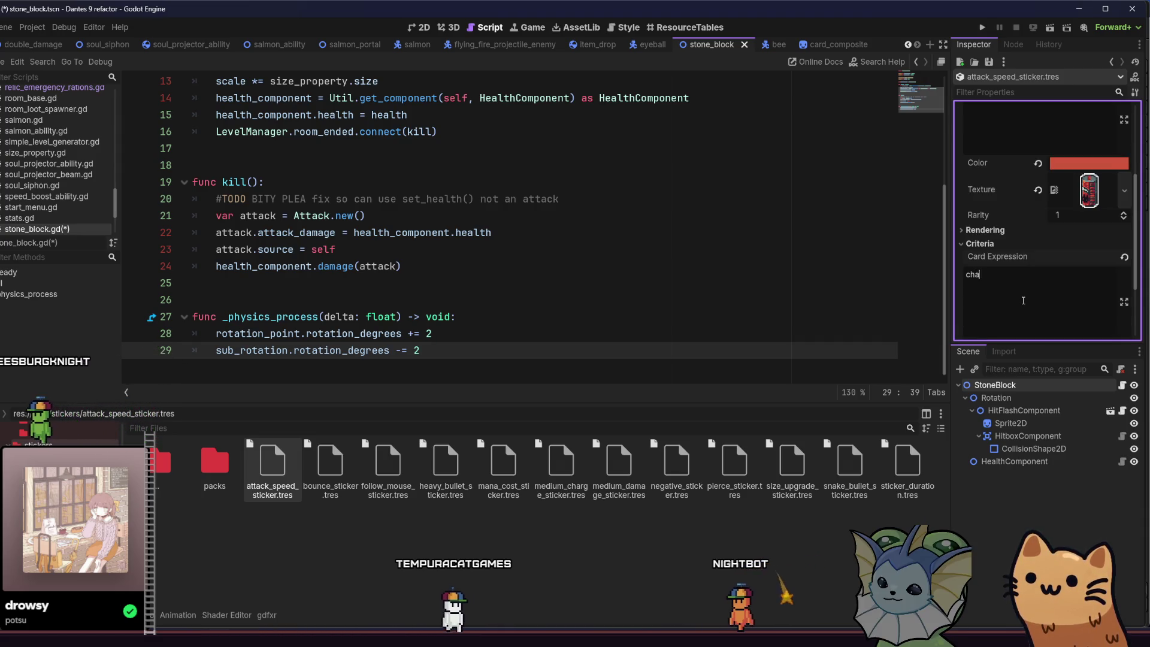
text(> 1)
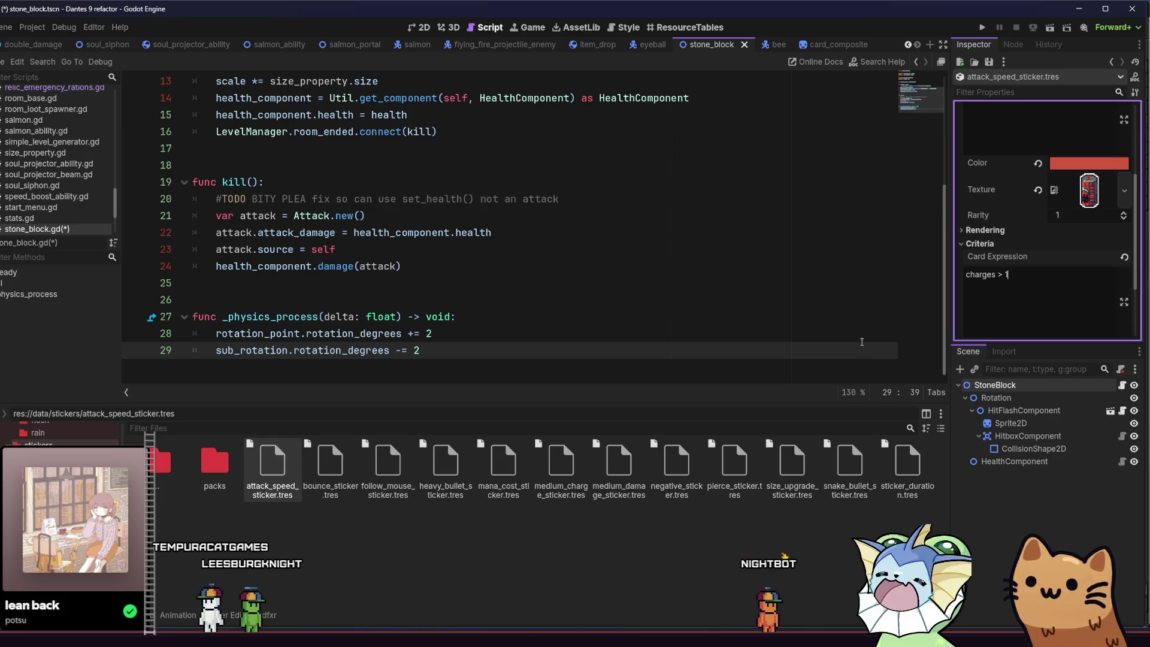
click(983, 30)
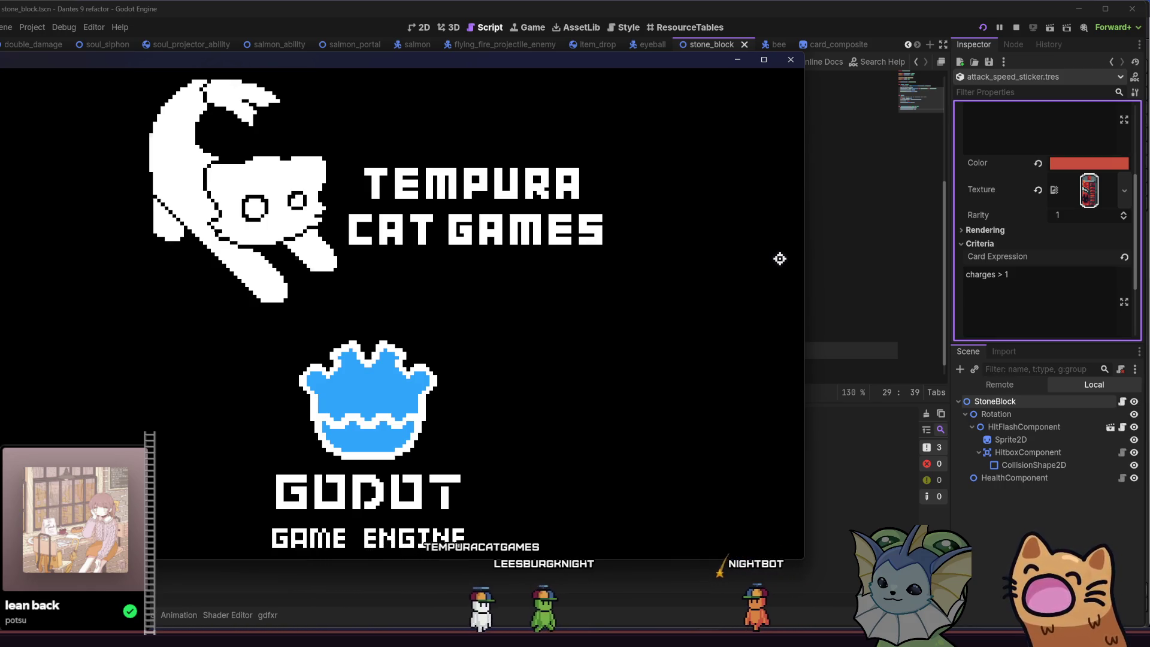
Maximize the game, start a new run, and take the AWP card from the left chest's pack.
key(super+Up)
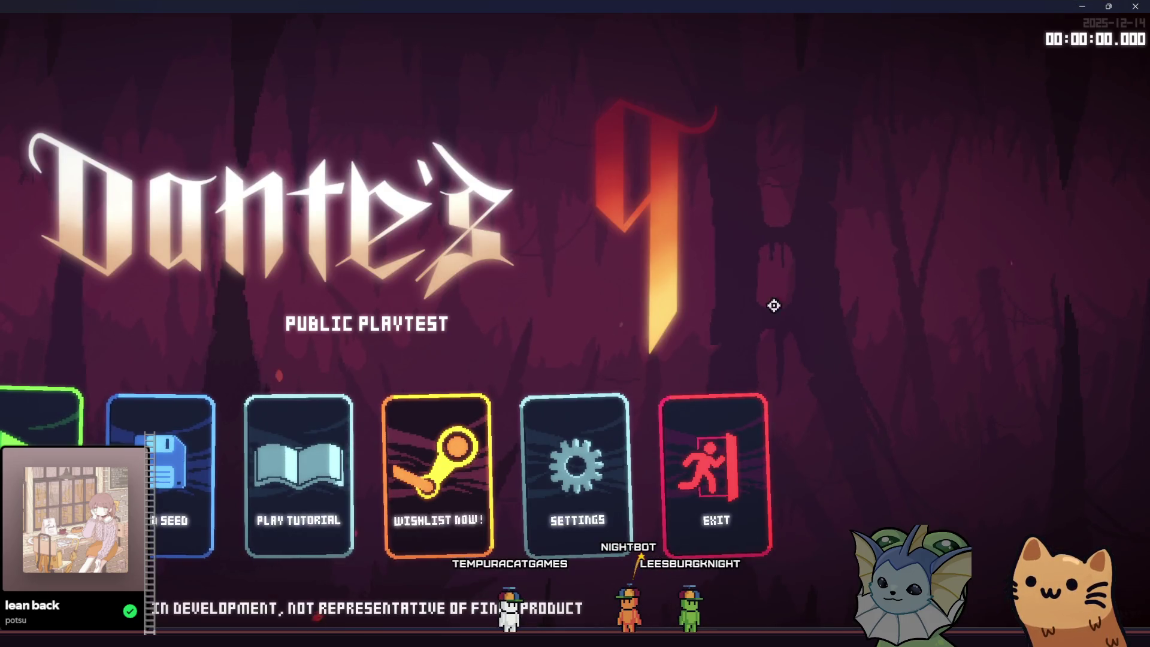
click(30, 416)
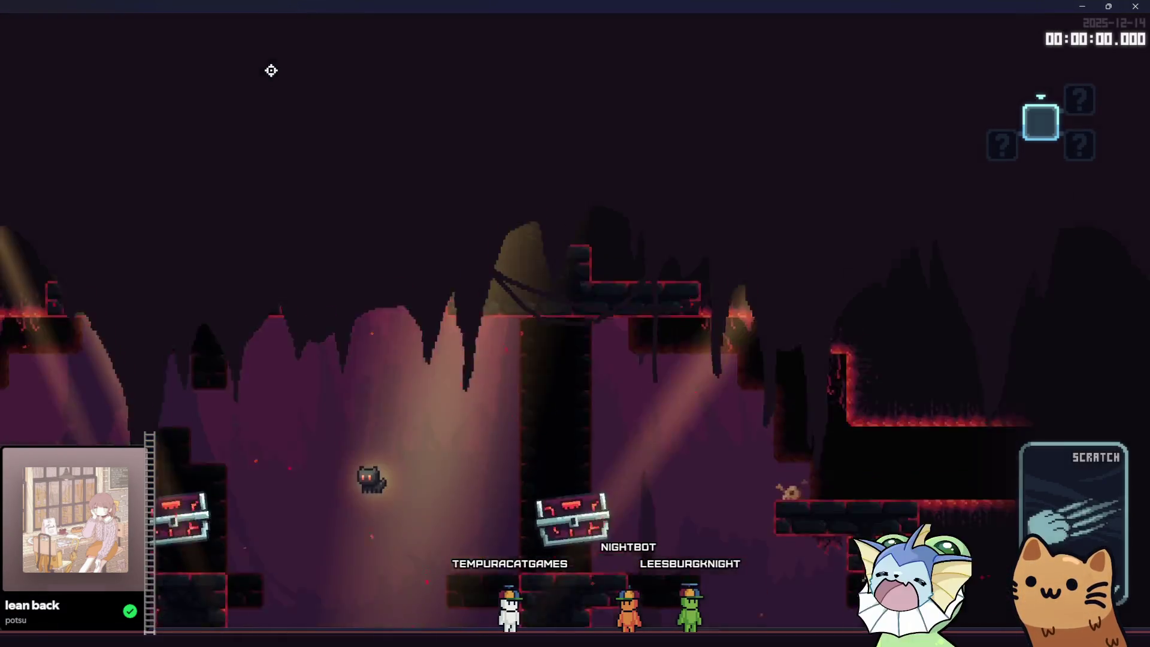
key(space)
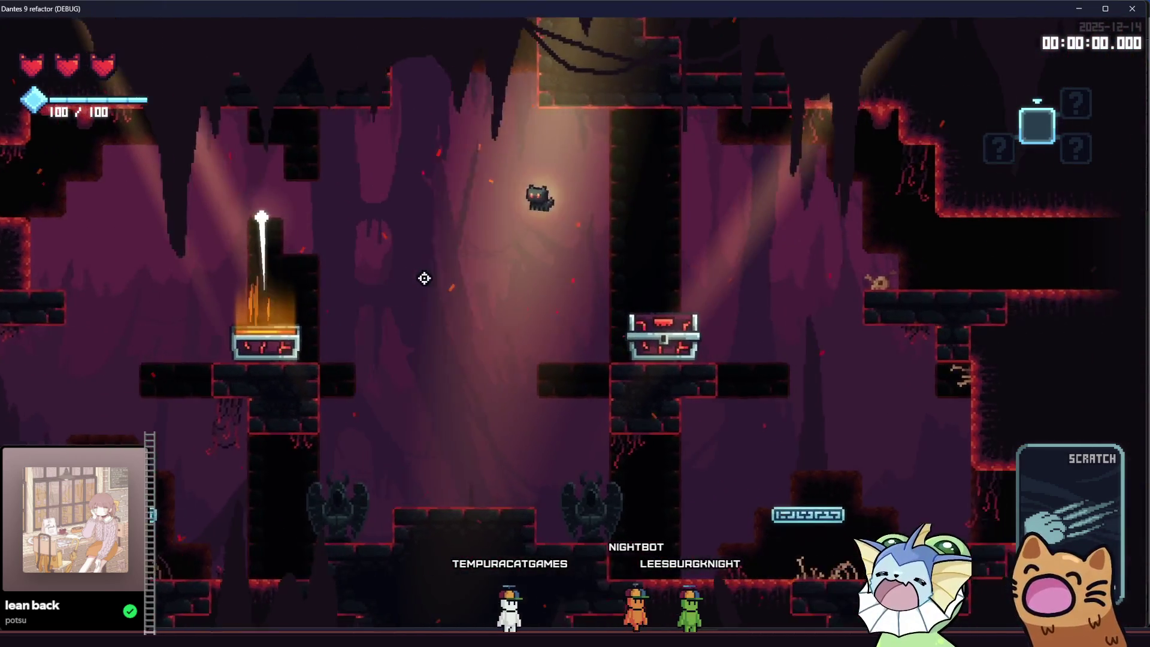
key(a)
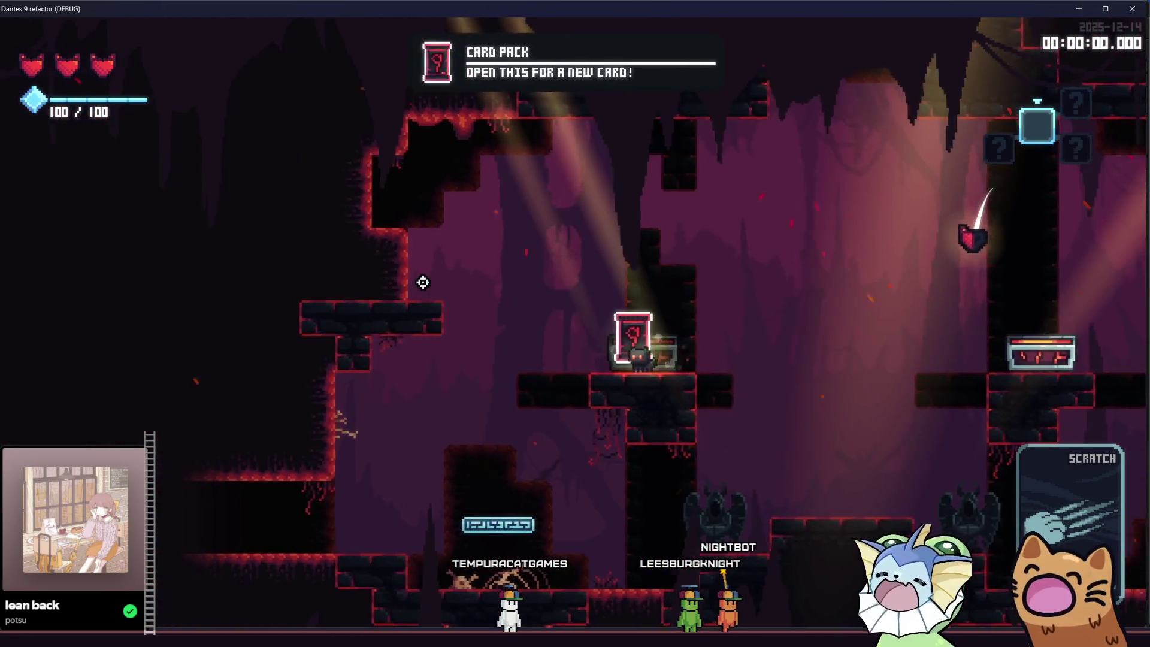
key(d)
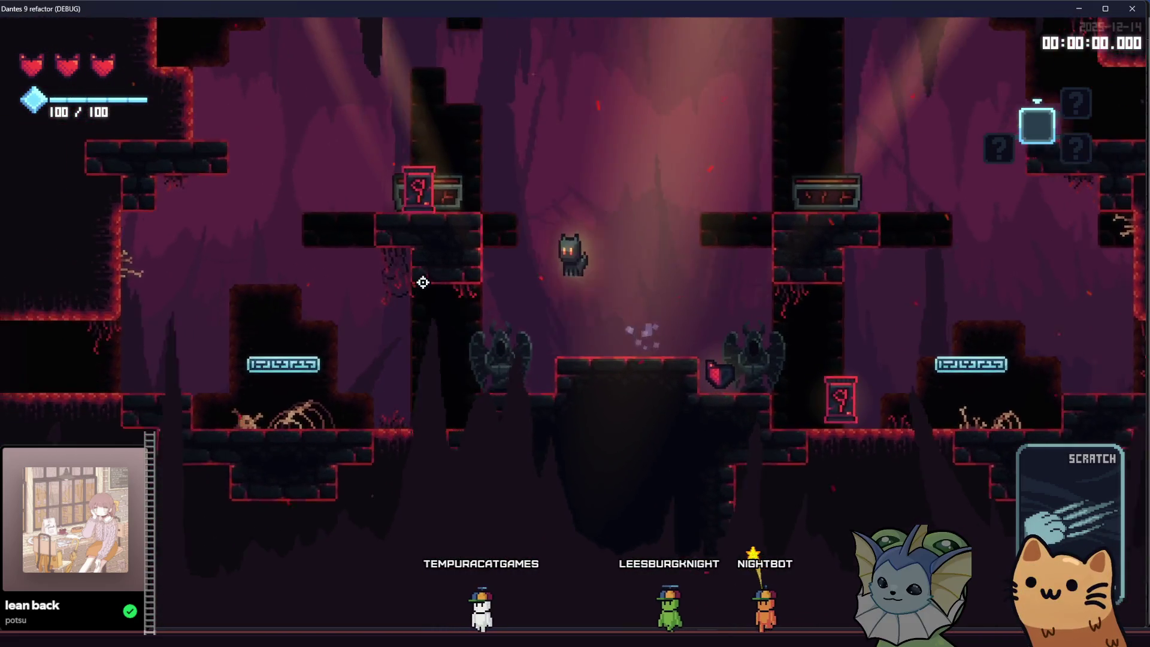
key(a)
key(space)
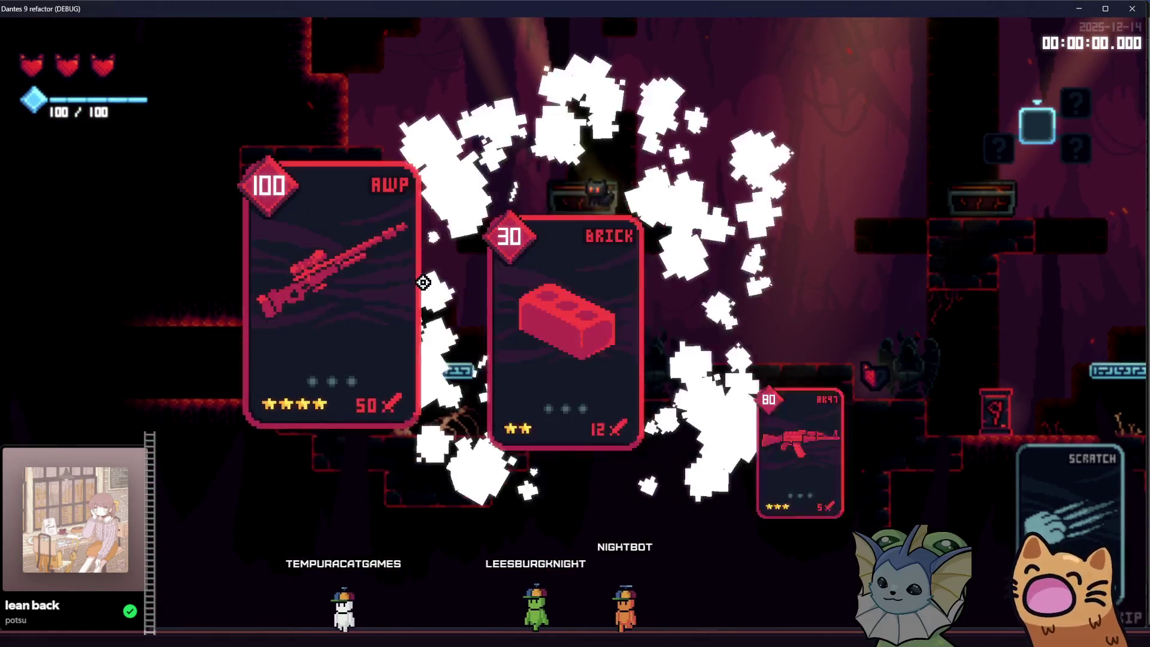
click(335, 324)
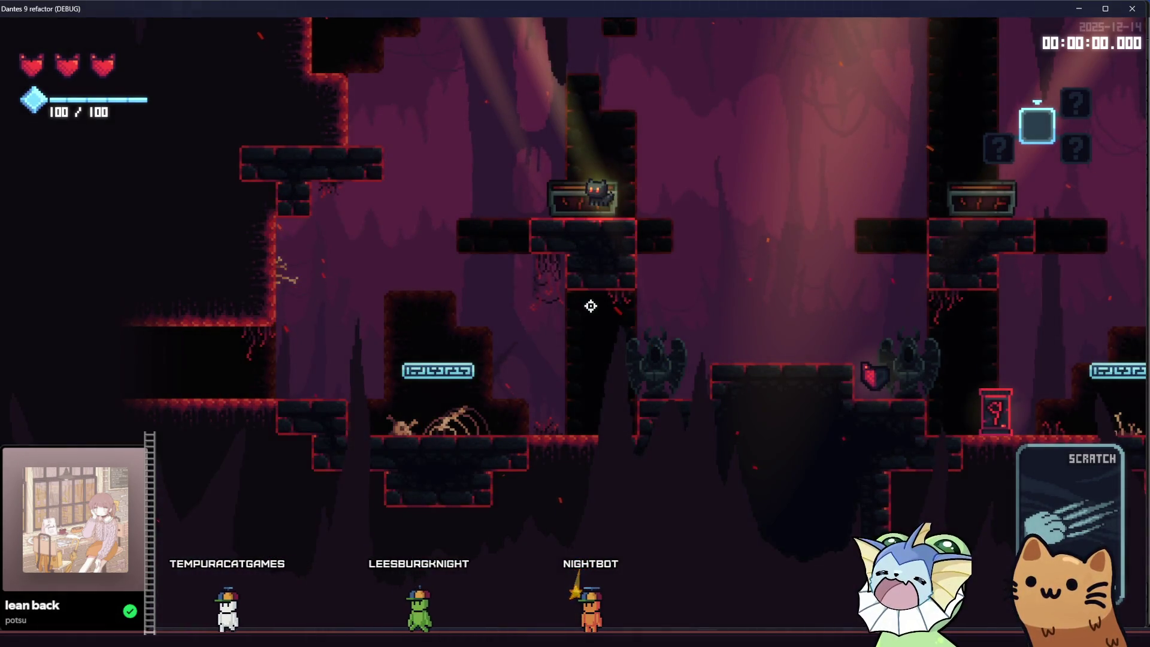
Reach the second chest and take the AWP card from its pack.
key(d)
key(space)
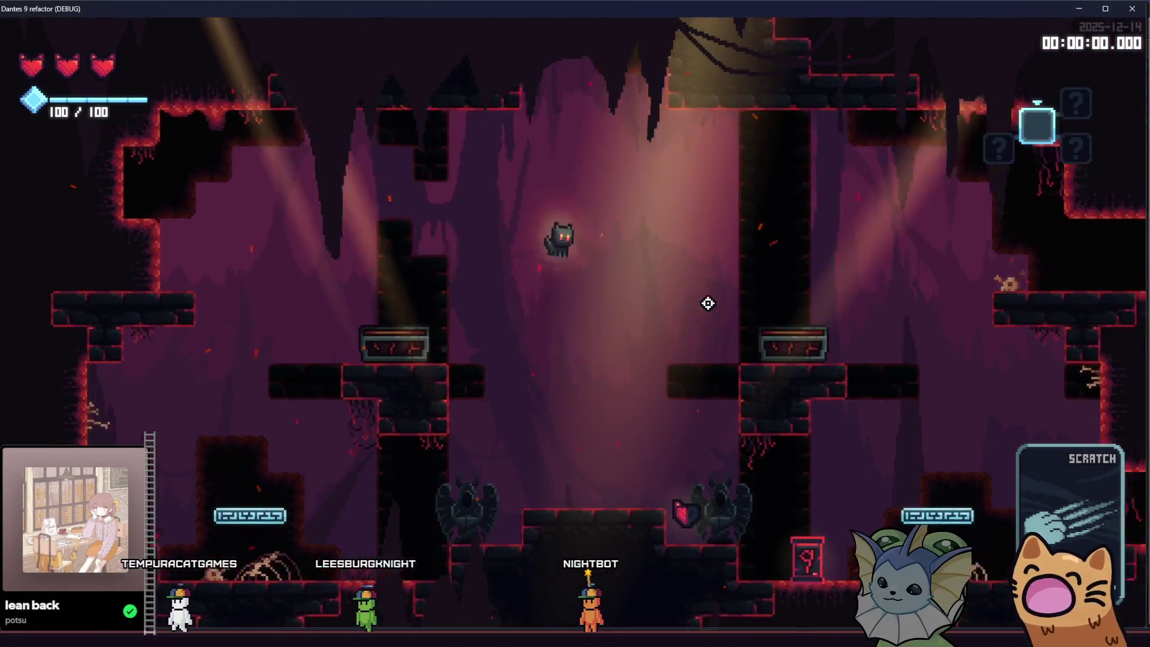
key(d)
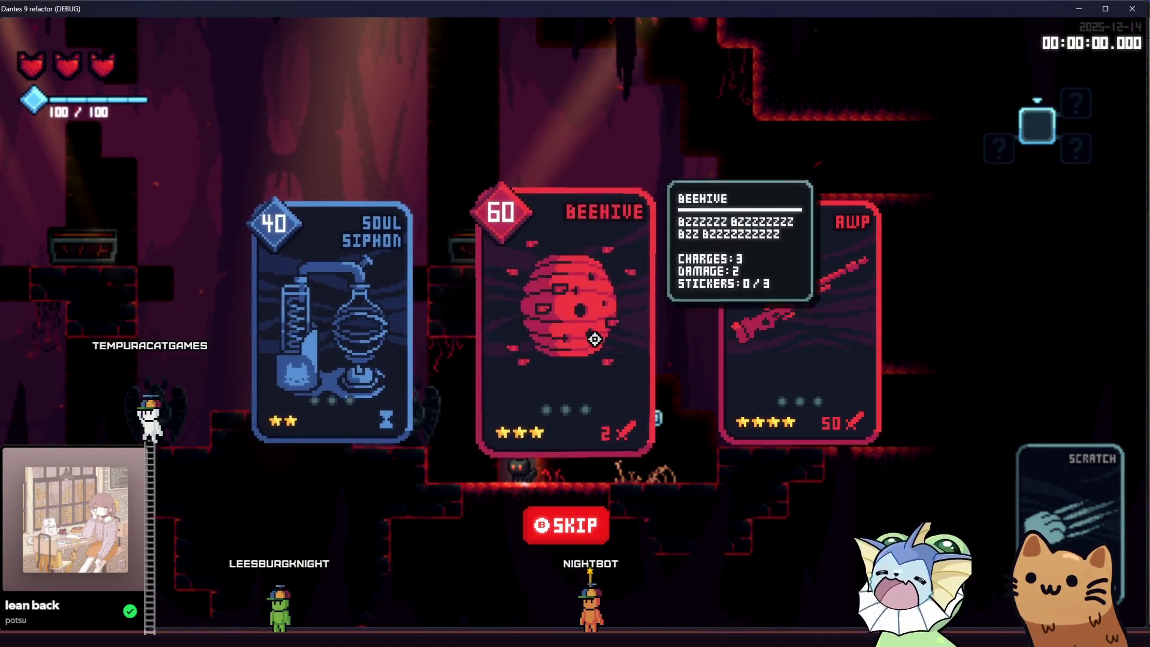
click(775, 341)
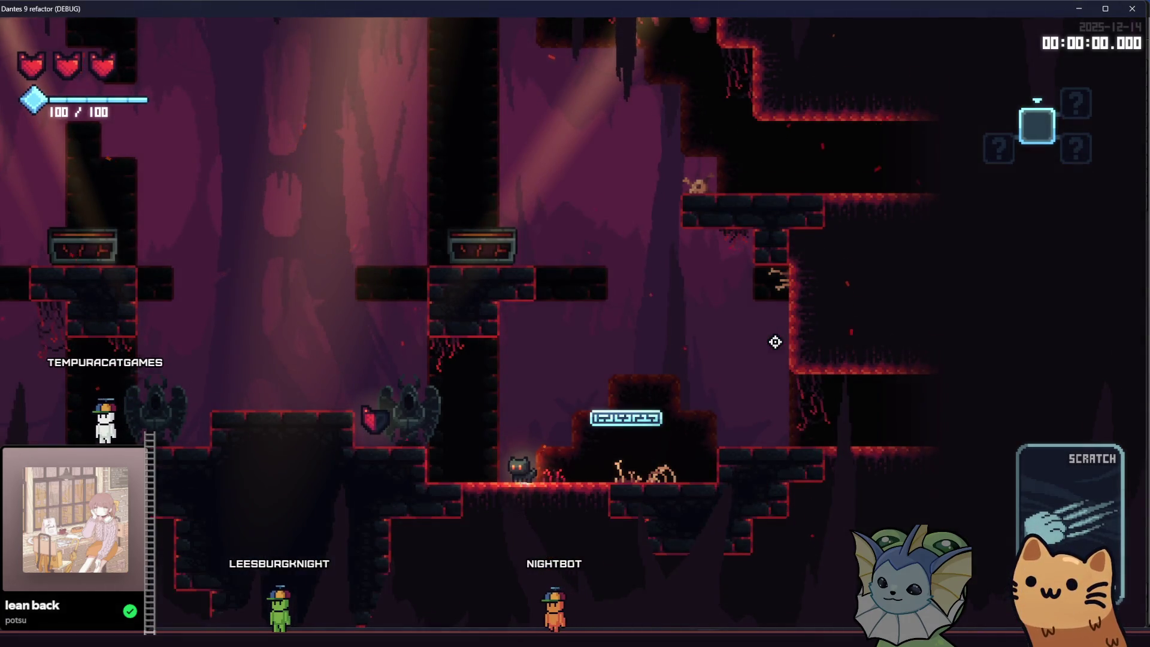
Jump past the blue pad and bring up the debug menu.
key(d)
key(space)
key(Tab)
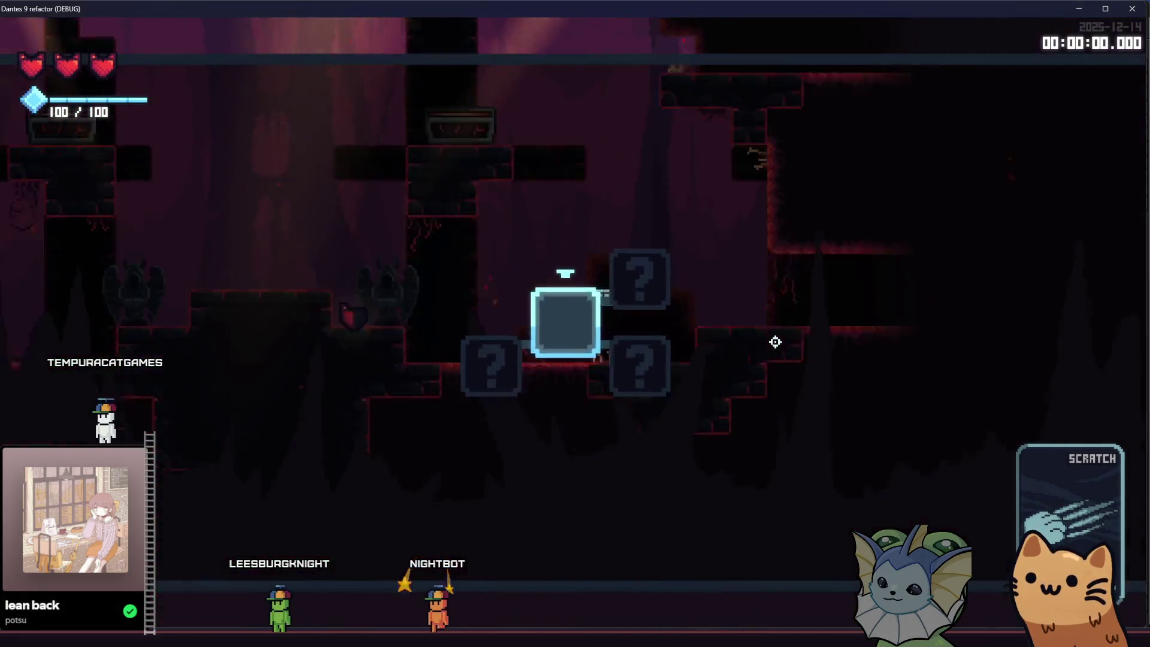
key(Tab)
key(grave)
scroll(179, 419, down, 5)
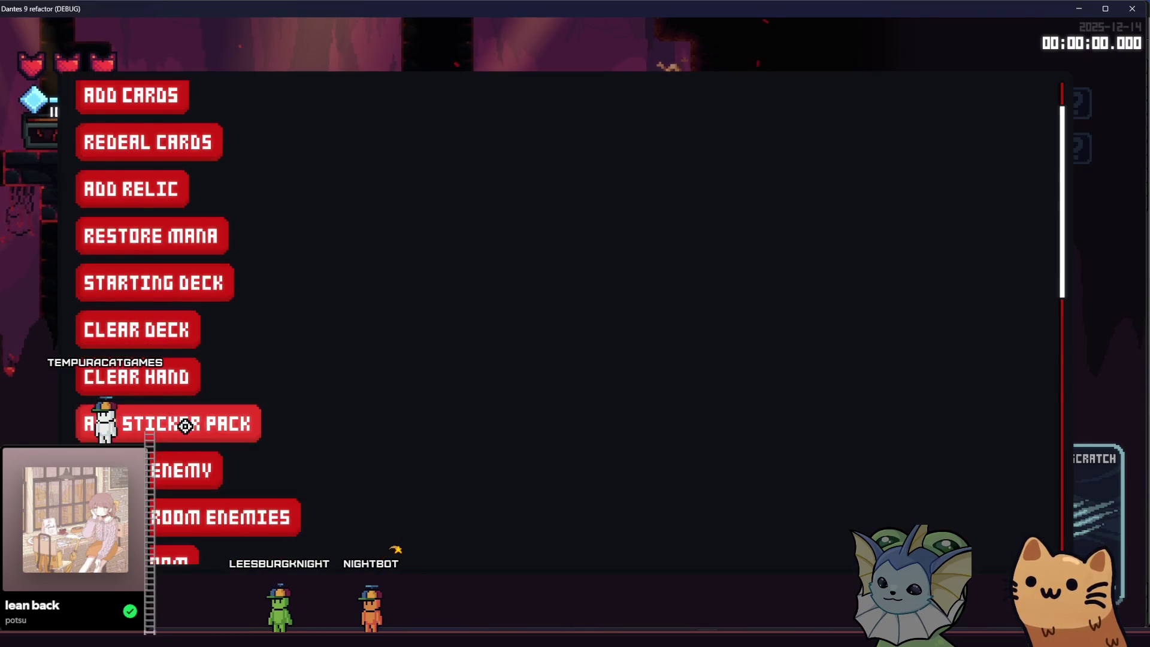
Teleport to the ROOMSHOP room using the debug menu's TP TO ROOM list.
click(167, 323)
scroll(840, 398, down, 1)
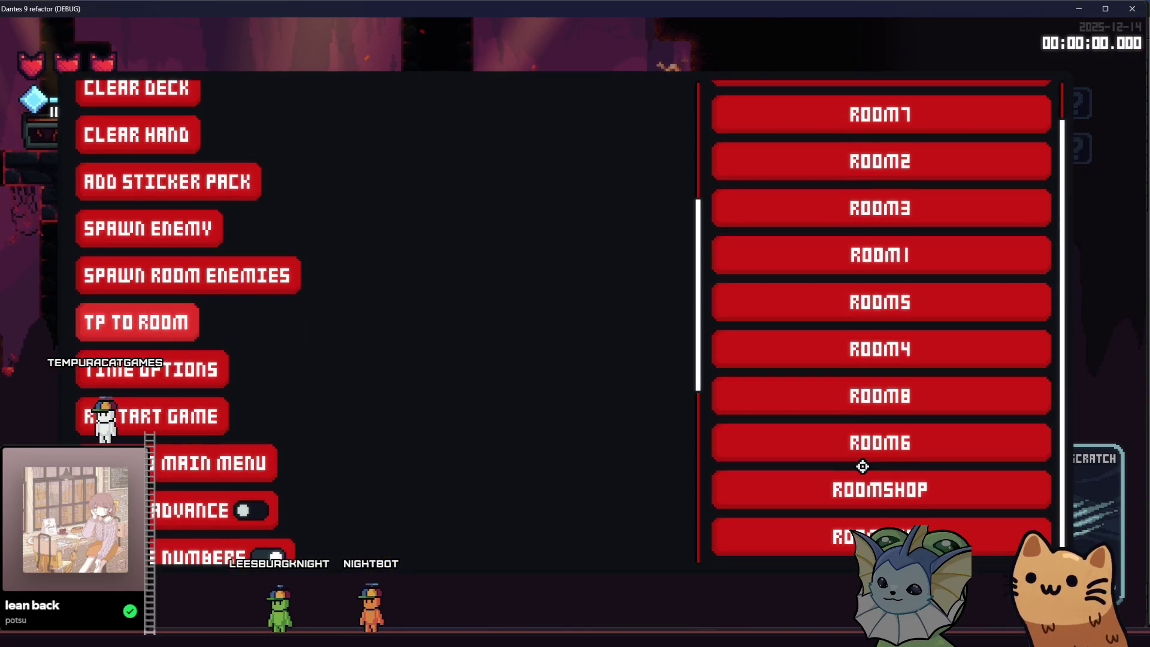
click(863, 476)
At the forge, open a sticker pack for Energy Drink, then skip it and close the panel.
key(a)
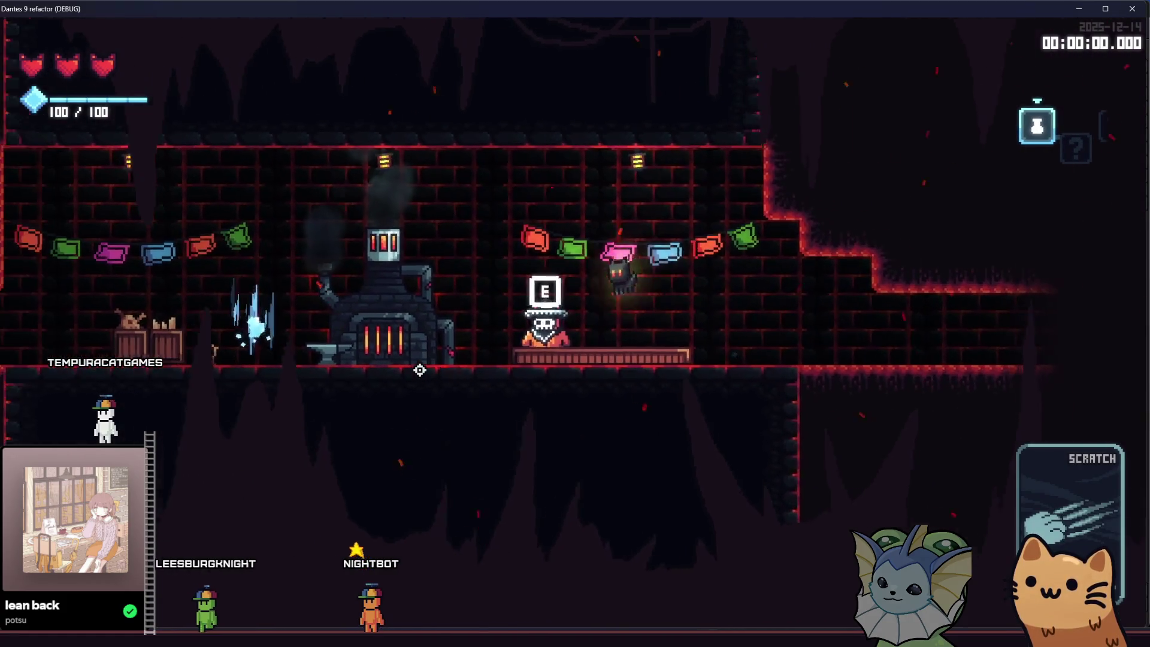
key(e)
mouse_move(203, 452)
scroll(203, 452, down, 1)
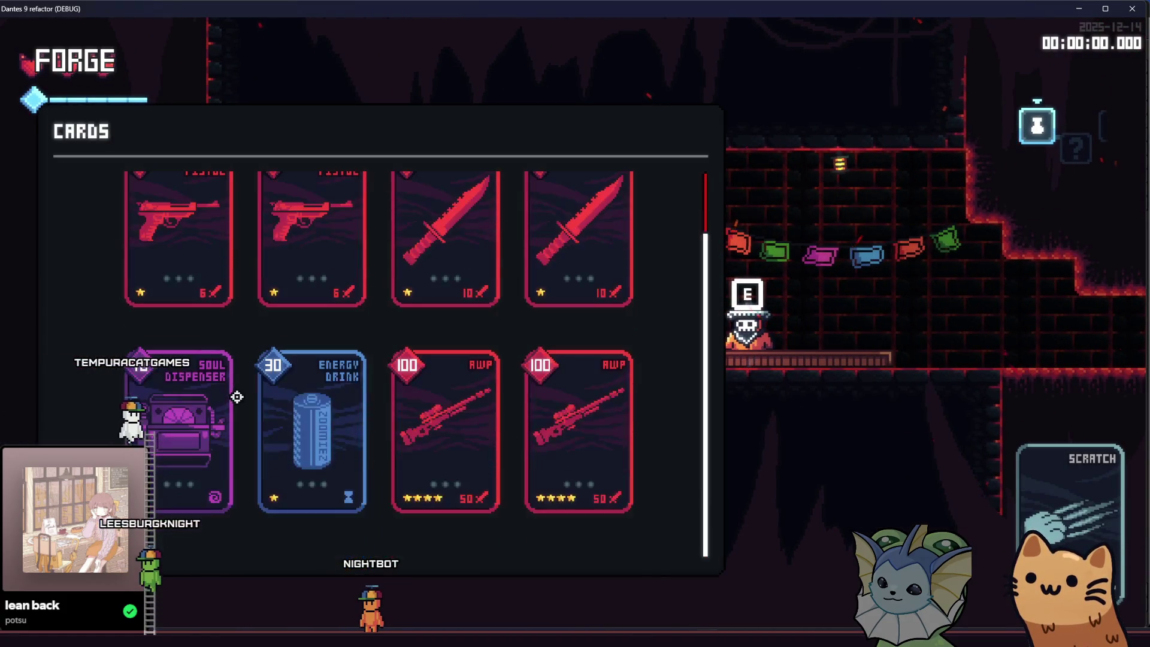
click(318, 407)
click(837, 245)
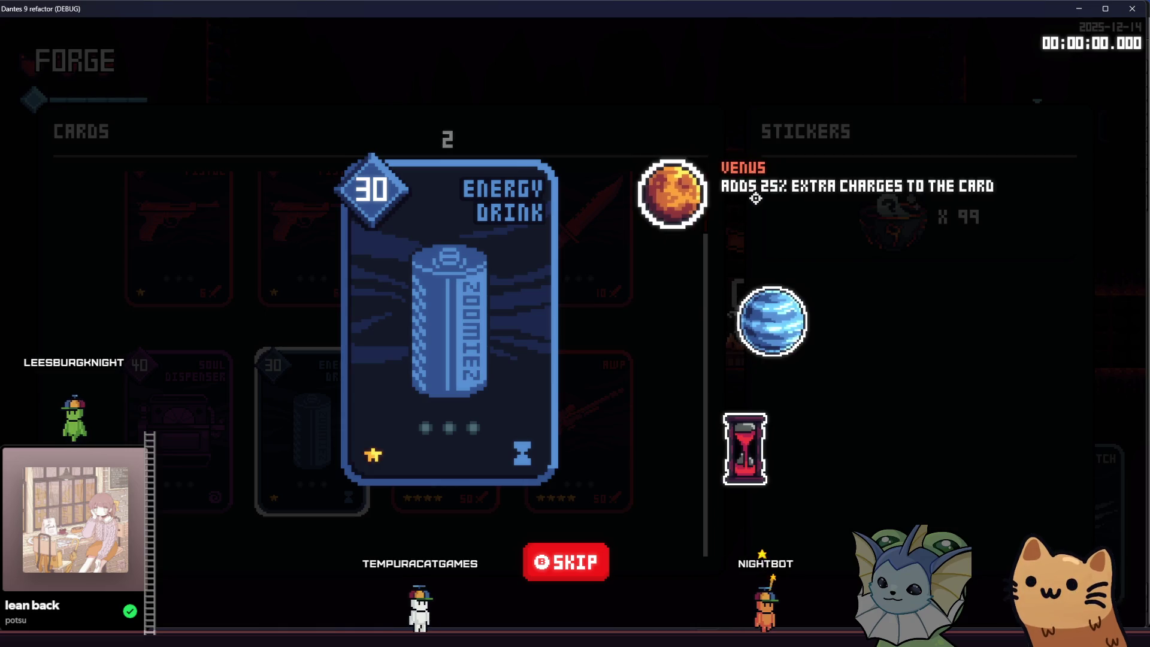
click(563, 543)
scroll(680, 374, up, 1)
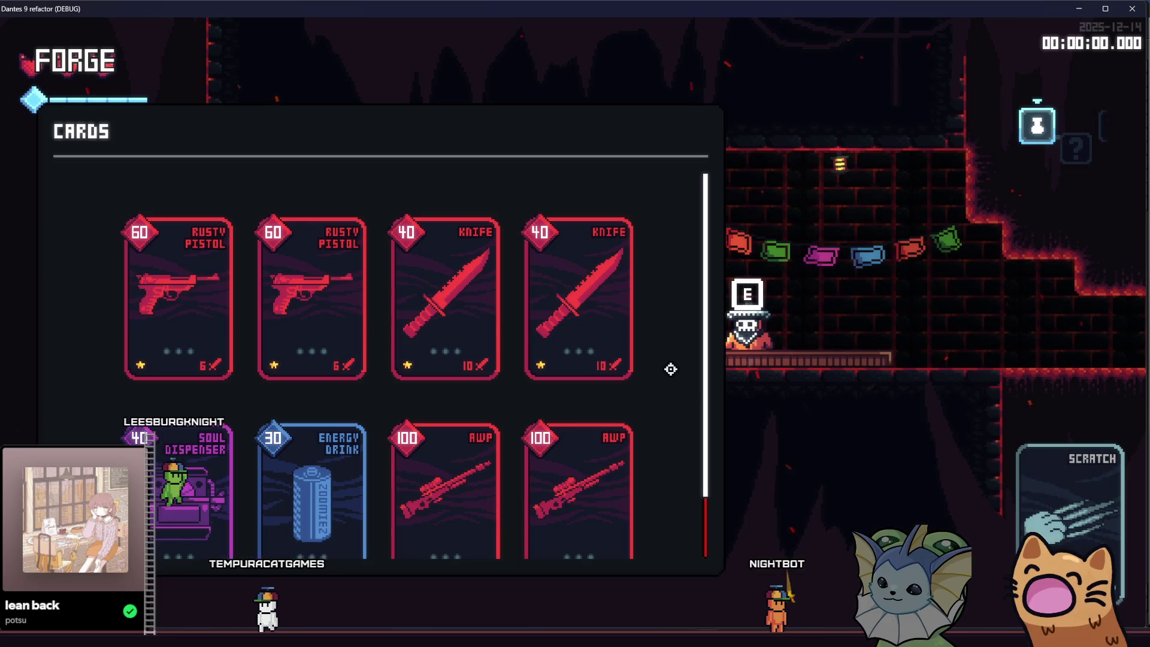
key(Escape)
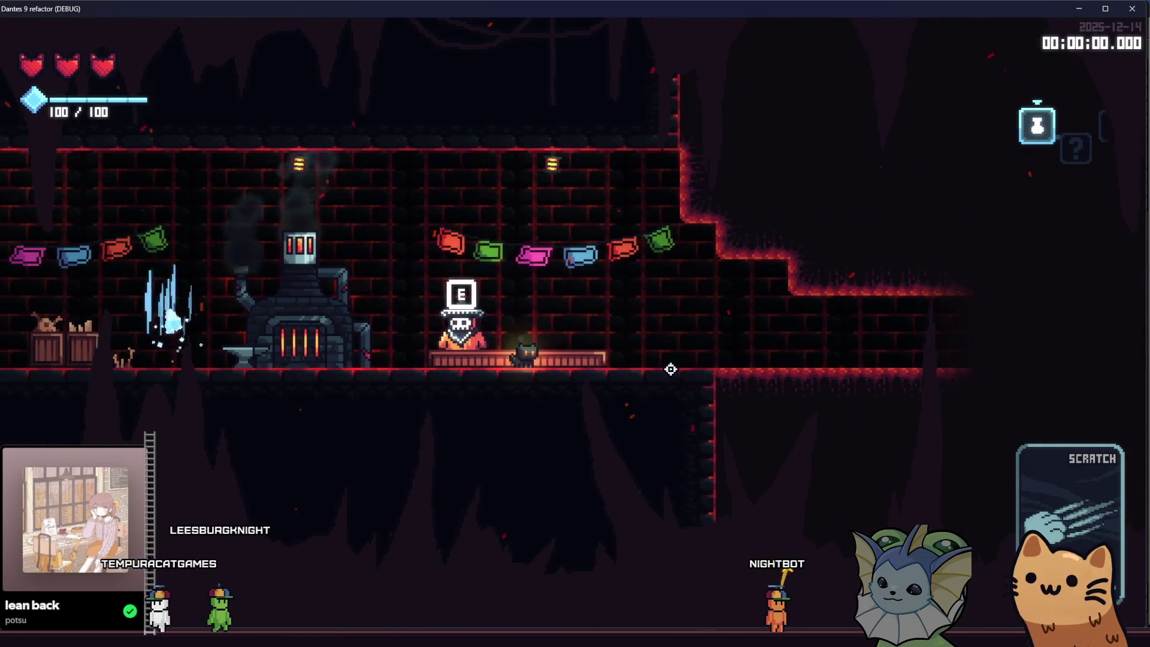
Walk into the next cave room and shoot the eye enemy and others with the AWP.
key(d)
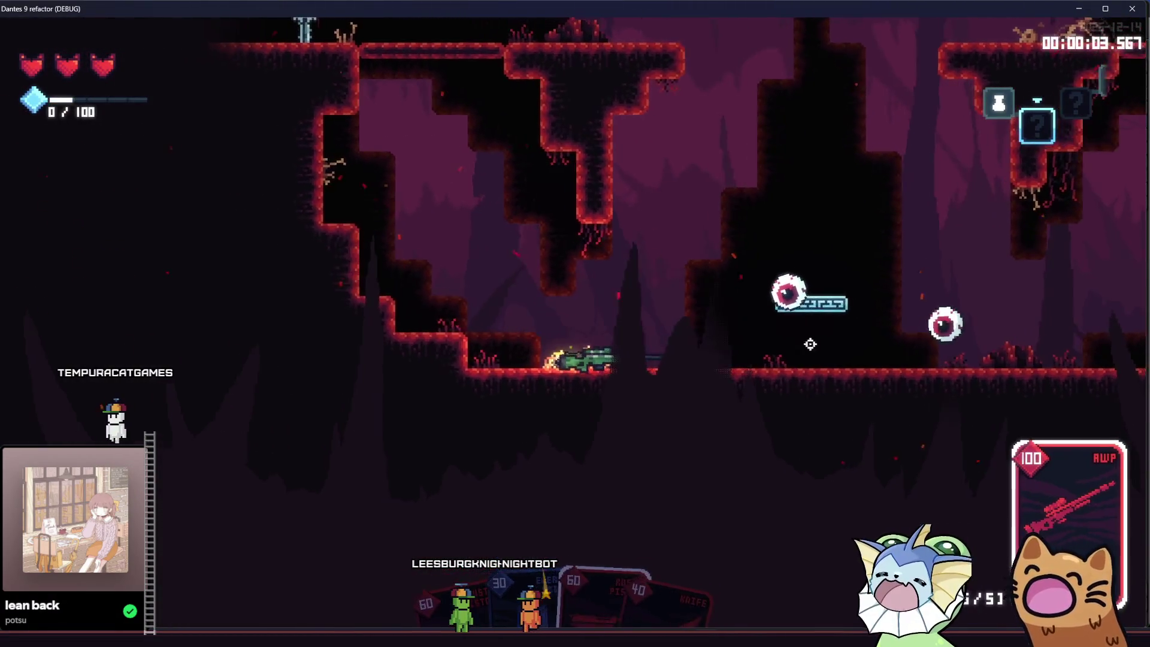
click(821, 265)
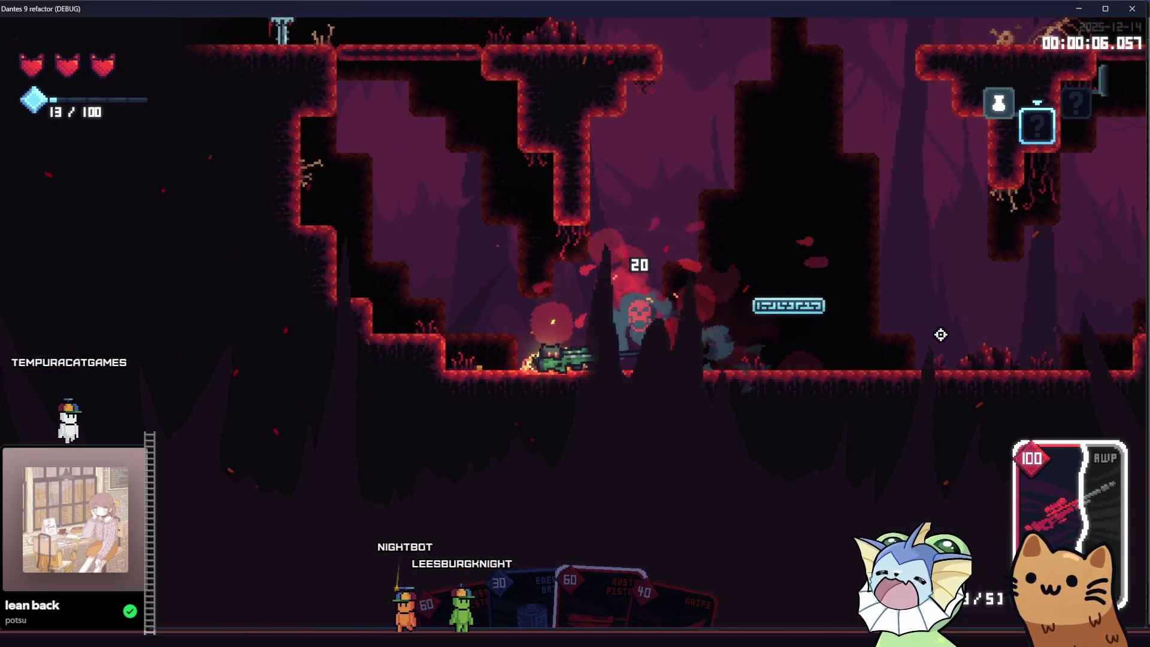
key(a)
click(282, 332)
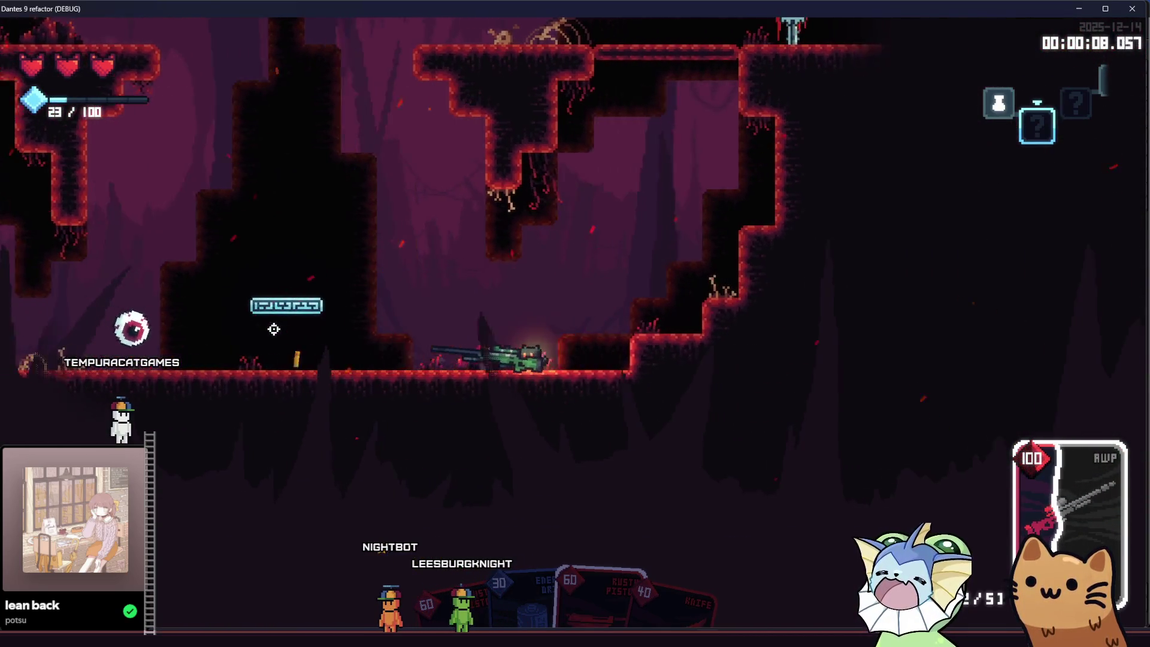
key(a)
click(242, 330)
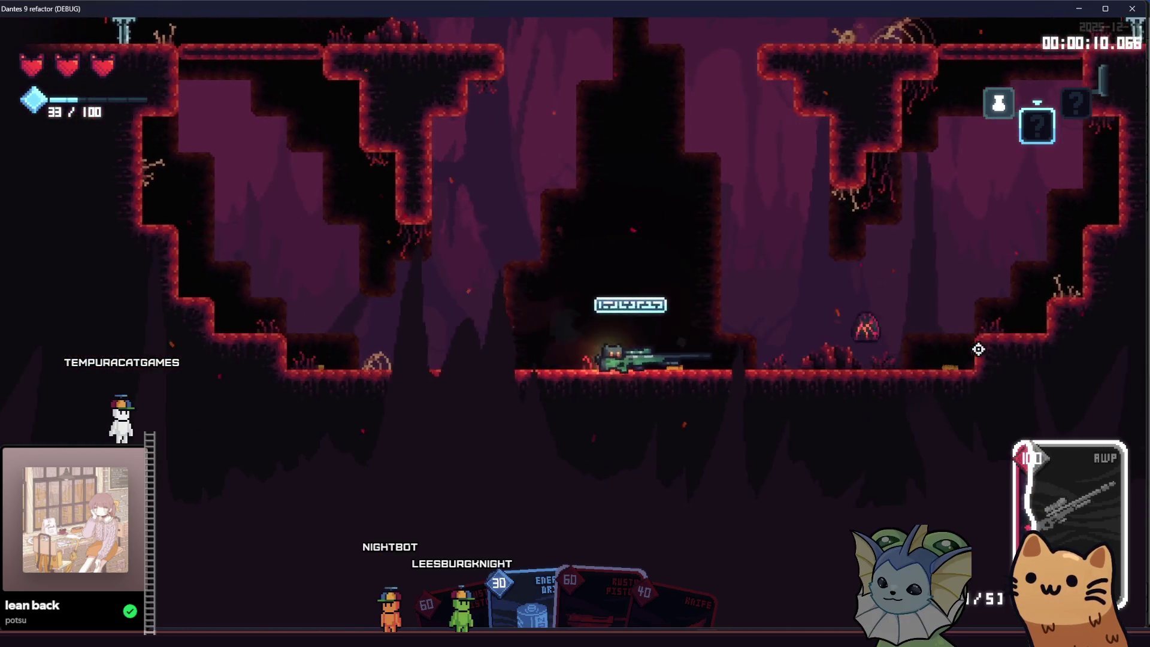
click(978, 349)
scroll(954, 314, down, 1)
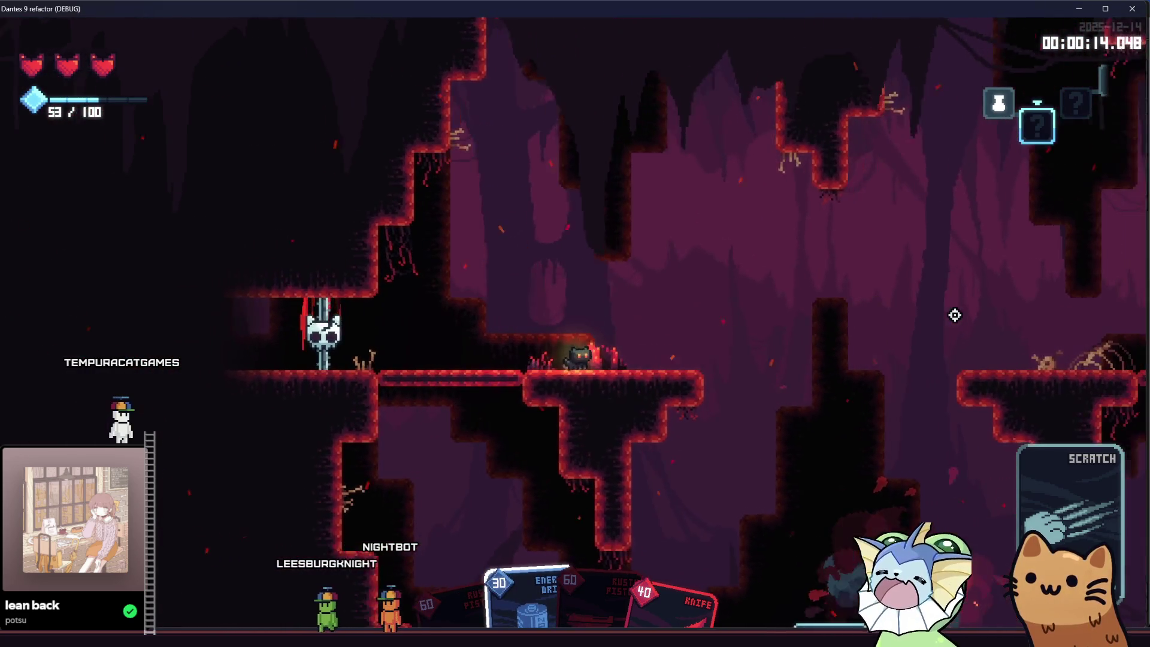
Drop down the shaft, slash the lower enemy until it burns, then teleport back to the shop room.
key(d)
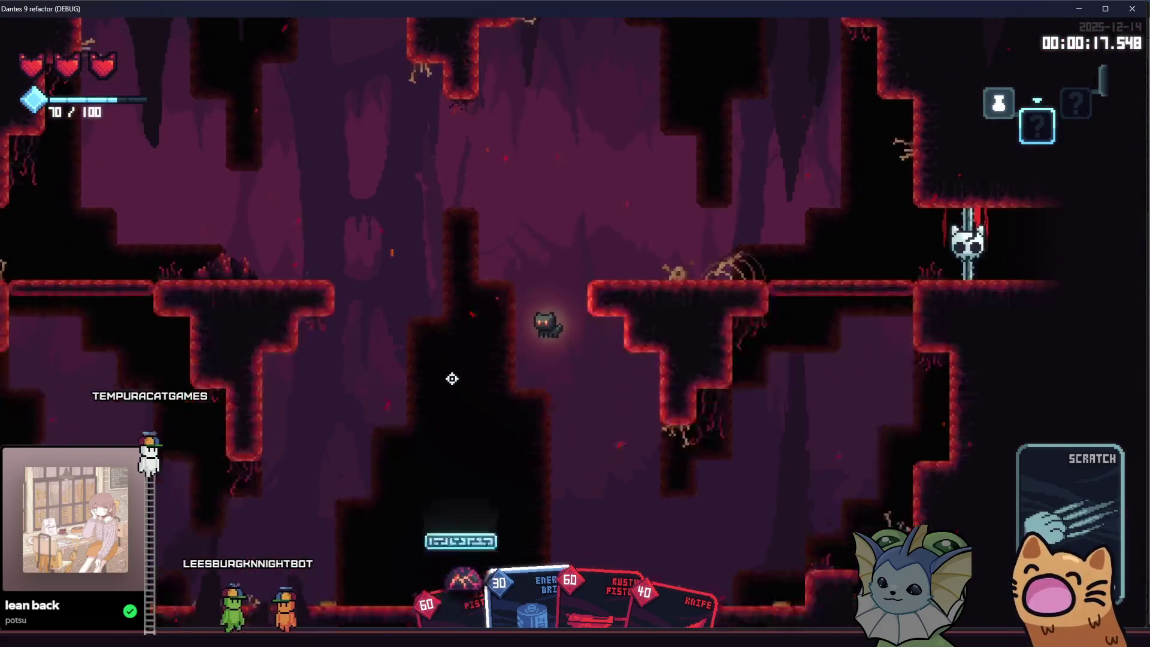
click(364, 328)
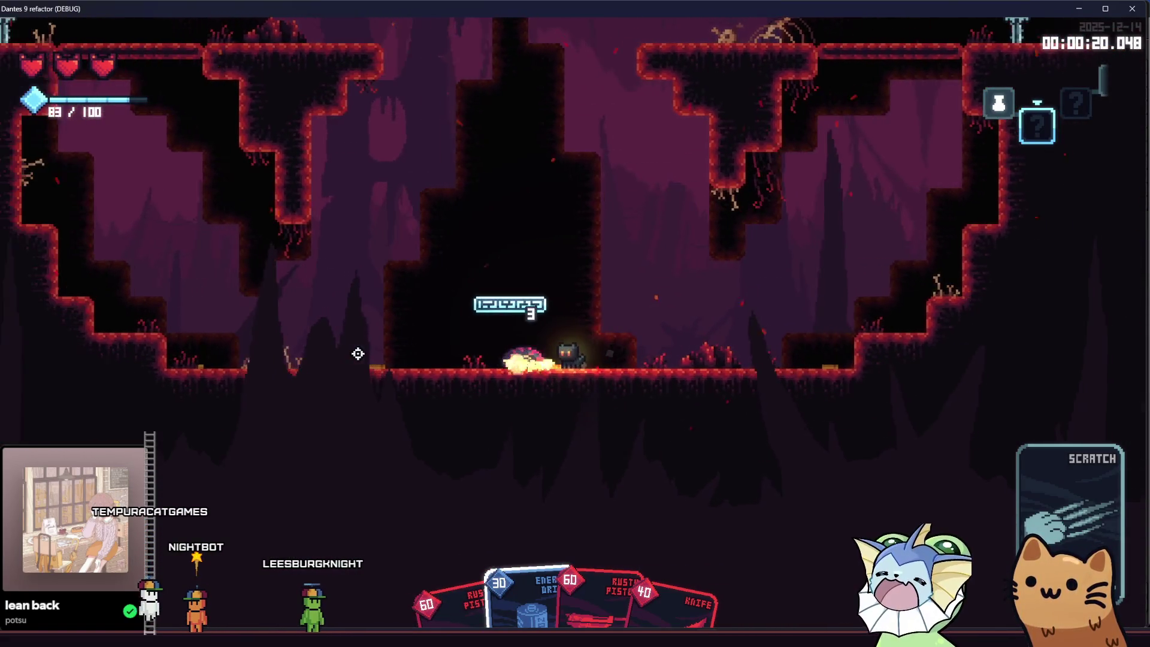
click(368, 331)
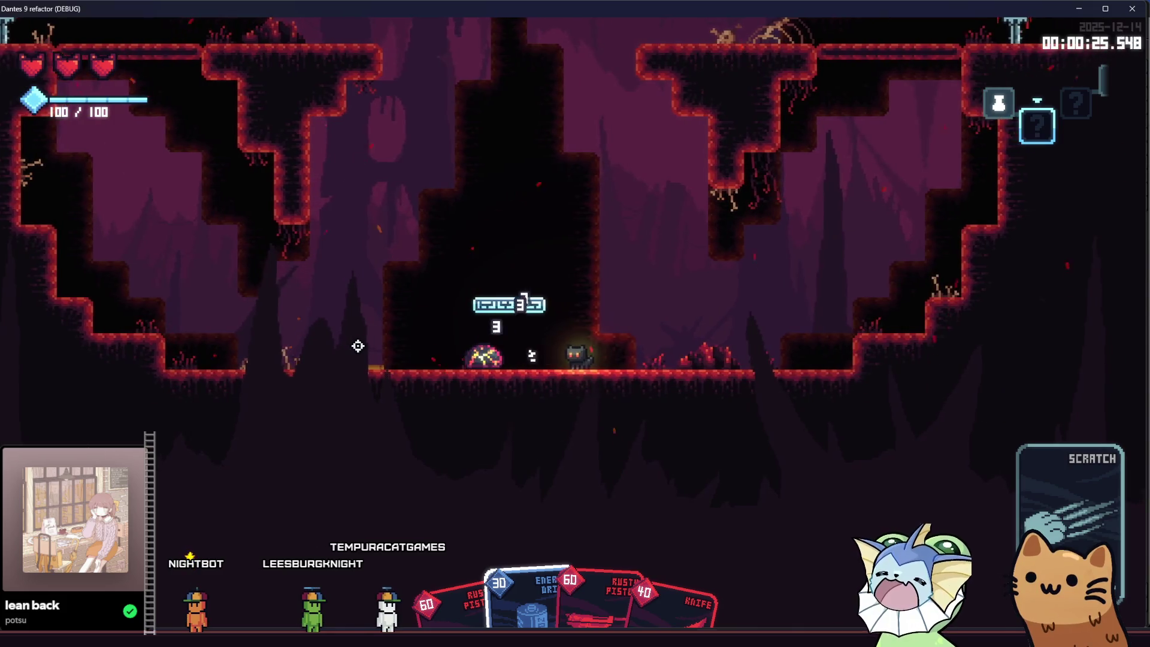
key(d)
click(357, 345)
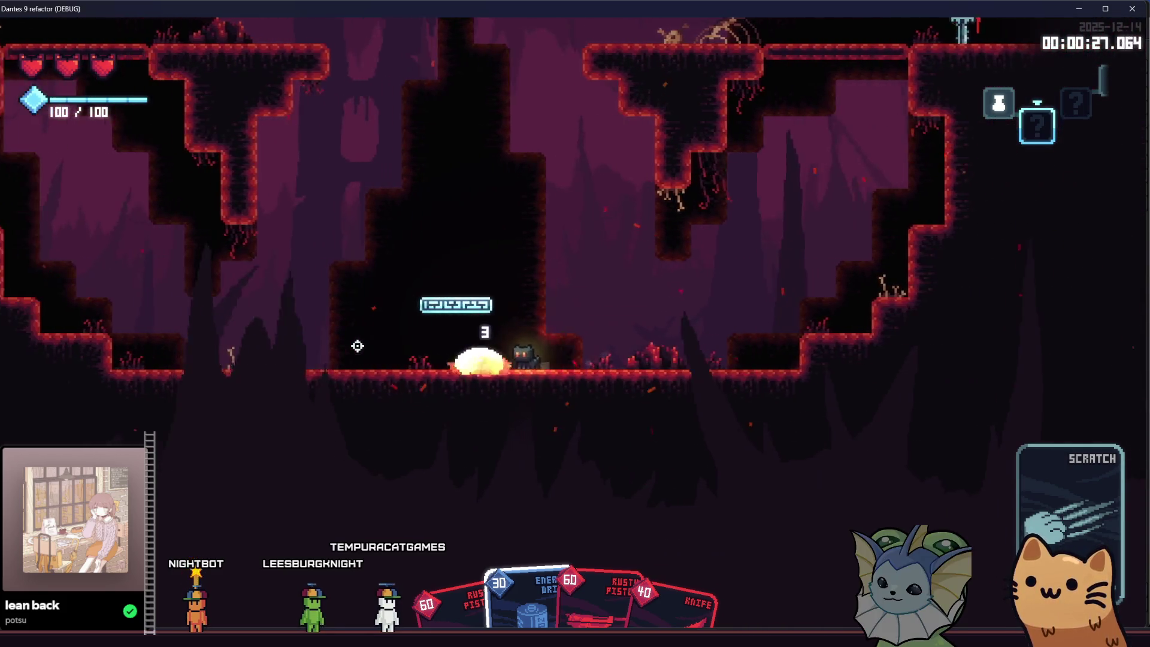
key(d)
click(591, 352)
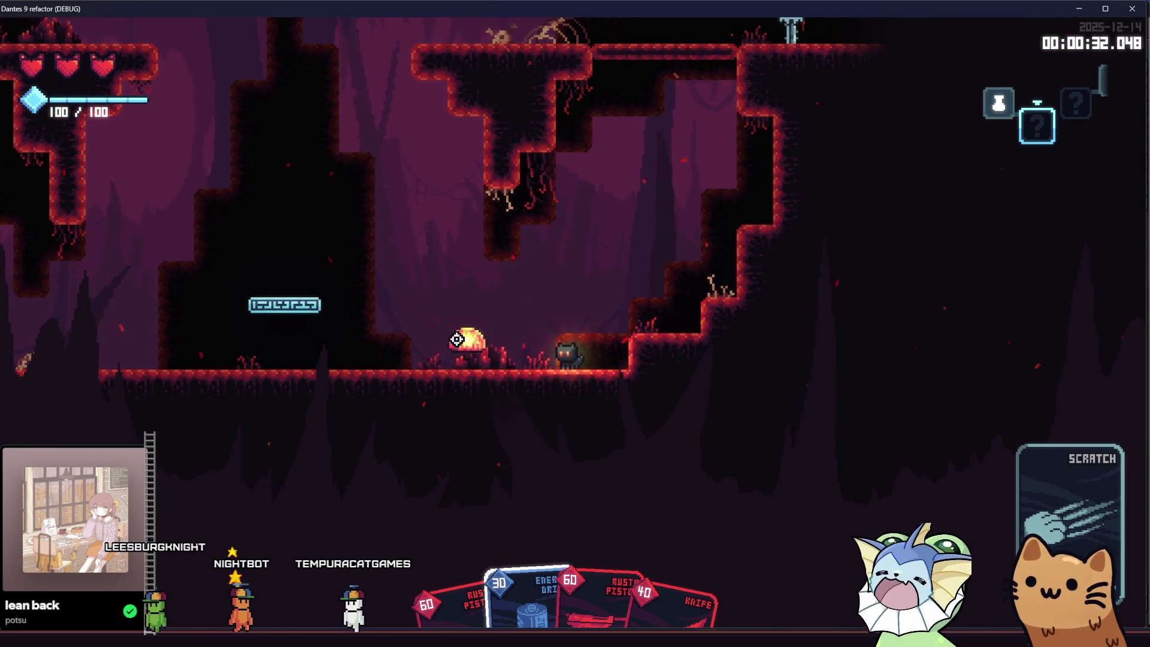
click(456, 346)
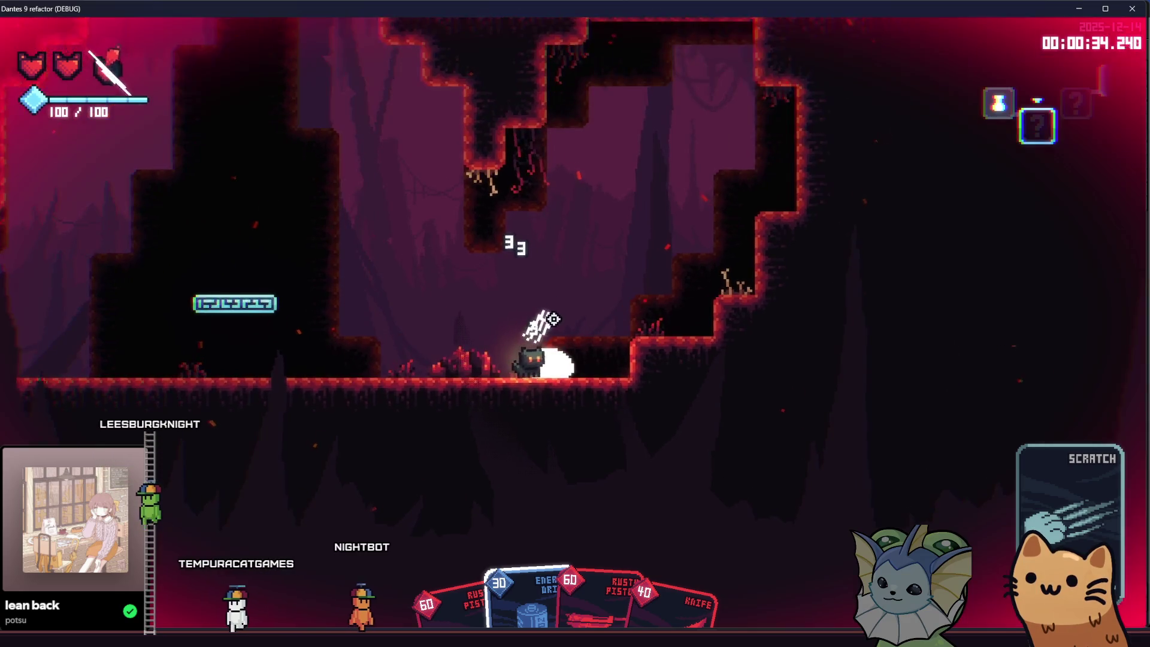
click(558, 279)
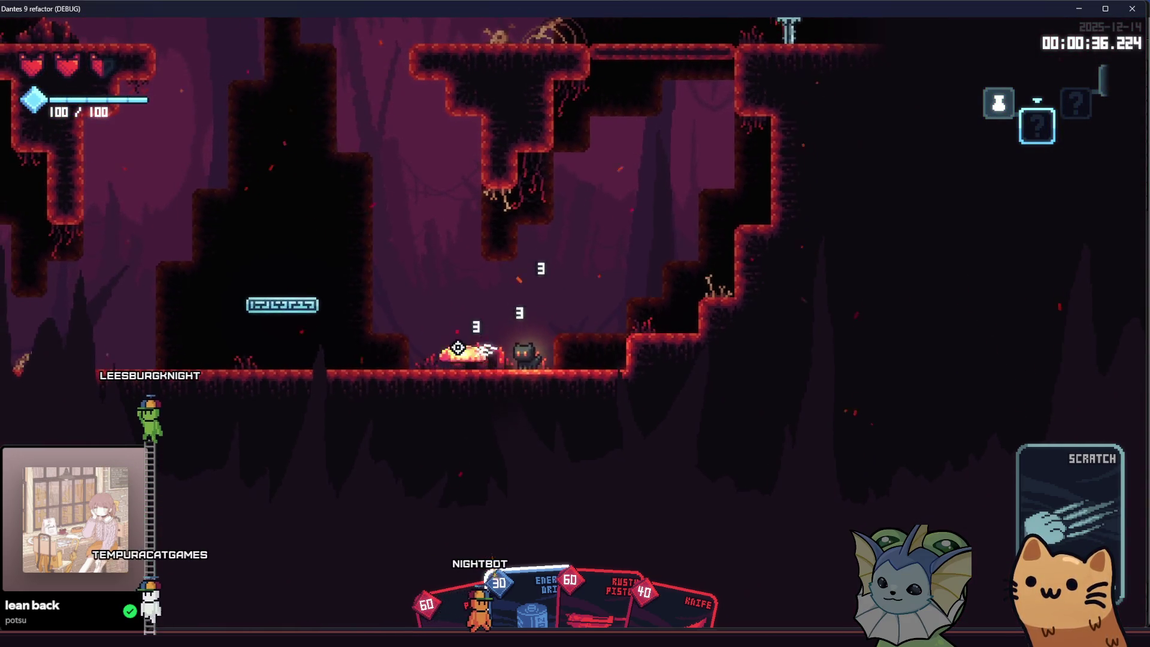
click(696, 344)
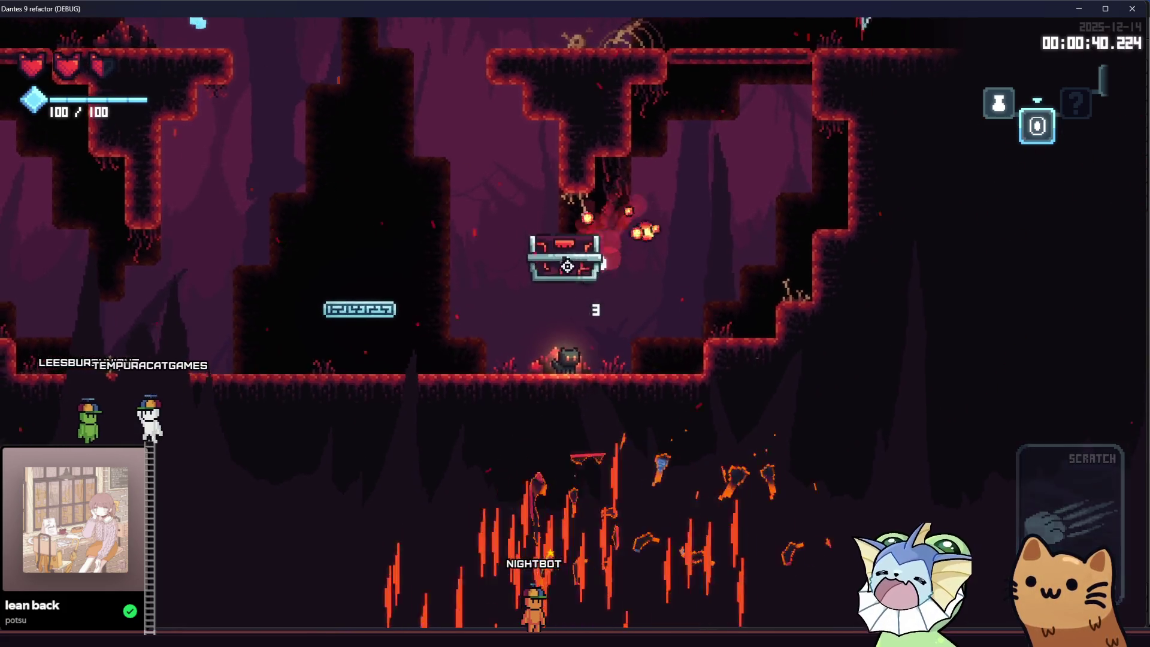
key(grave)
click(805, 479)
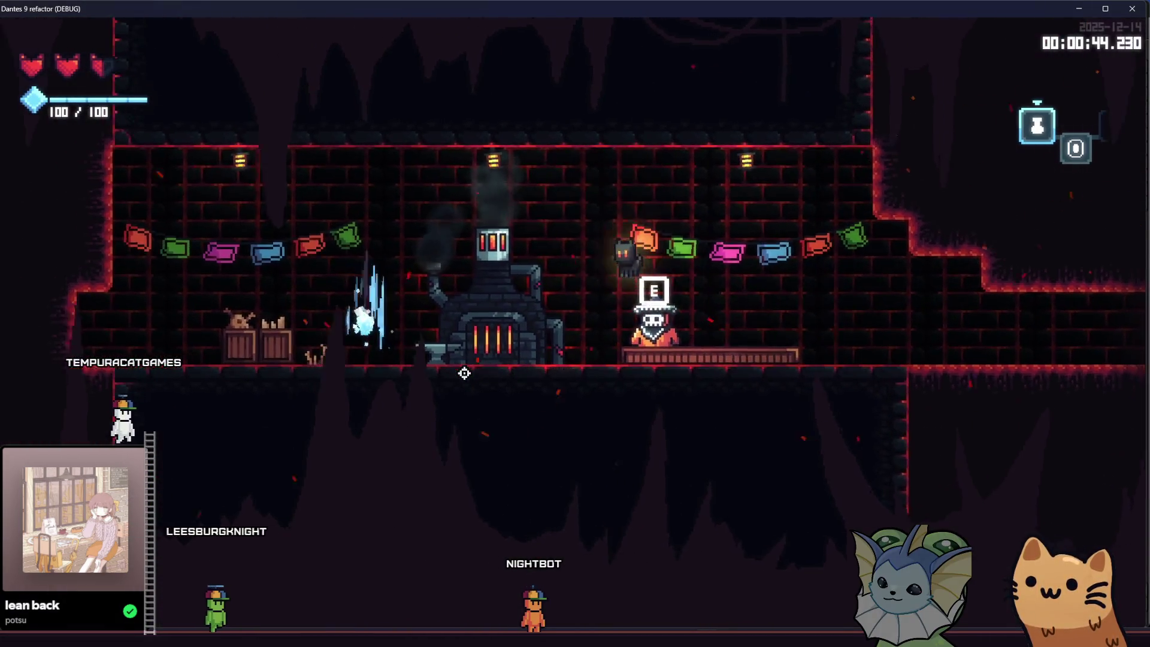
Open another sticker pack for Energy Drink and apply the first Hourglass sticker.
key(e)
click(311, 485)
drag(892, 216, 587, 251)
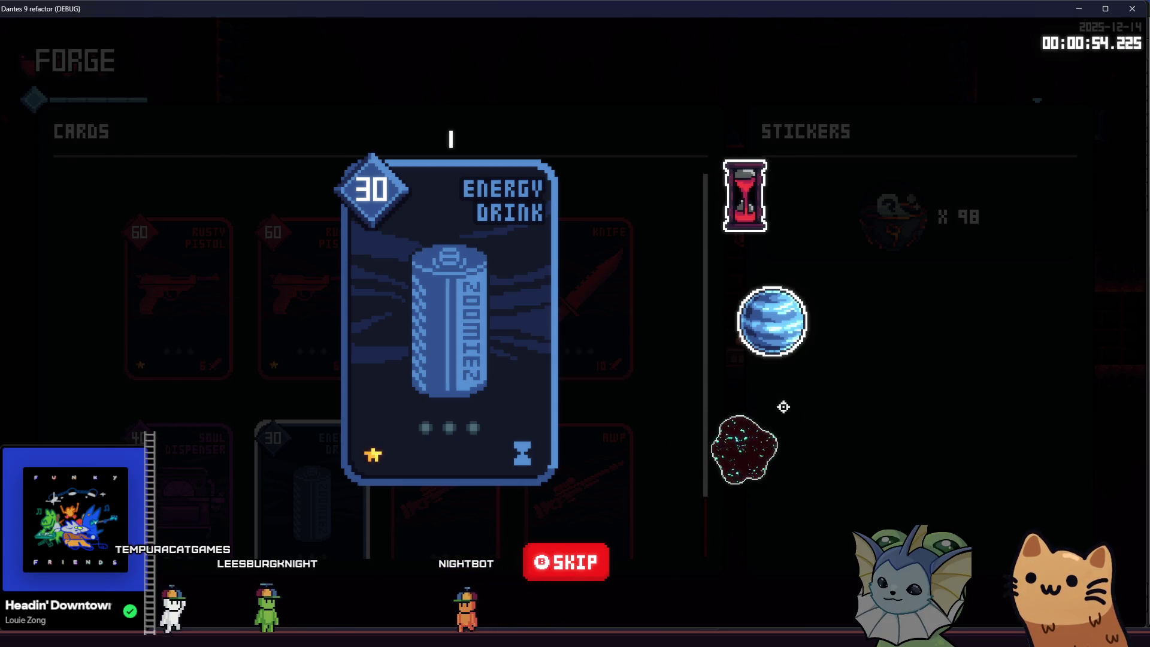
mouse_move(750, 210)
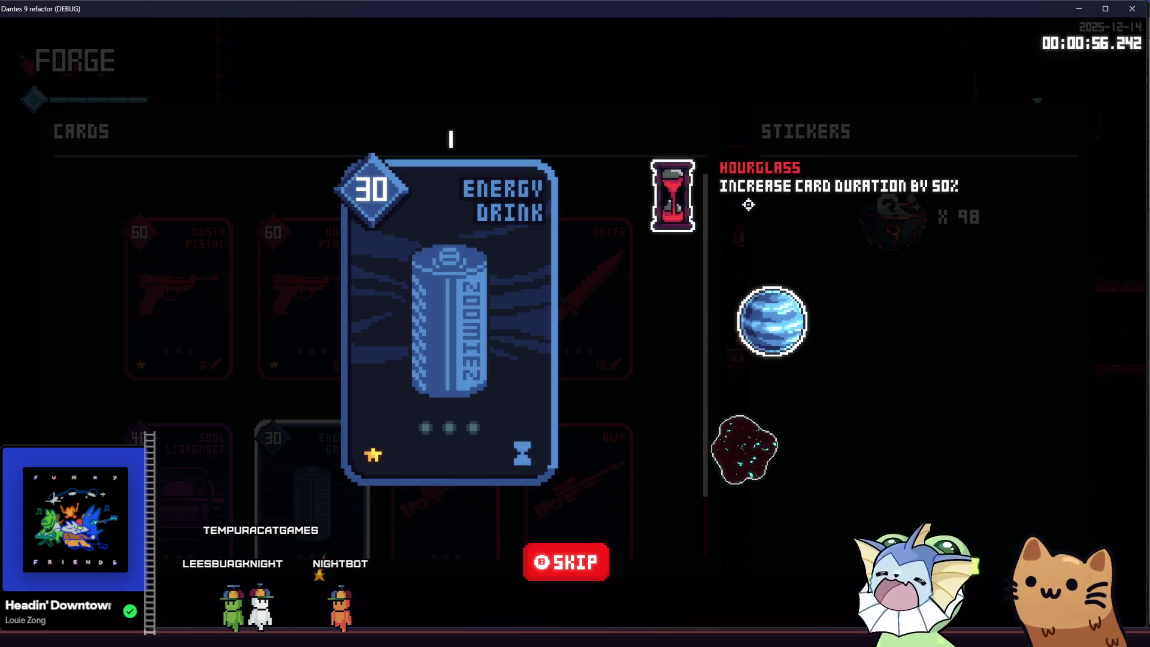
click(749, 205)
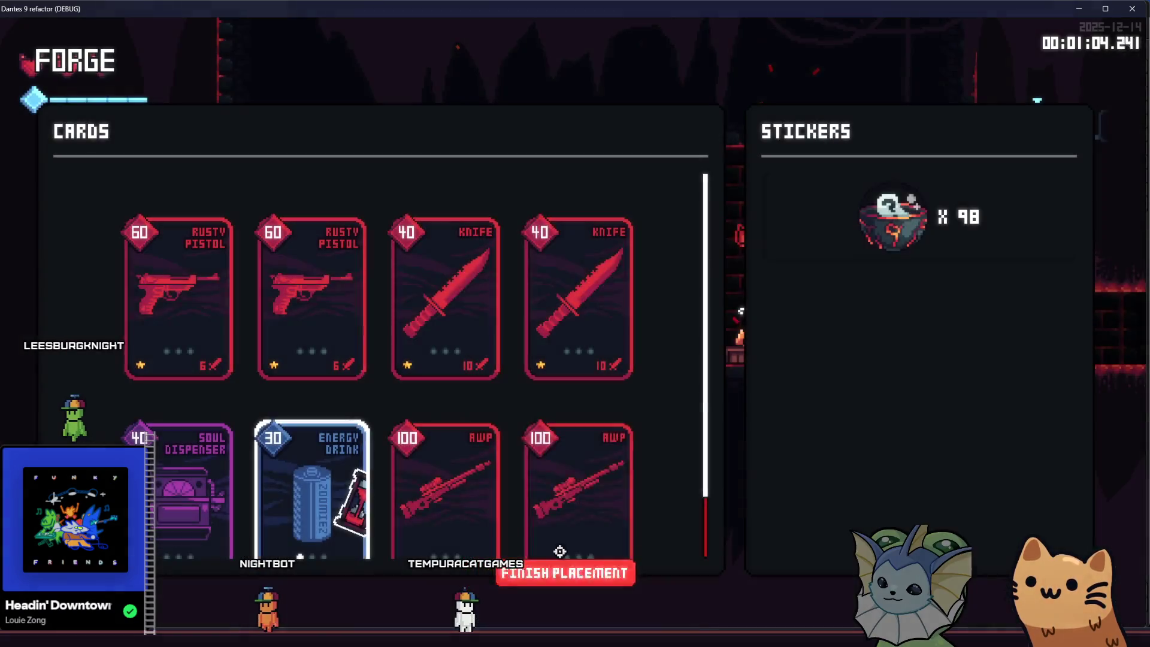
click(562, 572)
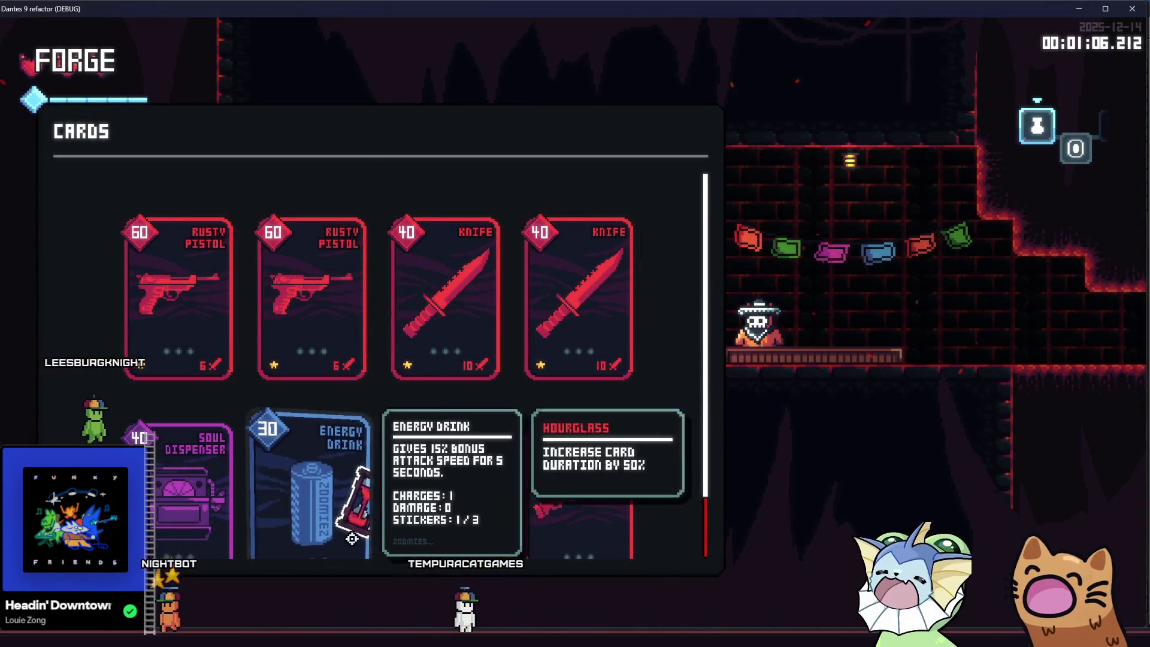
key(Escape)
key(Escape)
key(Escape)
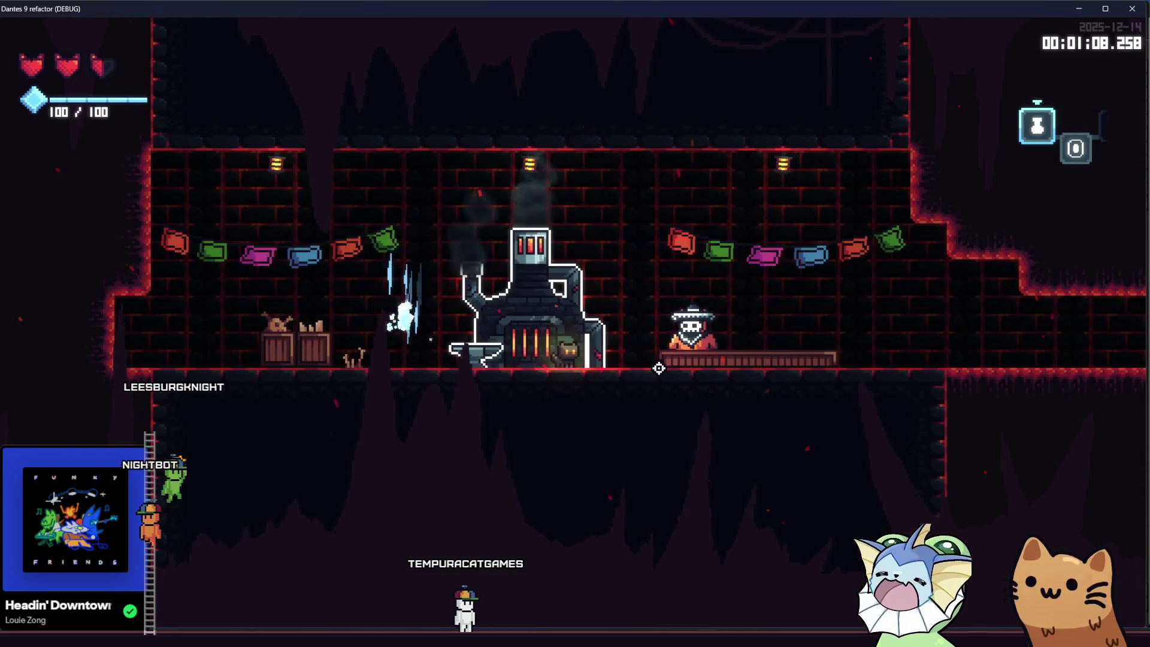
key(Escape)
key(Escape)
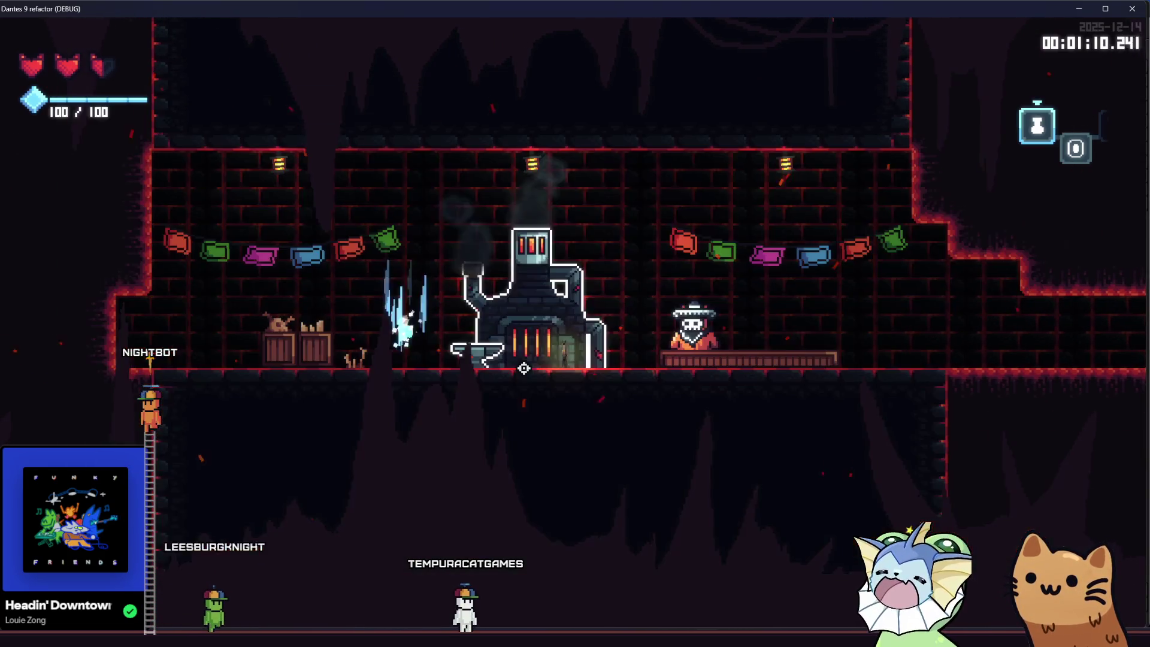
Reopen the Forge panel and place a second Hourglass sticker on Energy Drink.
key(e)
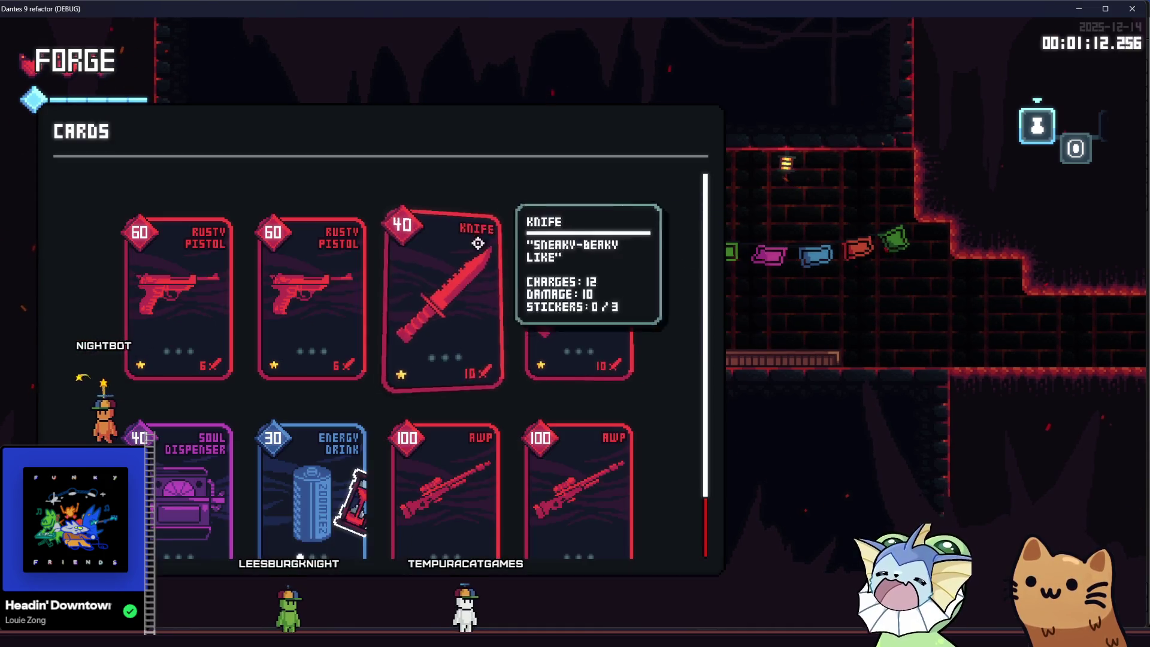
click(312, 491)
click(817, 238)
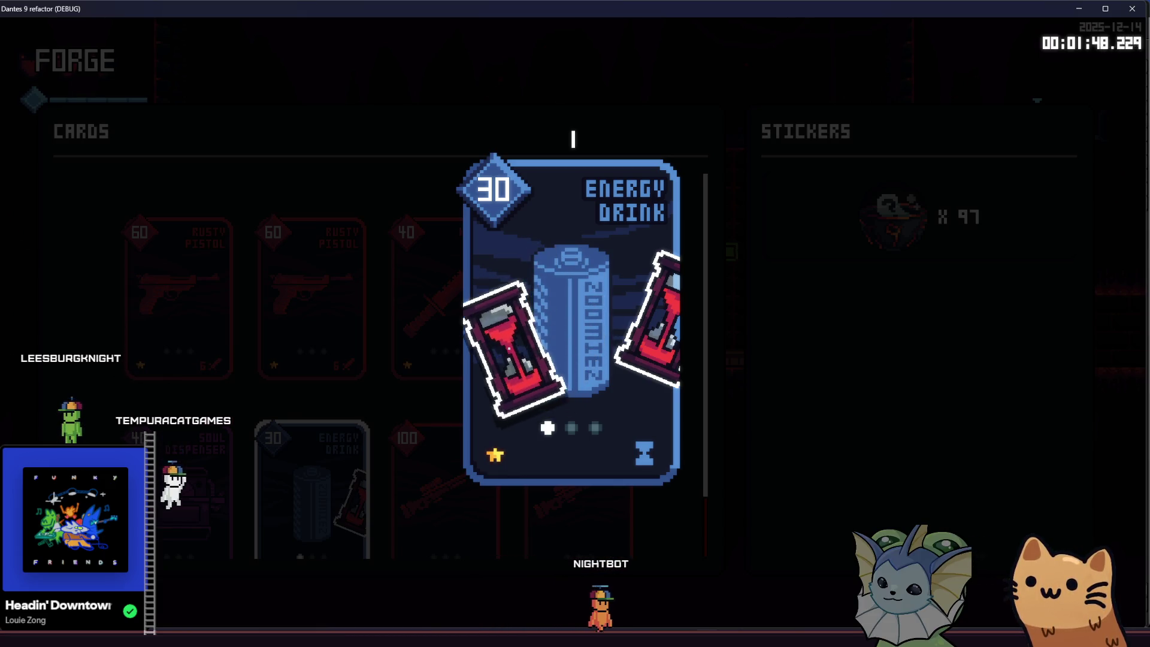
click(572, 336)
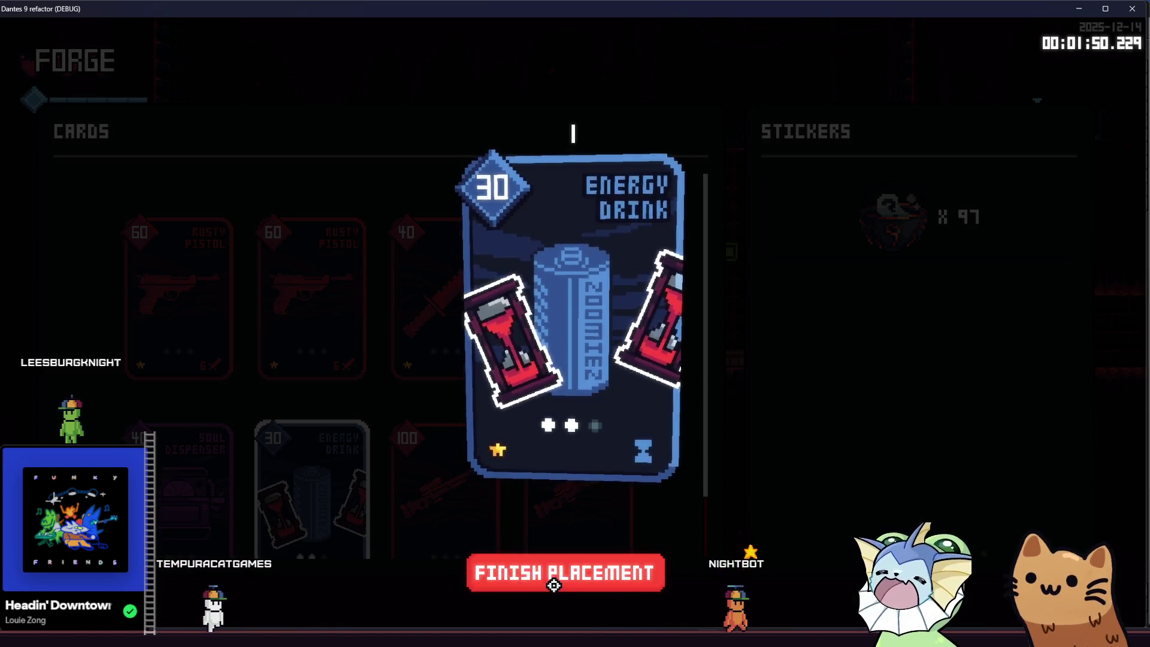
Finish the Hourglass placement, check card tooltips in the Forge grid, and close the Forge menu.
click(553, 585)
mouse_move(324, 401)
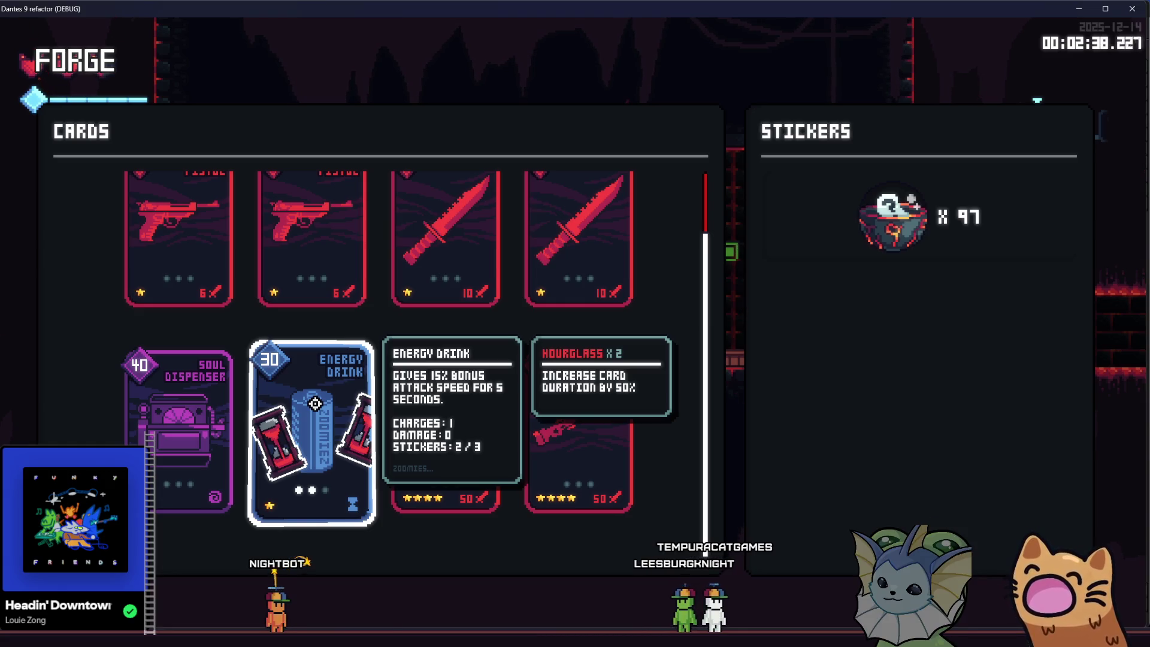
scroll(316, 403, up, 2)
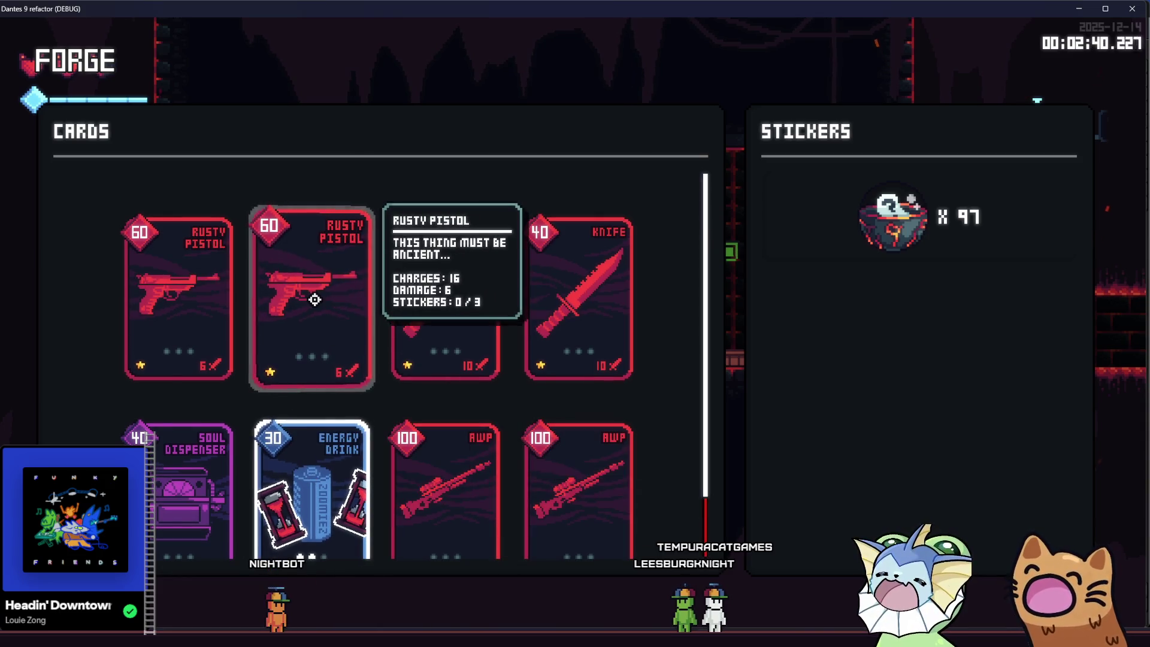
scroll(293, 432, down, 2)
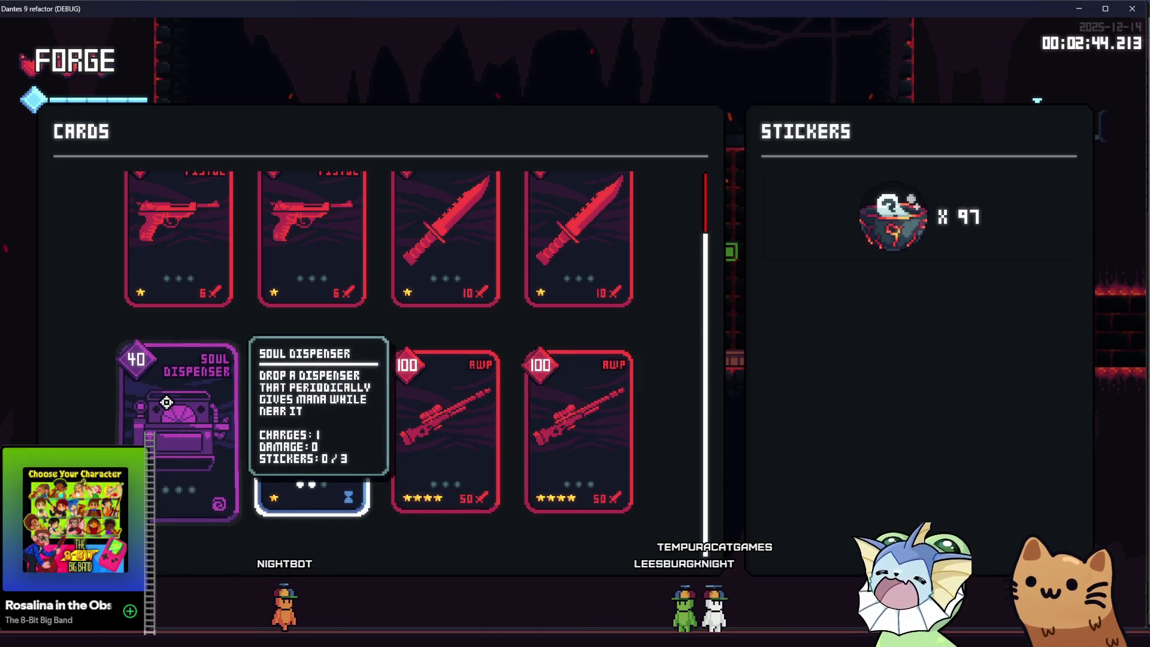
scroll(314, 323, up, 2)
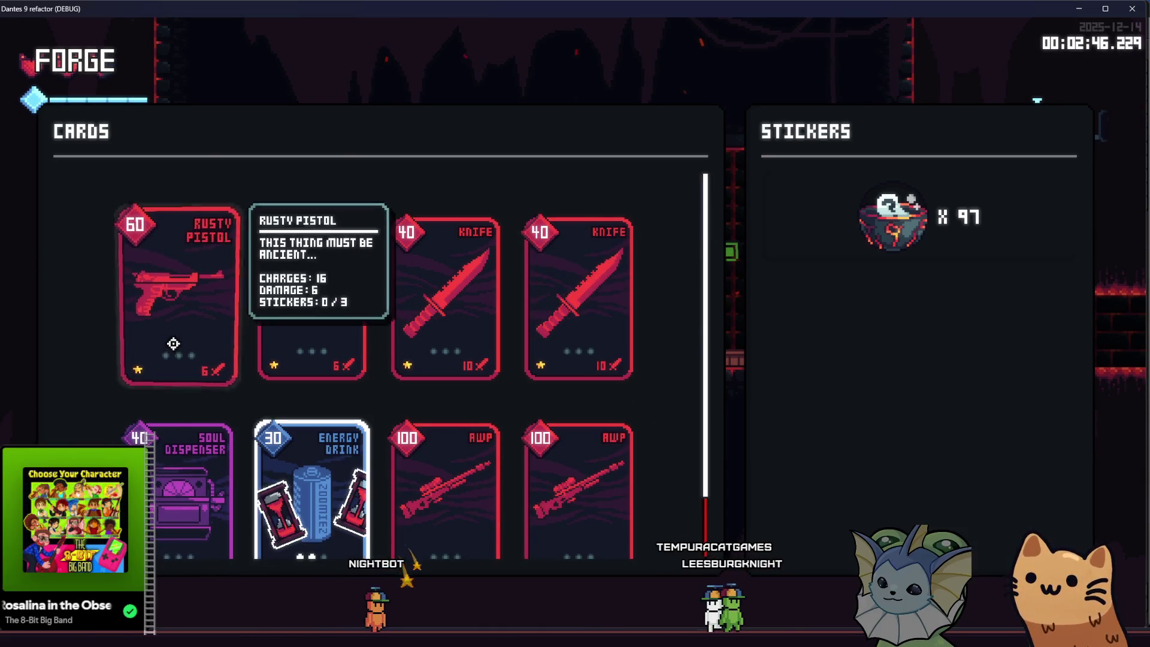
scroll(569, 443, down, 2)
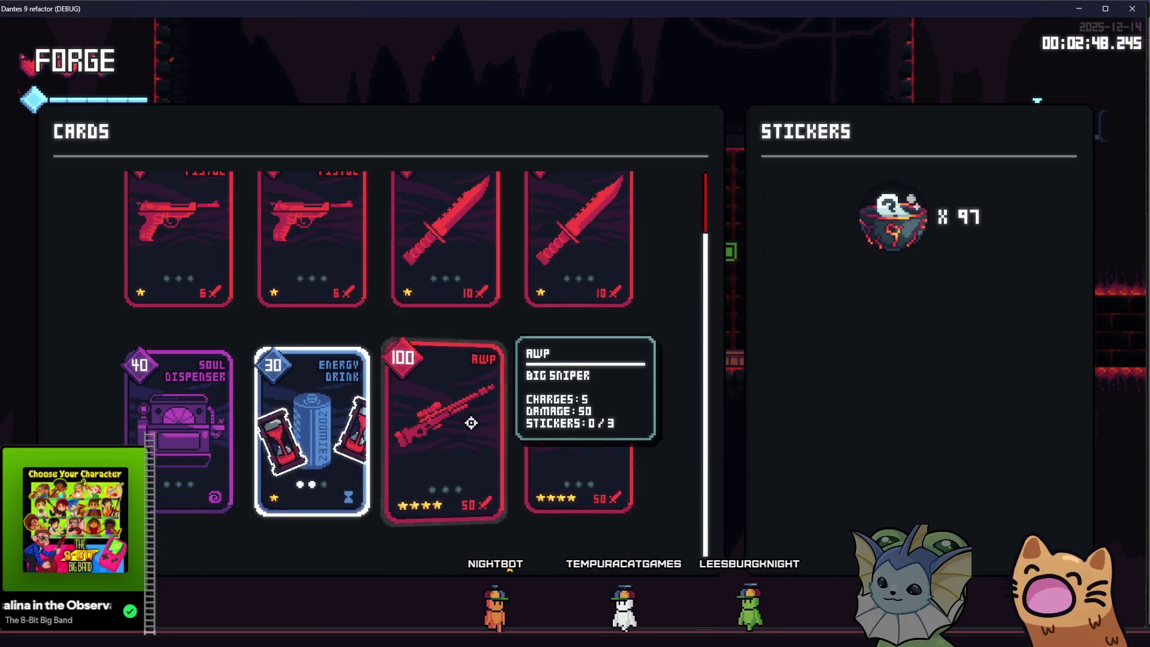
scroll(448, 309, up, 2)
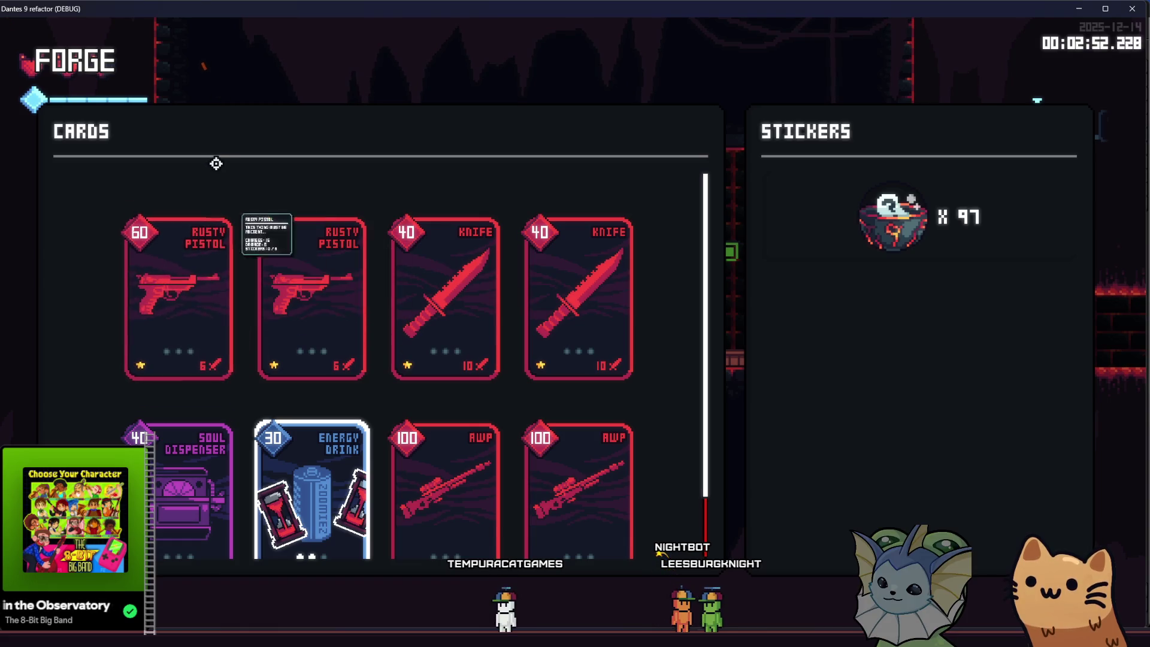
key(Escape)
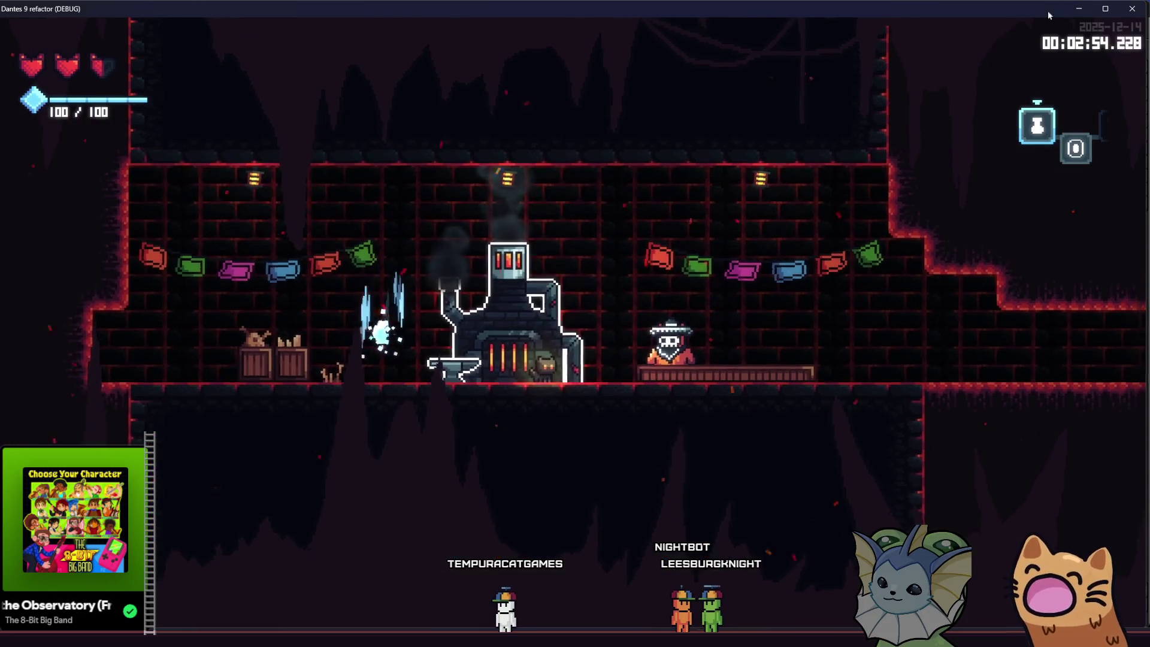
key(alt+Tab)
Stop the running game and return to the stone_block.gd script after checking the notes.
key(F8)
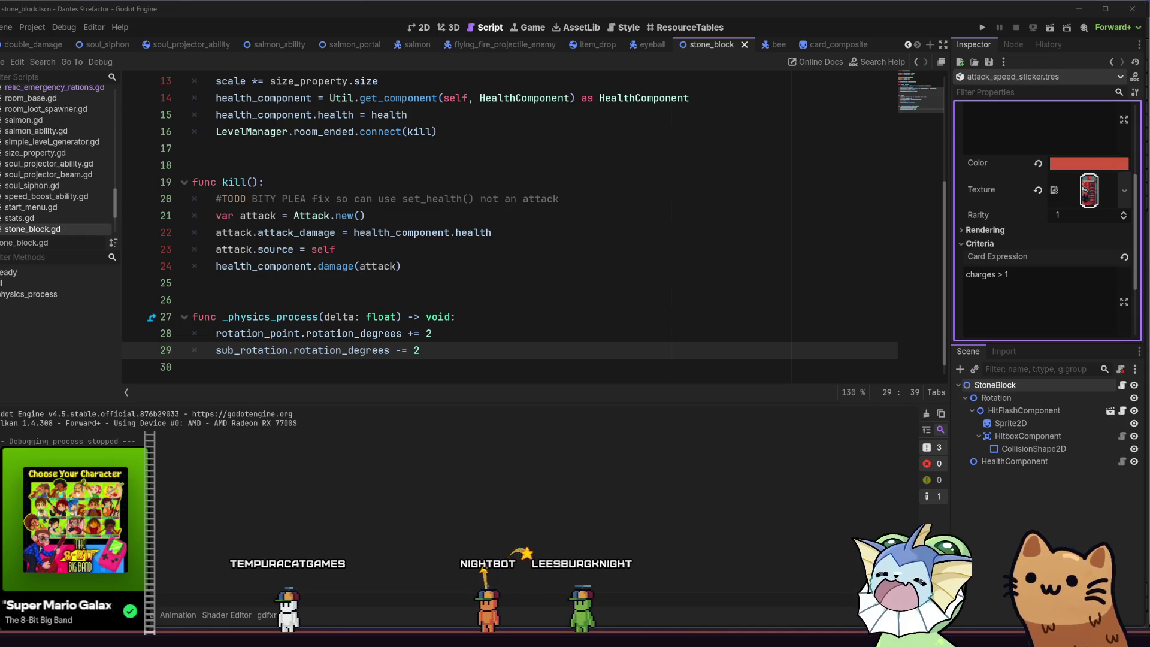
click(341, 198)
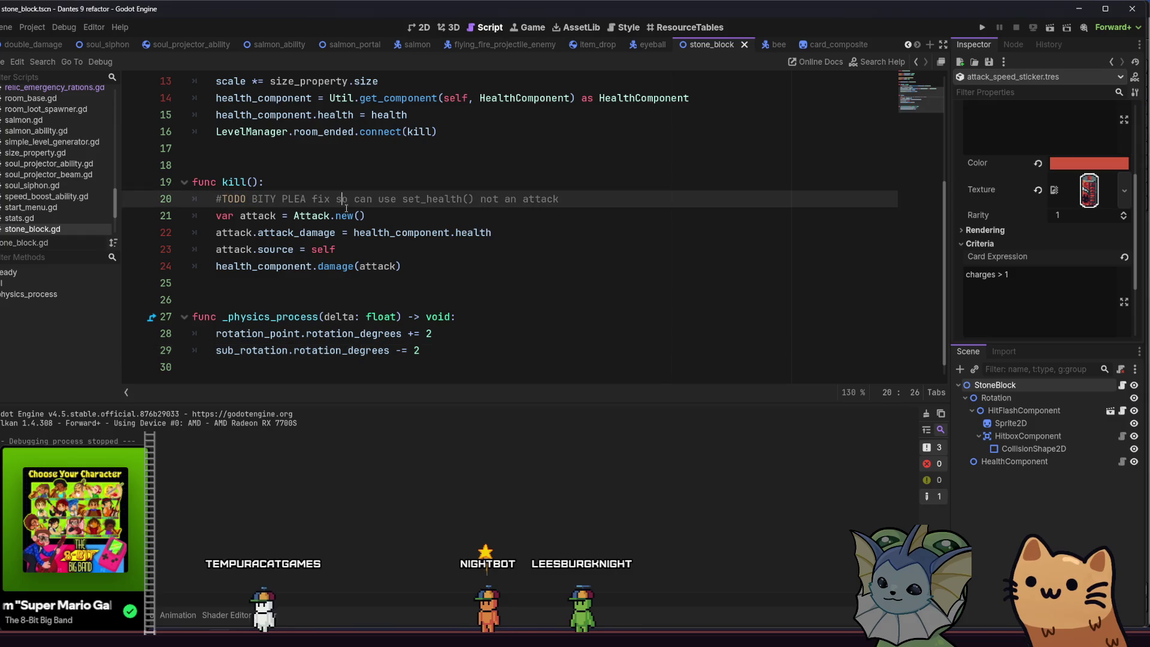
click(675, 290)
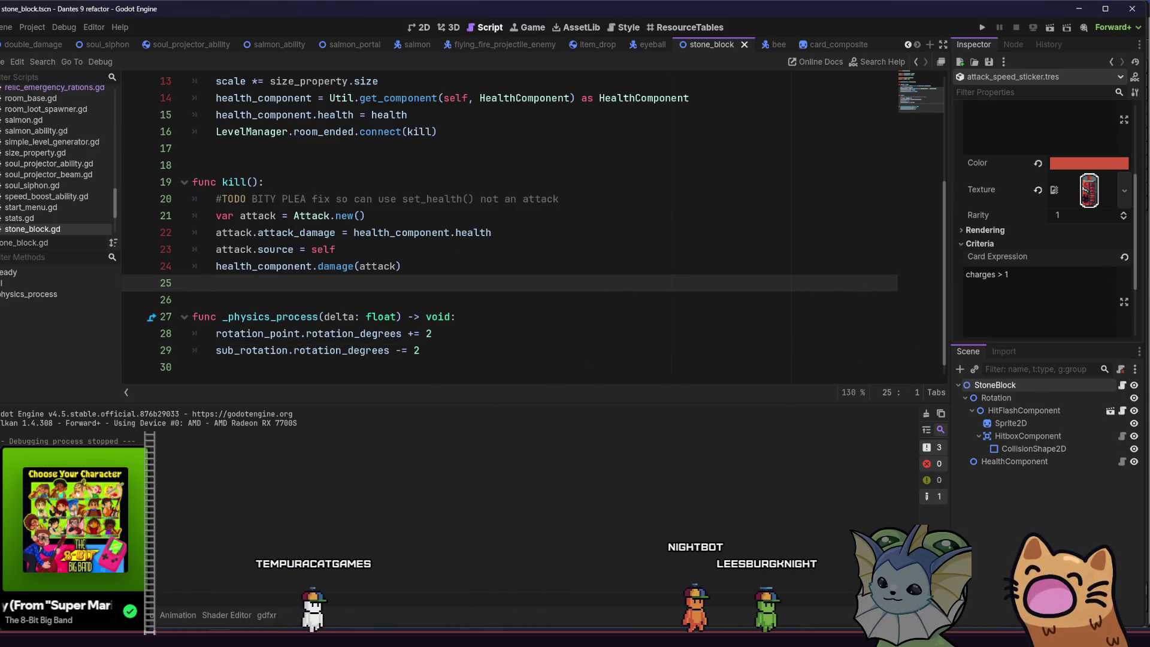
key(alt+Tab)
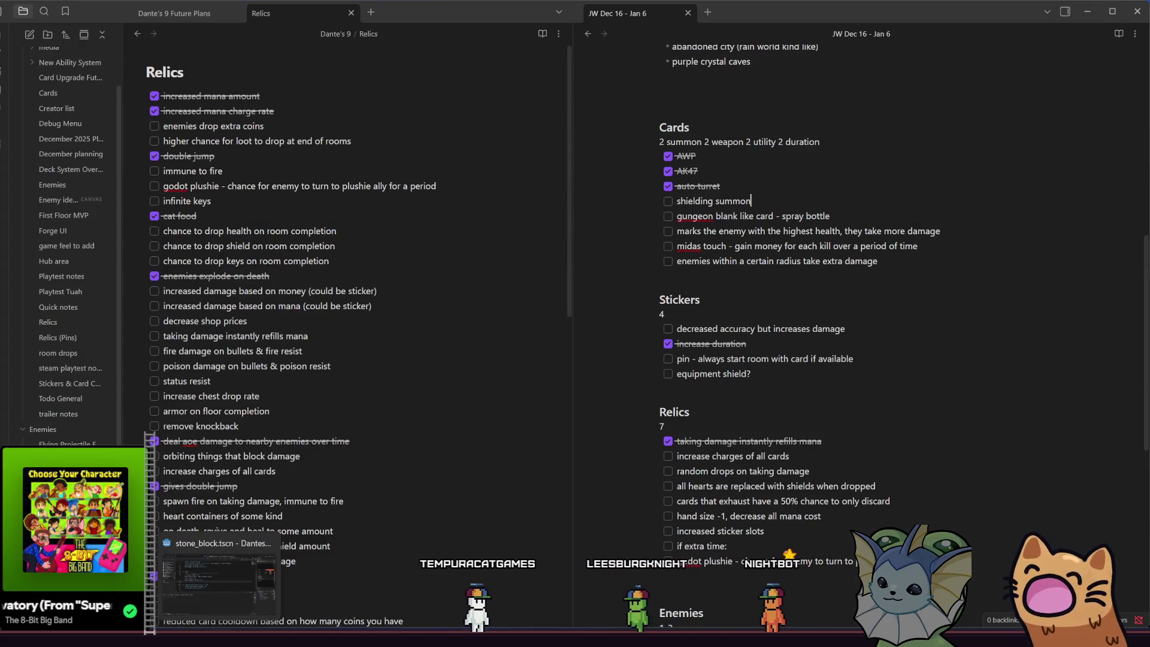
key(alt+Tab)
Scroll stone_block.gd back up to its top, near the health export line.
scroll(665, 286, up, 4)
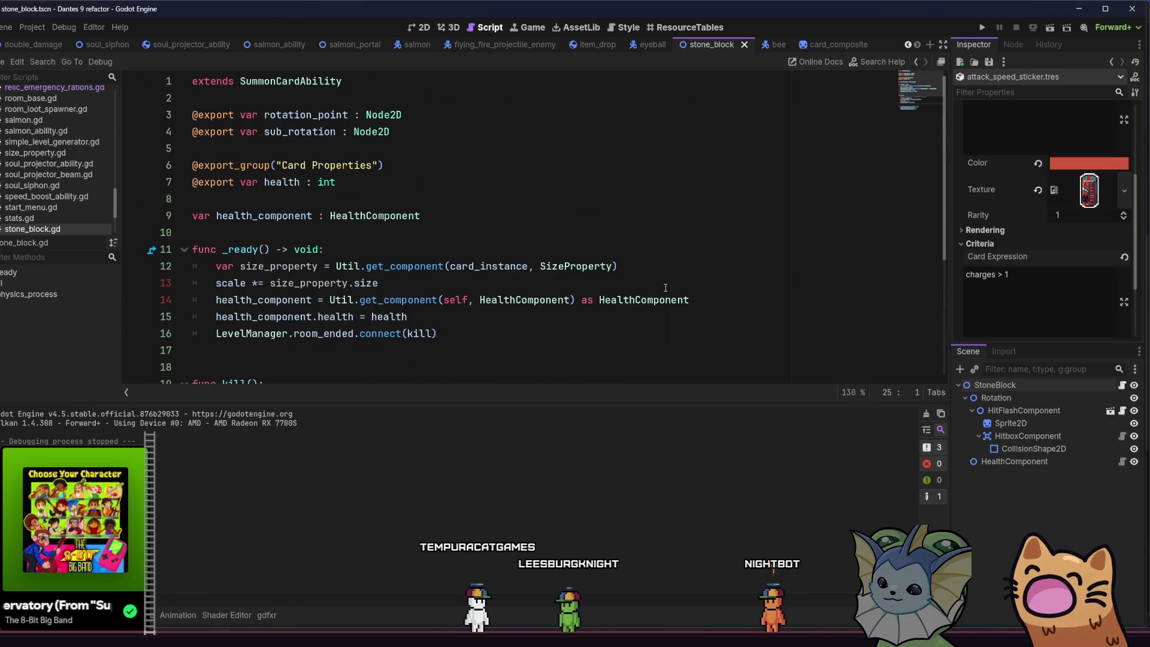
scroll(662, 114, down, 4)
scroll(656, 154, up, 4)
click(663, 187)
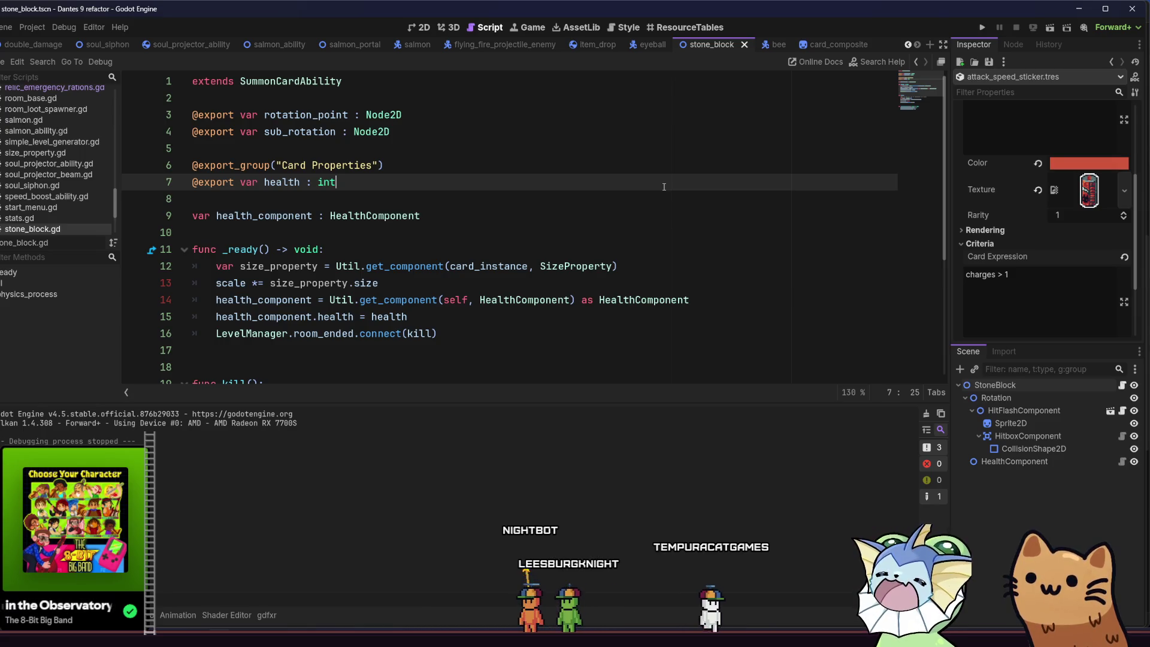
click(954, 368)
Add a GibSpawner node to StoneBlock via a 'gibsp' search and expand its empty Gibs array.
text(gib)
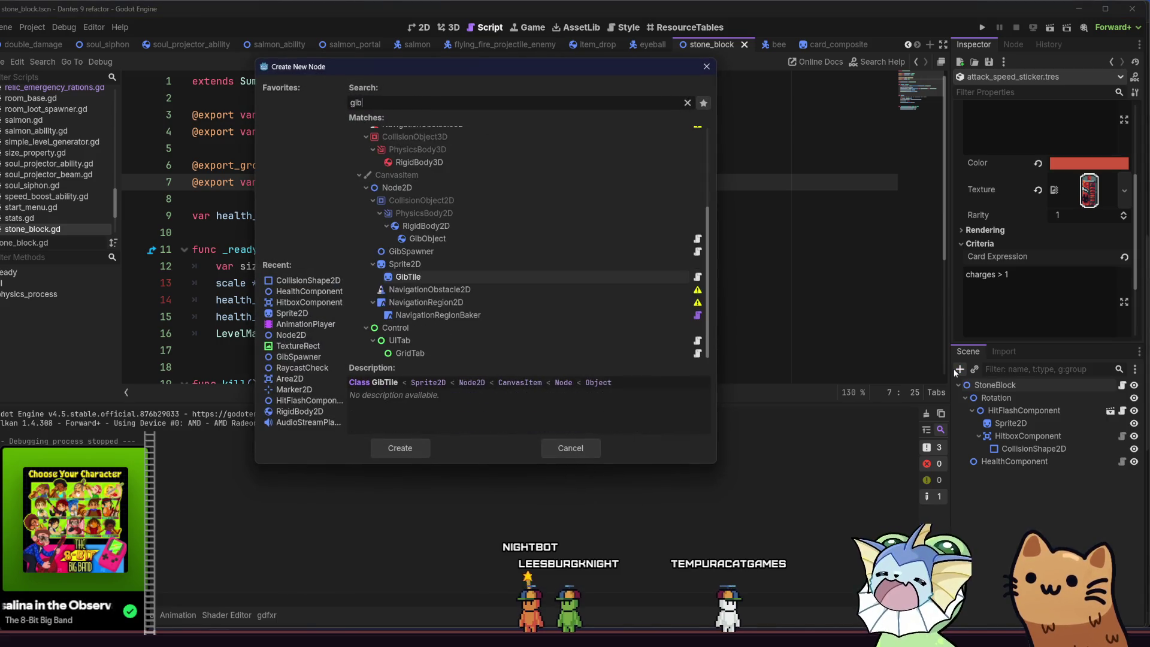
text(sp)
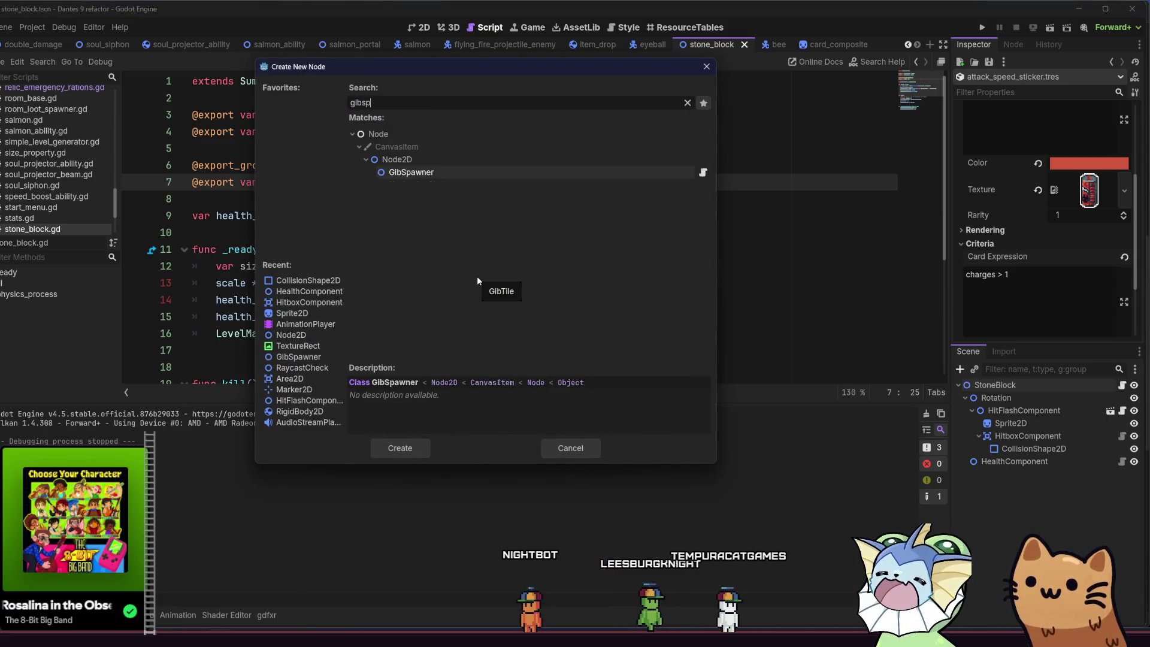
double_click(452, 176)
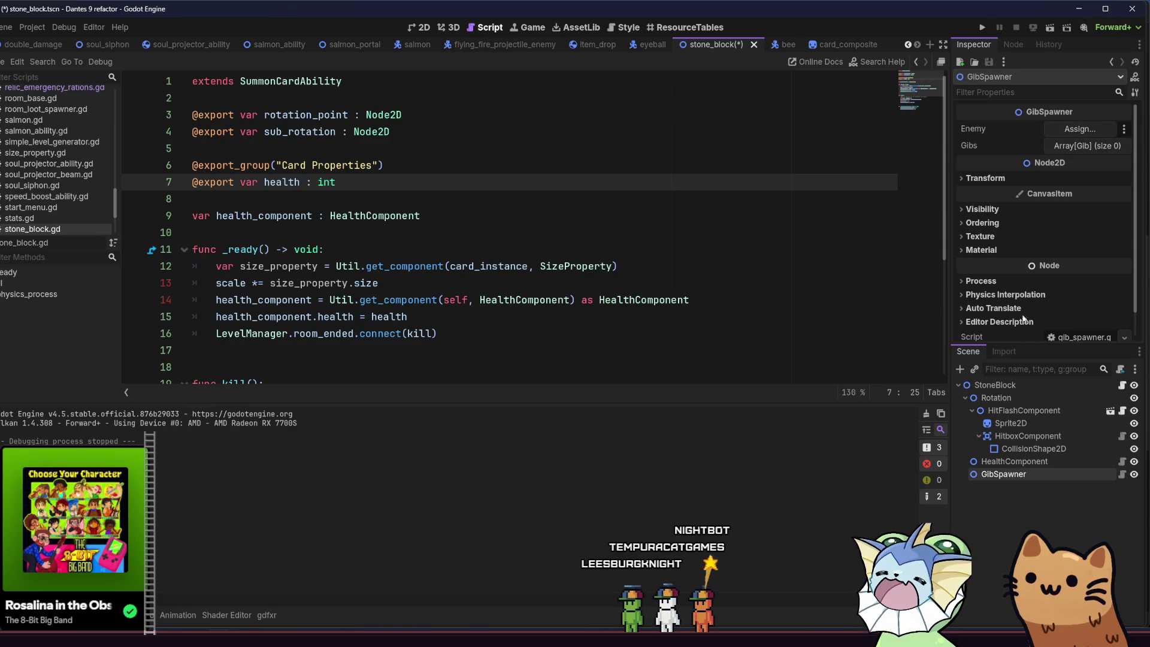
click(1057, 146)
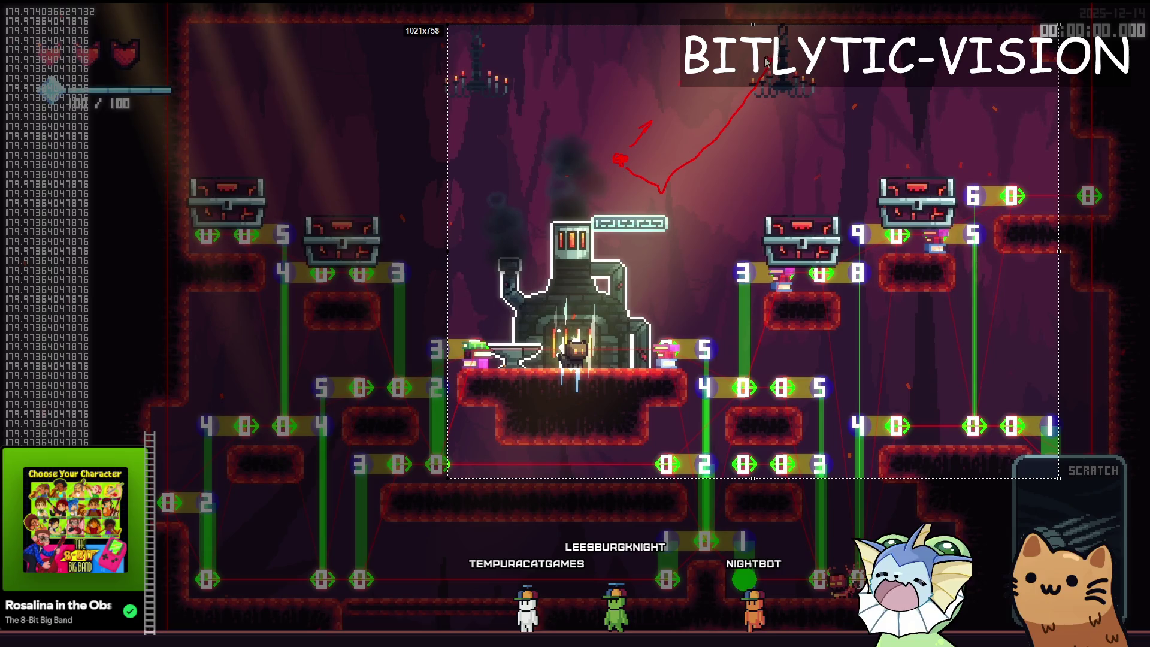
Sketch a rotated block outline with direction arrows inside it in red.
drag(767, 61, 654, 25)
drag(597, 159, 617, 158)
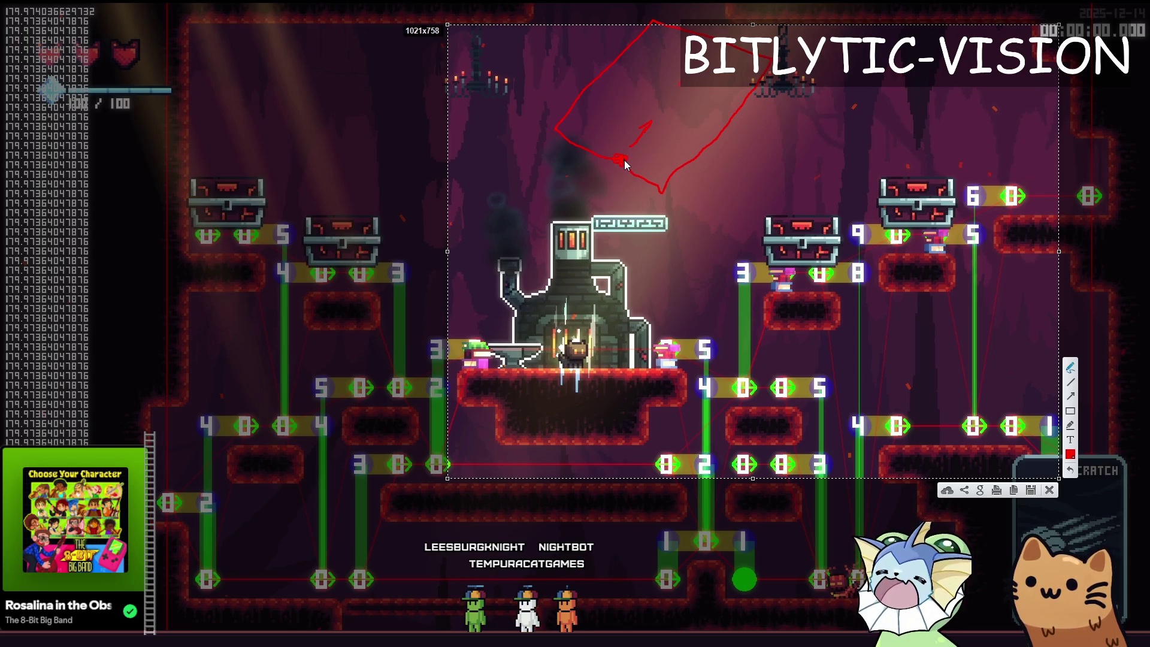
mouse_move(659, 113)
mouse_down()
mouse_move(675, 78)
mouse_move(671, 105)
mouse_up()
drag(645, 157, 663, 168)
mouse_move(611, 141)
mouse_down()
mouse_move(590, 132)
mouse_move(597, 124)
mouse_up()
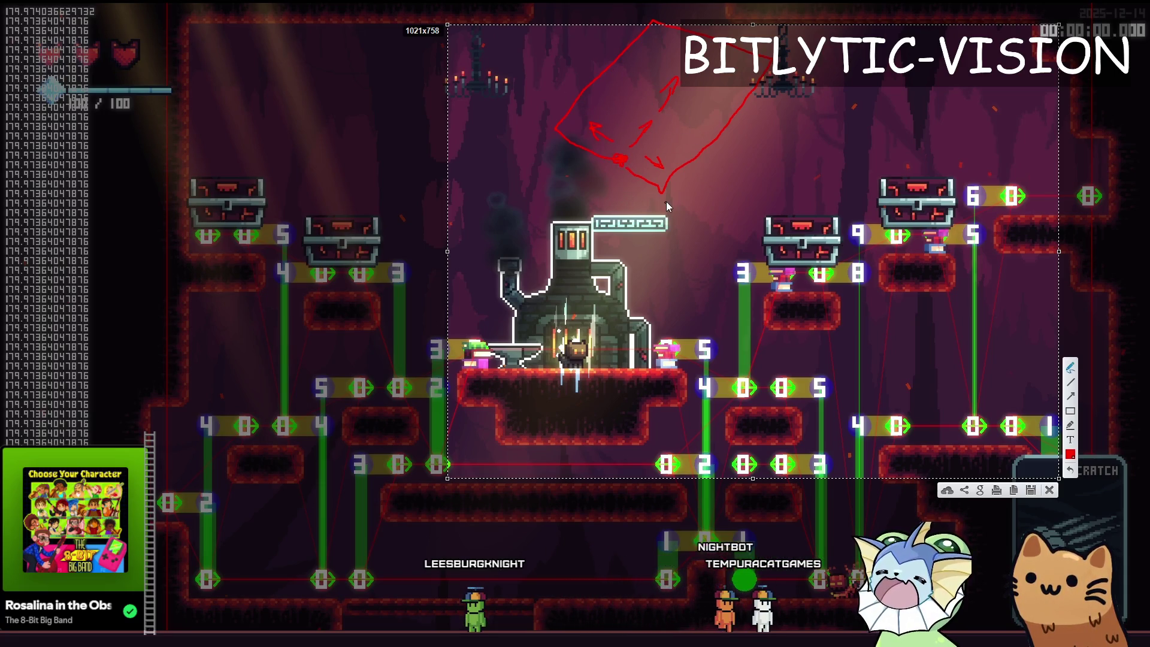
drag(625, 165, 657, 195)
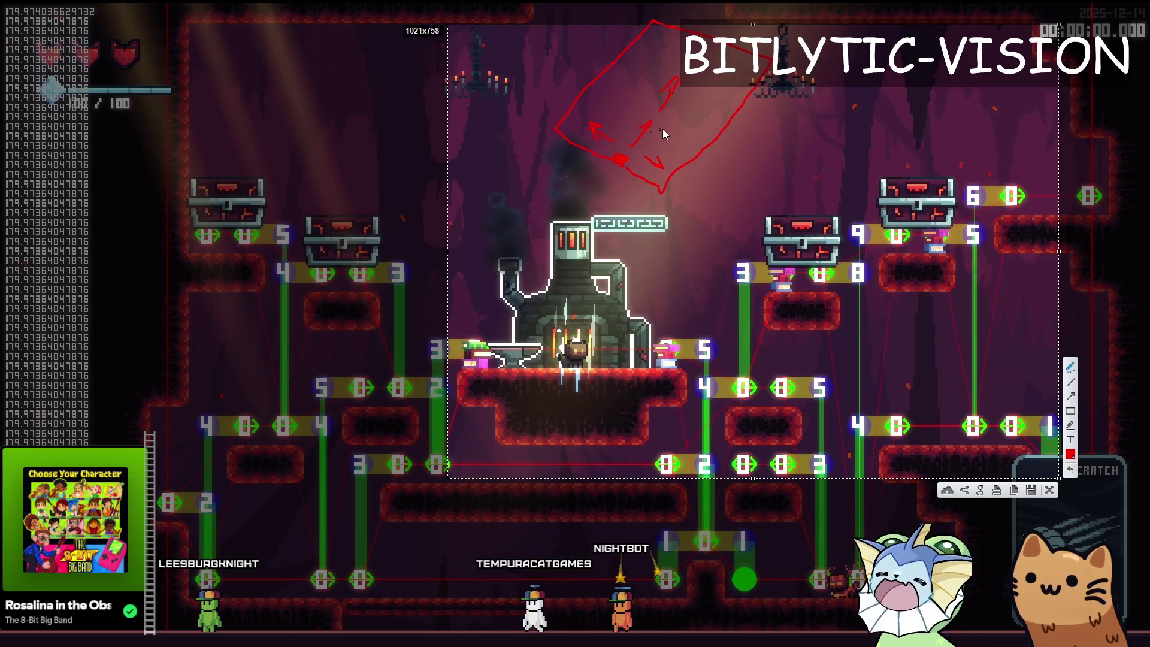
drag(670, 109, 677, 100)
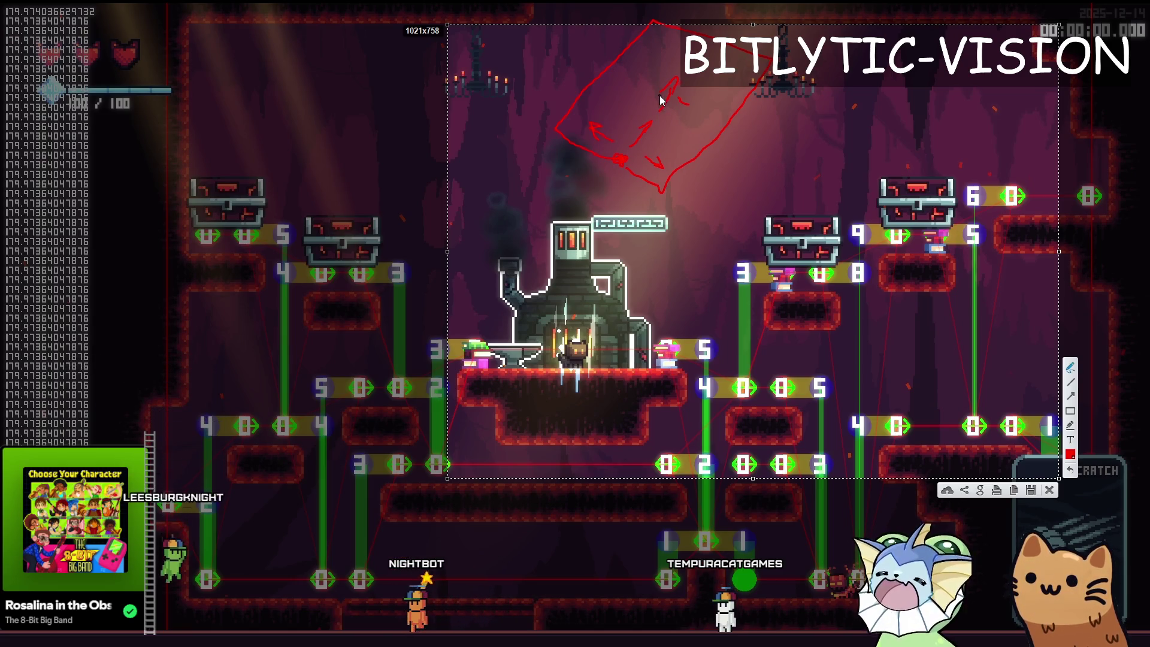
Write the notes x: cos(θ) and y: sin(θ) beside the block, then close the capture.
drag(754, 147, 761, 170)
drag(760, 149, 752, 169)
mouse_move(817, 149)
mouse_down()
mouse_move(823, 161)
mouse_move(856, 163)
mouse_up()
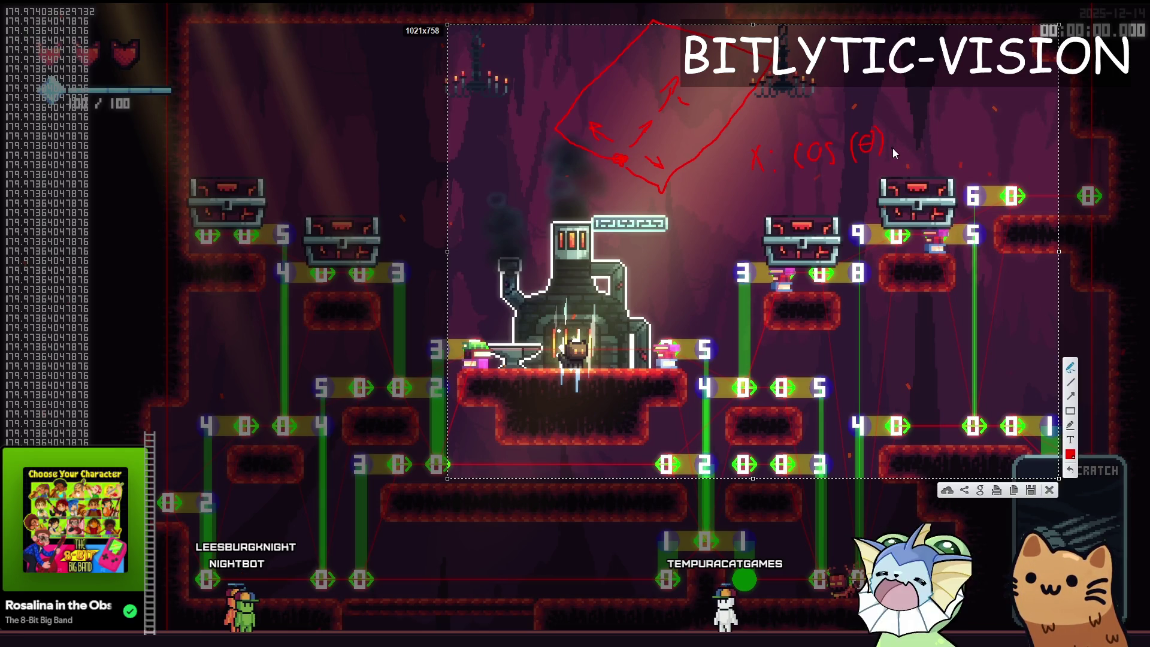
click(775, 184)
click(775, 191)
mouse_move(769, 182)
mouse_down()
mouse_move(758, 196)
mouse_move(790, 213)
mouse_move(837, 212)
mouse_move(855, 195)
mouse_move(869, 204)
mouse_up()
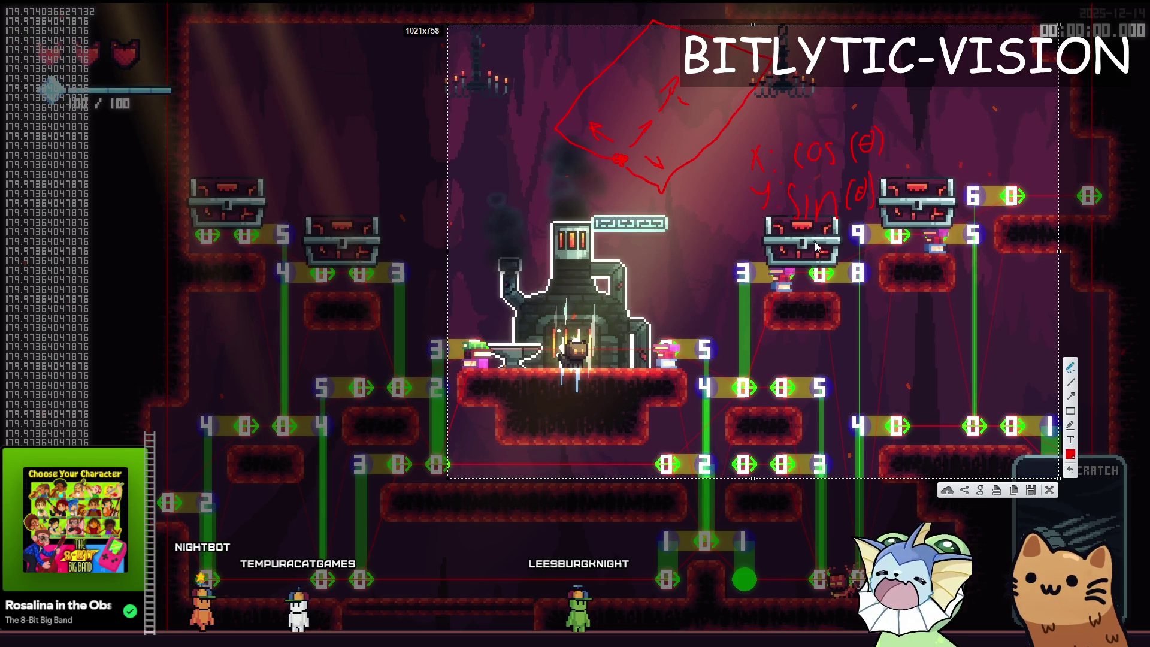
key(Escape)
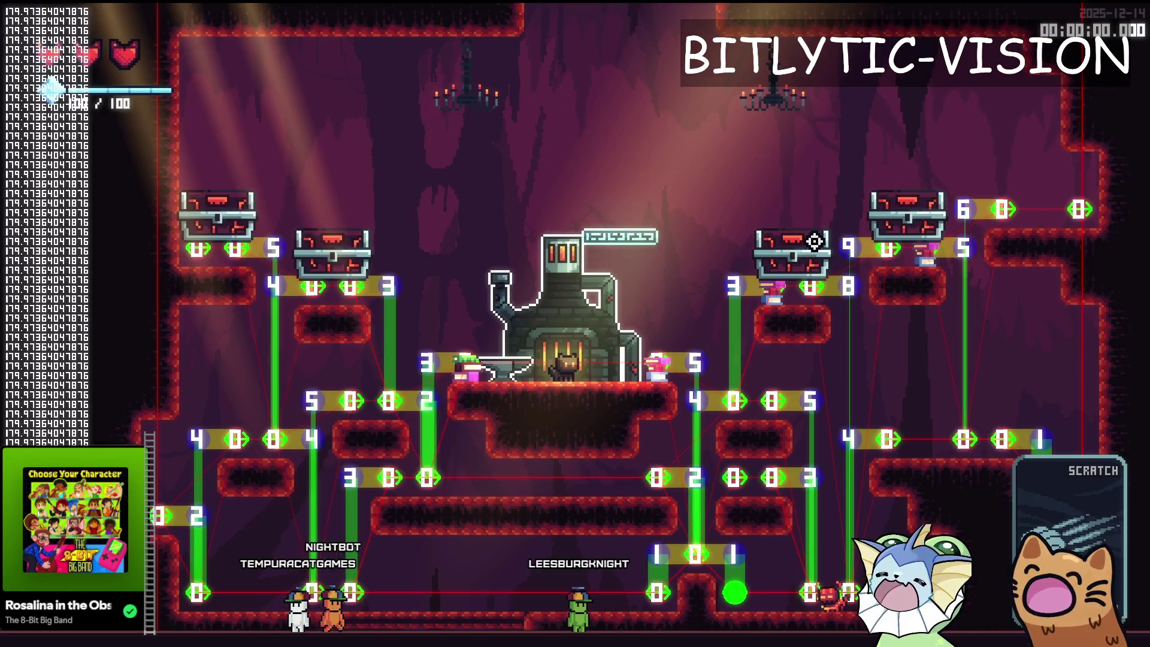
Lower the game's time scale to 0 from the in-game debug menu.
key(Tab)
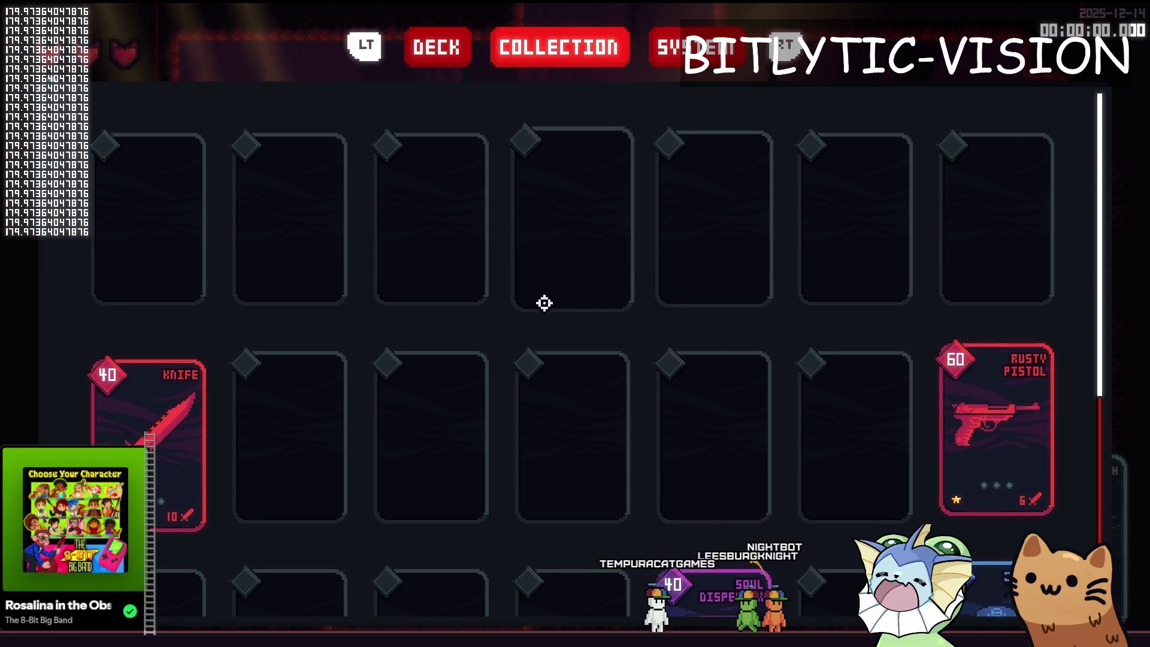
key(grave)
click(964, 144)
key(grave)
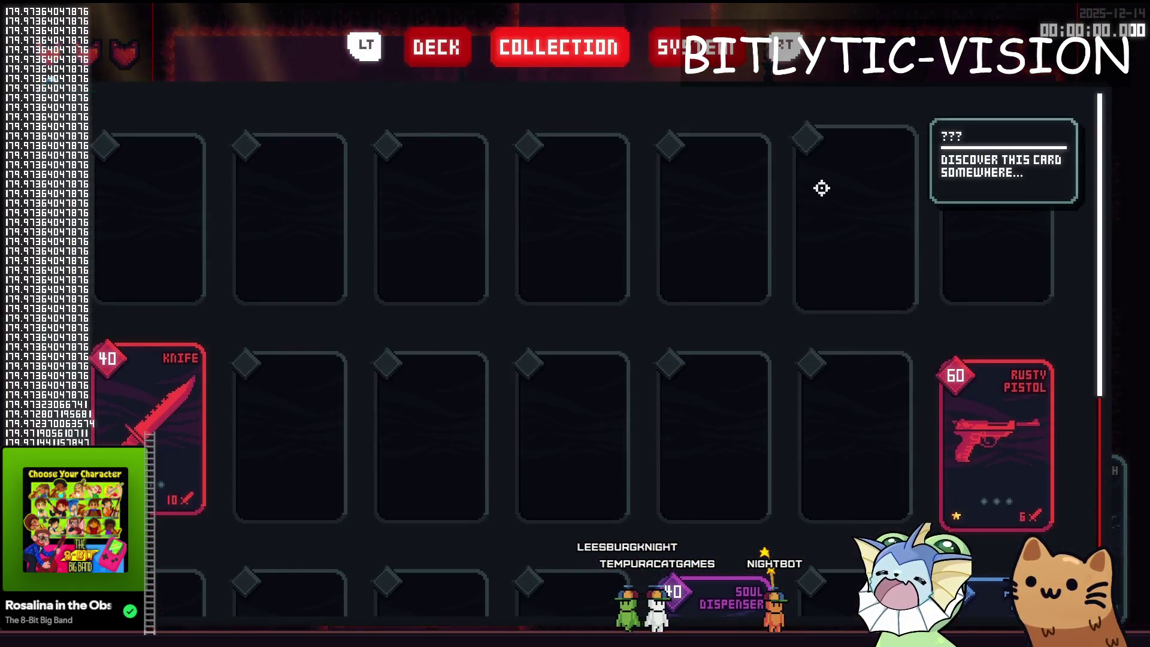
key(Escape)
key(grave)
click(826, 131)
click(827, 131)
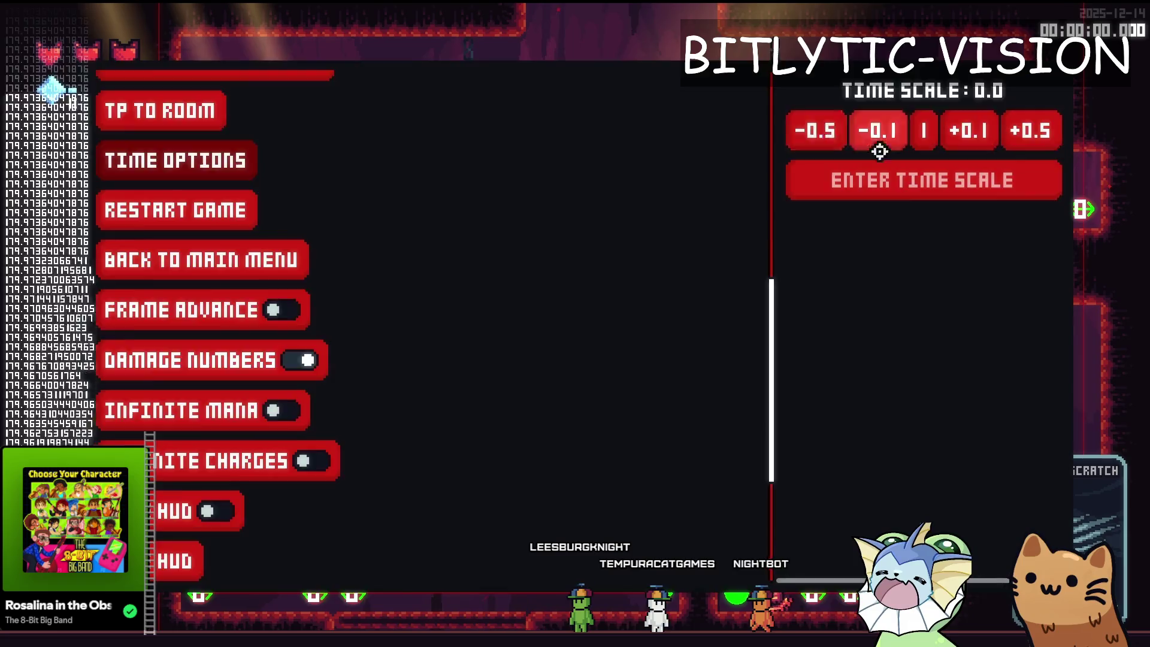
key(grave)
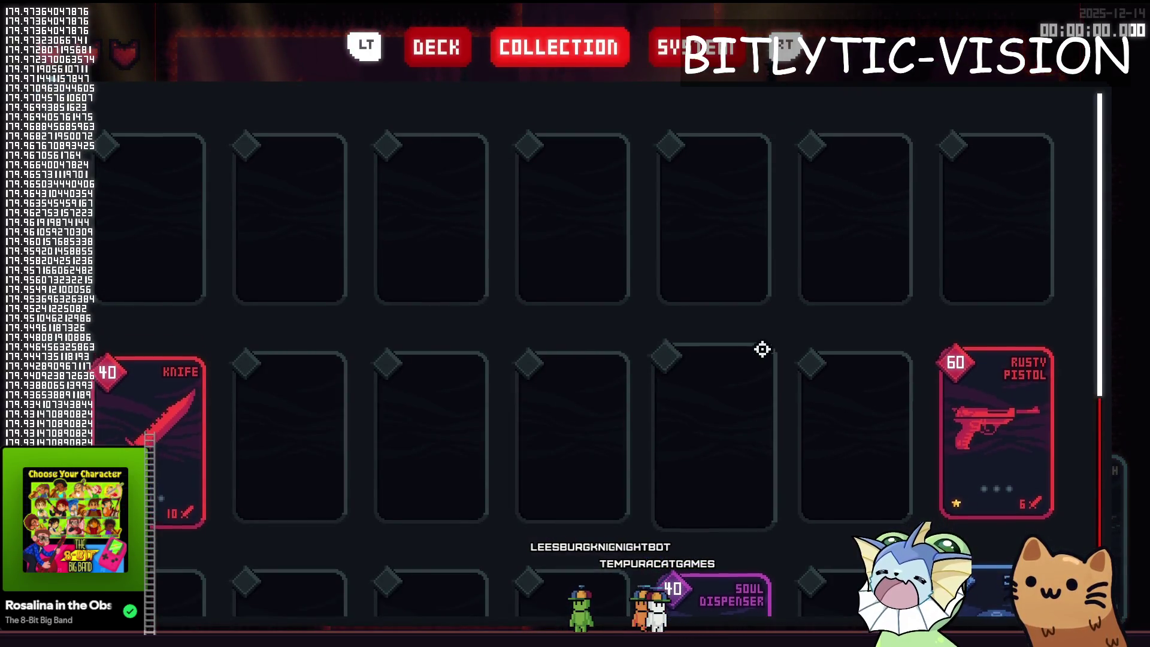
Switch back to the Godot editor and quick-open tooltip.gd.
key(alt+Tab)
key(shift+alt+o)
text(tooltip.gd)
key(Return)
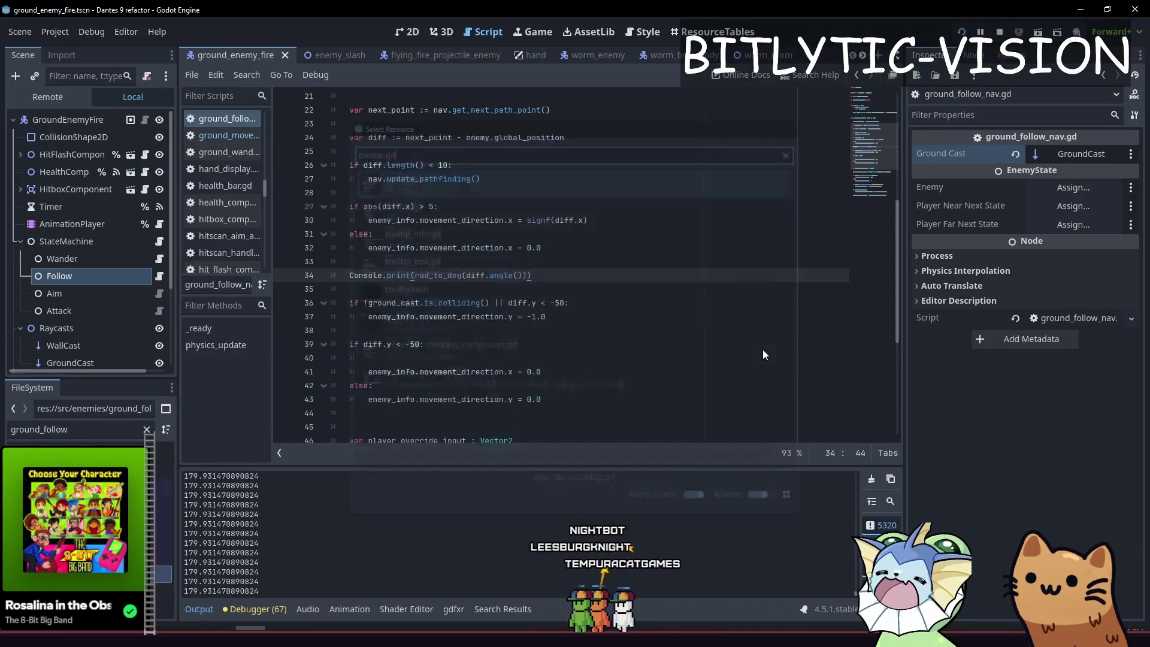
Find the tween in tooltip.gd and make it ignore the time scale.
key(ctrl+f)
text(tween)
key(Return)
key(Return)
key(Return)
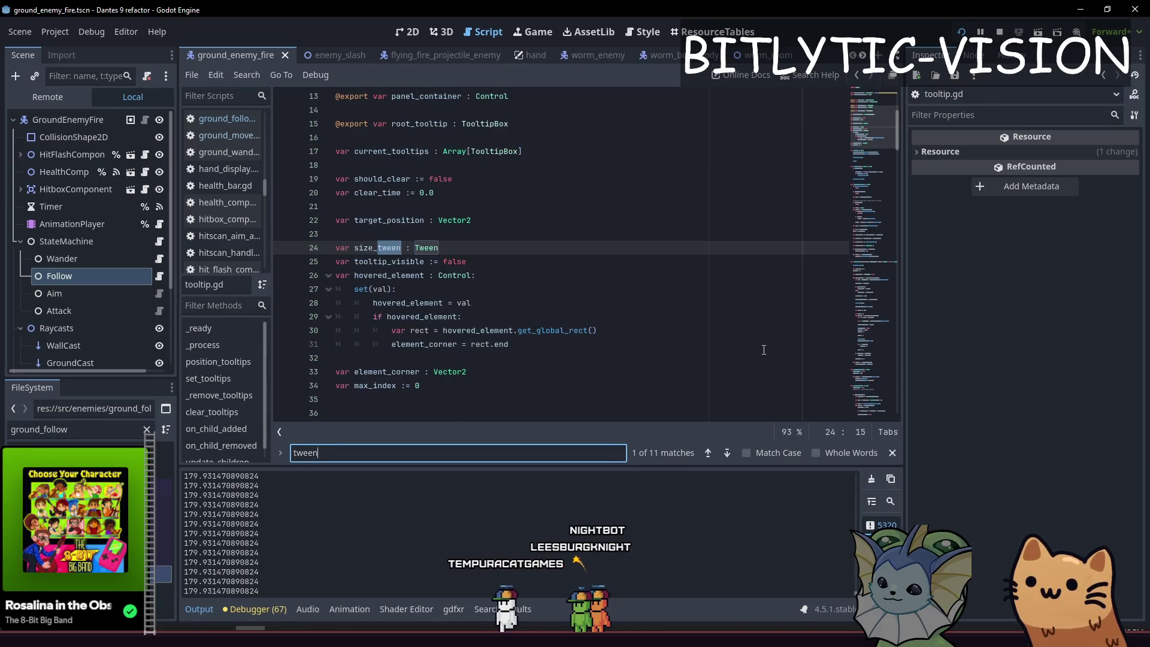
key(Escape)
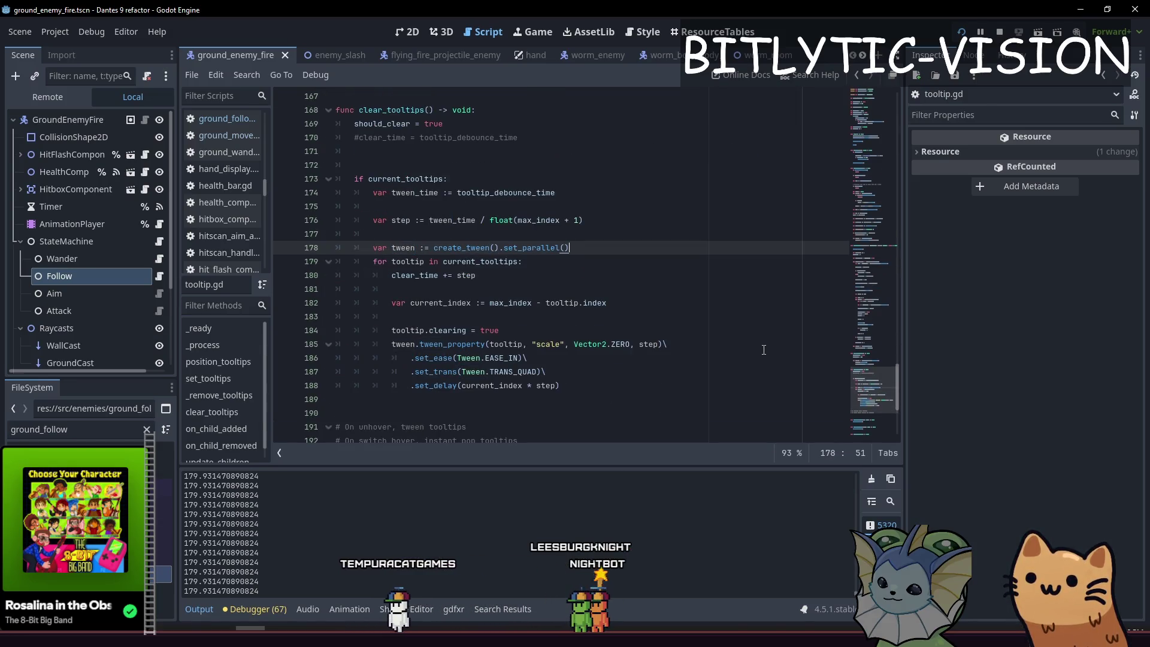
text(ease()
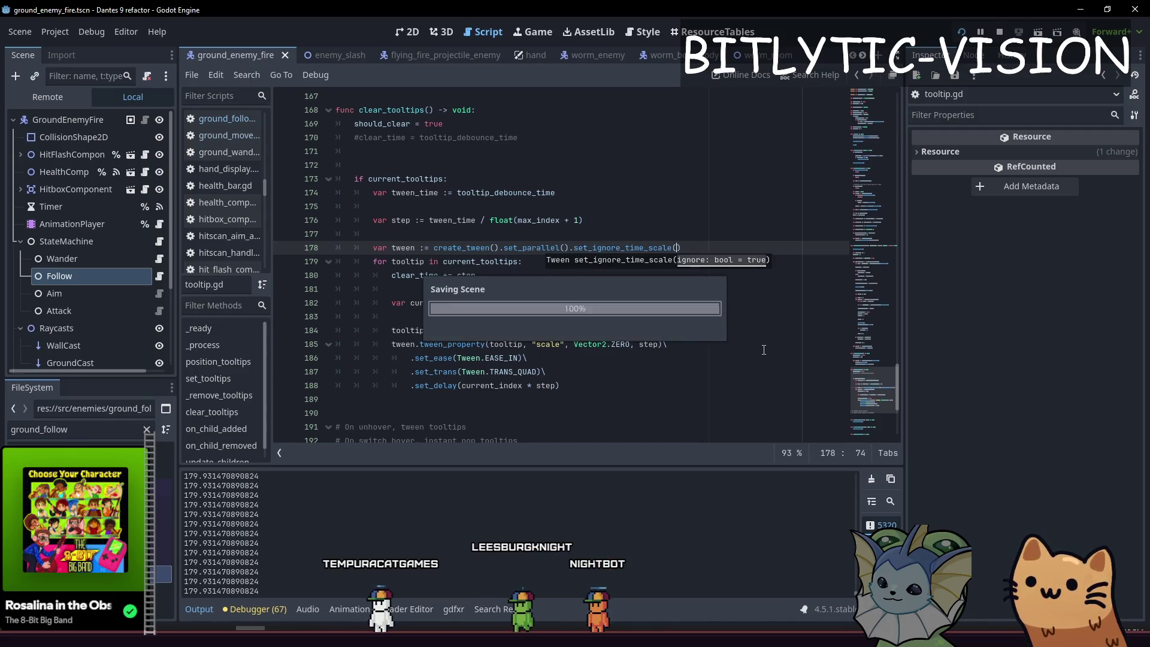
Run the game to test the tooltip, then reselect the tween call on line 178.
key(F5)
key(Escape)
key(Tab)
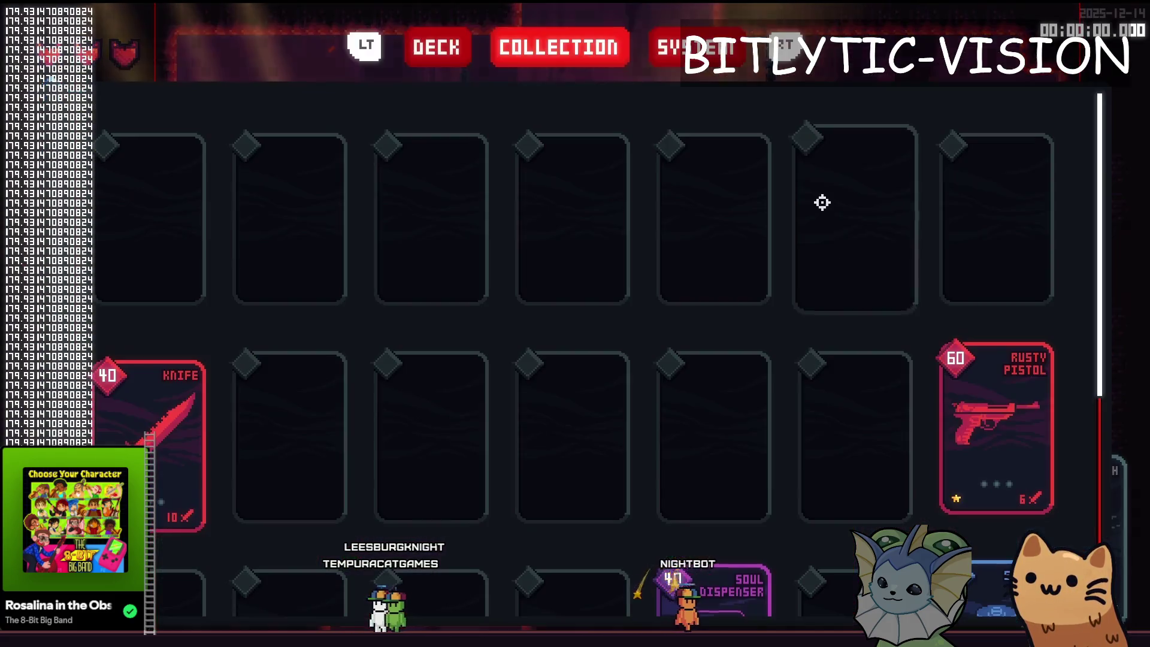
key(alt+Tab)
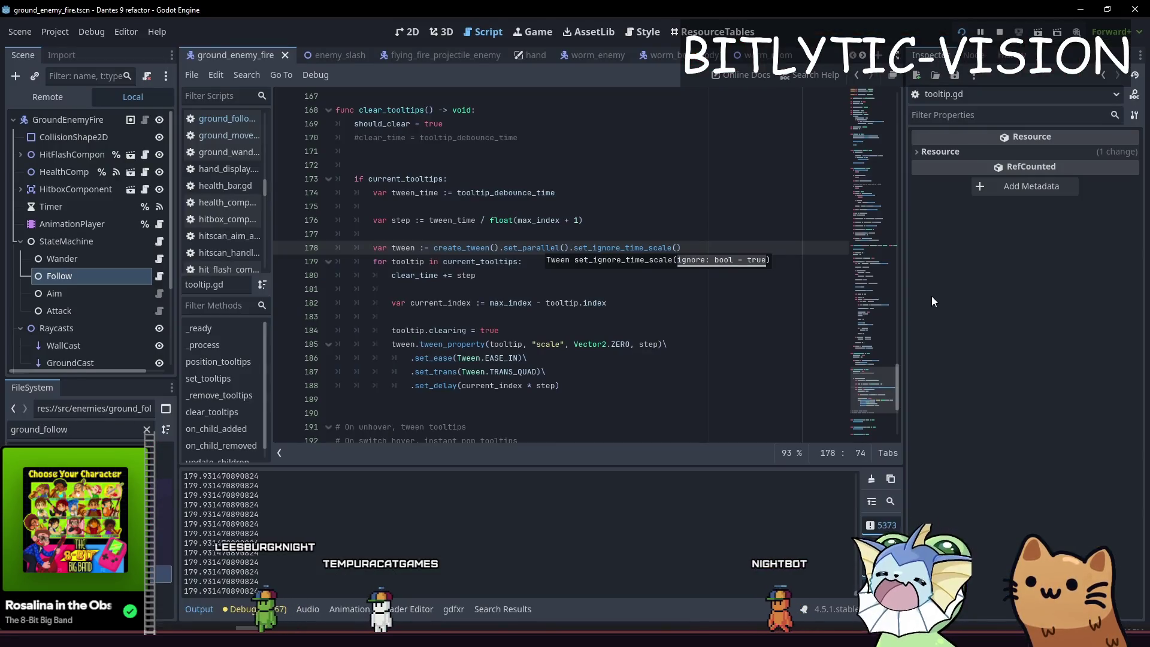
key(ctrl+Right)
key(ctrl+Right)
key(ctrl+Right)
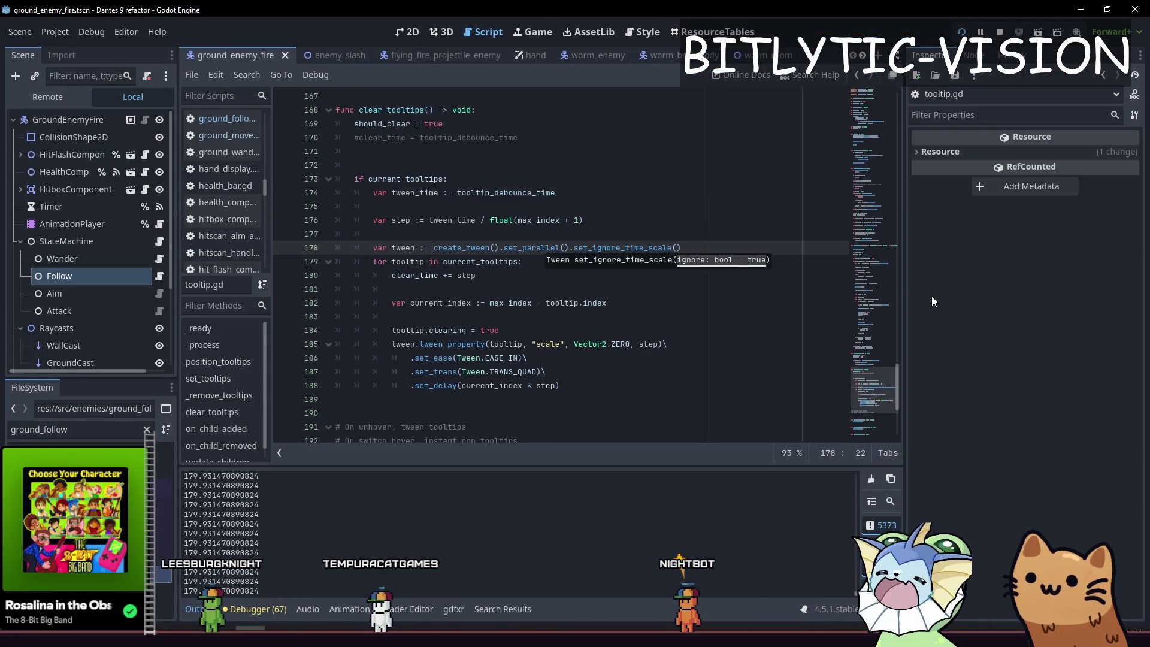
key(ctrl+shift+Right)
key(ctrl+shift+Right)
key(ctrl+shift+Right)
Quick-open tooltip_info.gd and then tooltip_box.gd.
key(alt+shift+o)
text(tooltip)
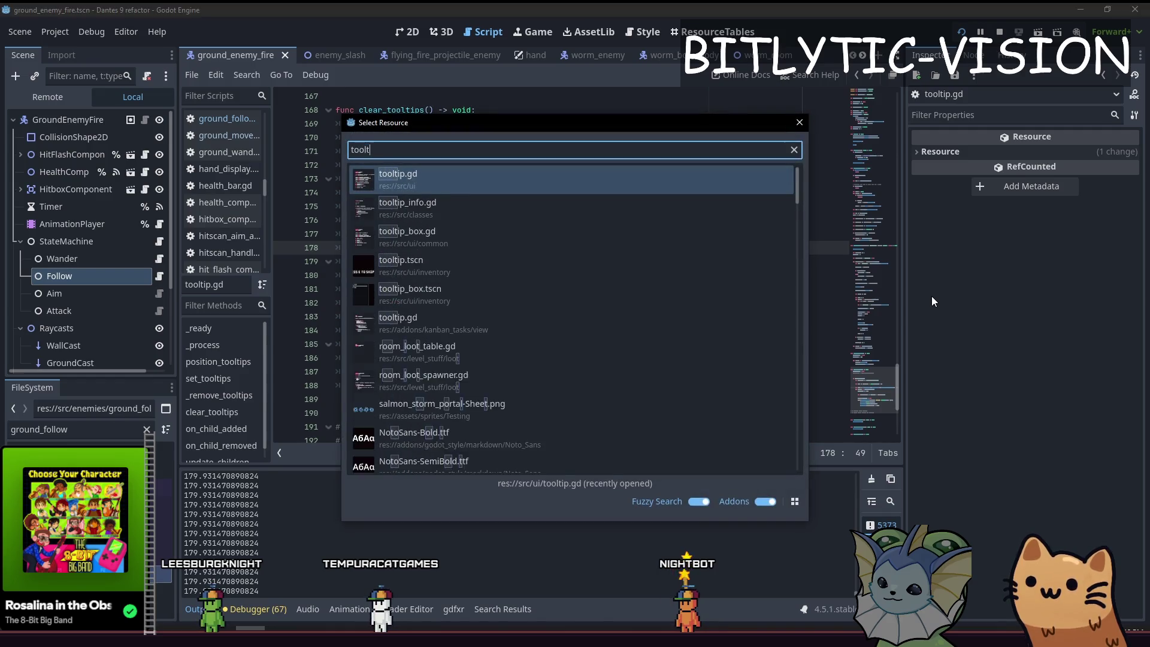
key(Return)
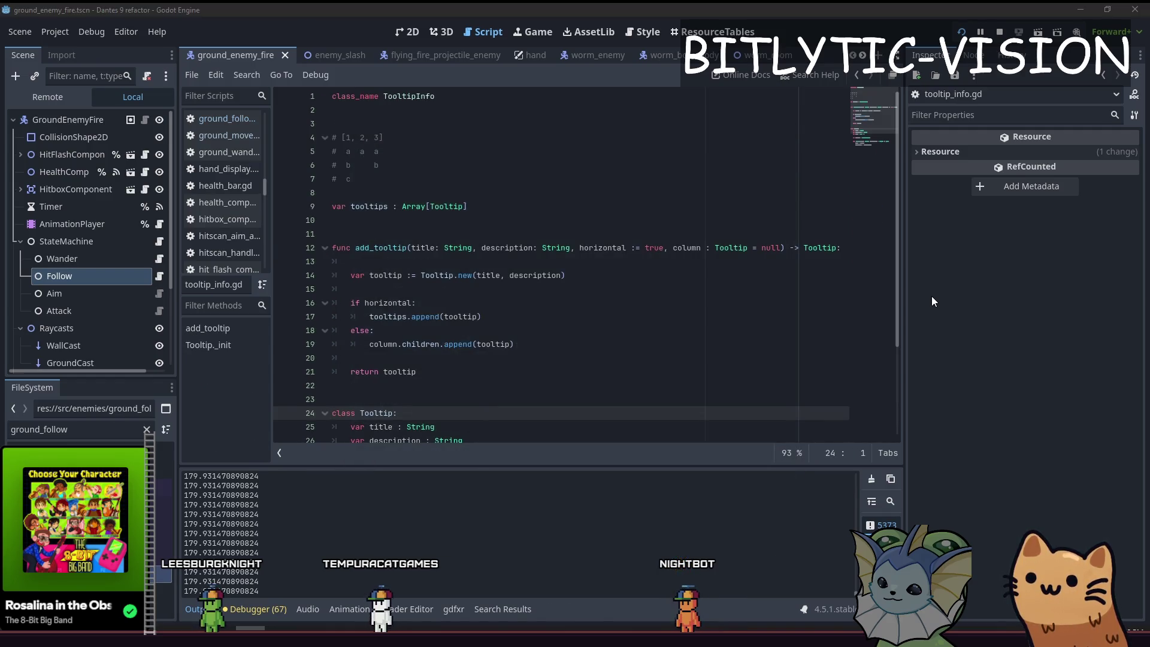
key(alt+shift+o)
text(tooltip_box)
key(Return)
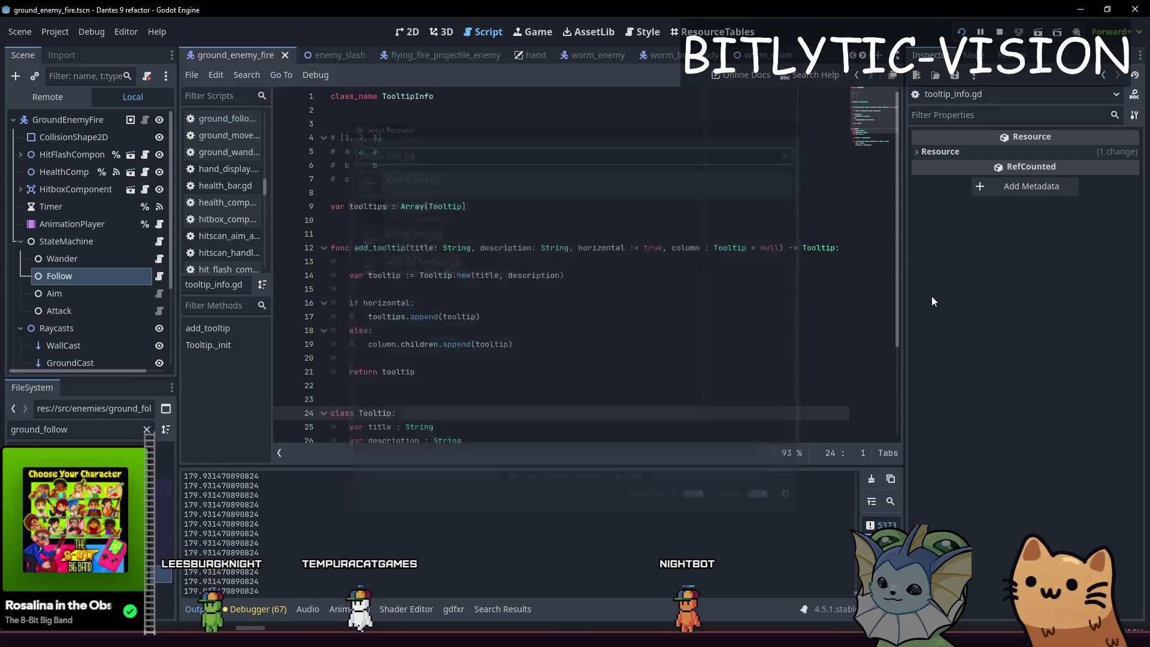
Search tooltip_box.gd for 'tween' and review the tween lines 66-68.
key(ctrl+f)
text(cr)
key(BackSpace)
key(BackSpace)
text(tween)
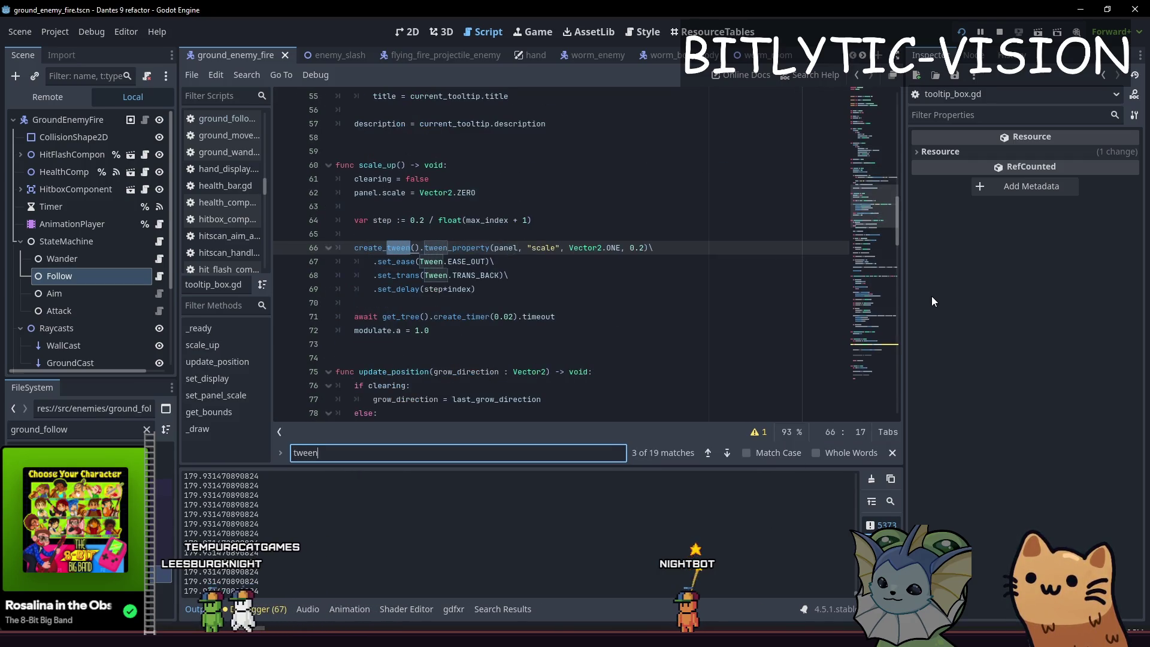
key(Escape)
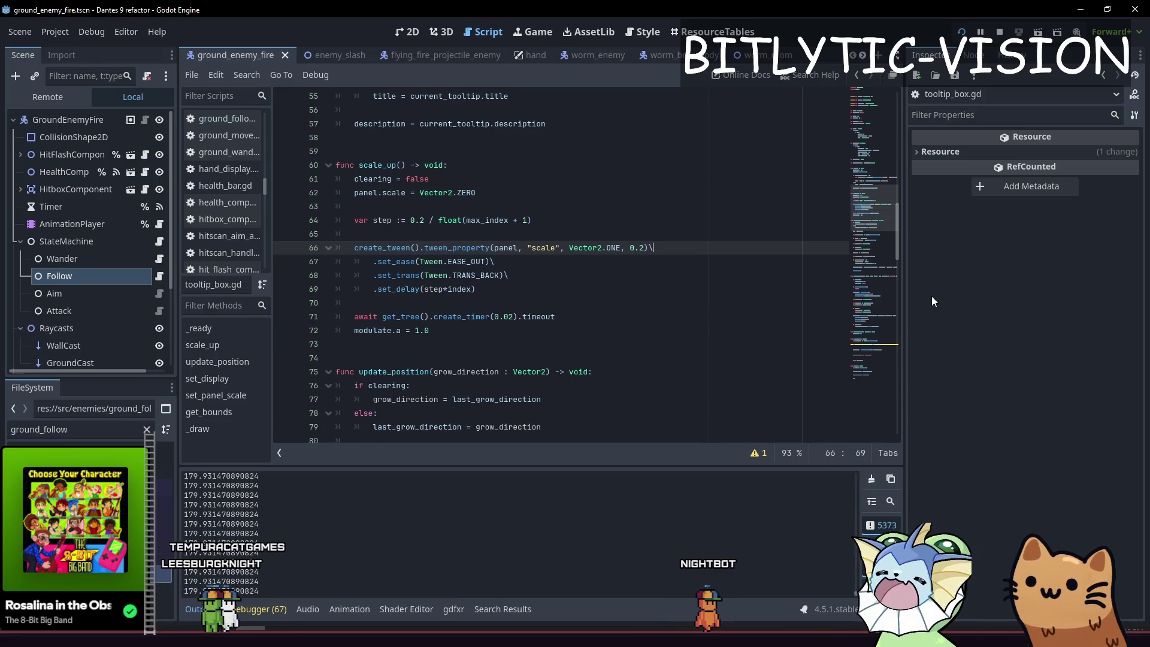
key(Down)
key(Down)
key(End)
key(Up)
key(Up)
key(ctrl+Right)
key(ctrl+Right)
key(ctrl+Right)
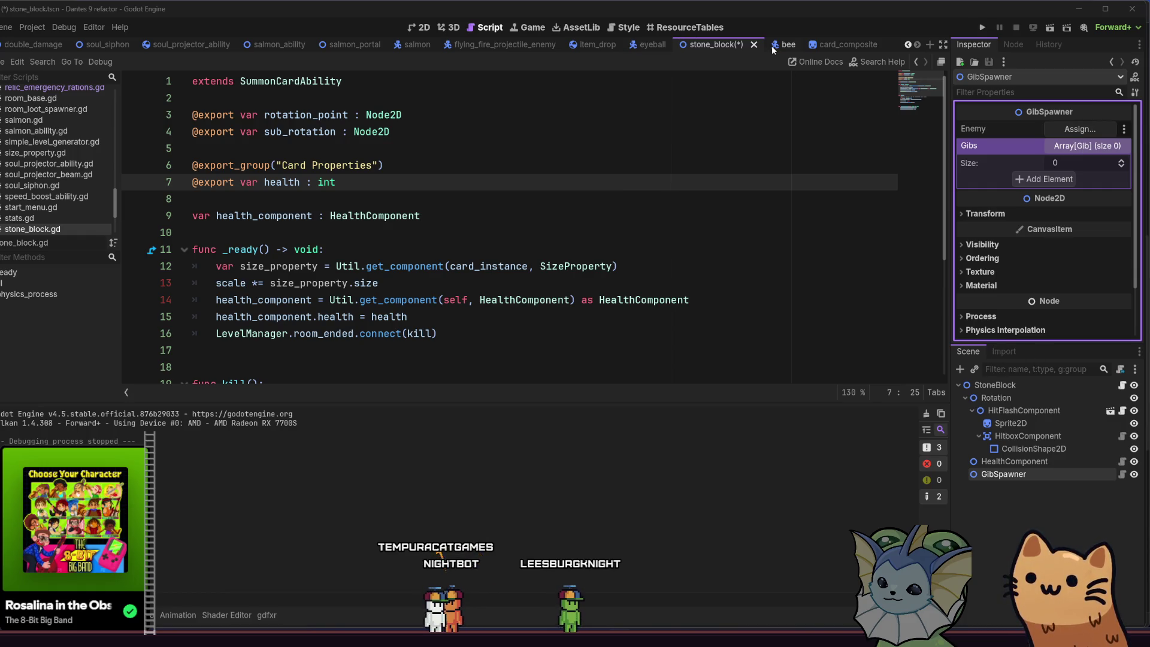
Save the scene, then add a new Gib as element 0 of the GibSpawner's Gibs array.
click(1036, 496)
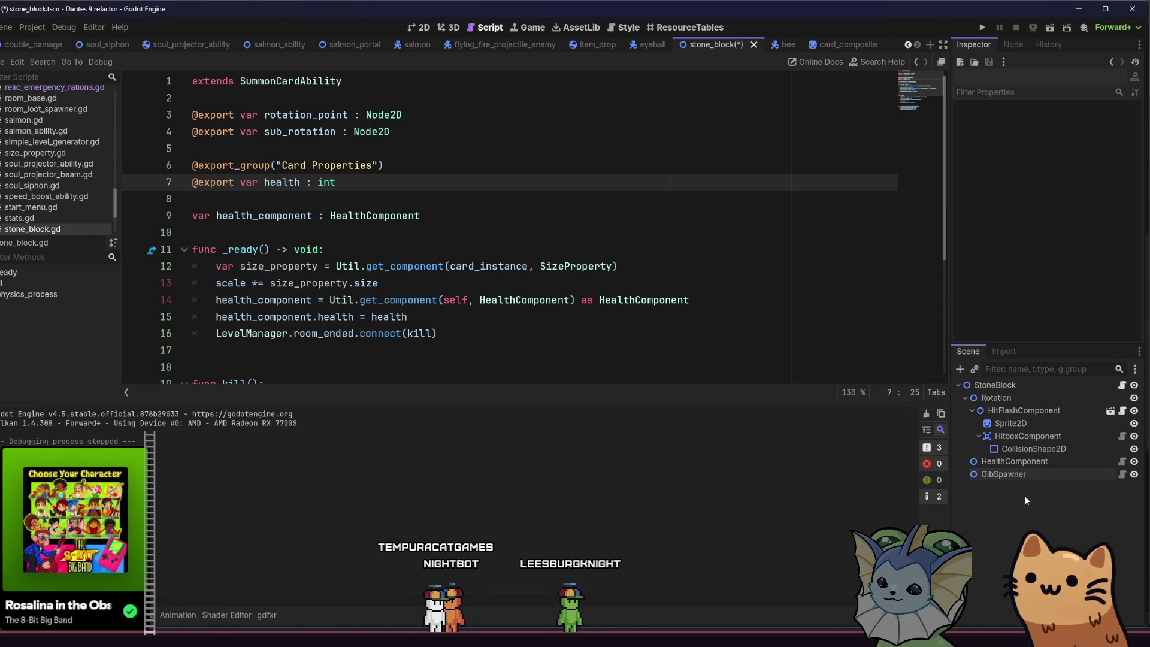
key(ctrl+s)
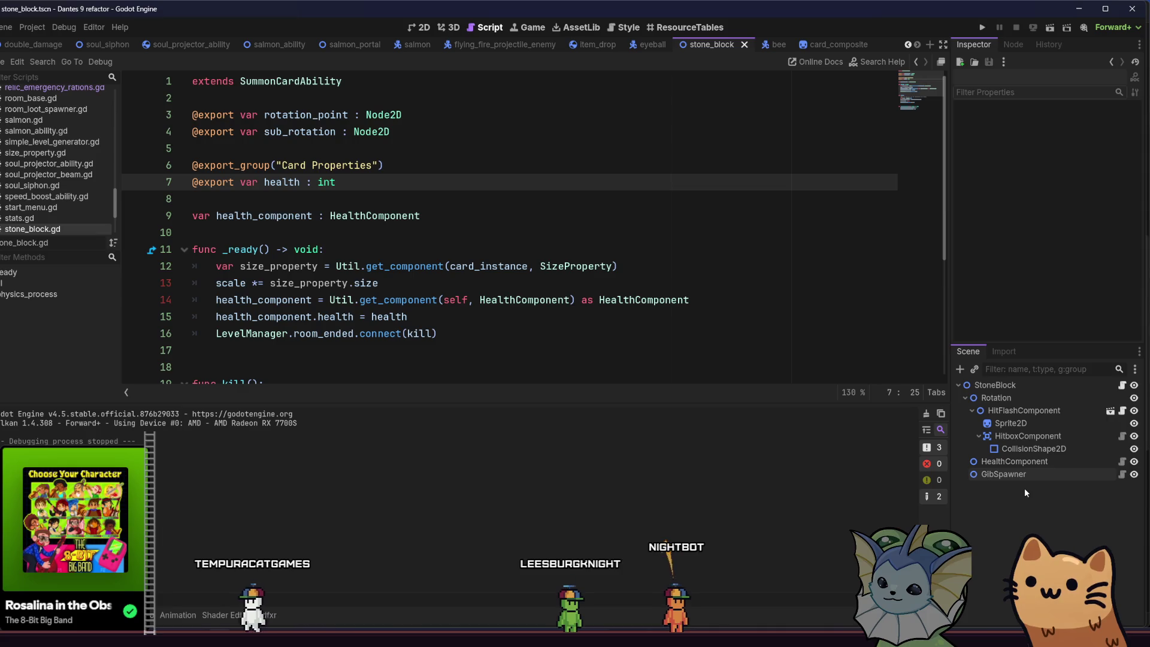
click(1034, 474)
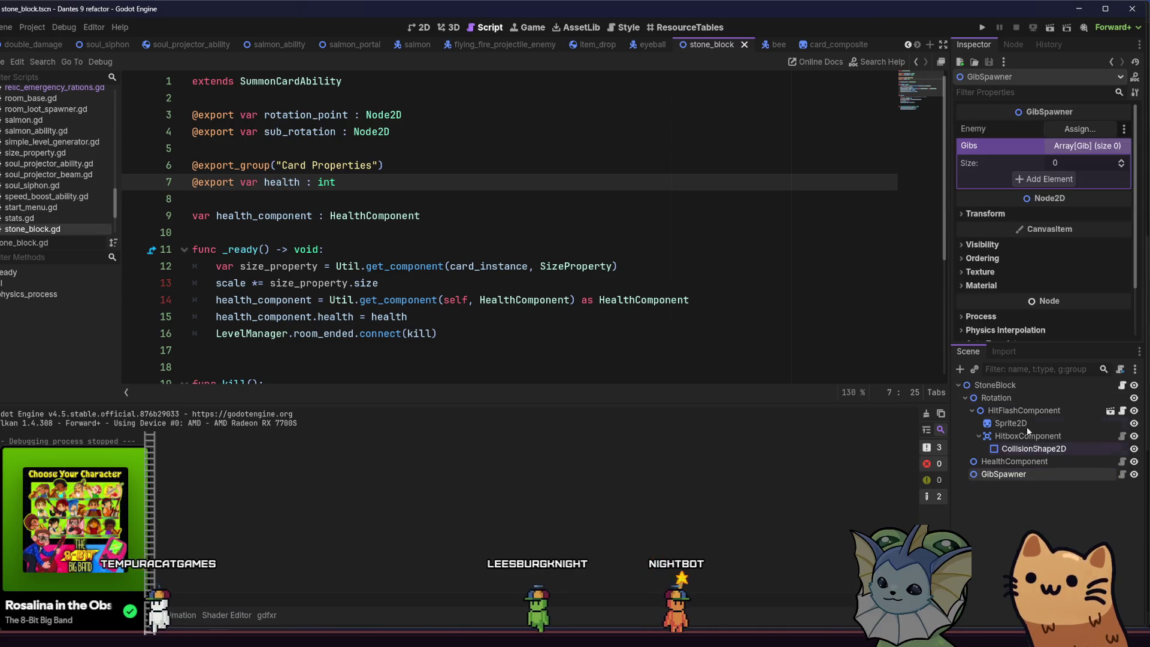
click(1043, 180)
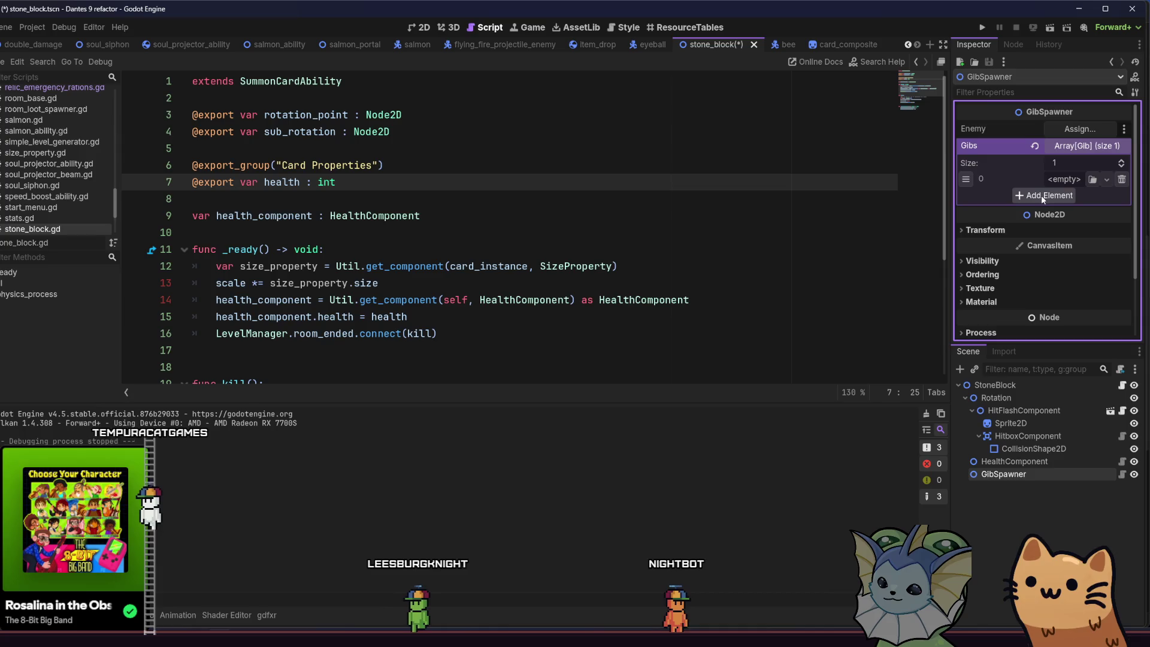
click(1093, 179)
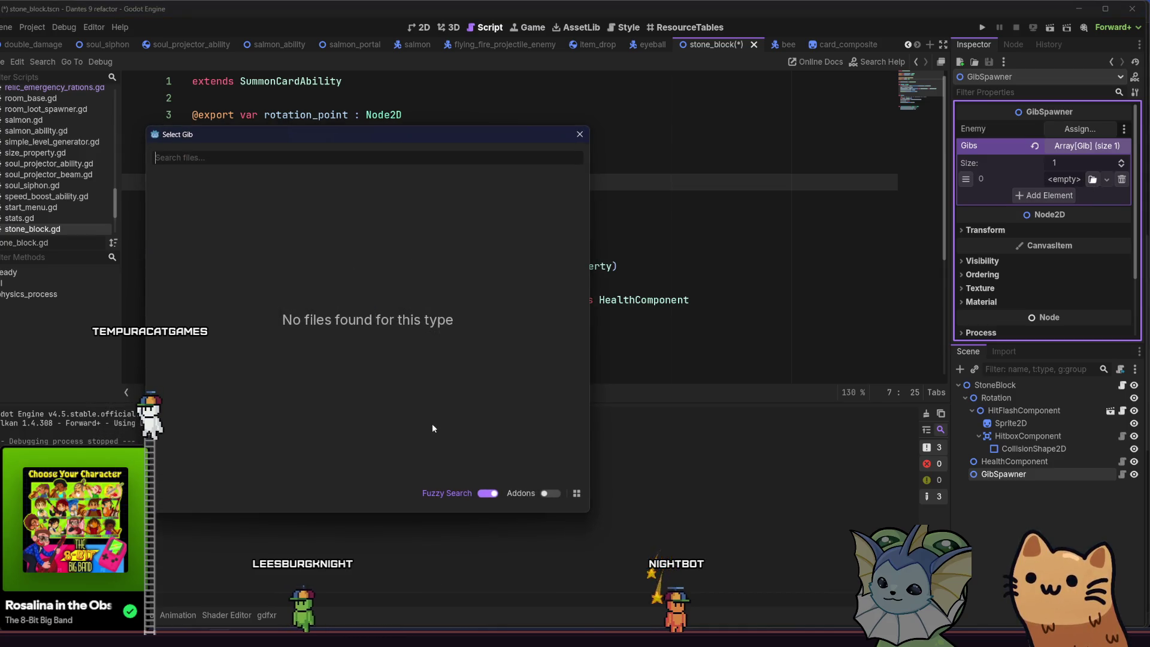
click(580, 133)
click(1058, 180)
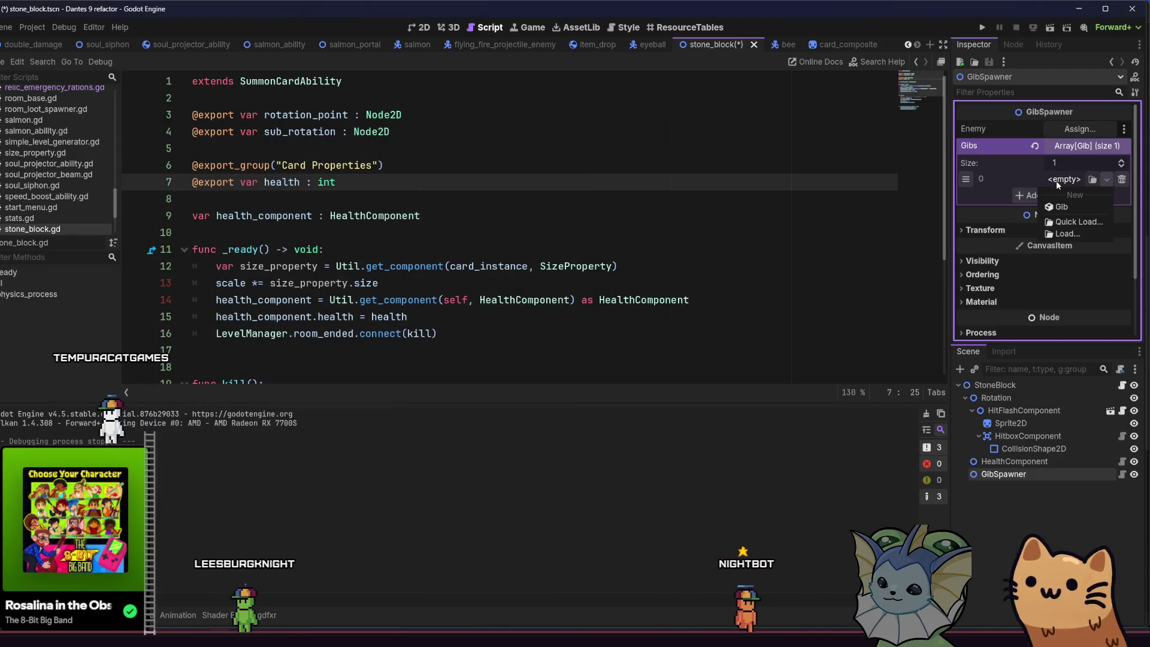
click(1059, 207)
Assign stone_block.png as the gib's sprite texture and save the scene.
click(1074, 199)
key(Escape)
click(1090, 197)
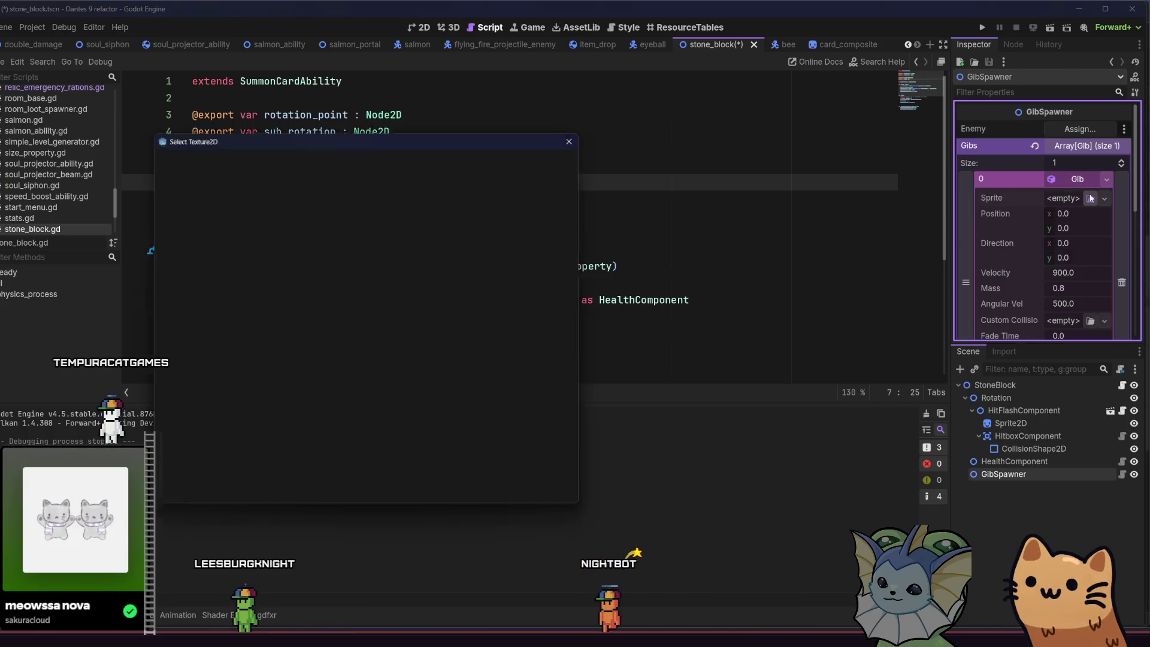
text(stone_block)
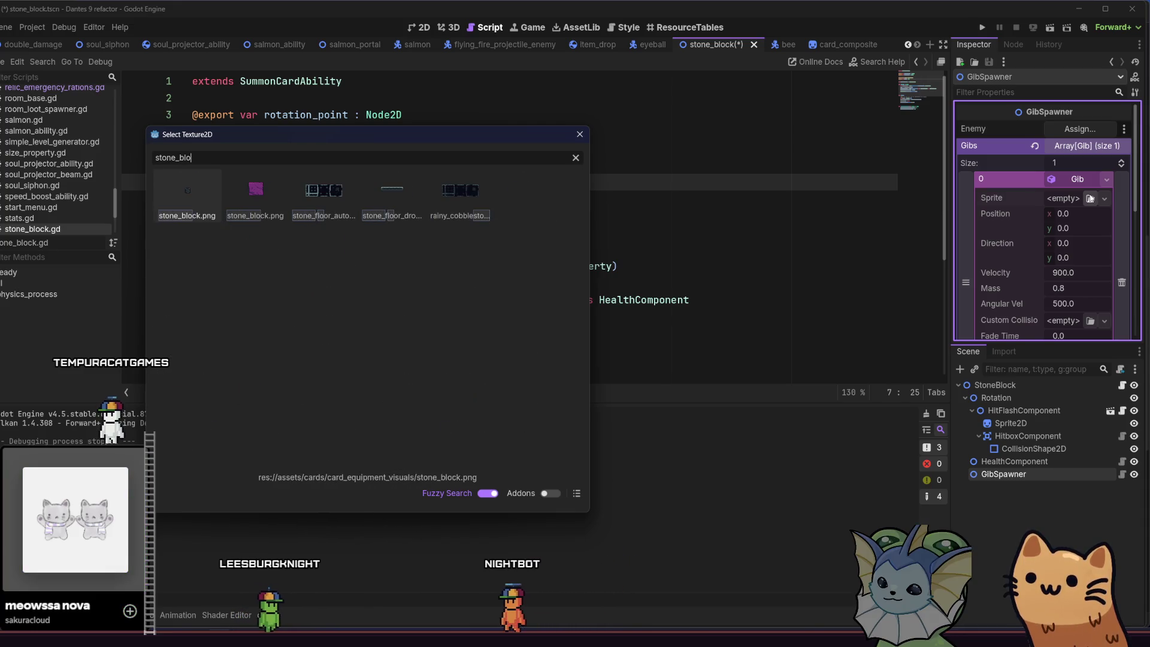
key(Return)
scroll(604, 206, down, 2)
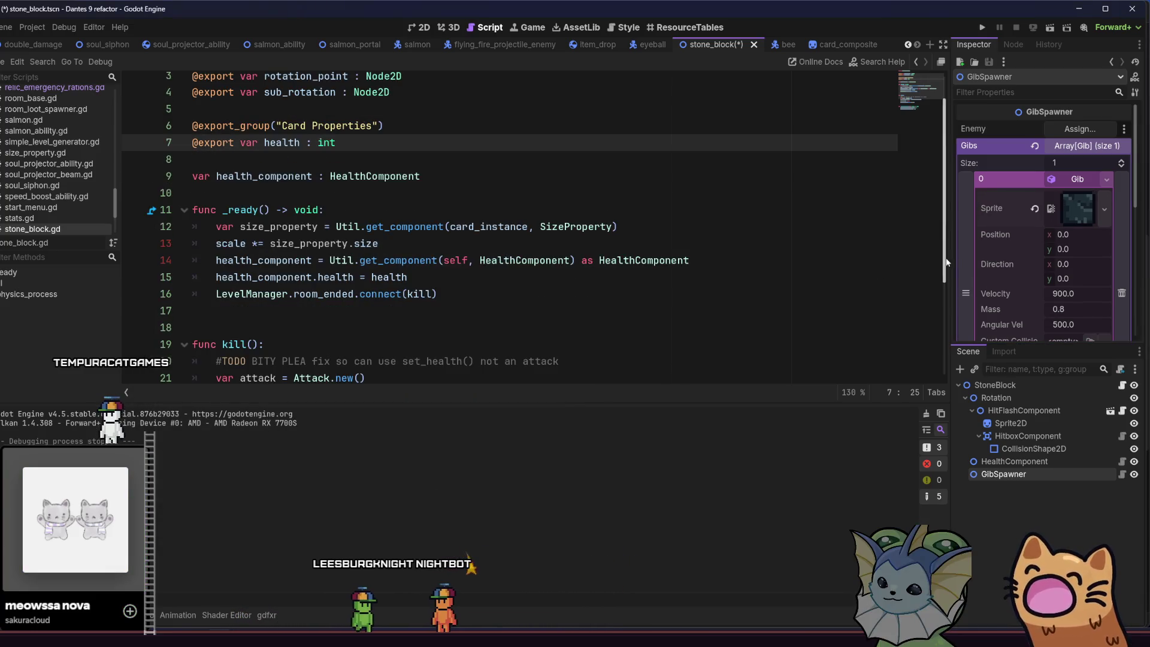
scroll(999, 253, down, 2)
key(ctrl+s)
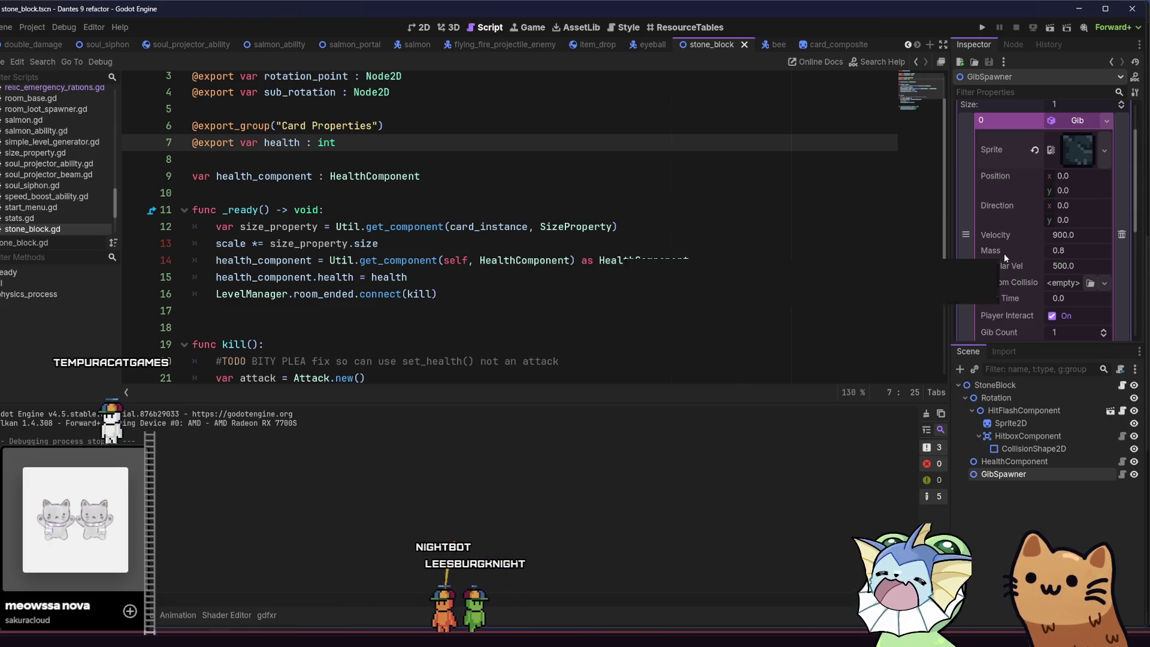
Try gib Direction y of -1, revert it to 0, and set Mass 1.5, saving each change.
click(1081, 220)
text(-1)
key(Return)
key(ctrl+s)
click(1081, 220)
key(Return)
key(ctrl+s)
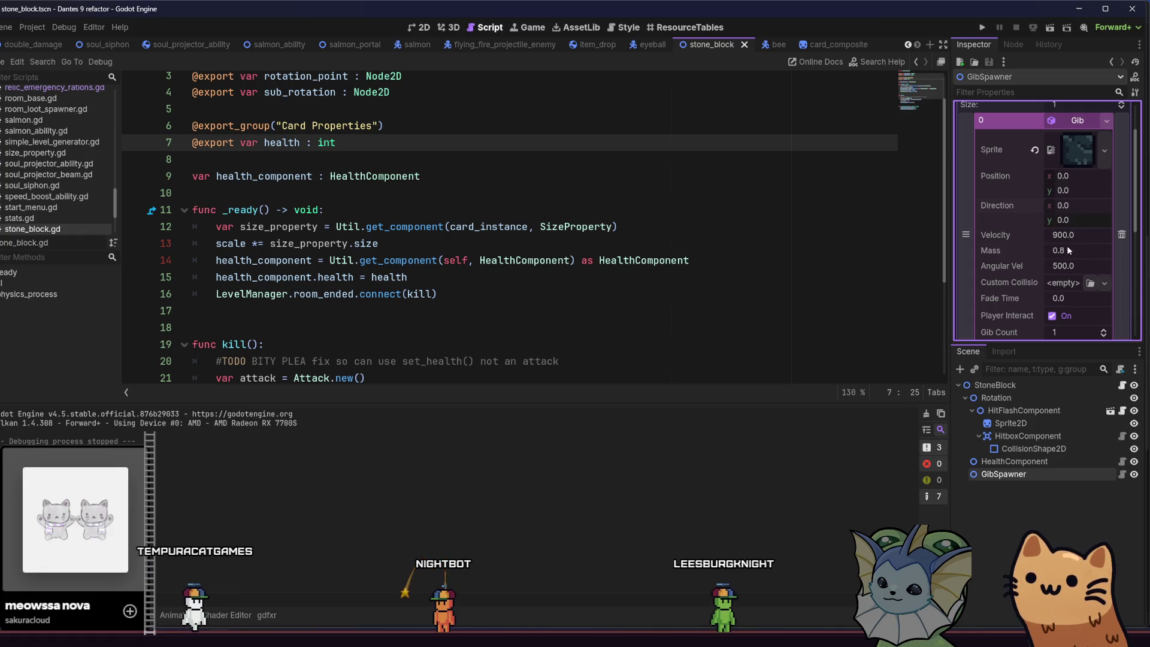
key(Return)
key(ctrl+s)
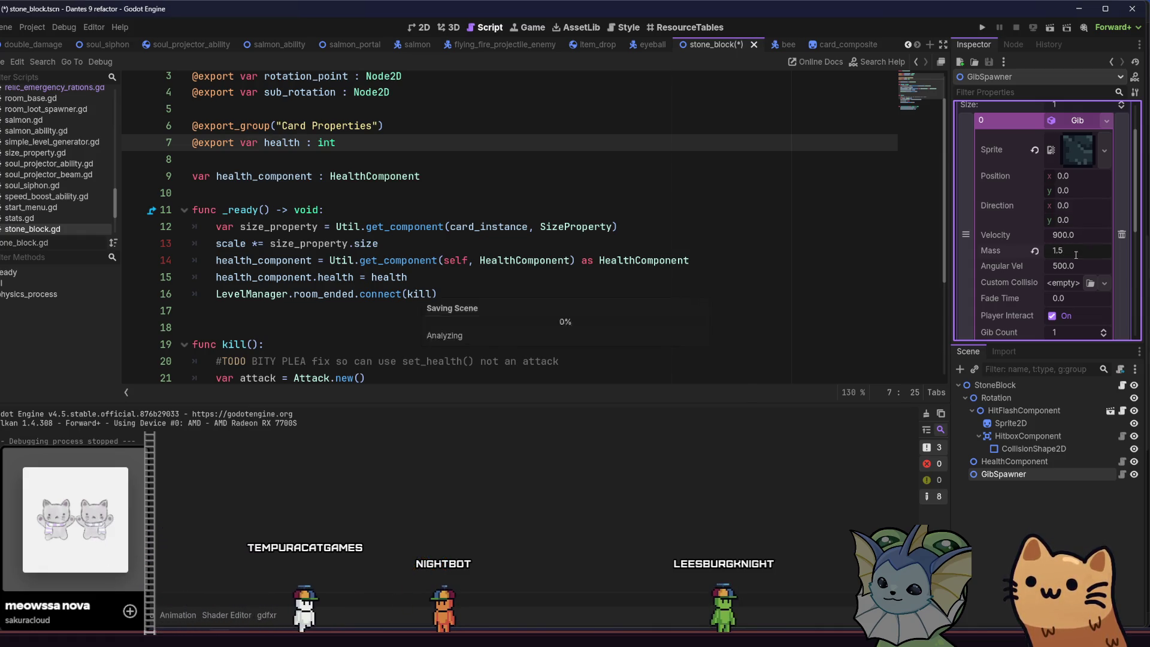
Open the StoneBlock root's stone_block.gd script and scroll up to line 1.
scroll(967, 227, down, 2)
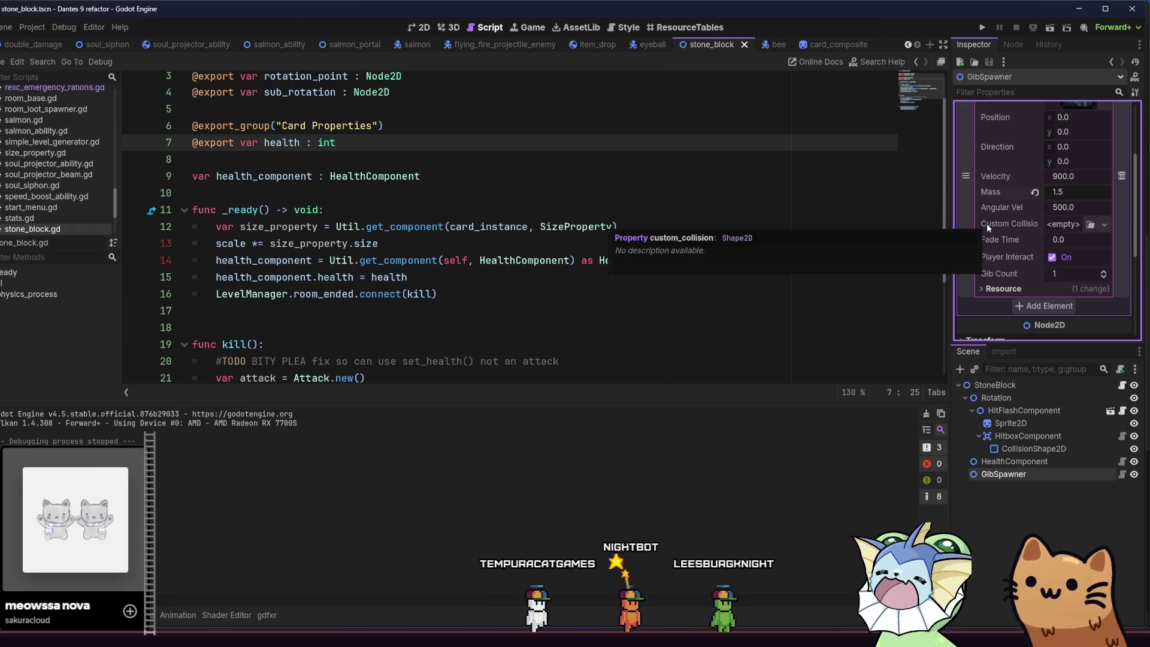
scroll(987, 224, up, 2)
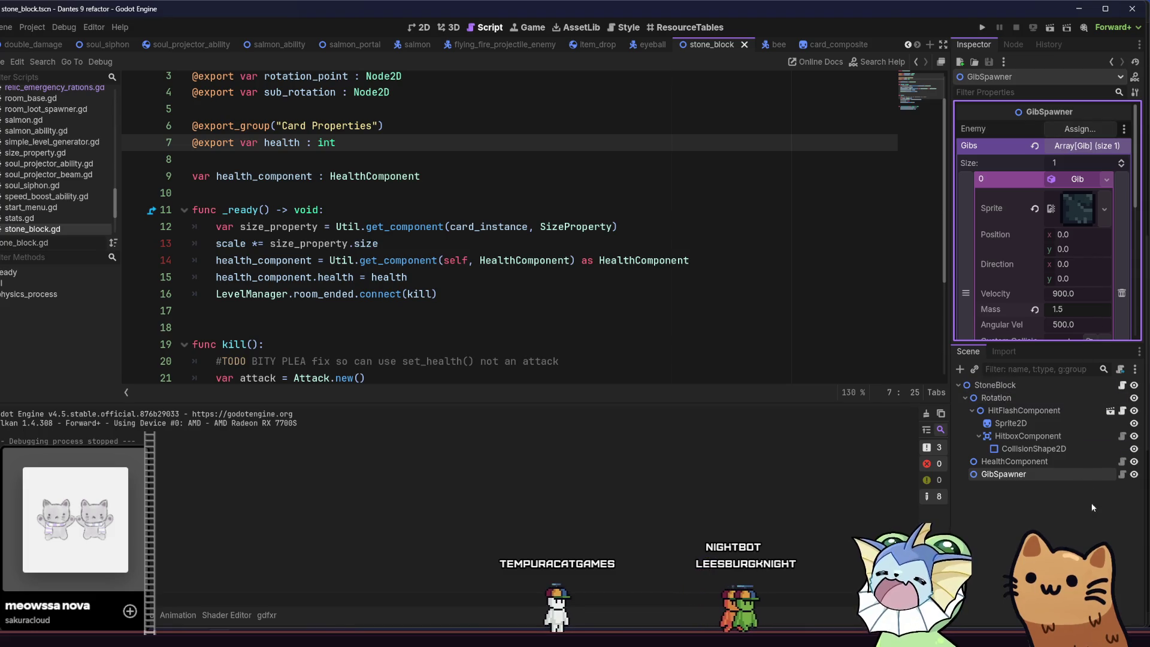
click(1120, 388)
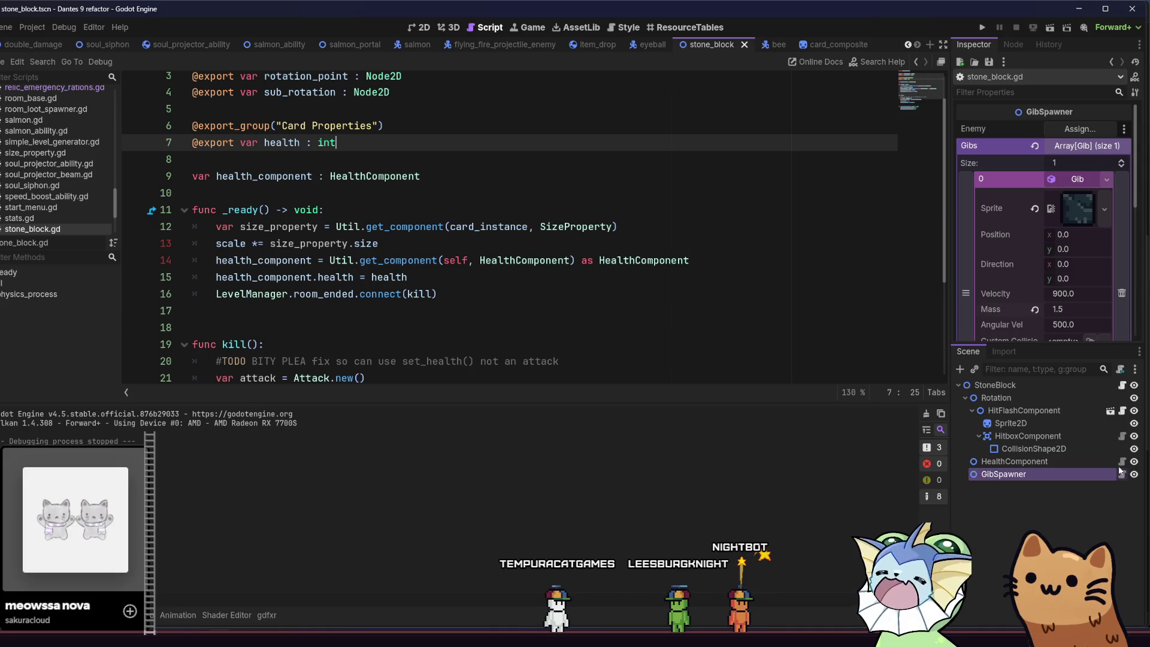
scroll(629, 190, up, 2)
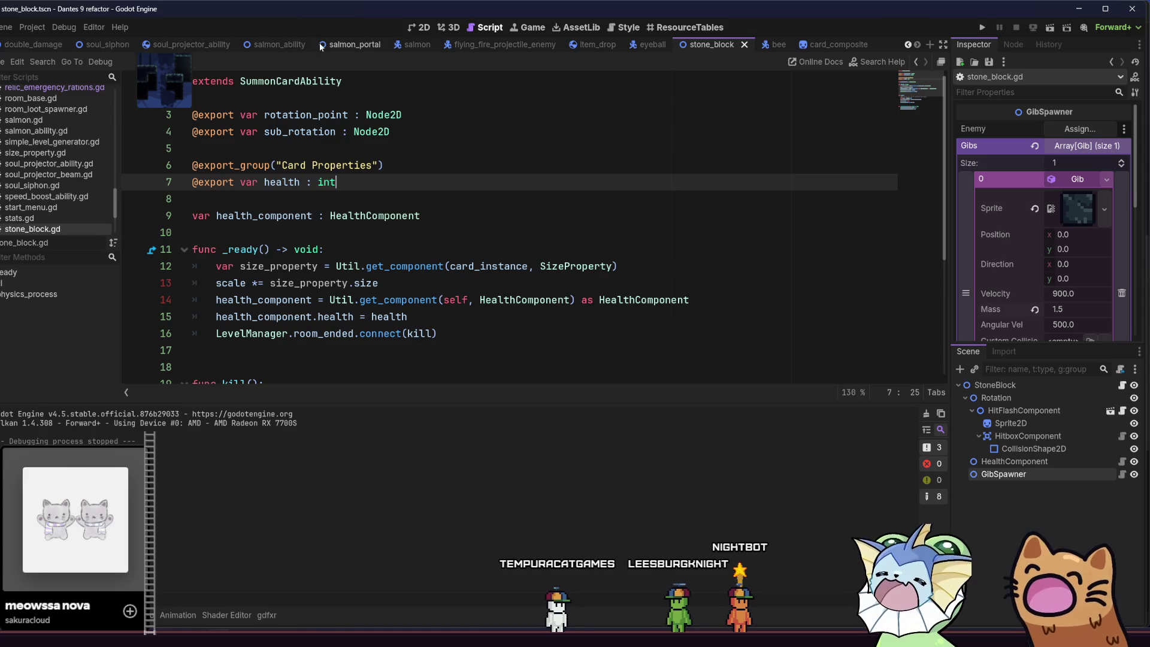
scroll(419, 45, up, 5)
Switch to the auto_turret scene, scroll through auto_turret.gd, and inspect its GibSpawner's two gibs.
click(1113, 385)
scroll(631, 228, up, 3)
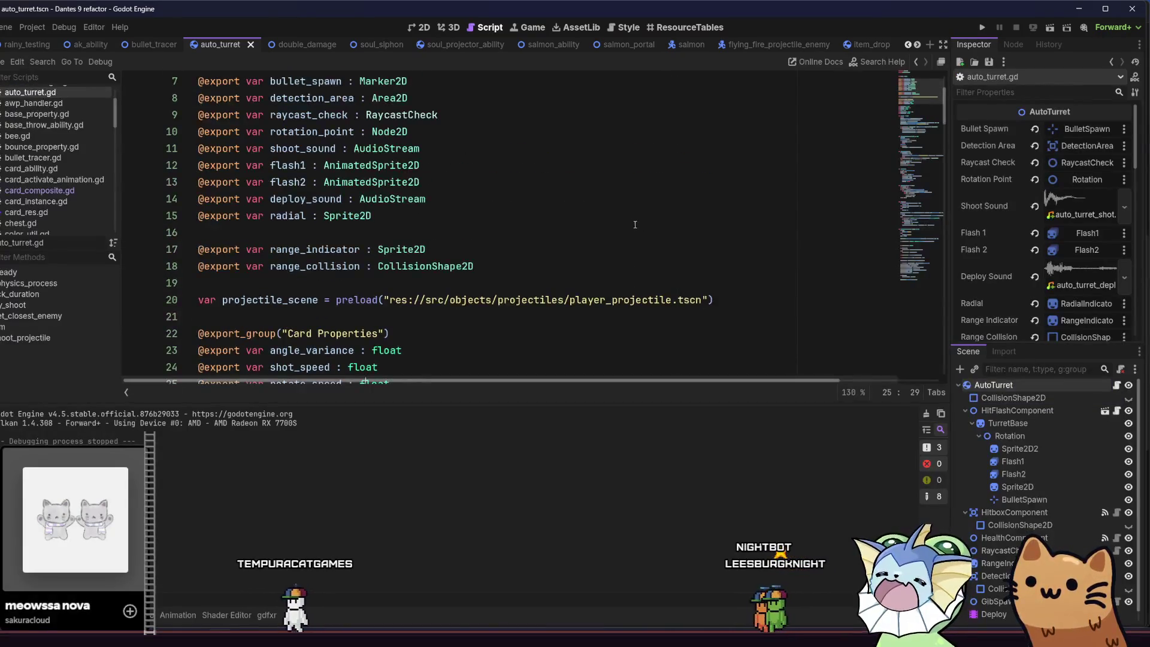
scroll(630, 227, down, 8)
scroll(631, 227, down, 1)
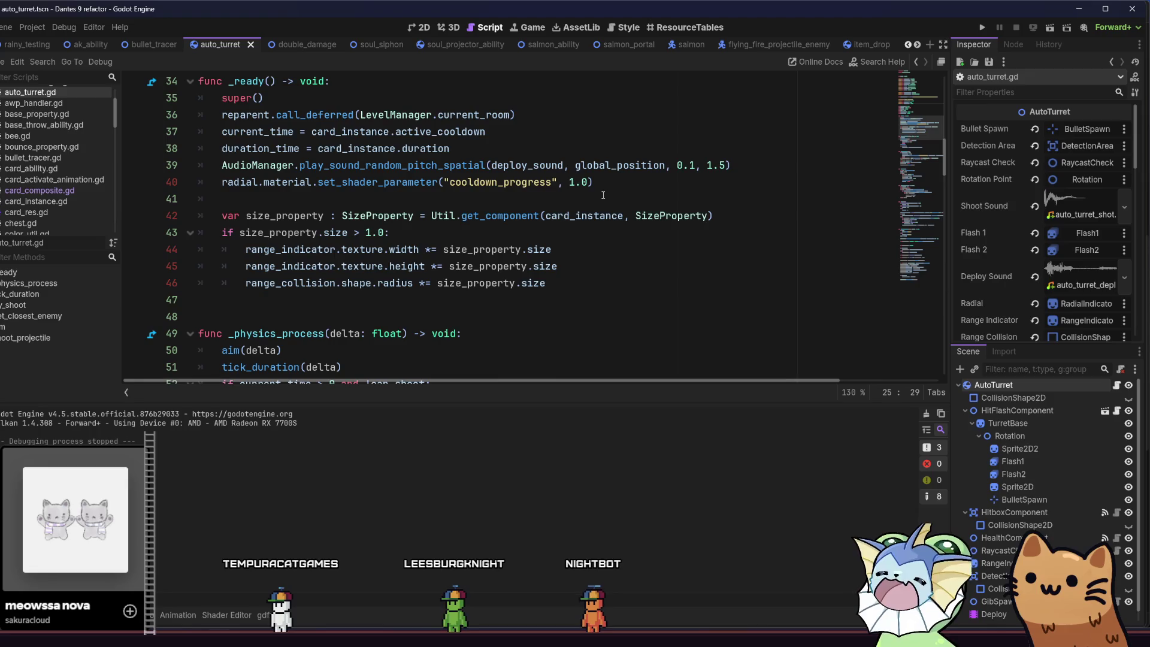
scroll(603, 195, down, 6)
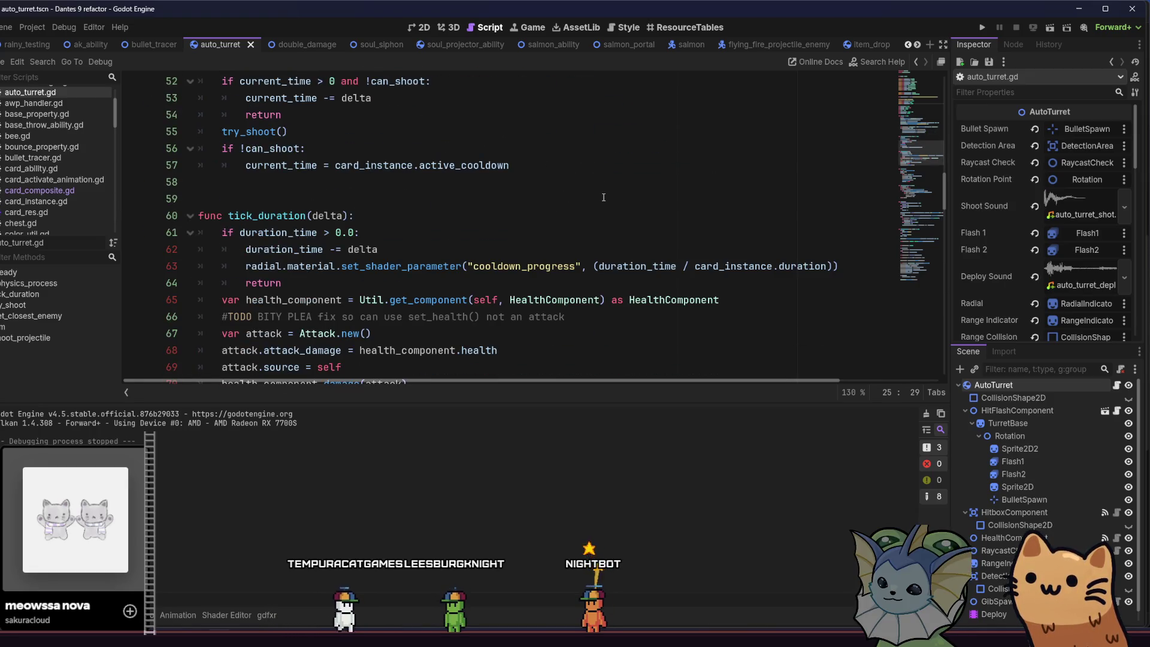
scroll(603, 197, down, 1)
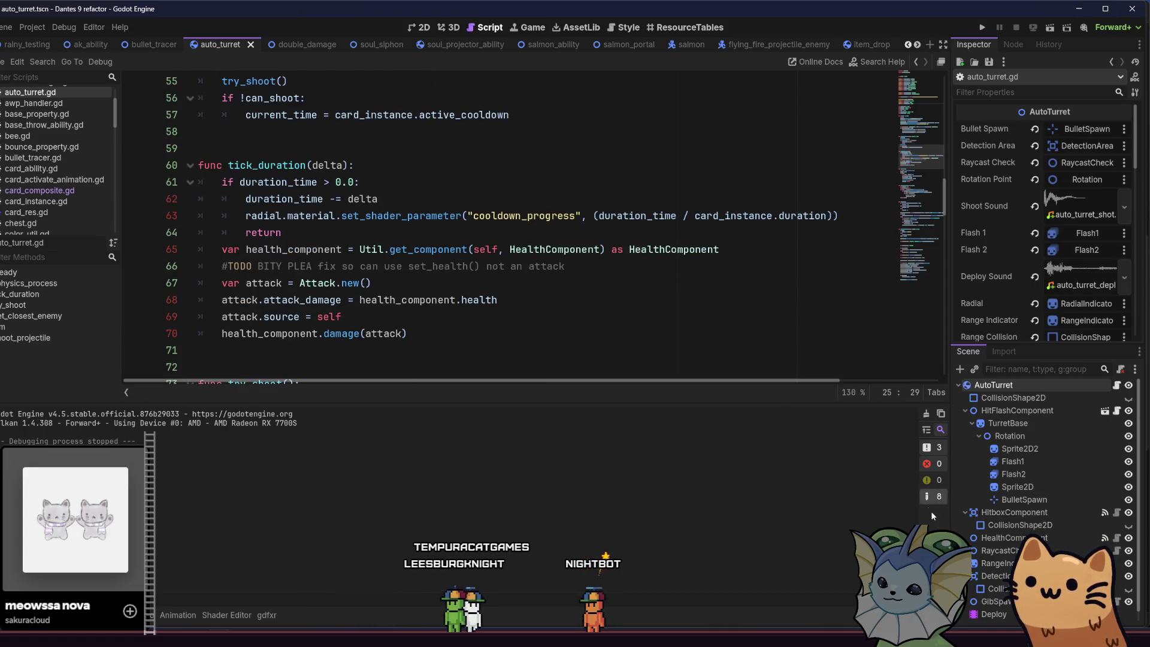
click(996, 601)
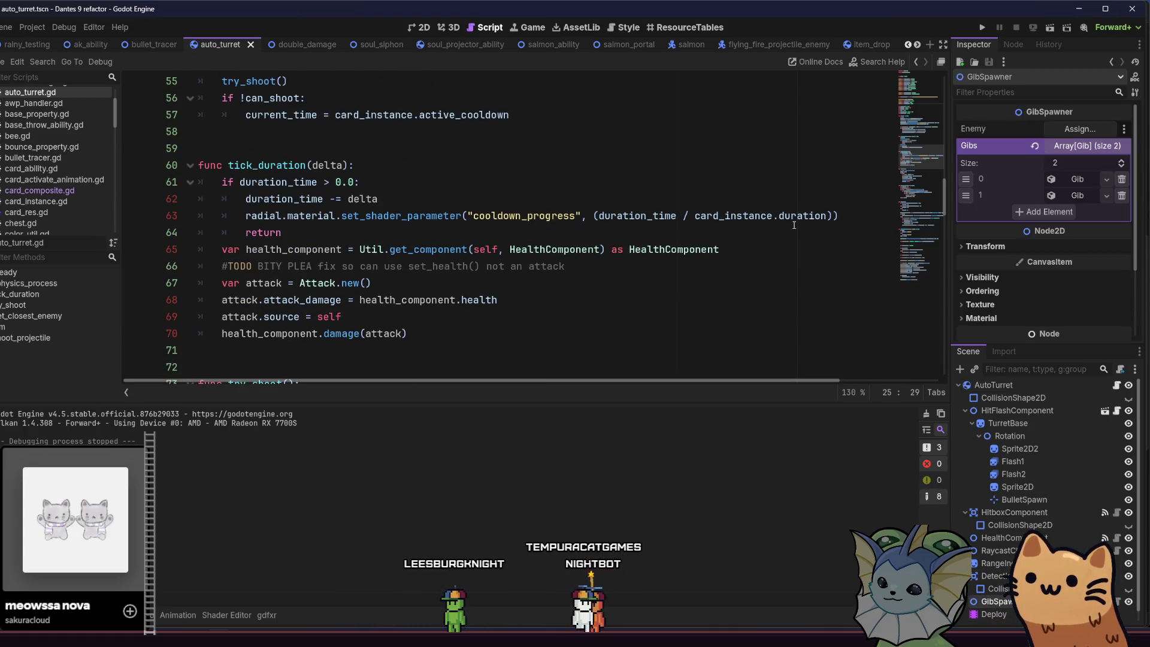
scroll(806, 48, down, 4)
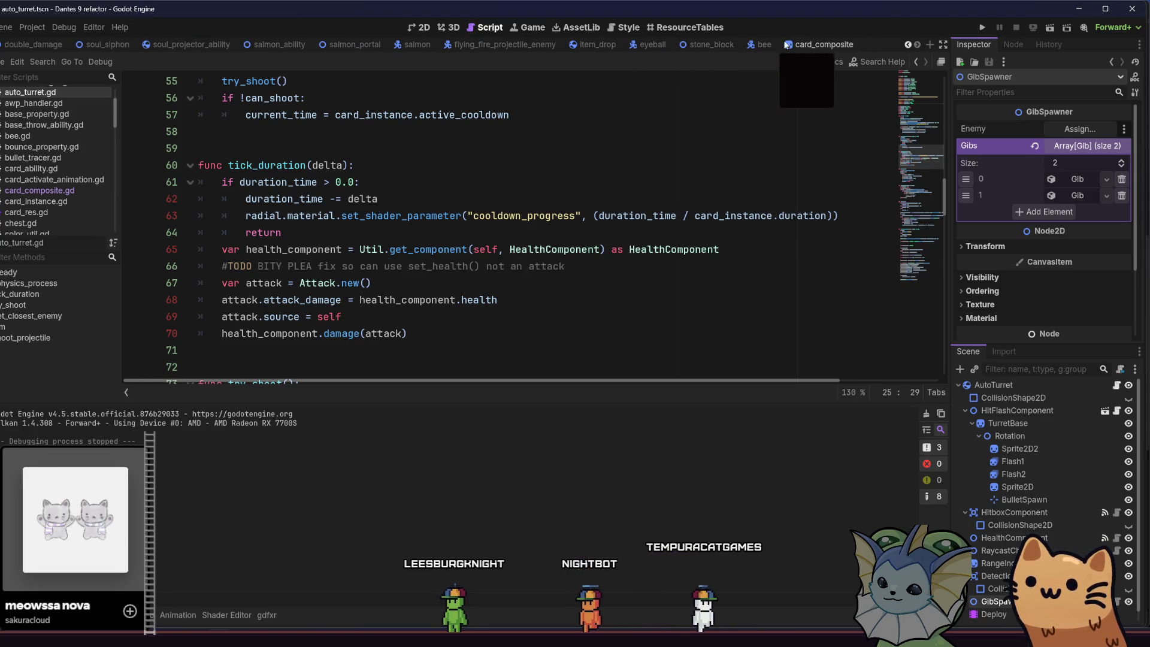
Return to the stone_block scene, select HealthComponent, and show its signals list.
click(651, 44)
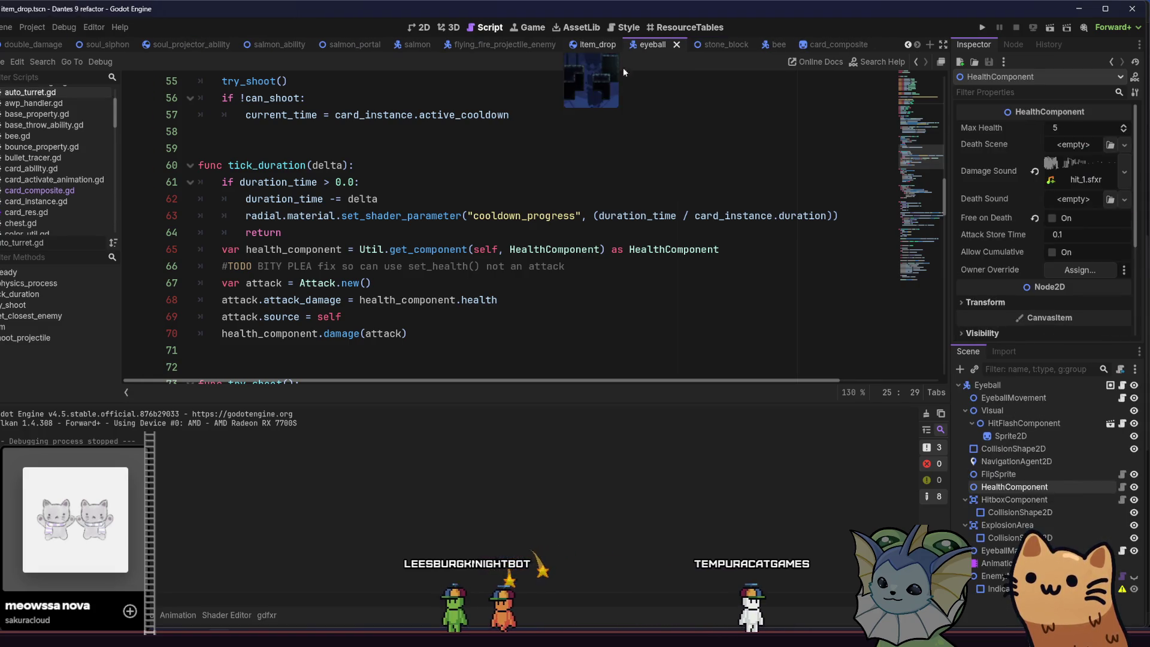
click(594, 46)
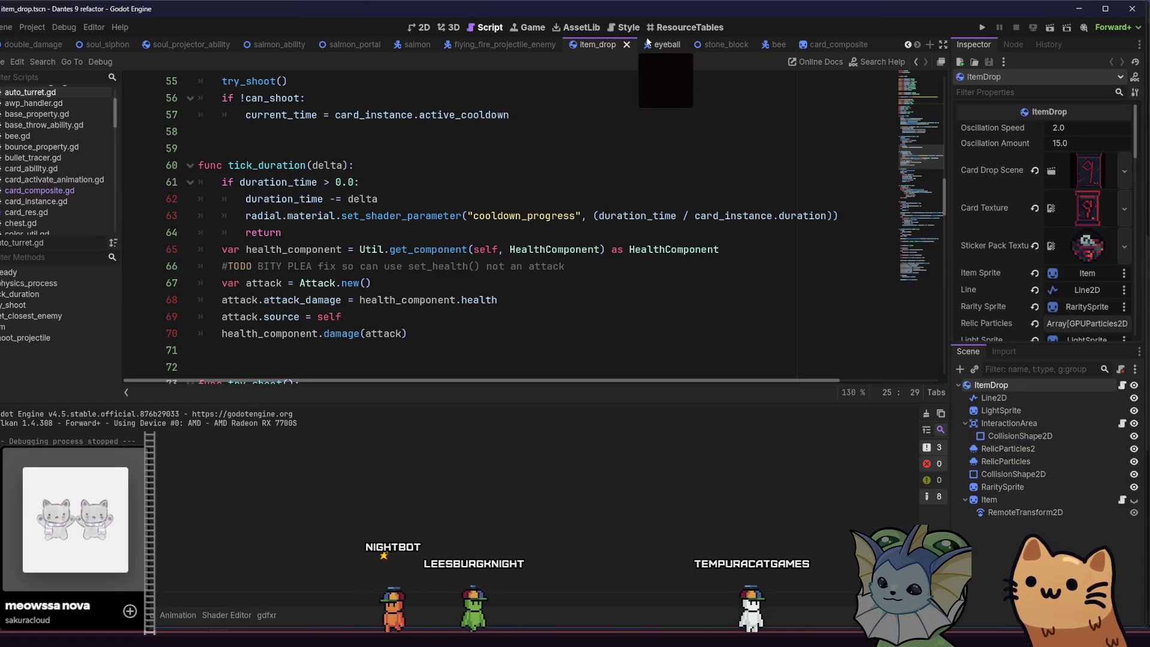
click(711, 45)
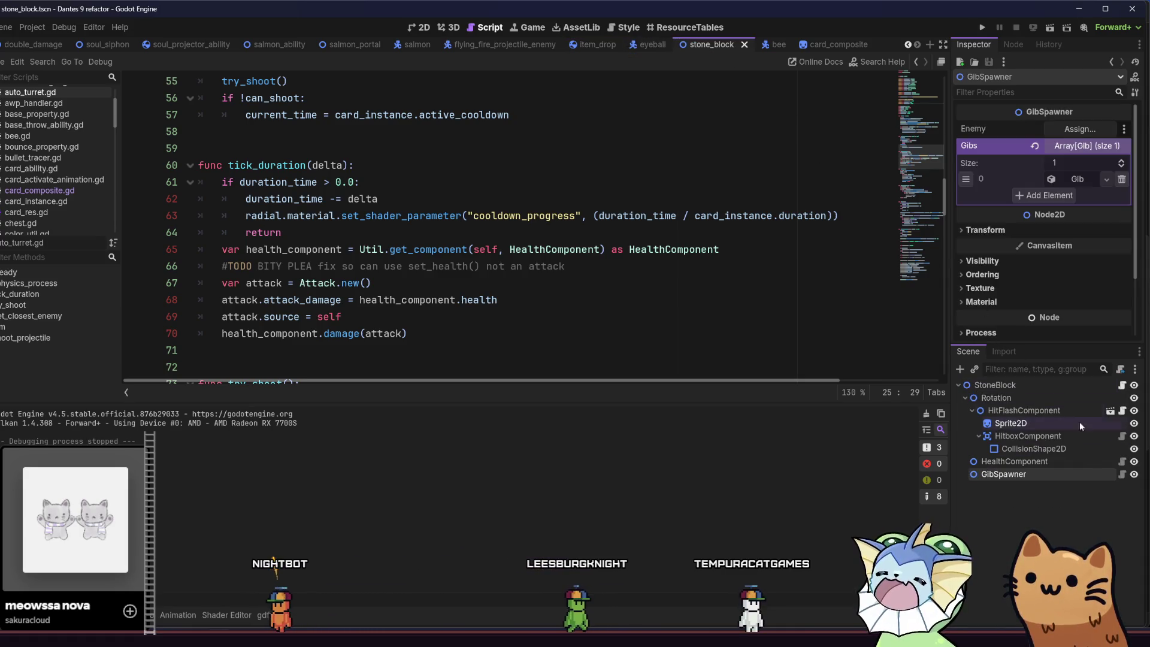
click(1056, 388)
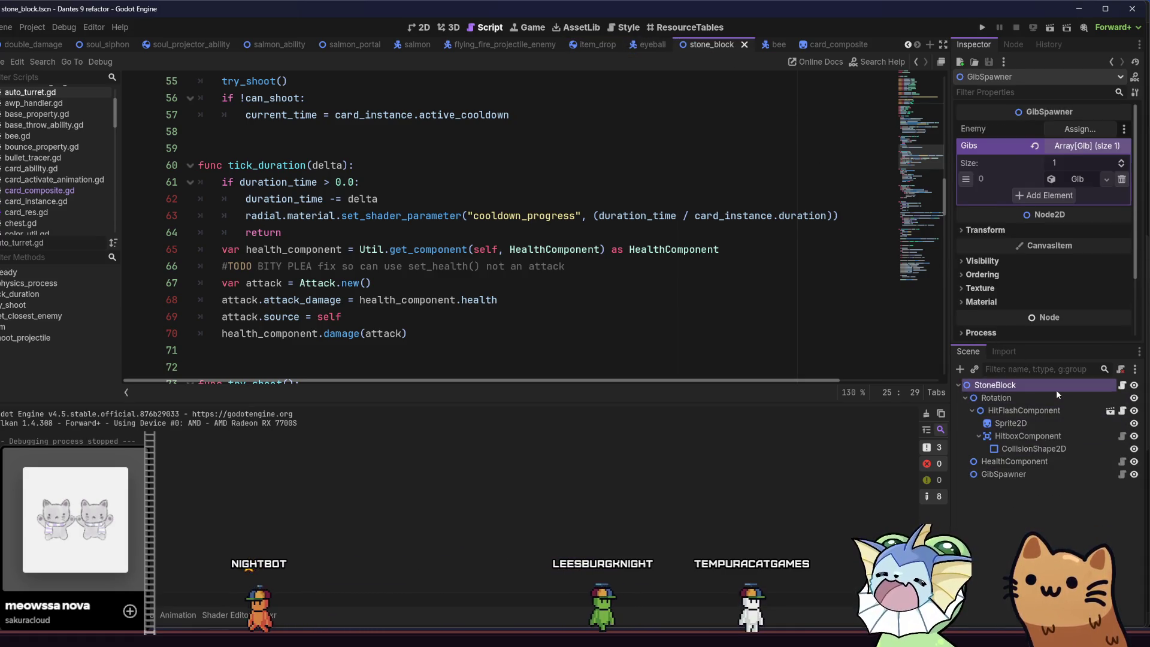
click(1033, 436)
click(1048, 421)
click(1018, 462)
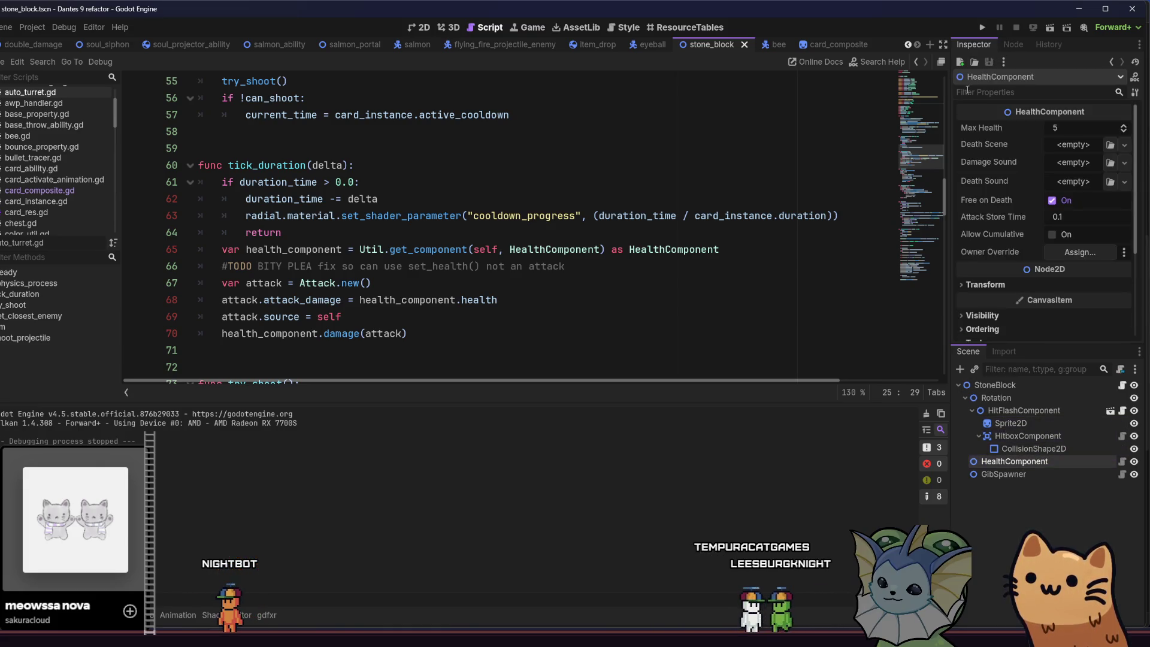
click(1013, 45)
click(980, 46)
click(1009, 46)
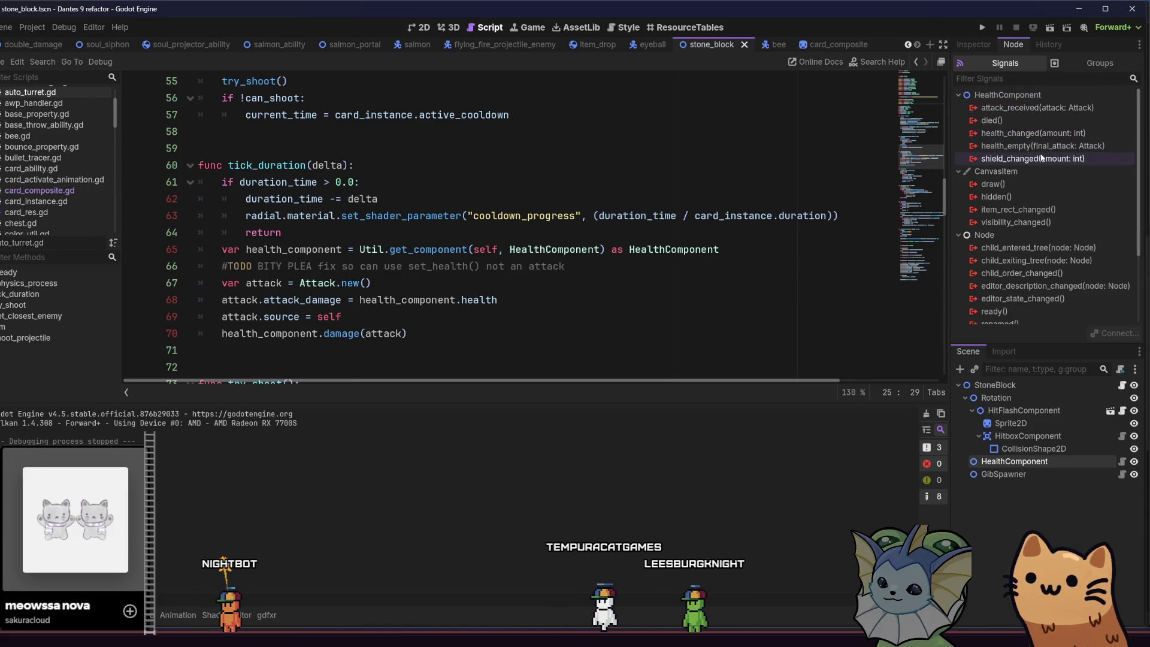
Connect HealthComponent's died signal to the GibSpawner and save the scene.
double_click(1042, 108)
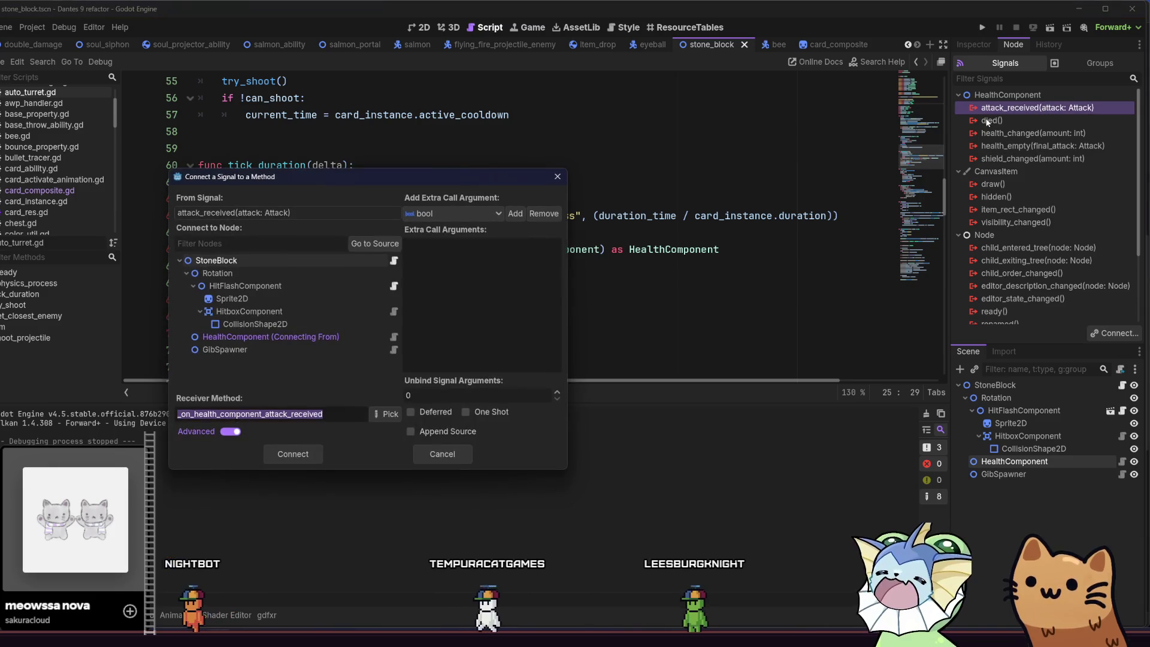
click(442, 453)
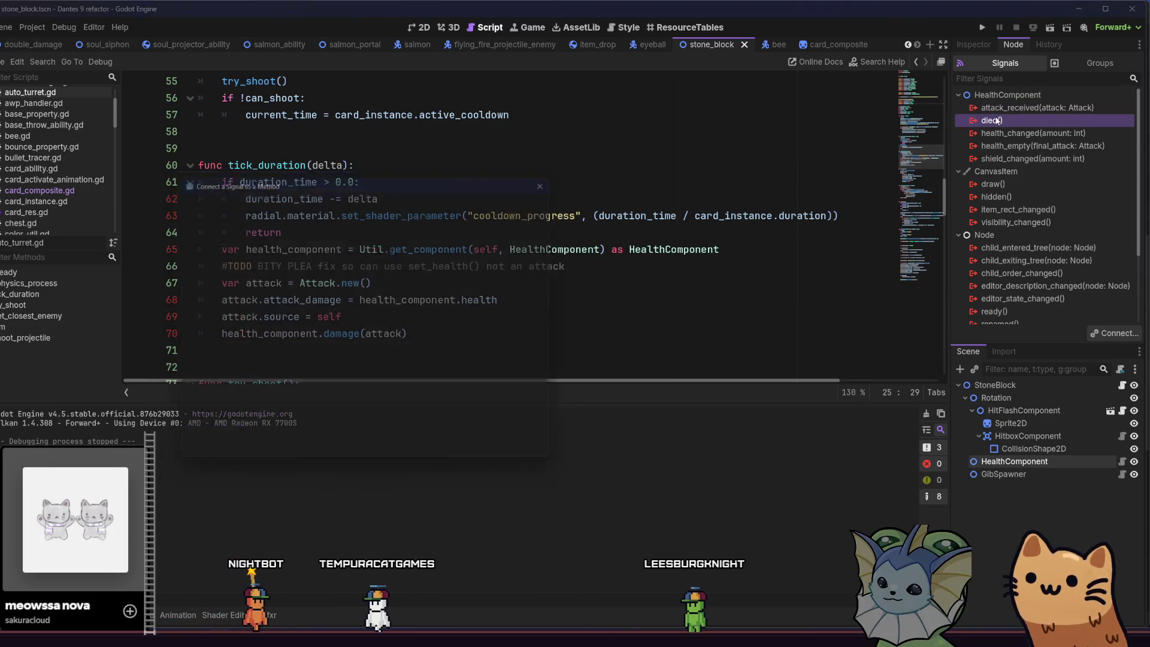
double_click(992, 121)
click(319, 347)
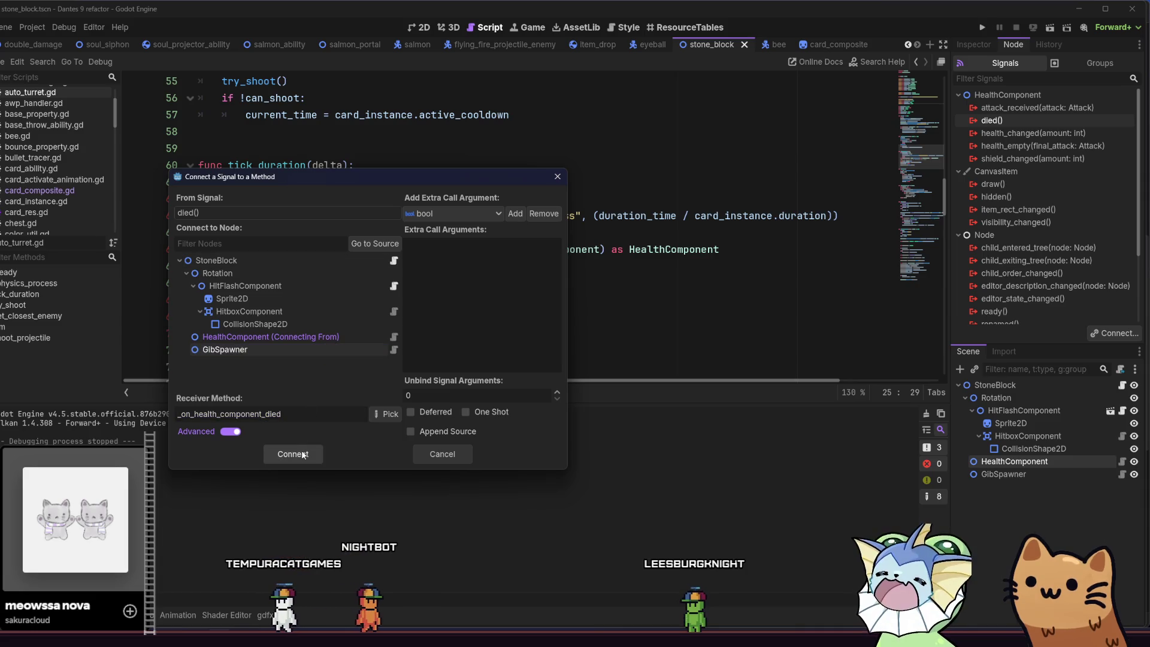
click(300, 451)
scroll(489, 256, down, 3)
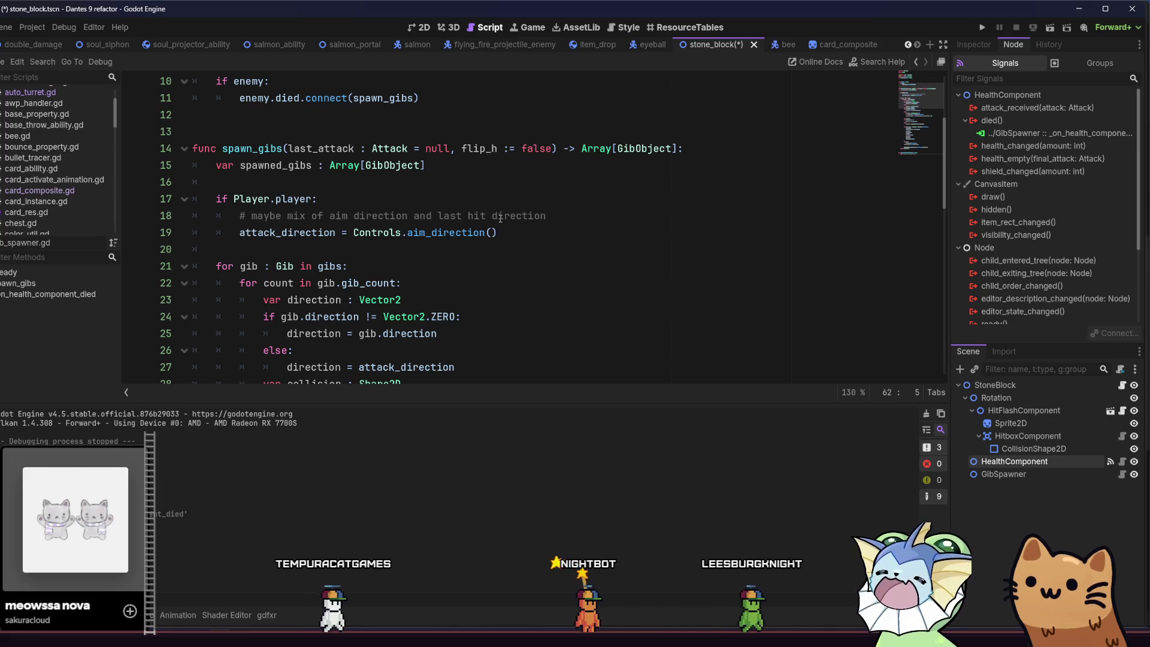
key(ctrl+s)
click(982, 28)
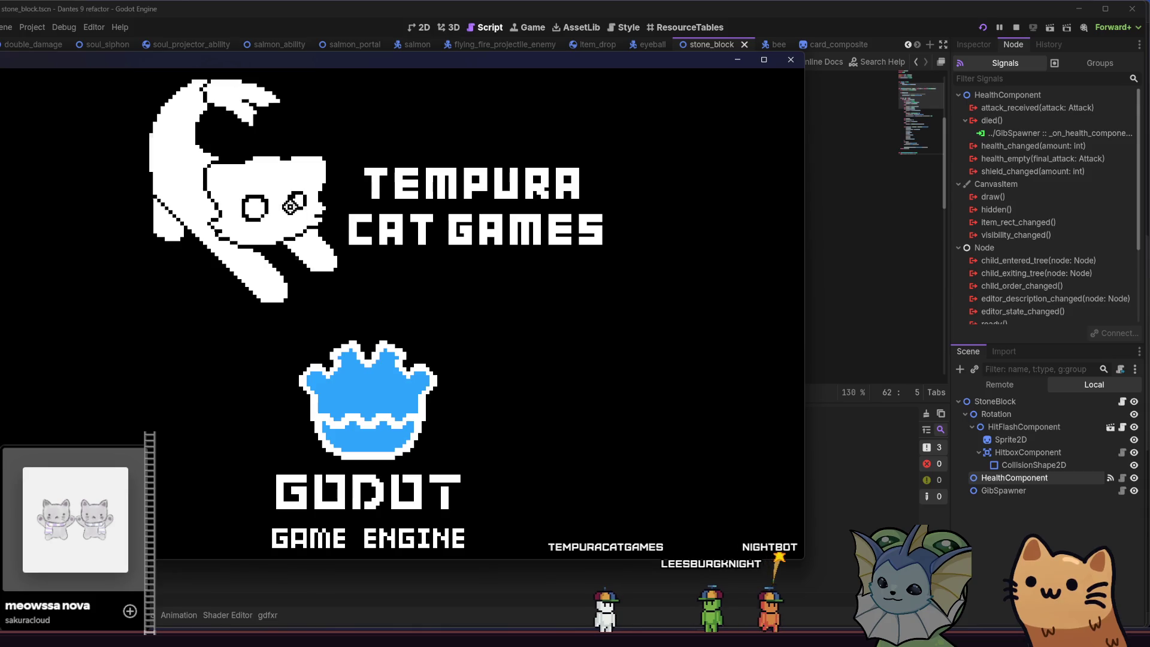
Maximize the game window, start a new run, and move through the first rooms.
double_click(269, 62)
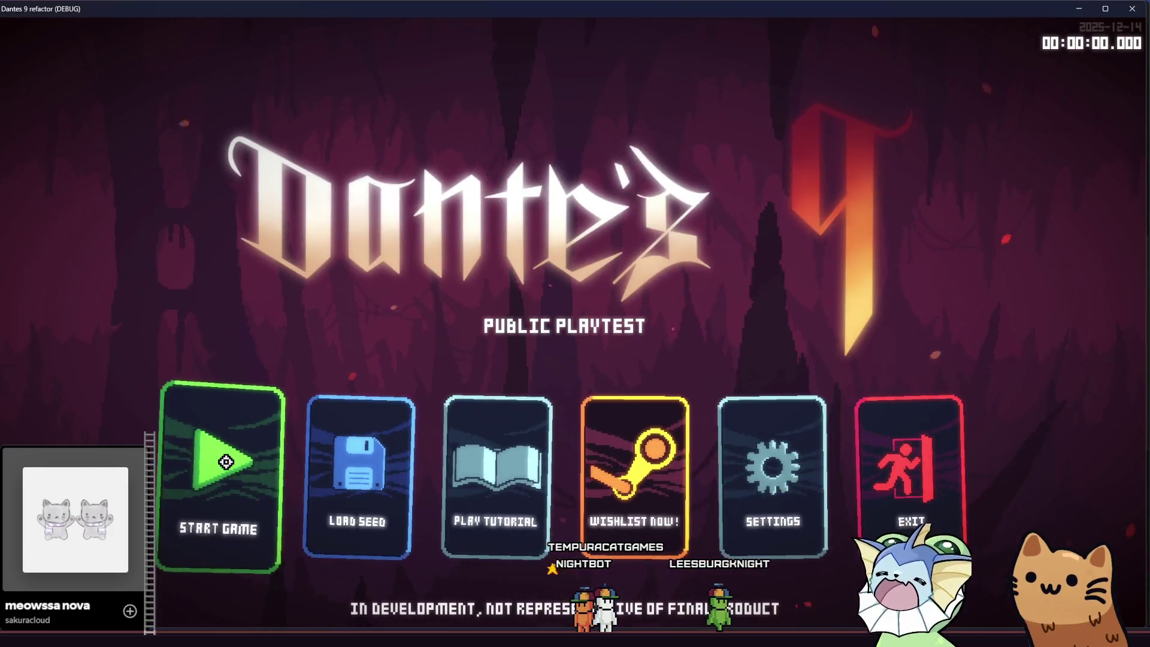
click(243, 446)
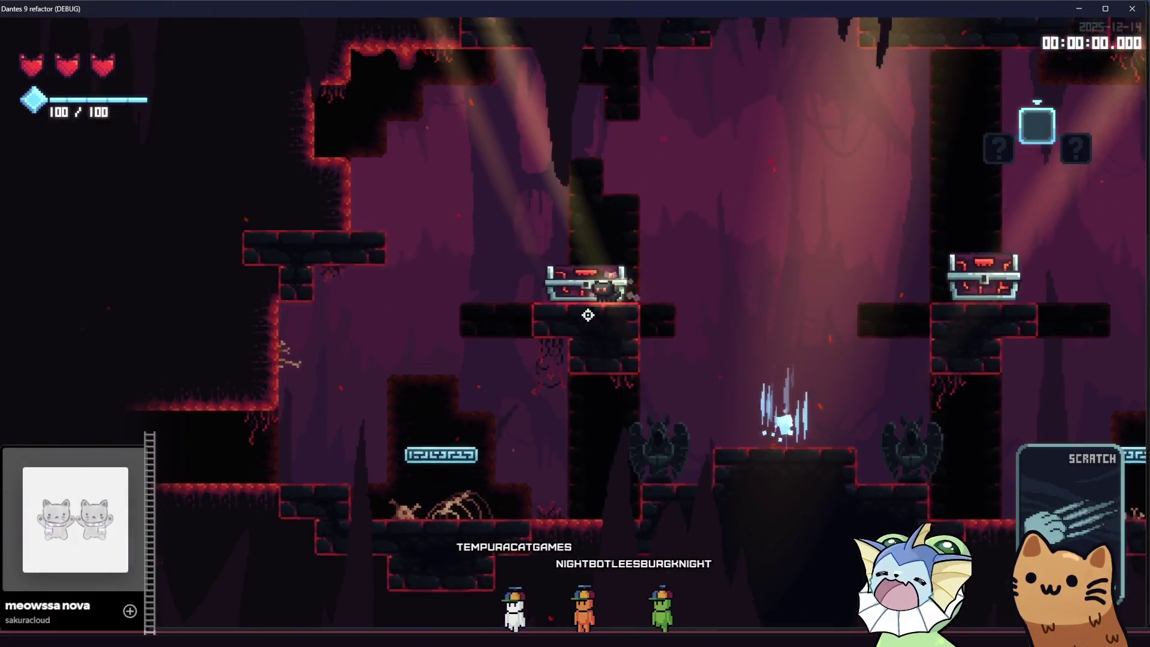
key(e)
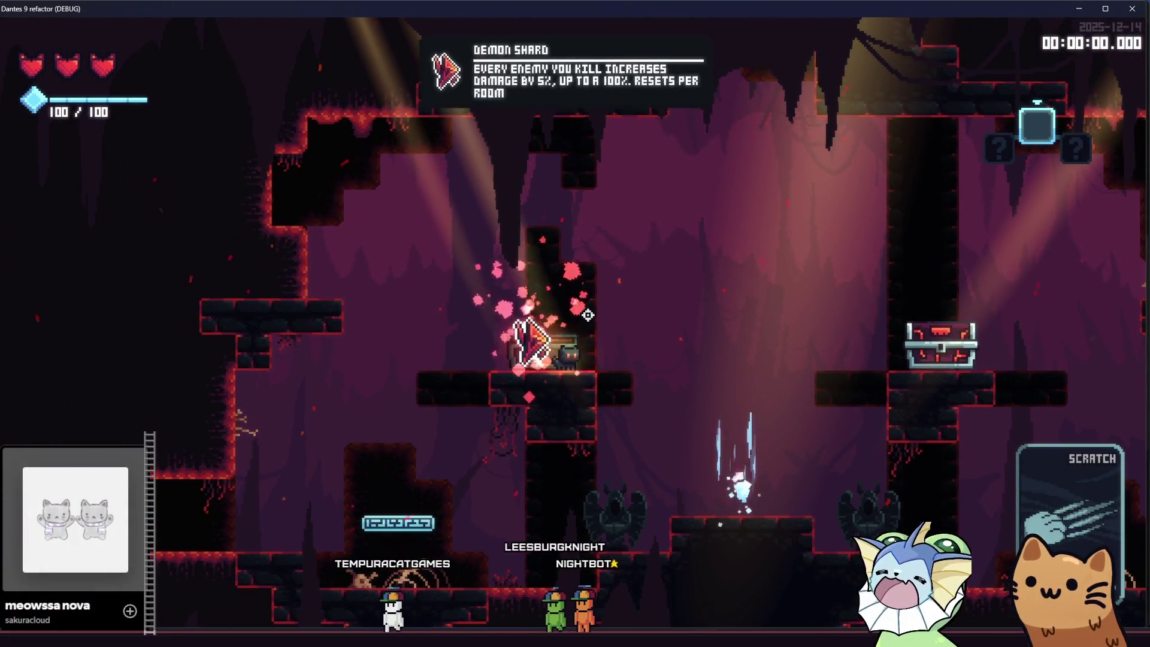
key(d)
key(space)
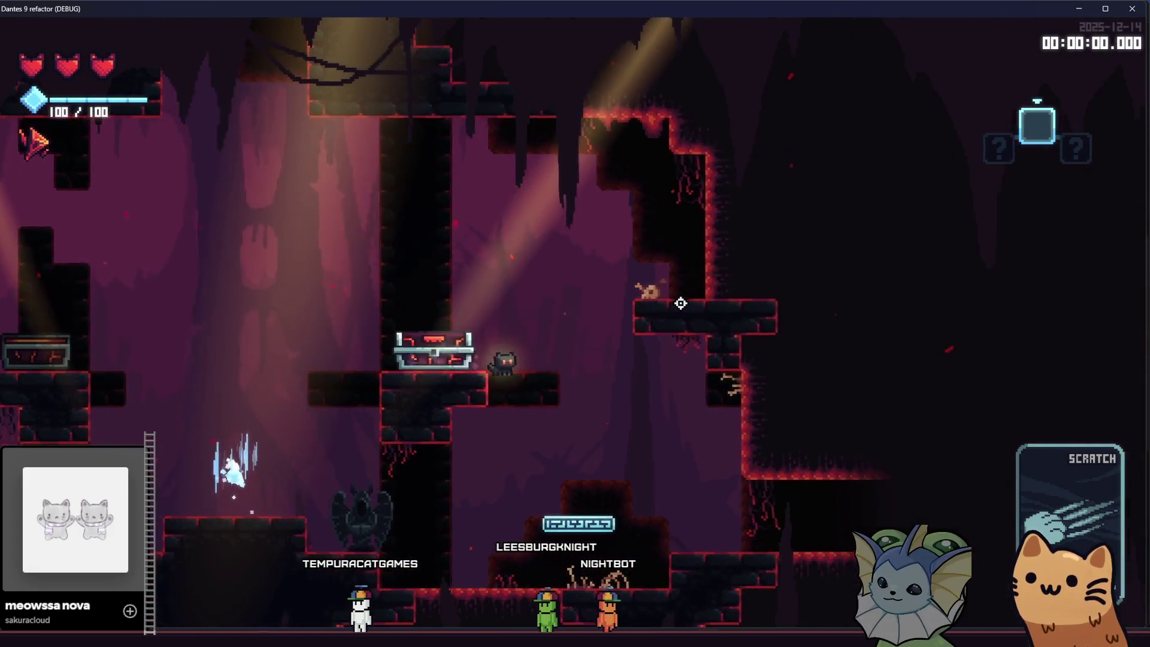
key(a)
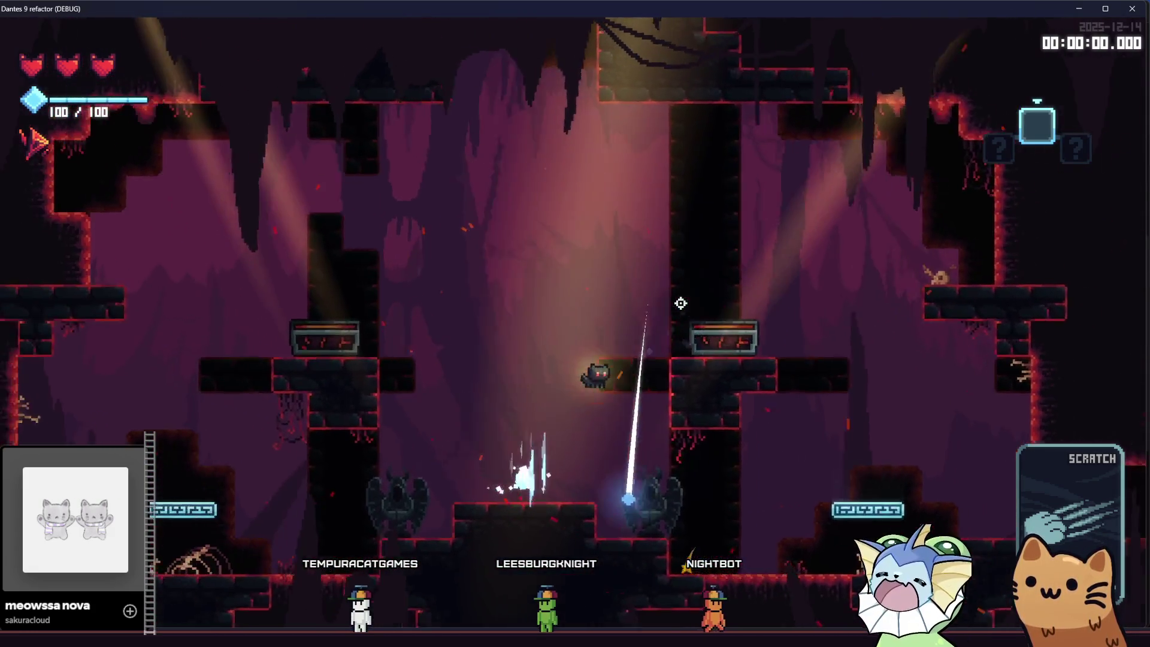
key(d)
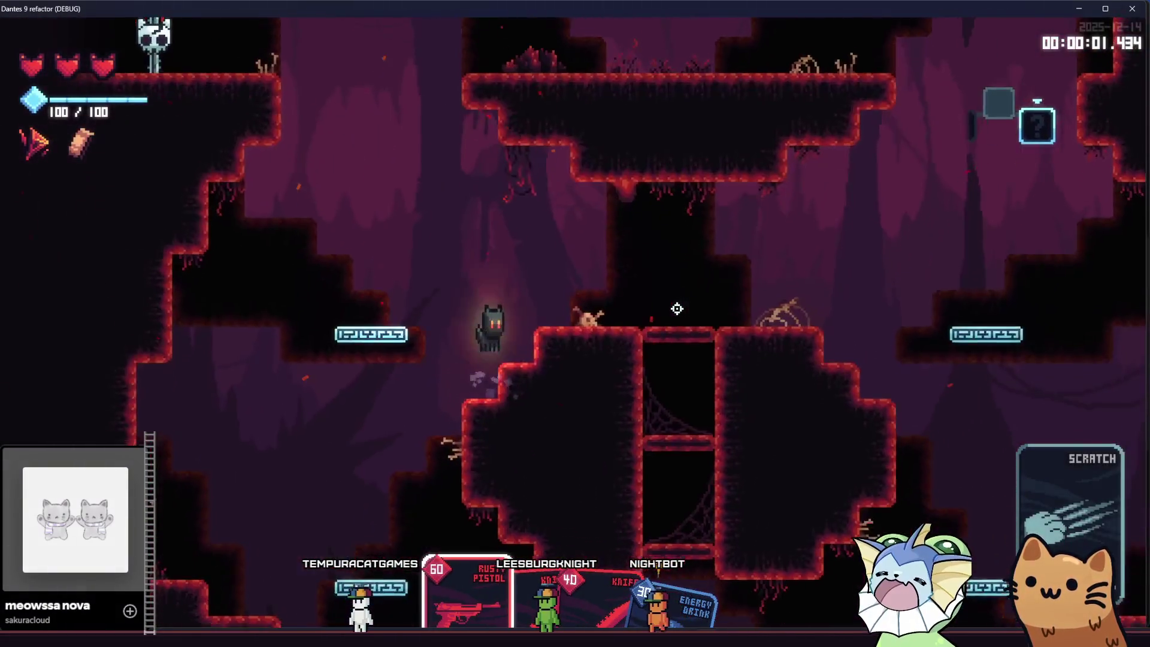
Add Stone Block cards from the debug menu and summon two stone blocks near the cat.
key(F1)
click(146, 164)
scroll(863, 240, down, 3)
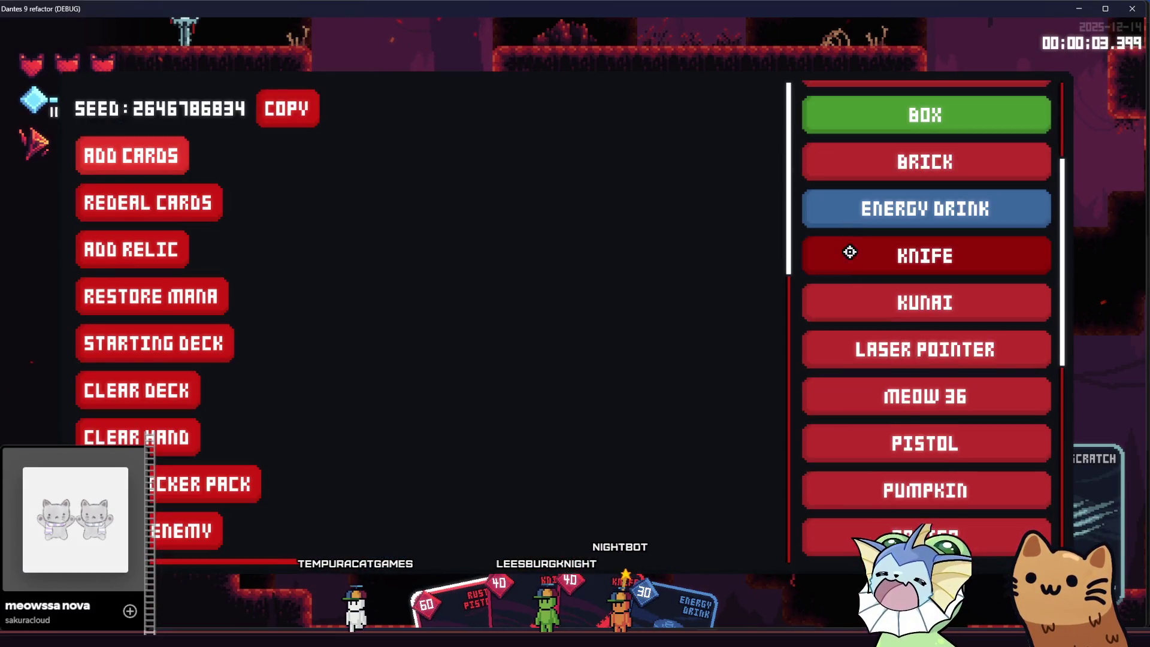
scroll(850, 252, down, 5)
click(892, 442)
click(893, 442)
click(892, 442)
click(893, 442)
click(892, 442)
click(893, 442)
key(F1)
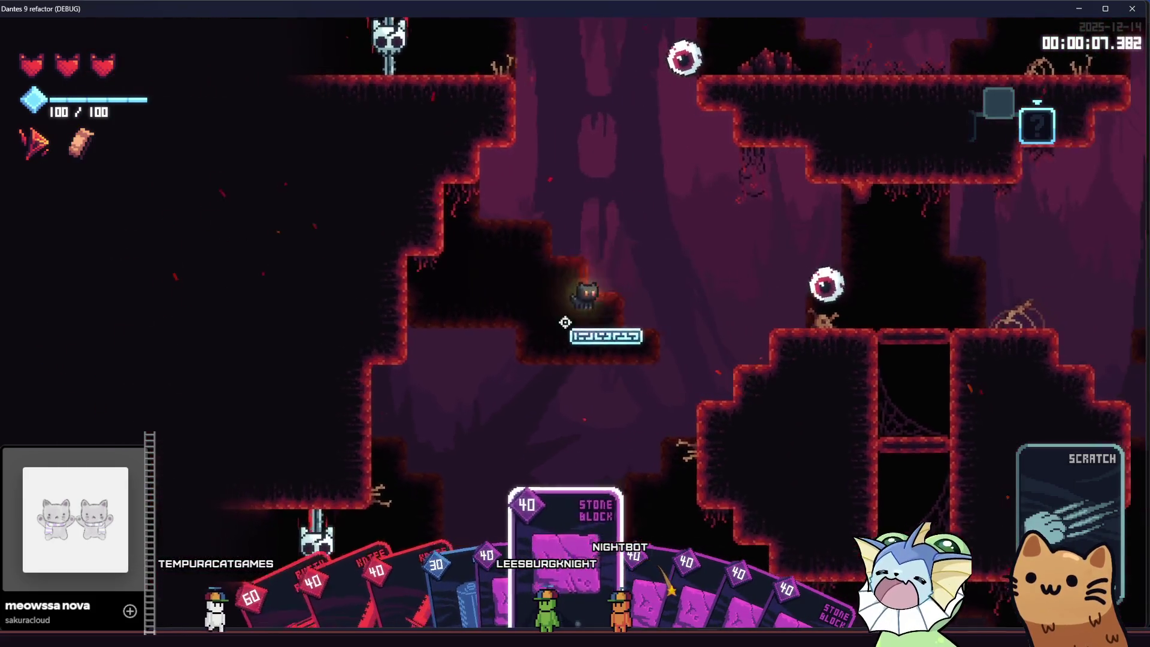
click(847, 328)
click(847, 327)
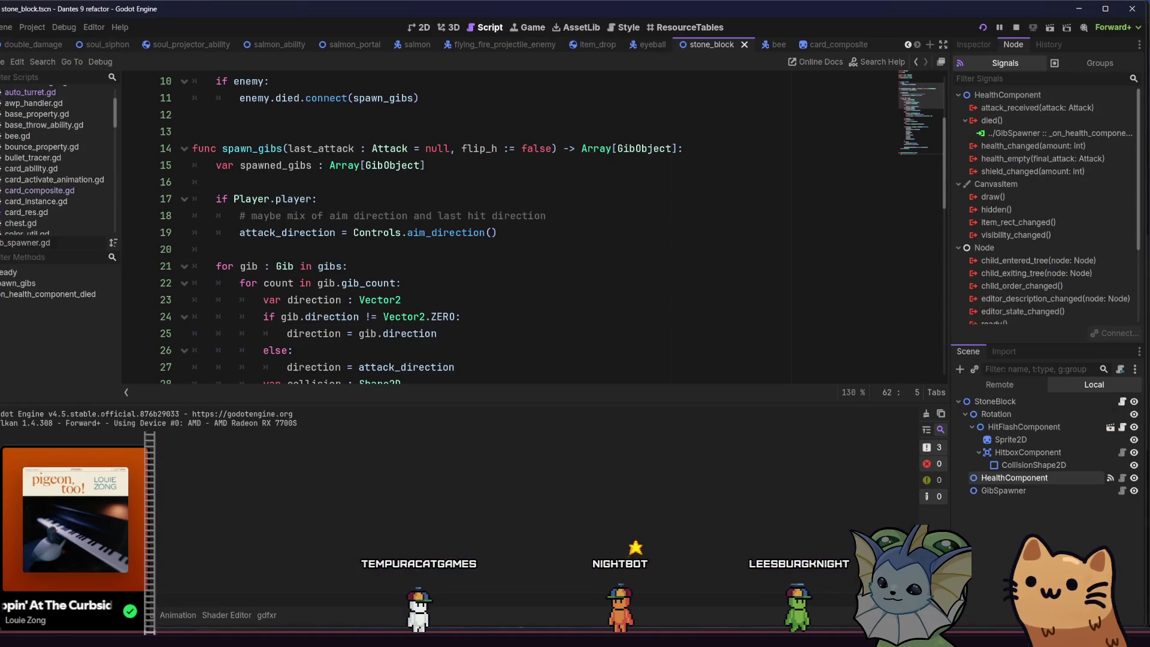
Drag GibSpawner under HitFlashComponent in the StoneBlock scene, then return to the running game.
click(1122, 477)
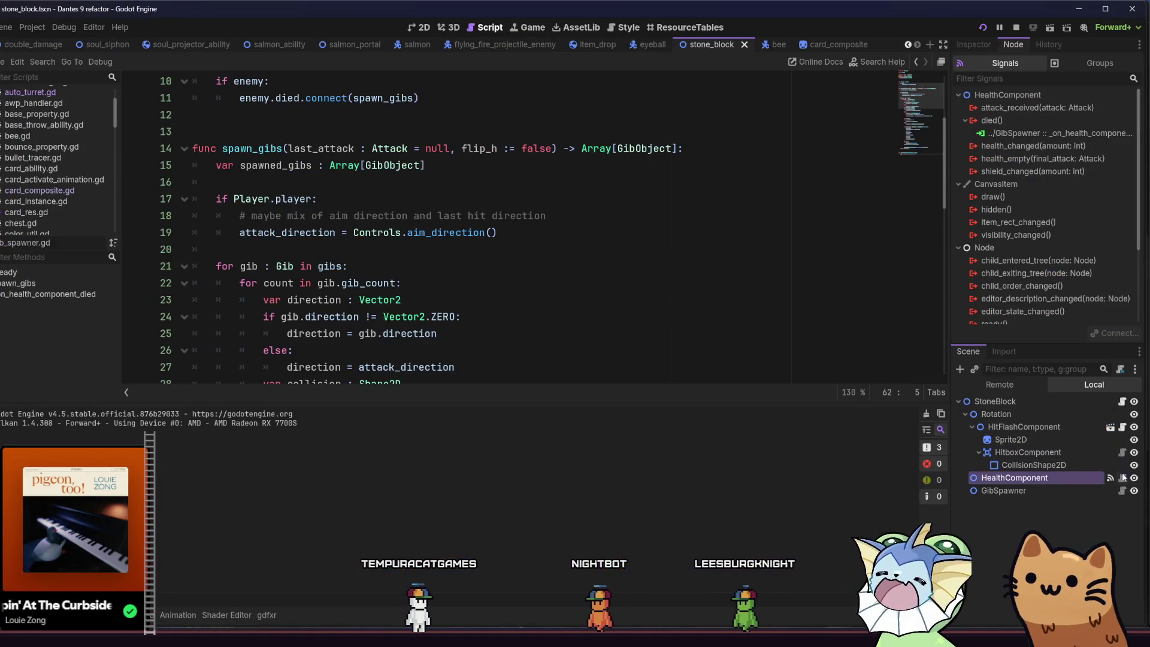
click(1030, 490)
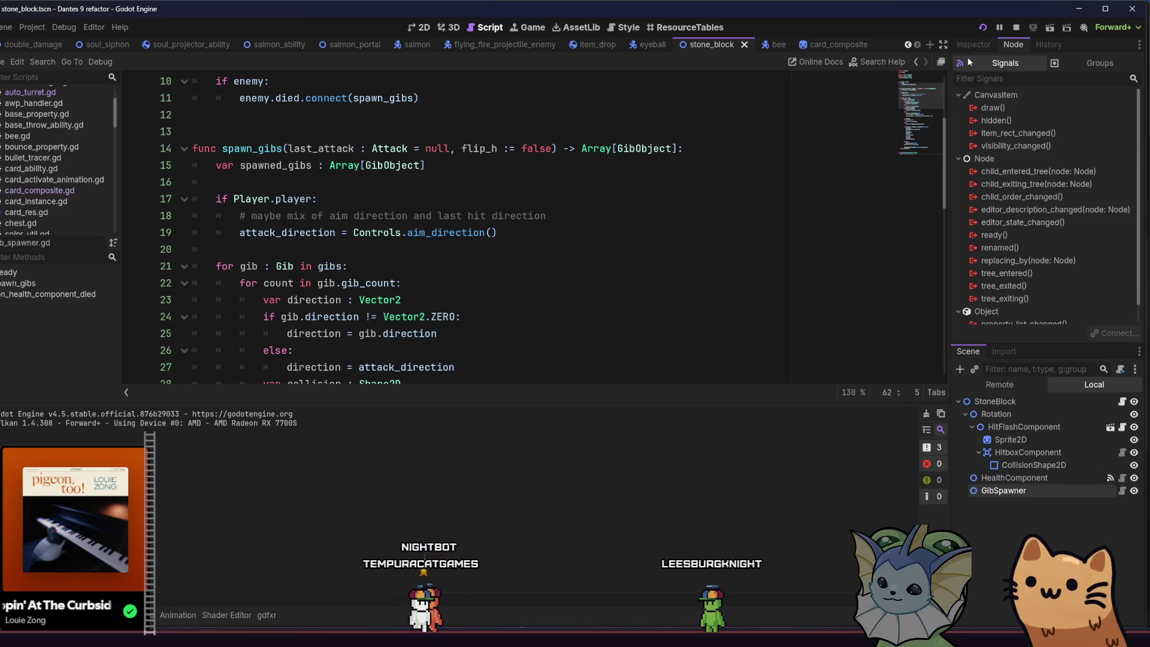
click(965, 44)
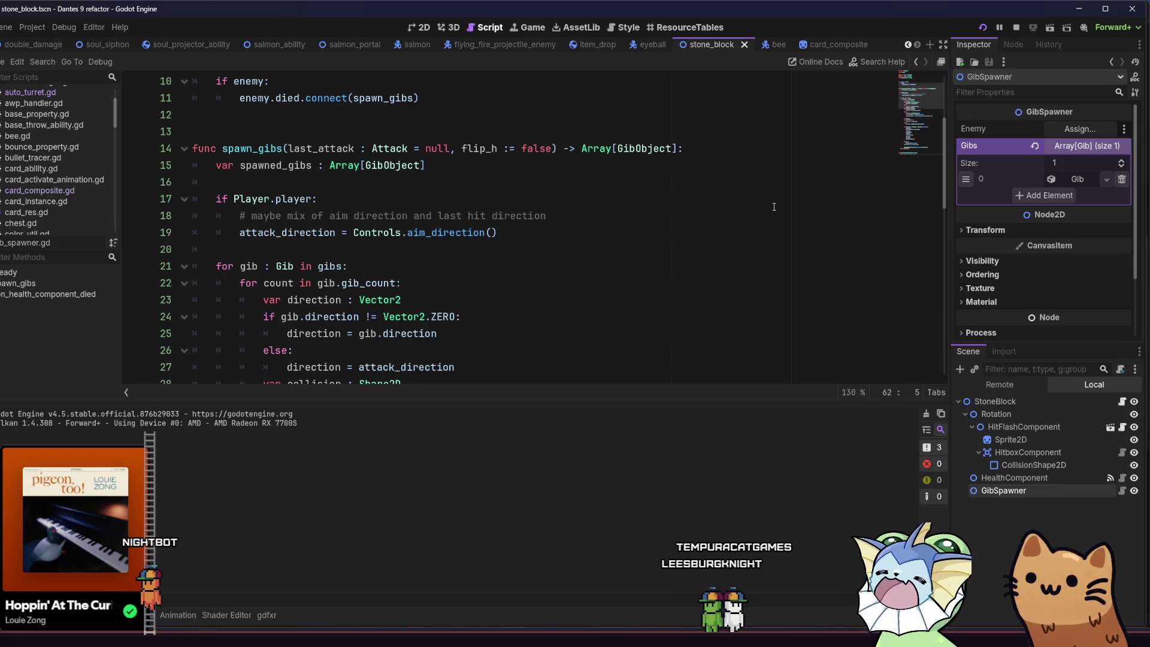
click(1007, 492)
drag(1045, 469, 1053, 435)
key(alt+Tab)
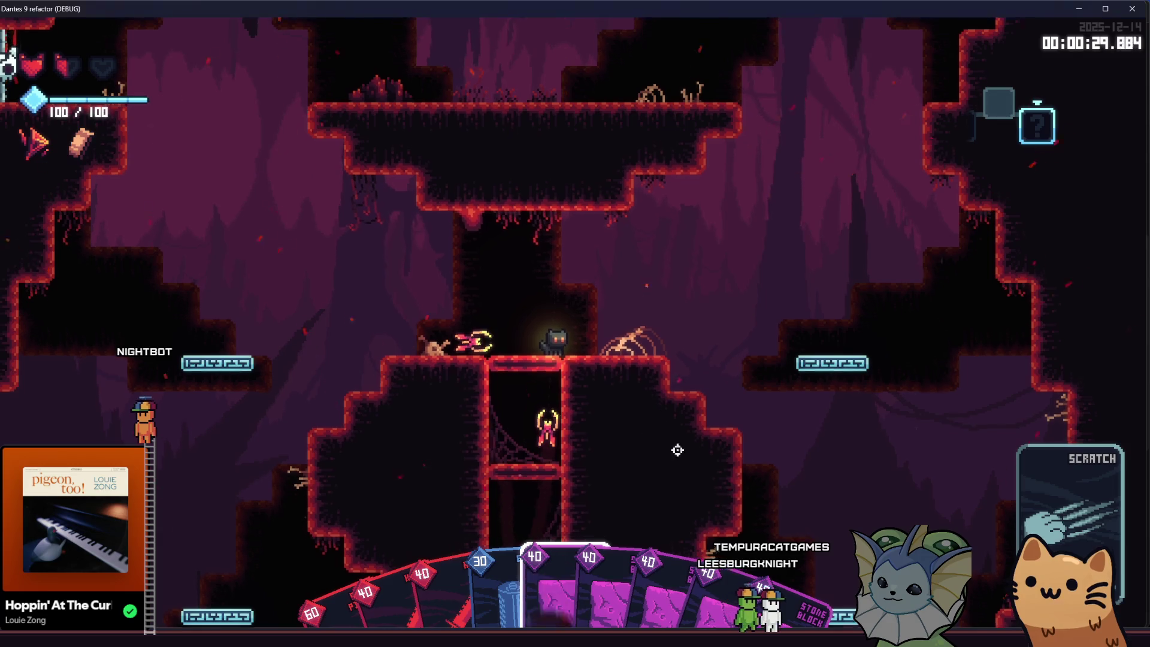
Move the cat across the cave ledges, jumping and attacking toward the flying enemies.
key(d)
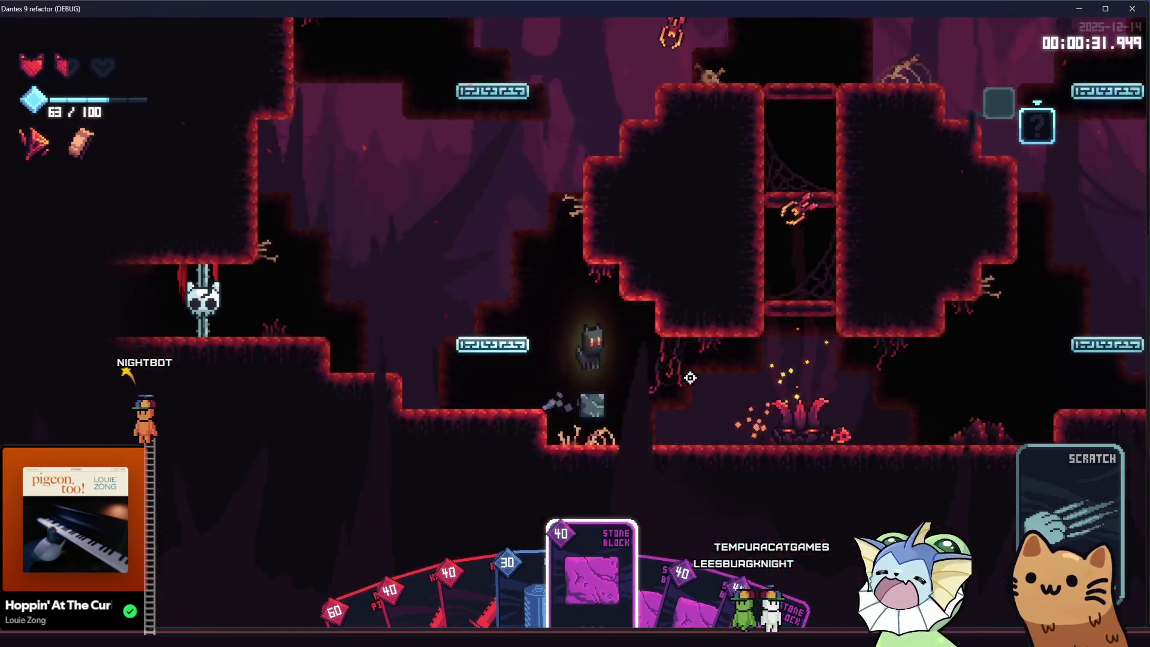
key(space)
click(732, 364)
key(a)
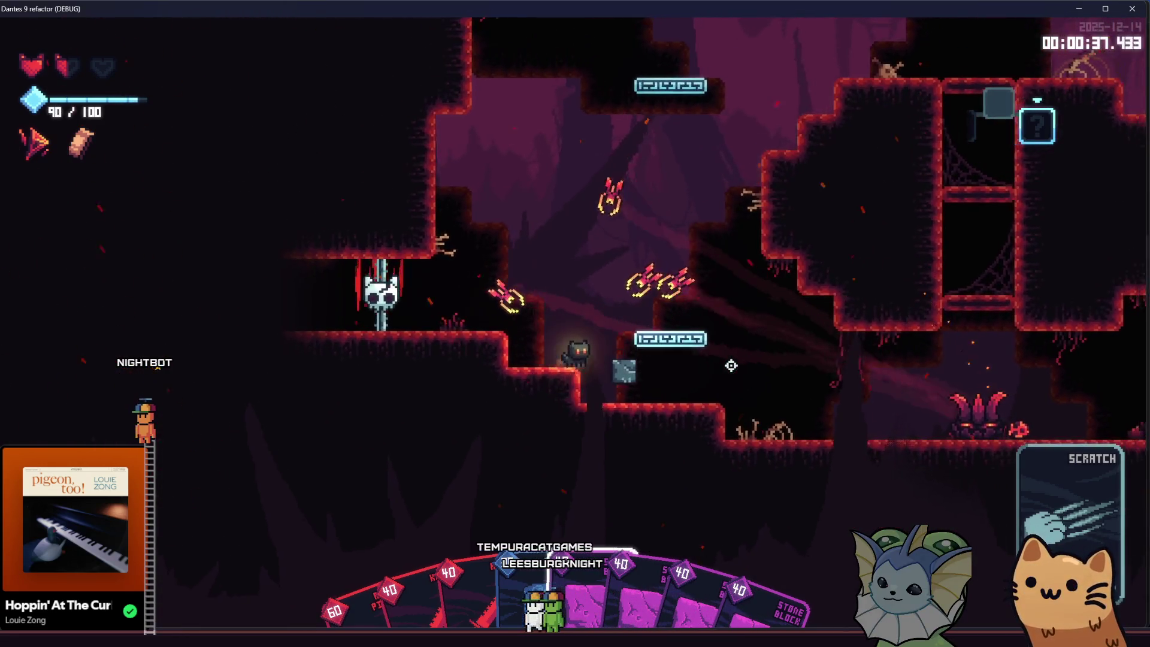
key(d)
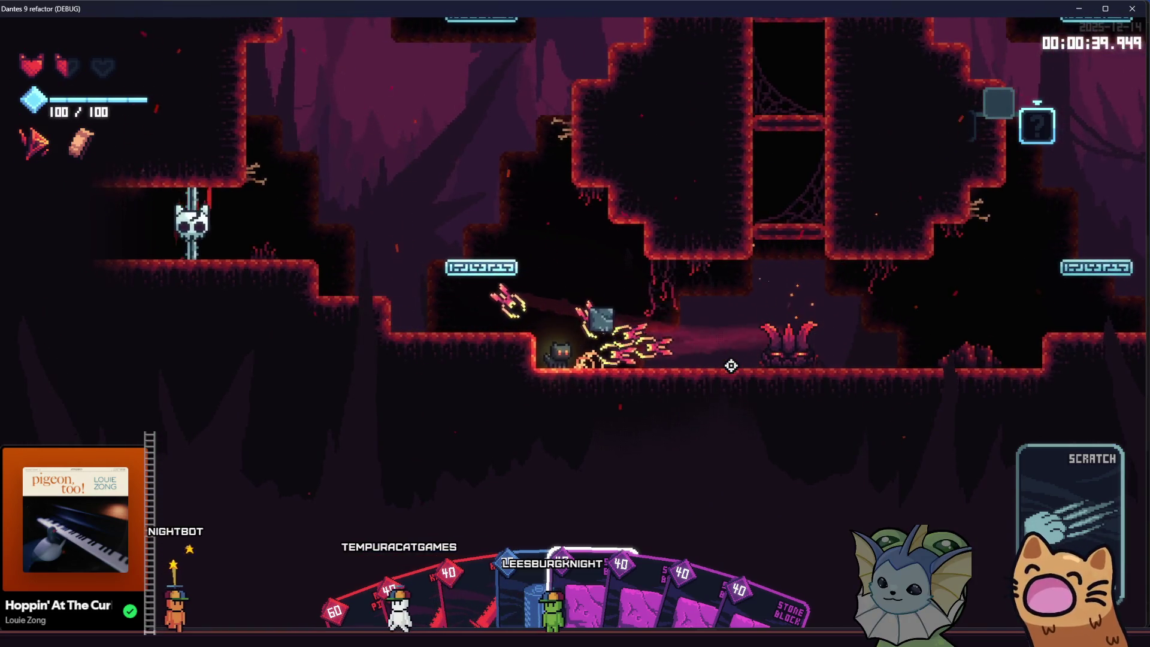
key(space)
key(a)
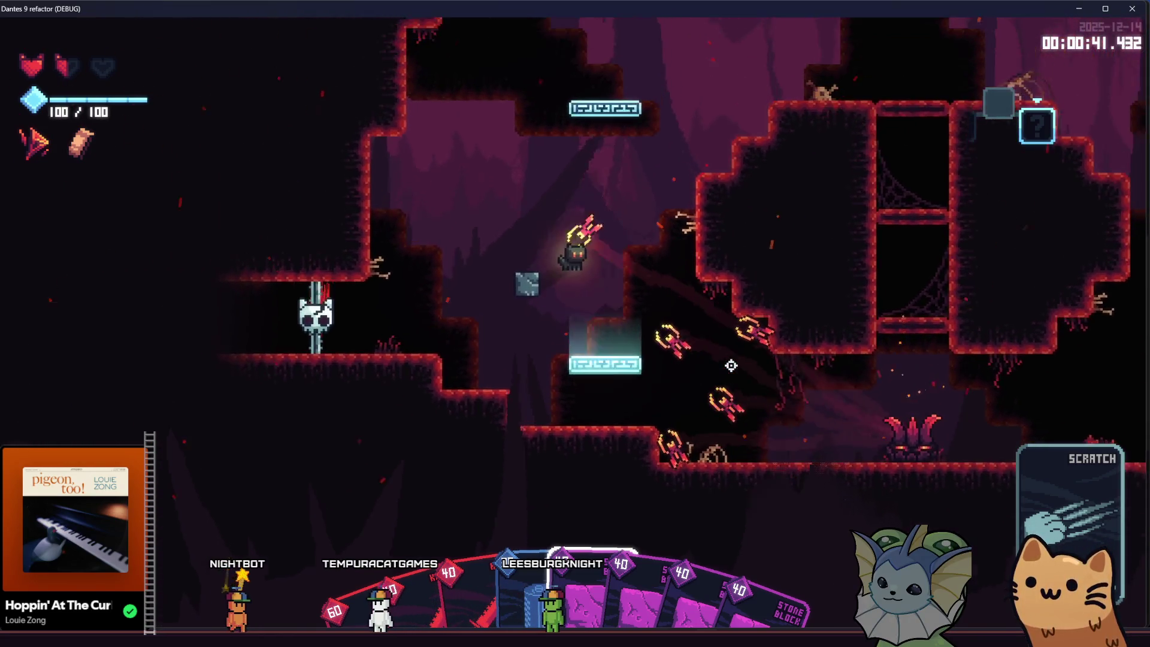
key(a)
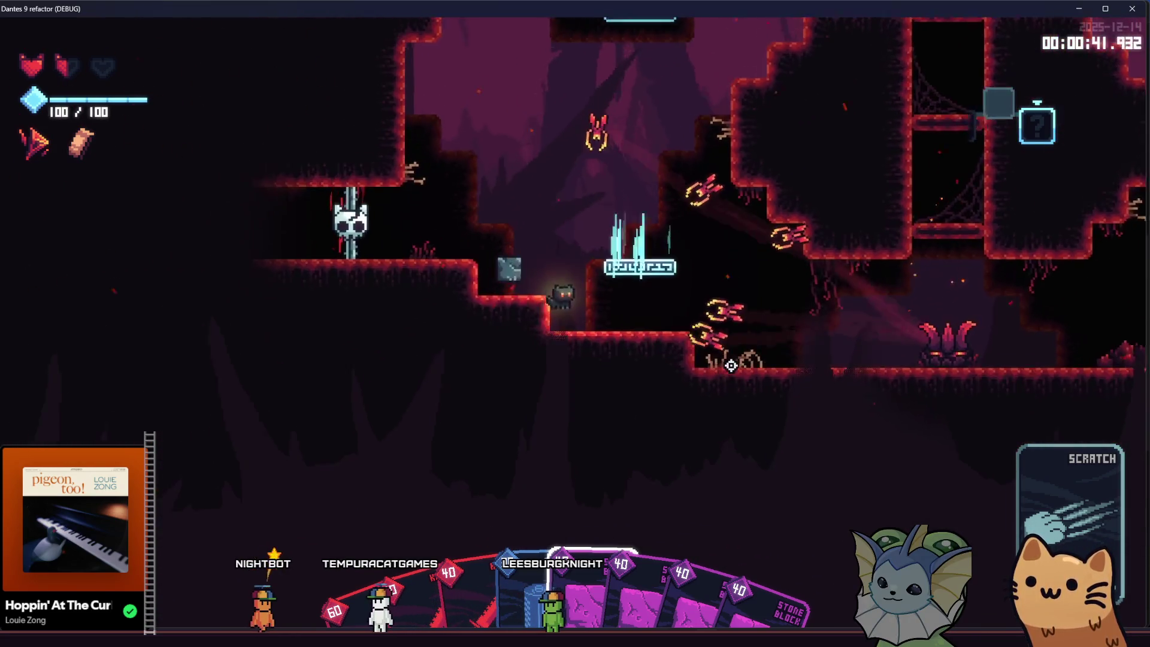
key(d)
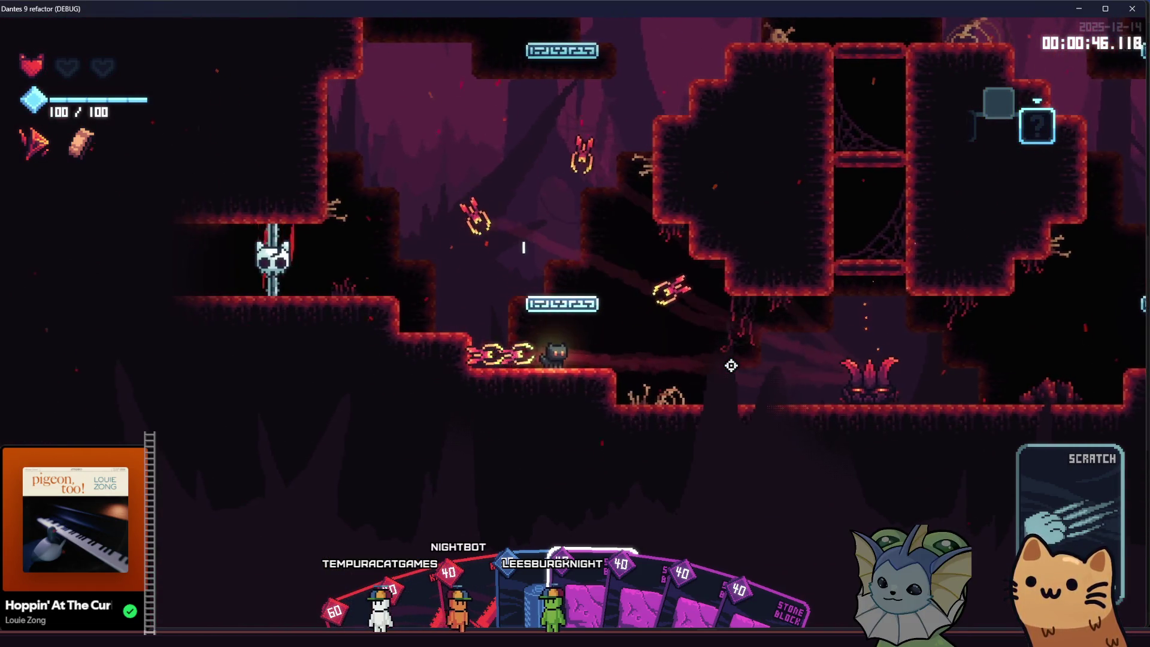
Pause on the card collection menu and go back to the Godot editor.
key(d)
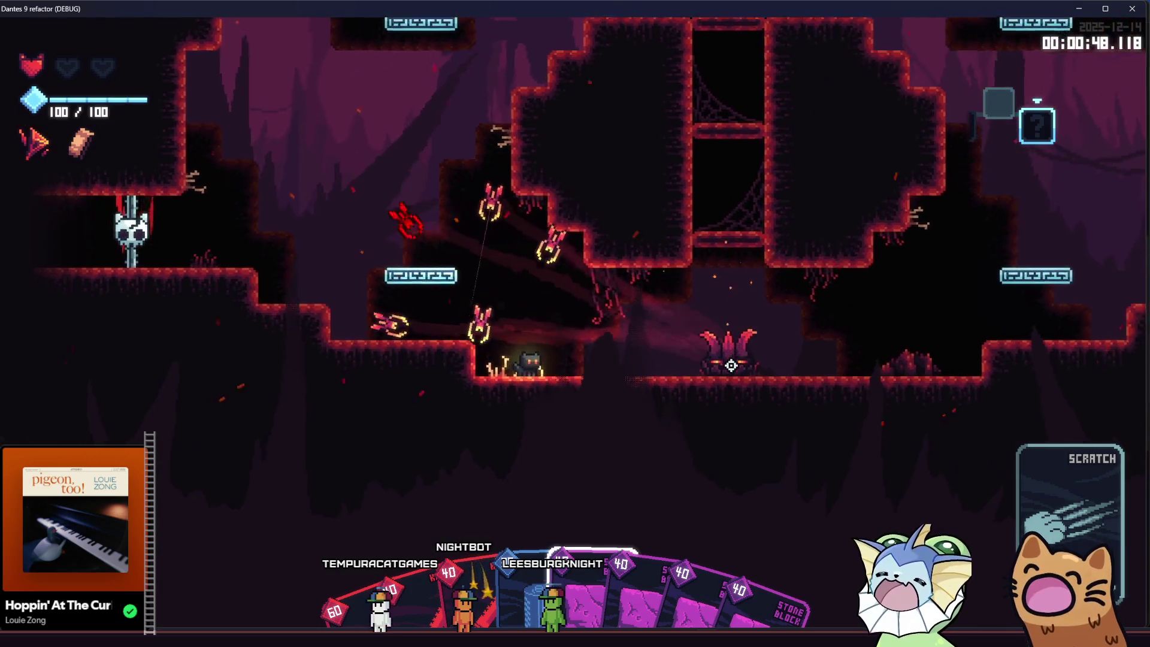
key(Tab)
key(alt+Tab)
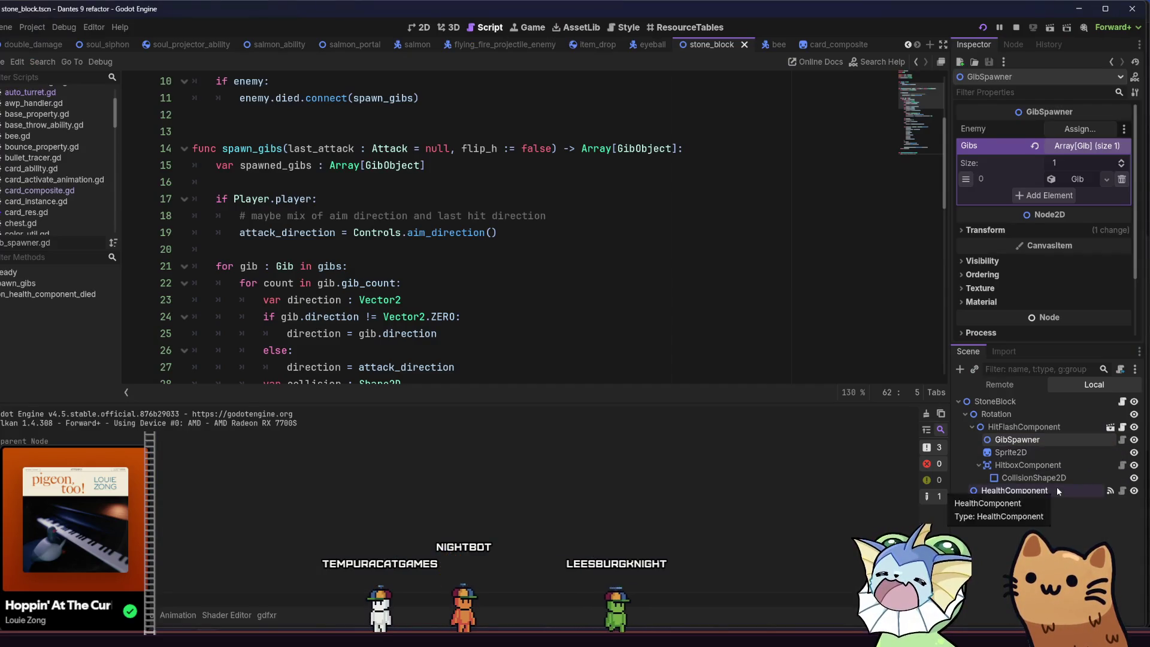
With GibSpawner selected, toggle the game's collection menu, then stop the debug run with F8.
click(1055, 439)
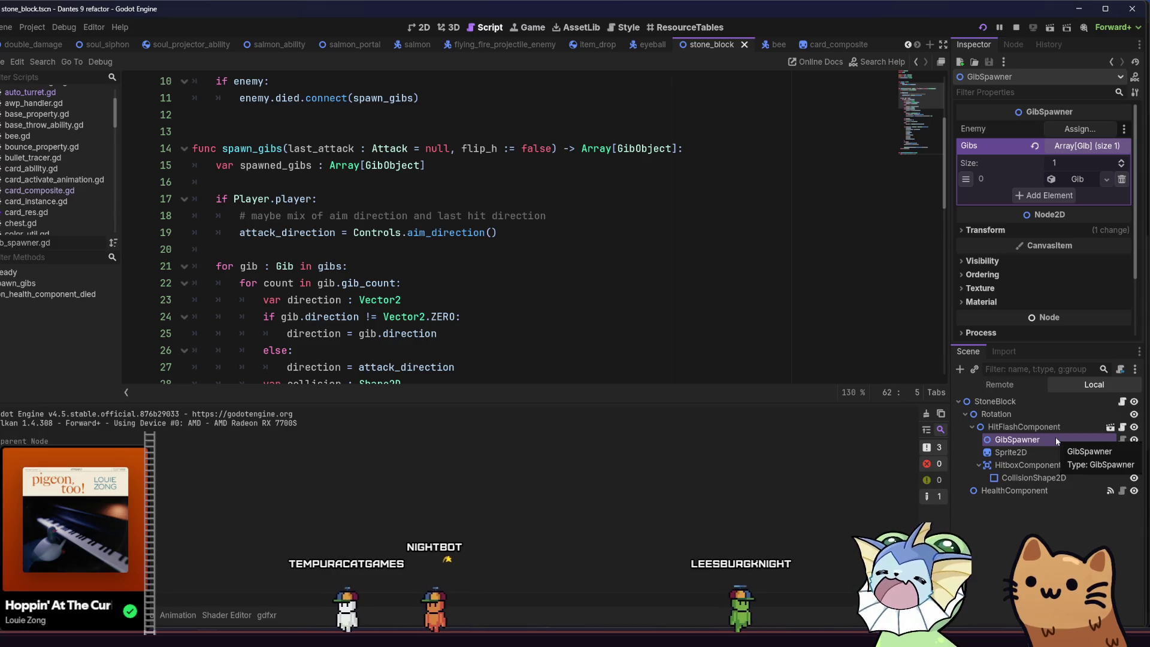
key(F5)
key(Escape)
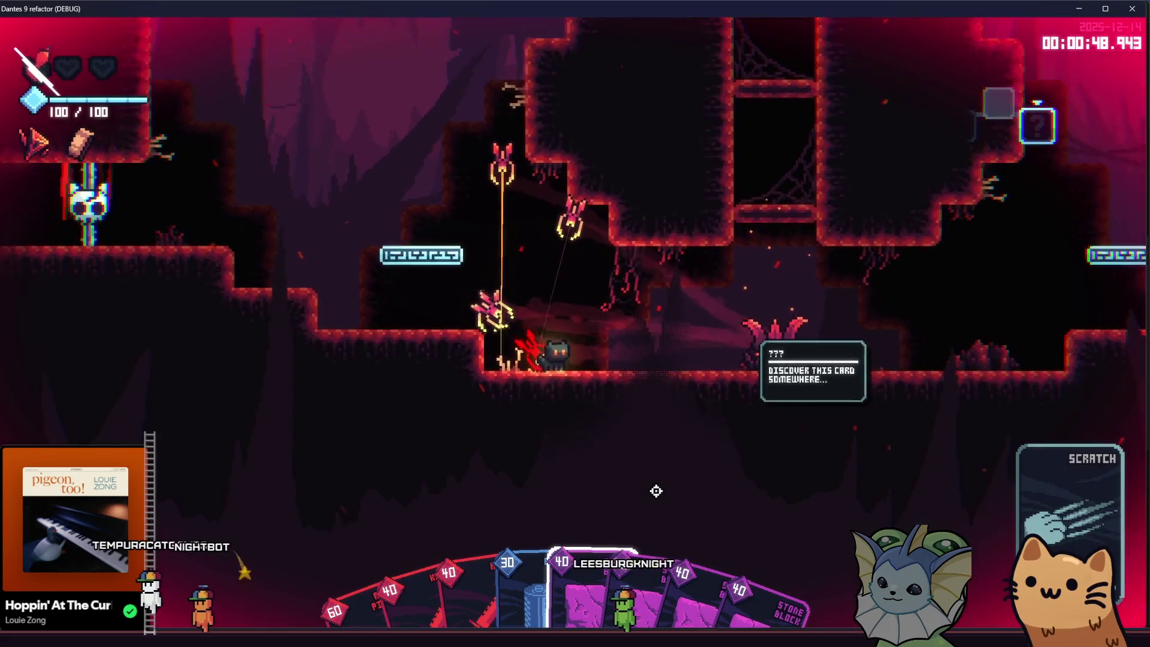
key(Escape)
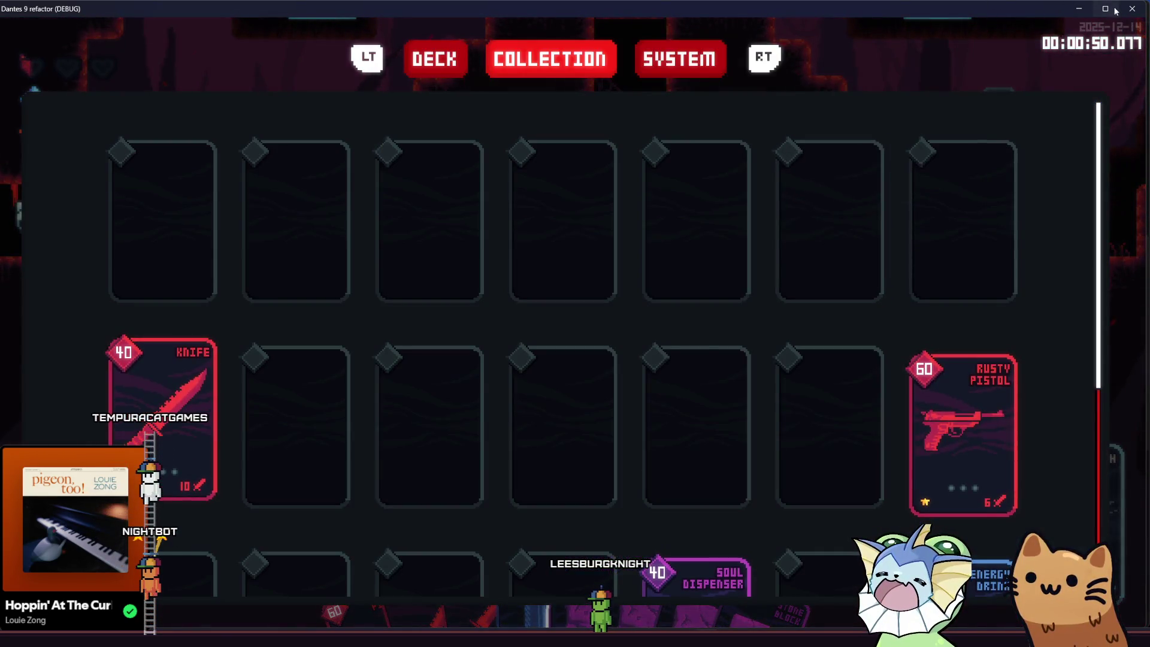
key(F8)
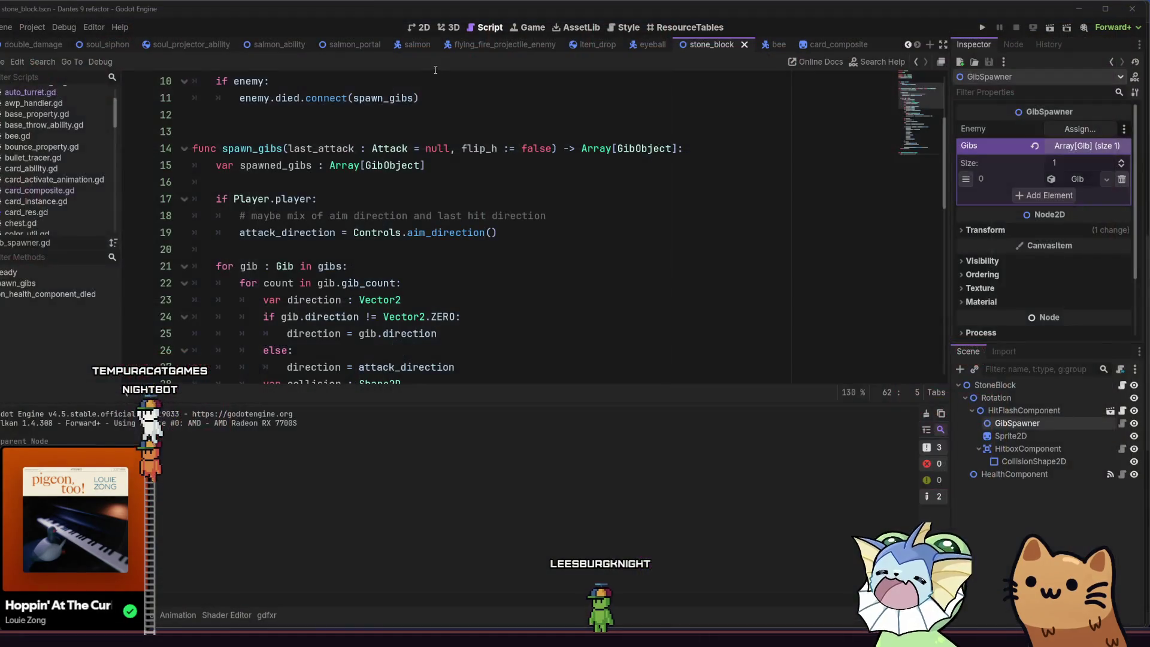
scroll(245, 48, up, 1)
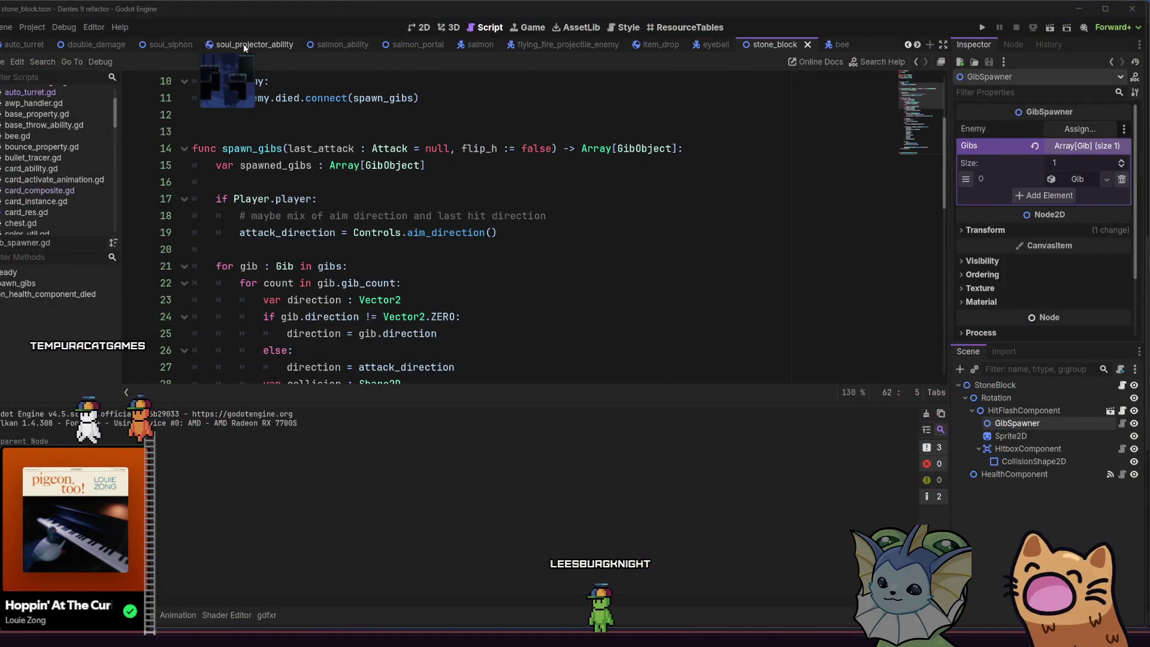
scroll(243, 44, up, 2)
In auto_turret, inspect HealthComponent's health_empty connection to spawn_gibs and cancel the Connect dialog.
click(156, 45)
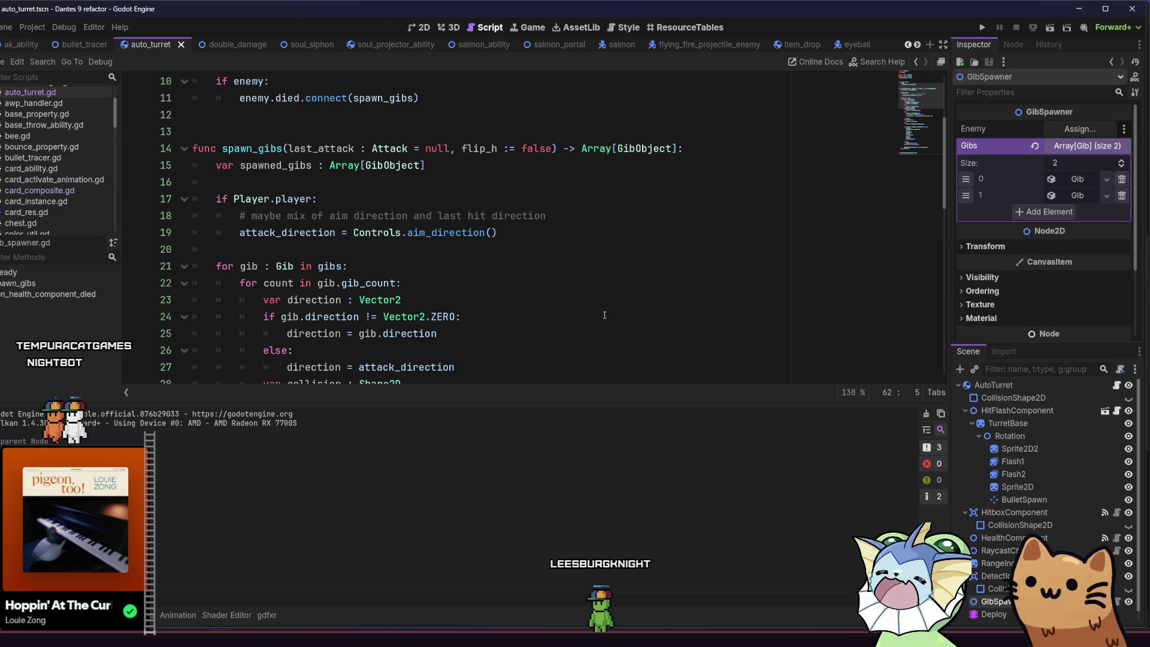
scroll(1029, 447, down, 1)
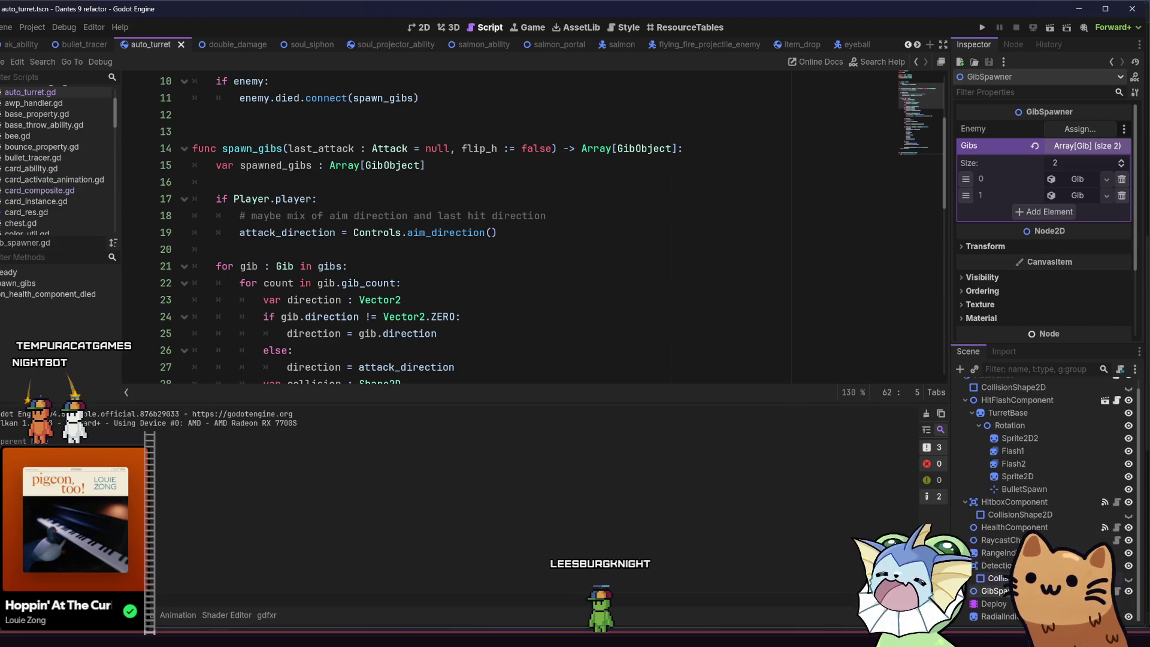
click(1014, 44)
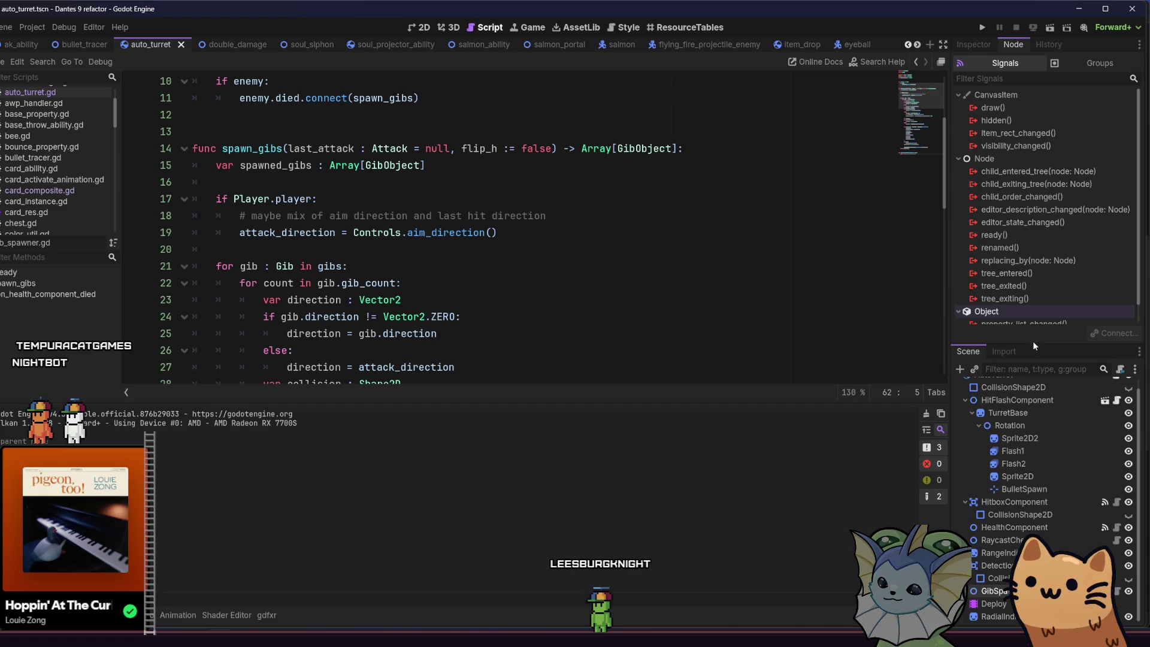
scroll(1048, 445, up, 1)
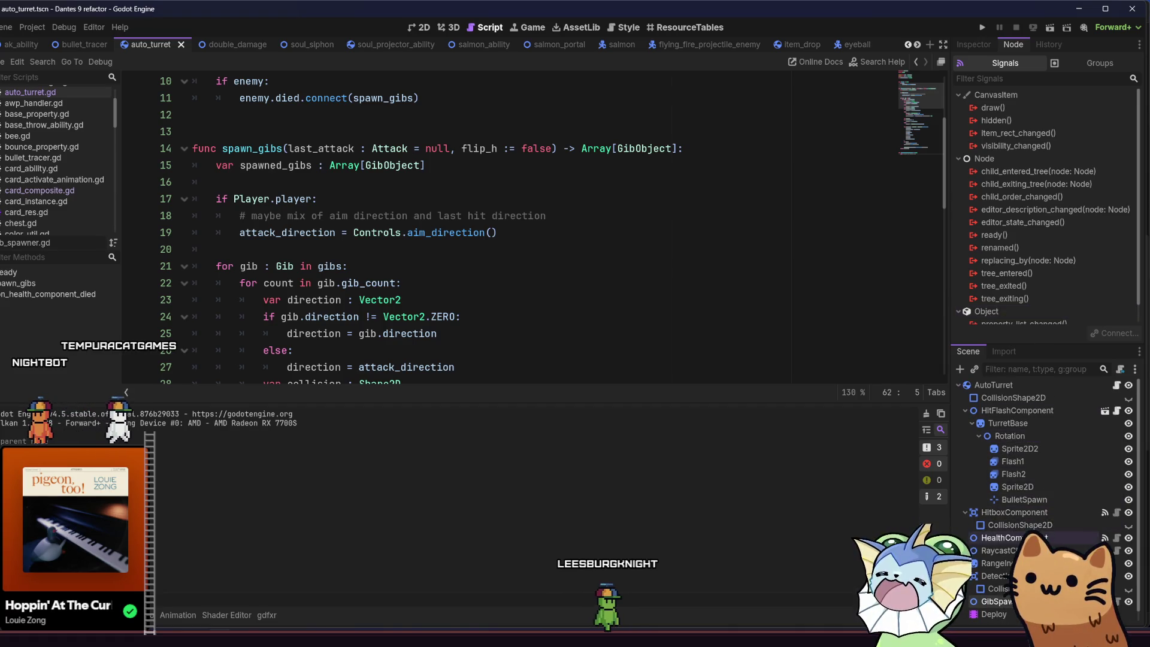
click(1012, 537)
click(1031, 158)
double_click(1030, 158)
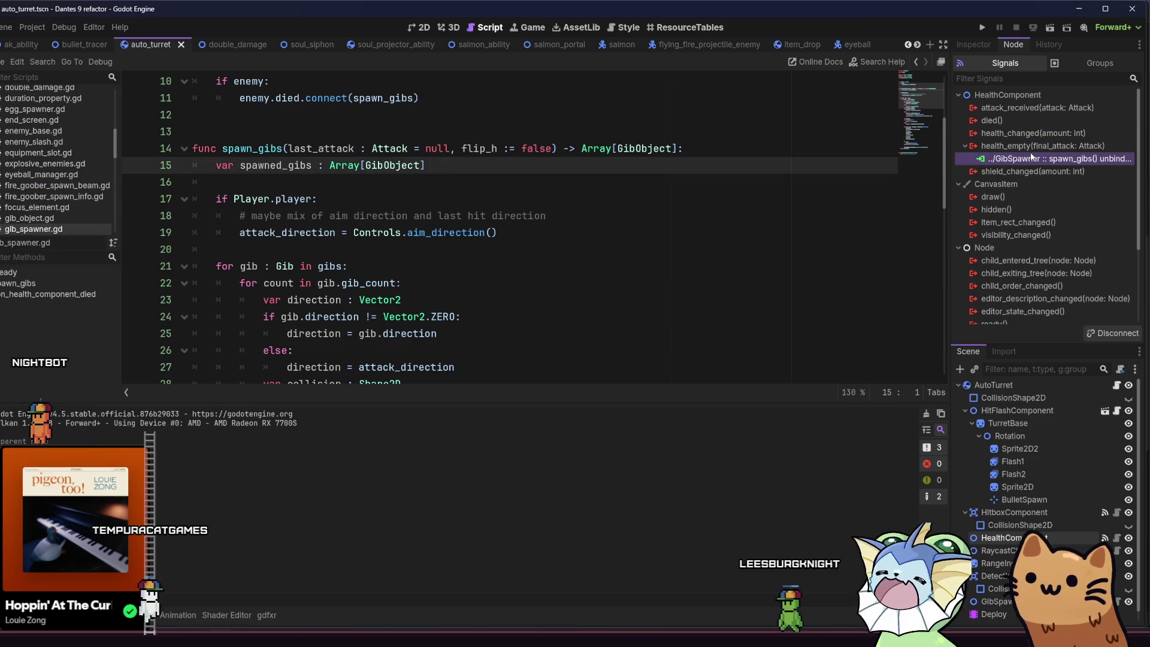
double_click(1032, 148)
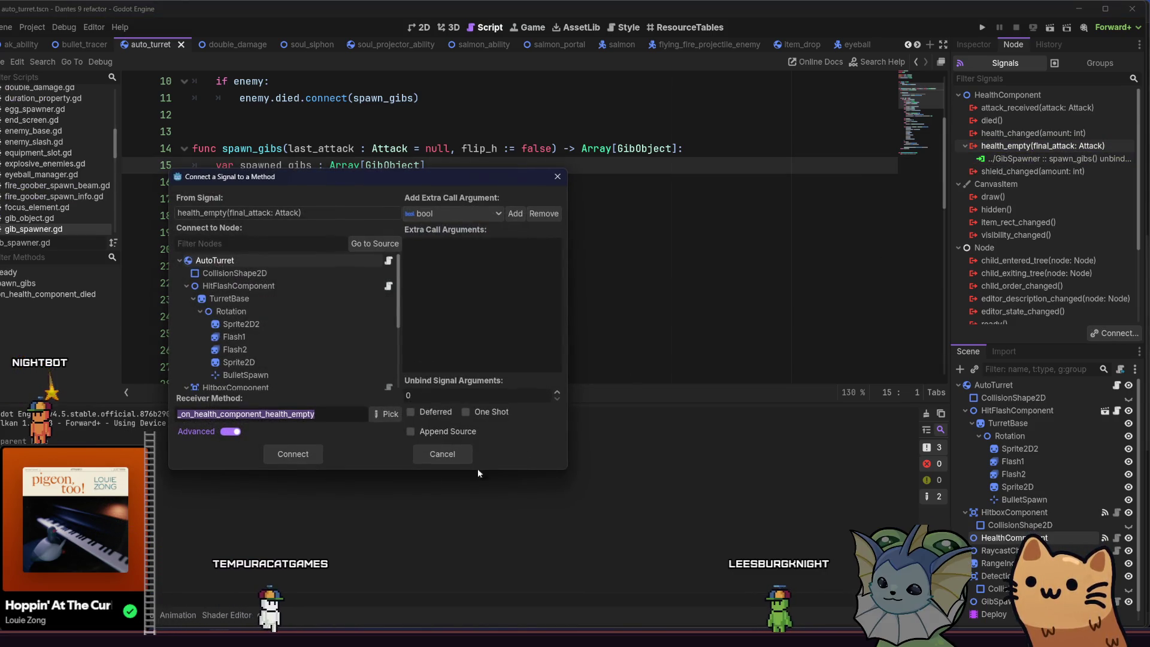
click(442, 454)
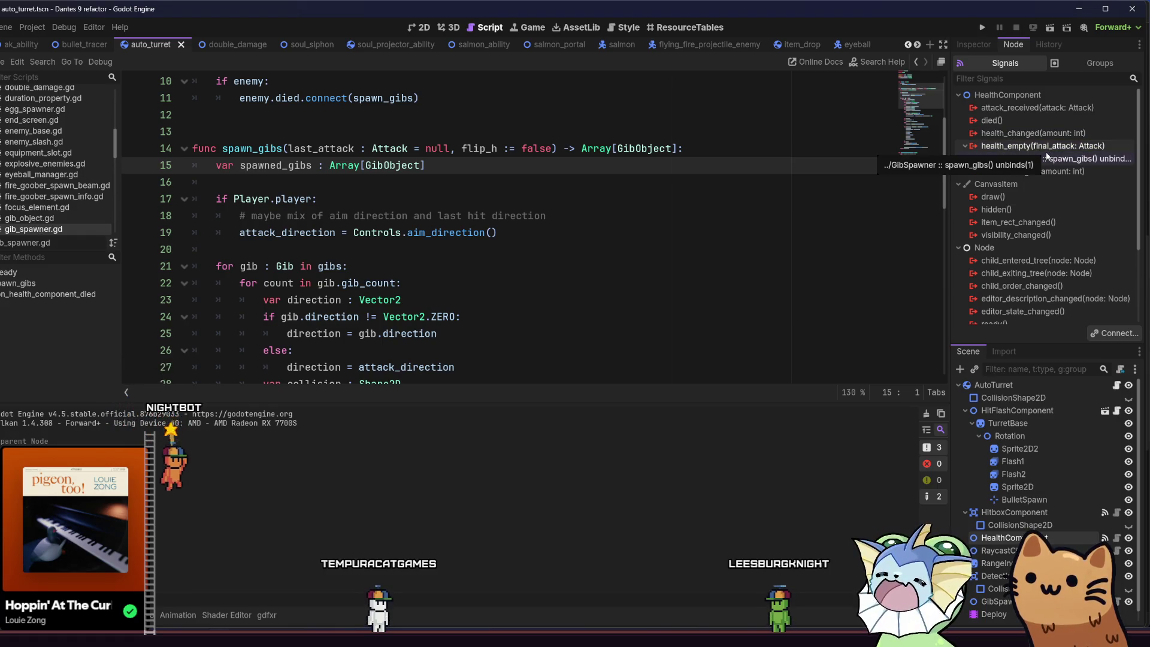
scroll(834, 43, down, 3)
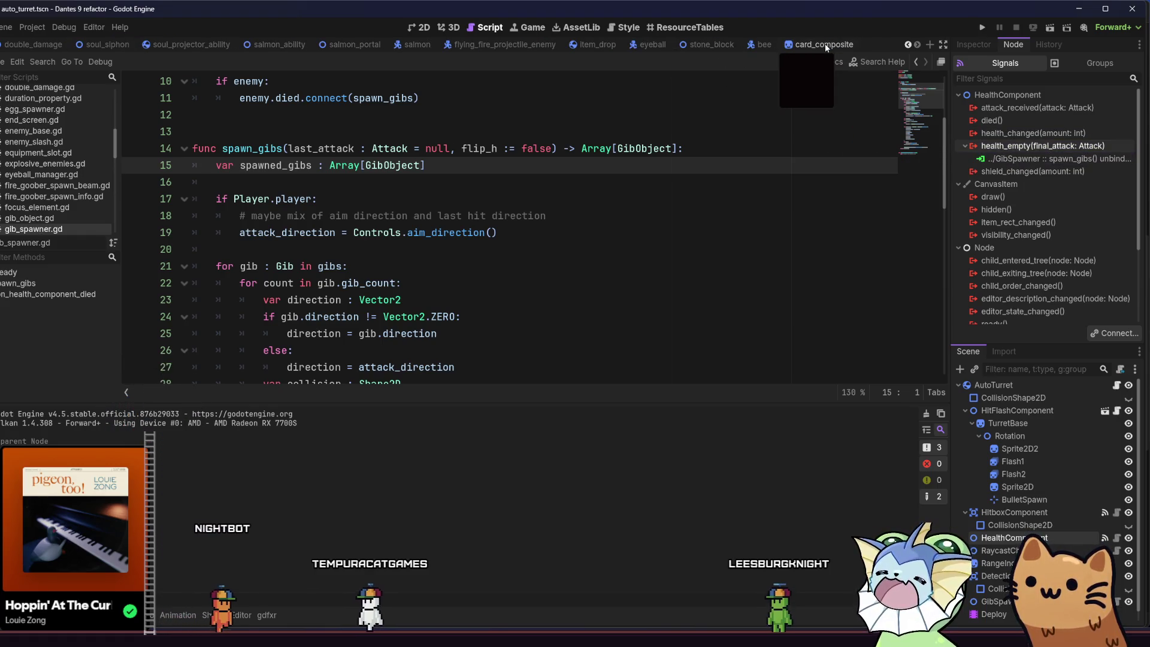
In stone_block, remove HealthComponent's existing died() connection.
click(712, 45)
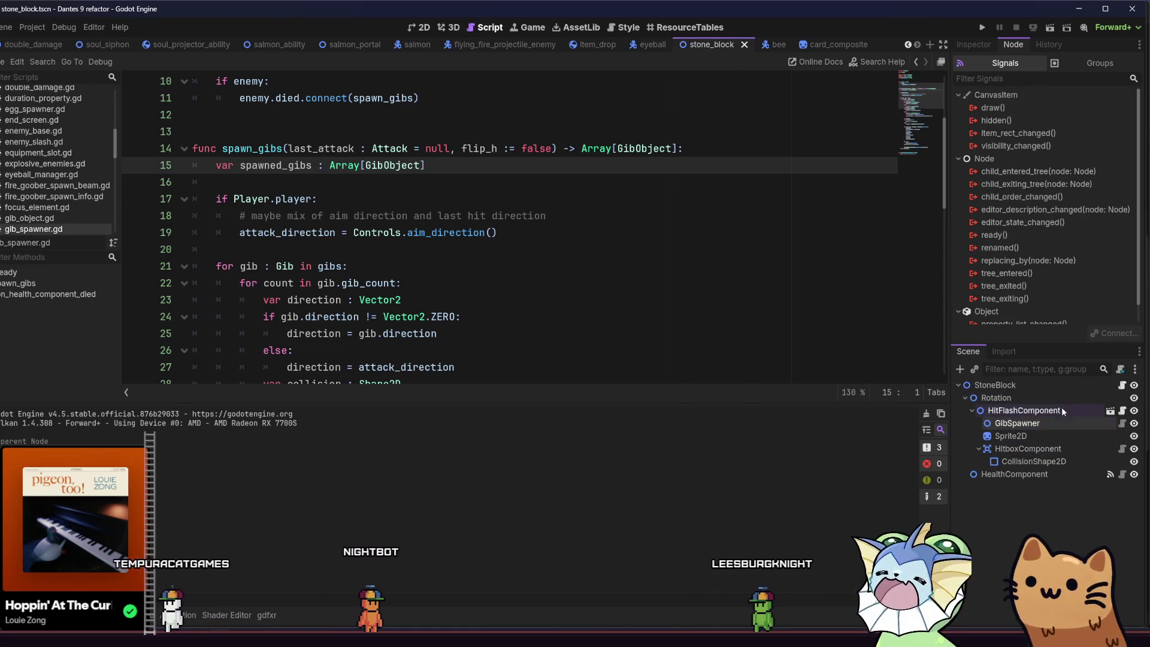
click(1014, 474)
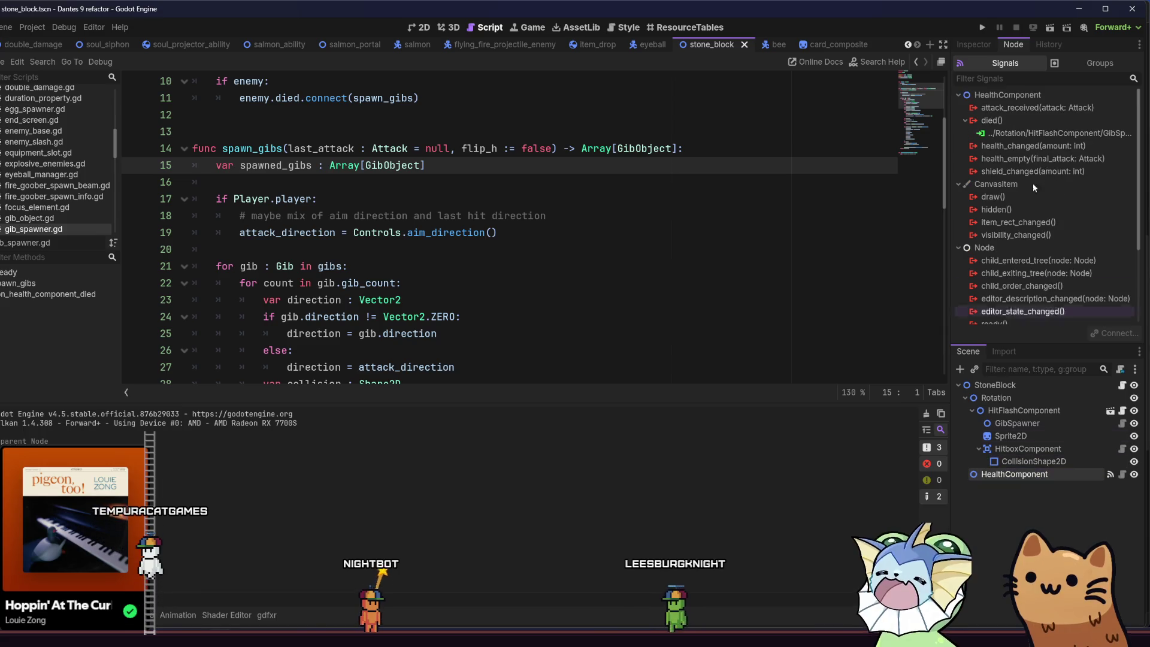
click(1065, 133)
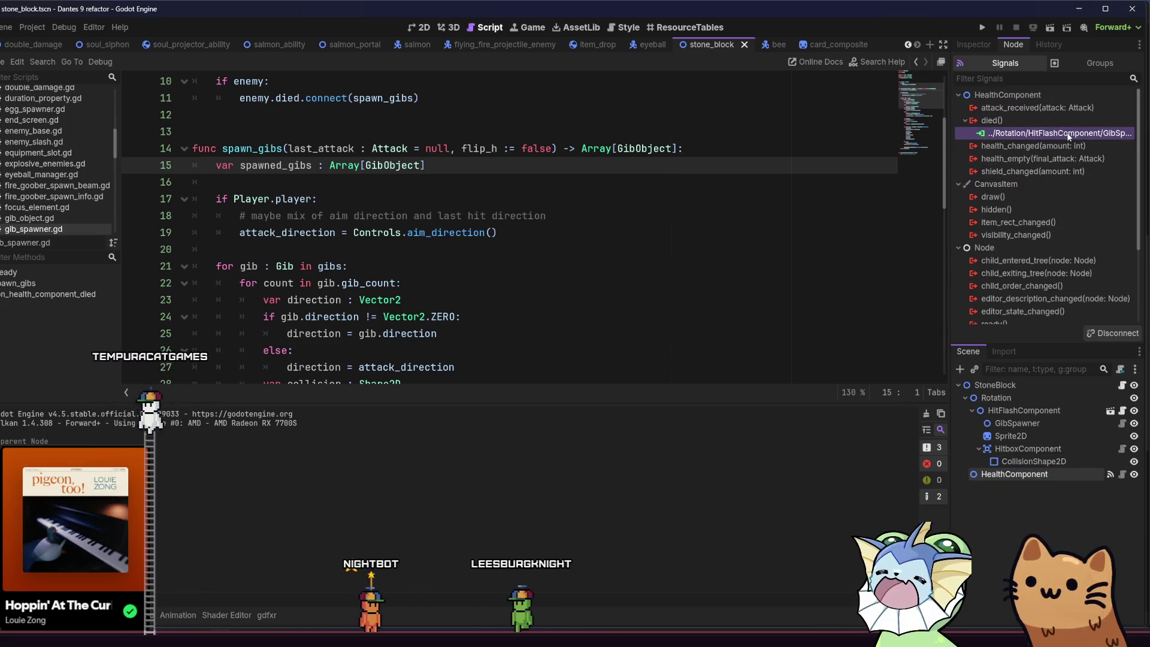
click(1098, 336)
click(1014, 118)
Connect died to GibSpawner's spawn_gibs with Unbind Signal Arguments set to 1.
double_click(1014, 117)
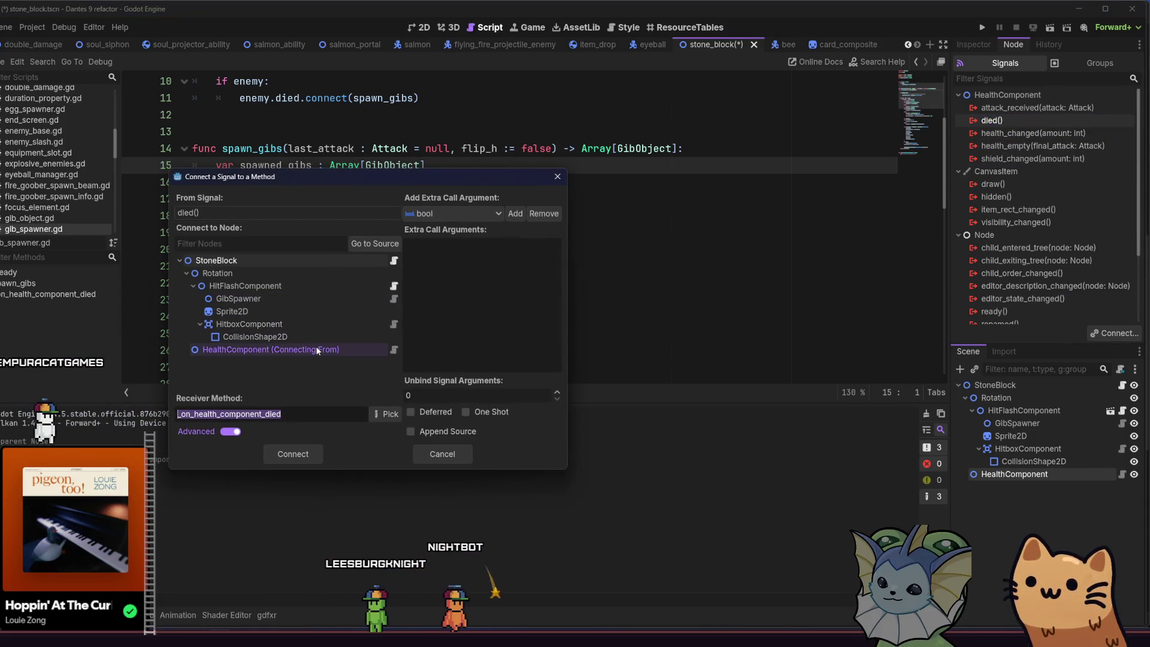
click(330, 323)
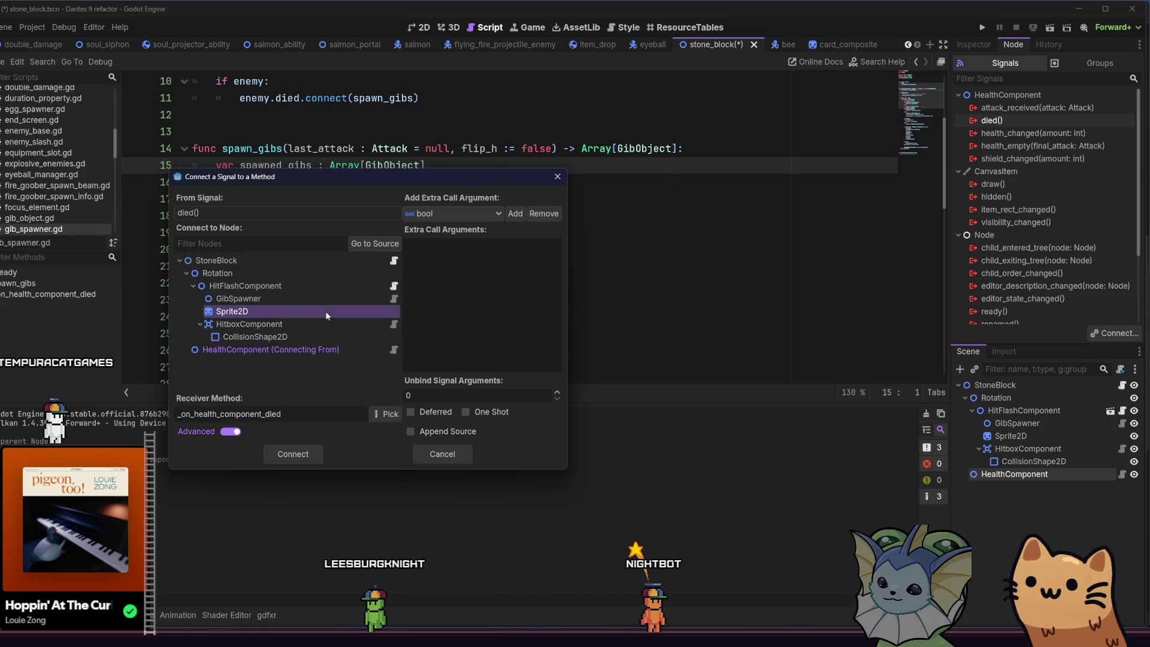
click(386, 414)
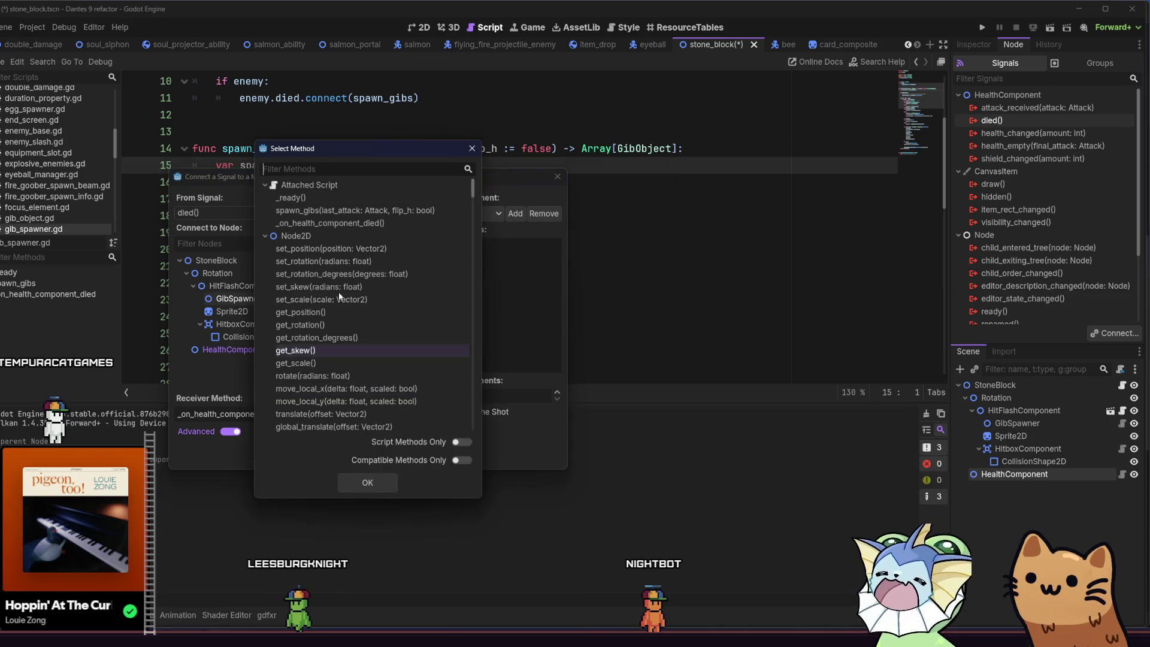
click(342, 211)
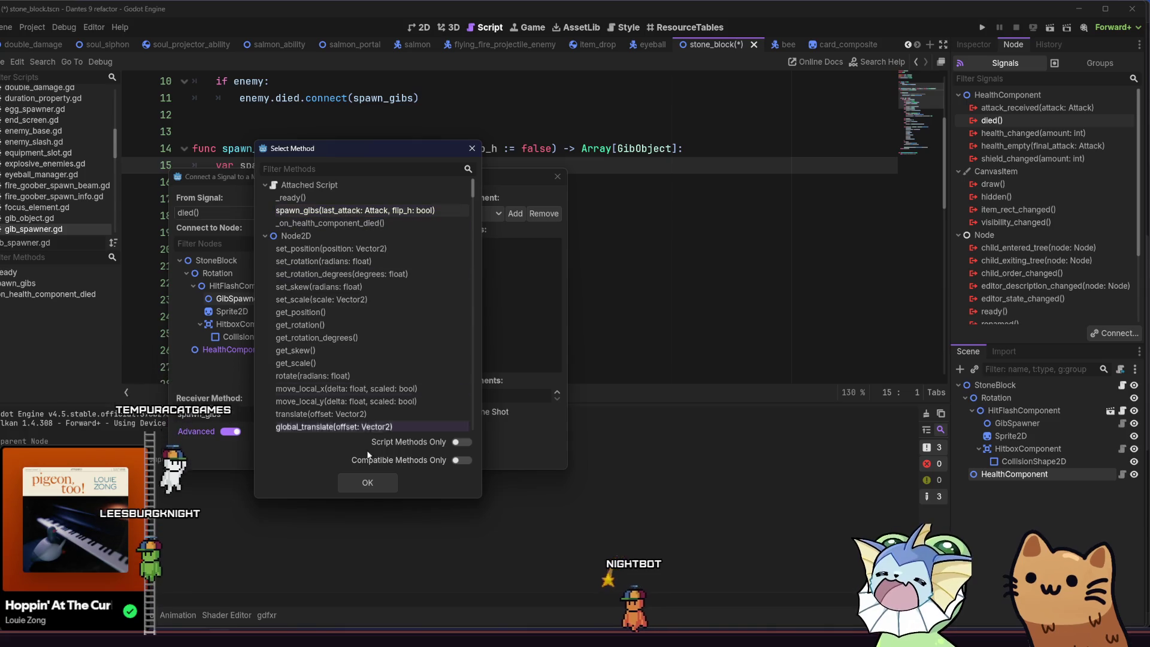
click(362, 480)
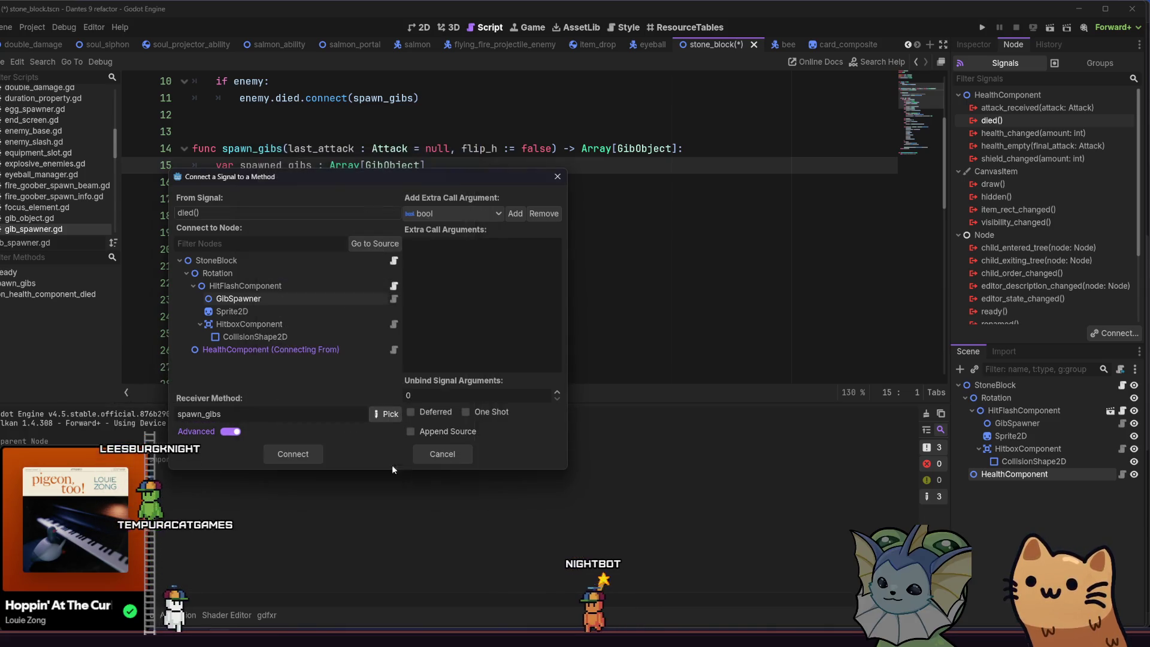
double_click(472, 395)
text(1)
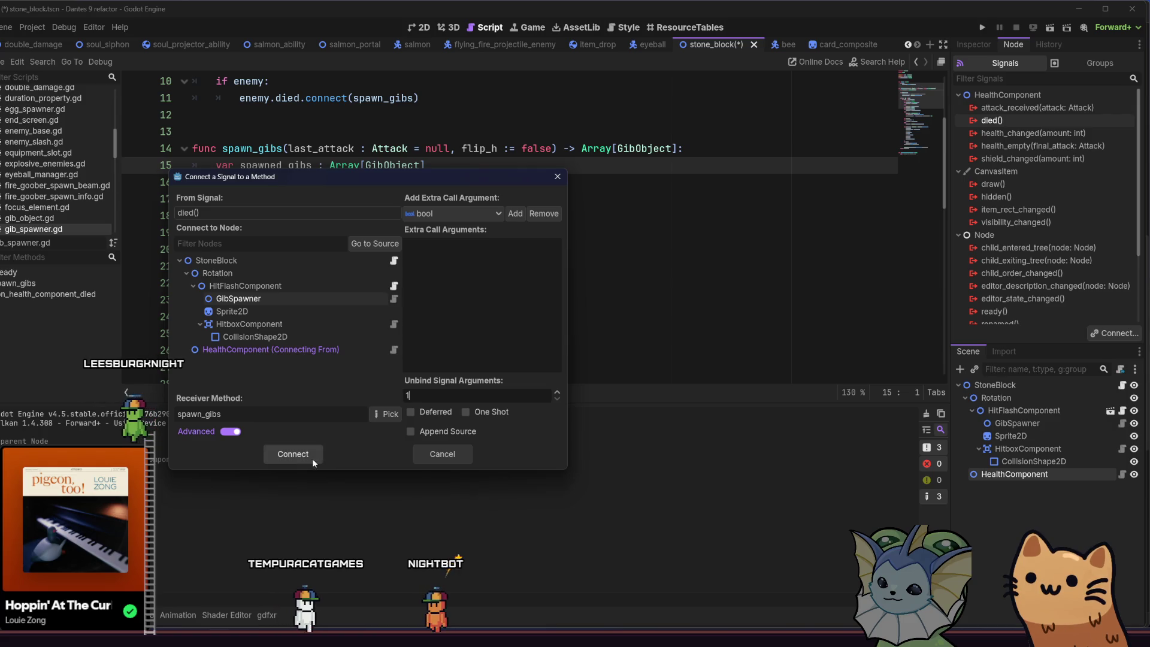
click(309, 459)
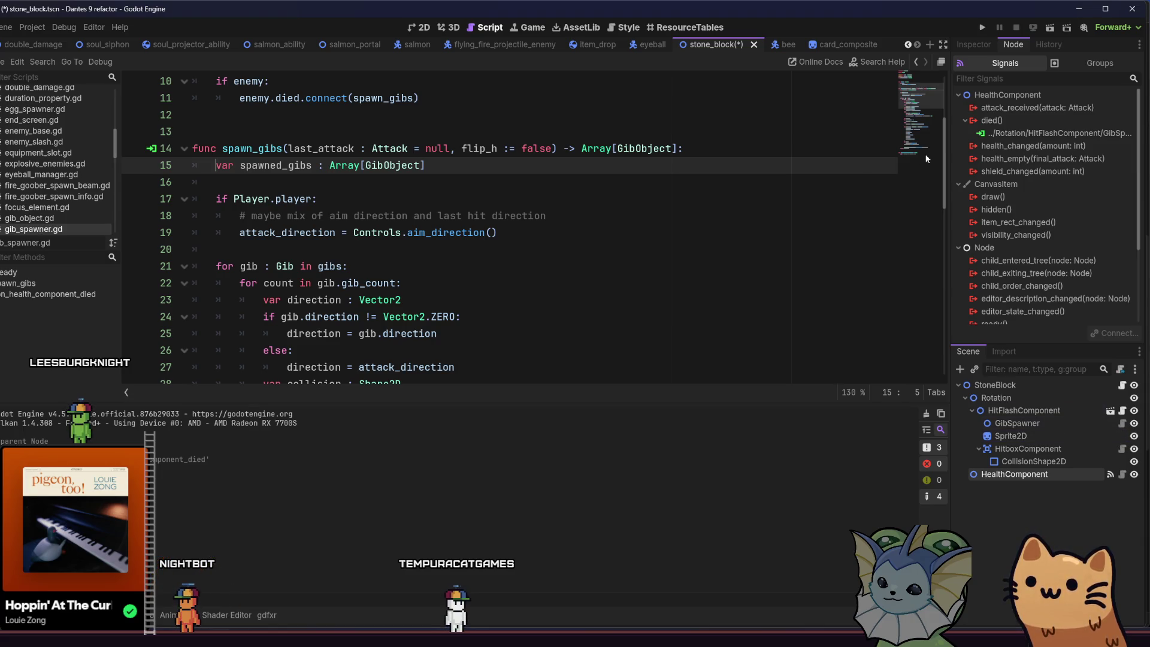
Delete the empty _on_health_component_died stub from gib_spawner.gd and save it.
drag(944, 162, 962, 392)
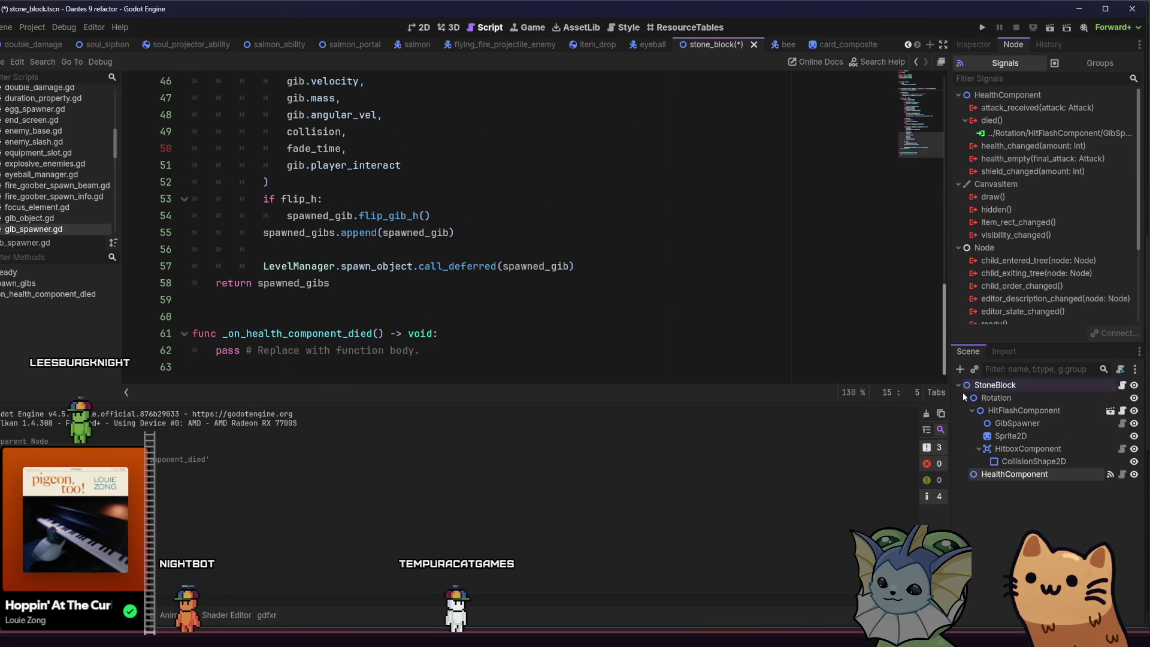
click(404, 385)
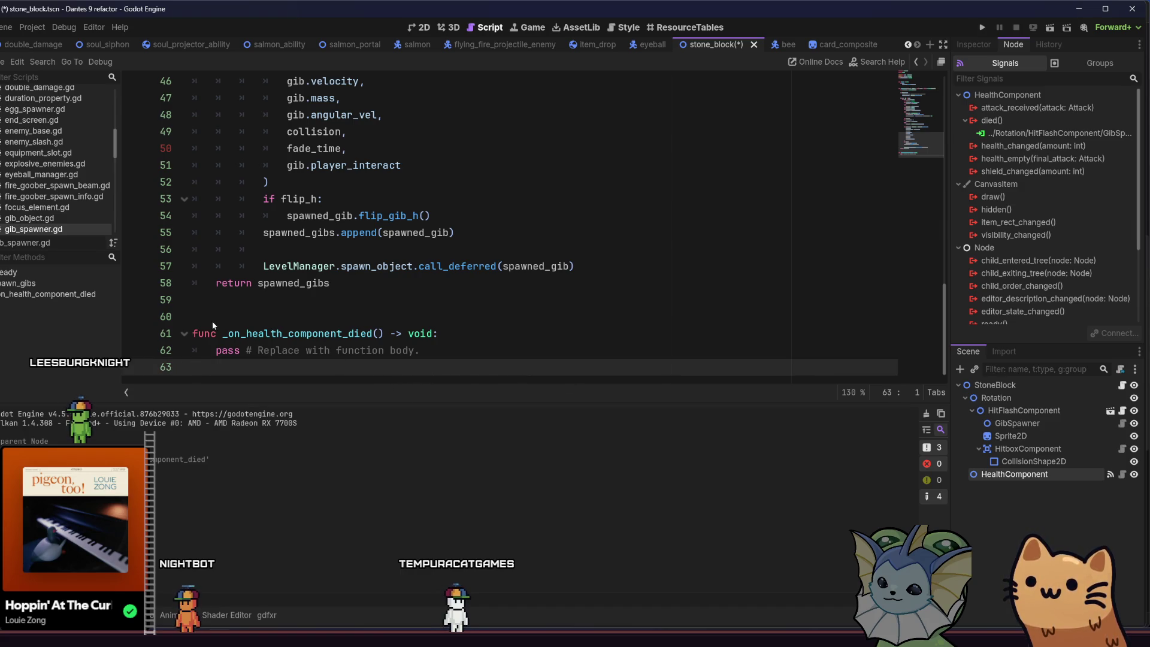
drag(223, 365, 242, 316)
key(BackSpace)
key(BackSpace)
key(BackSpace)
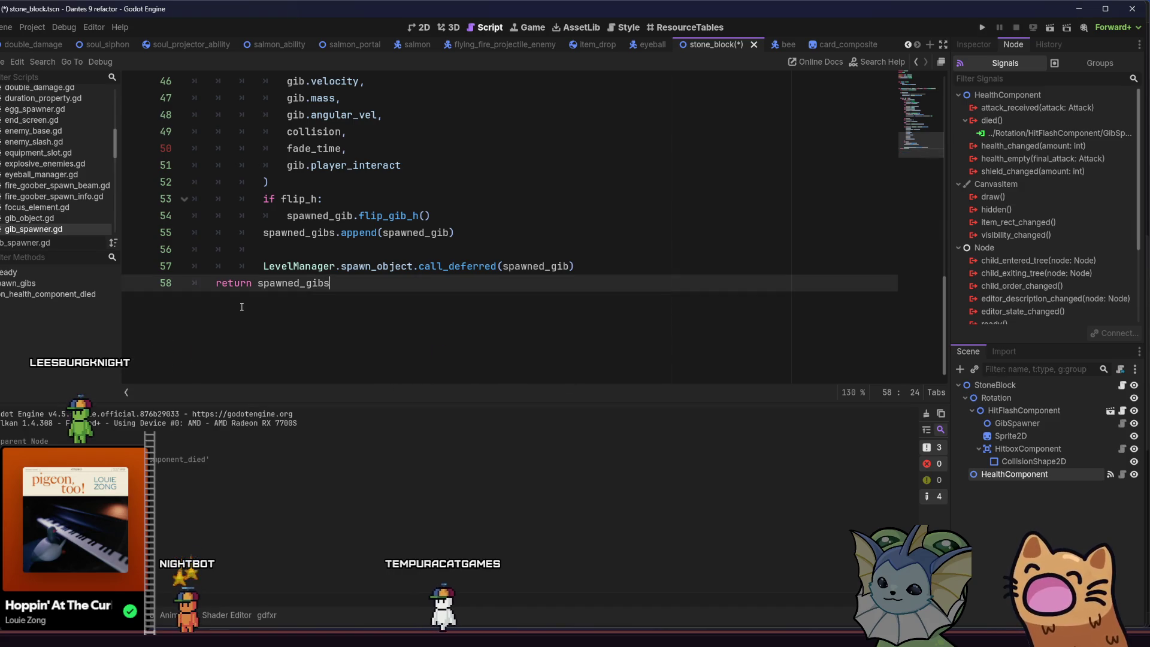
key(ctrl+s)
scroll(392, 281, up, 15)
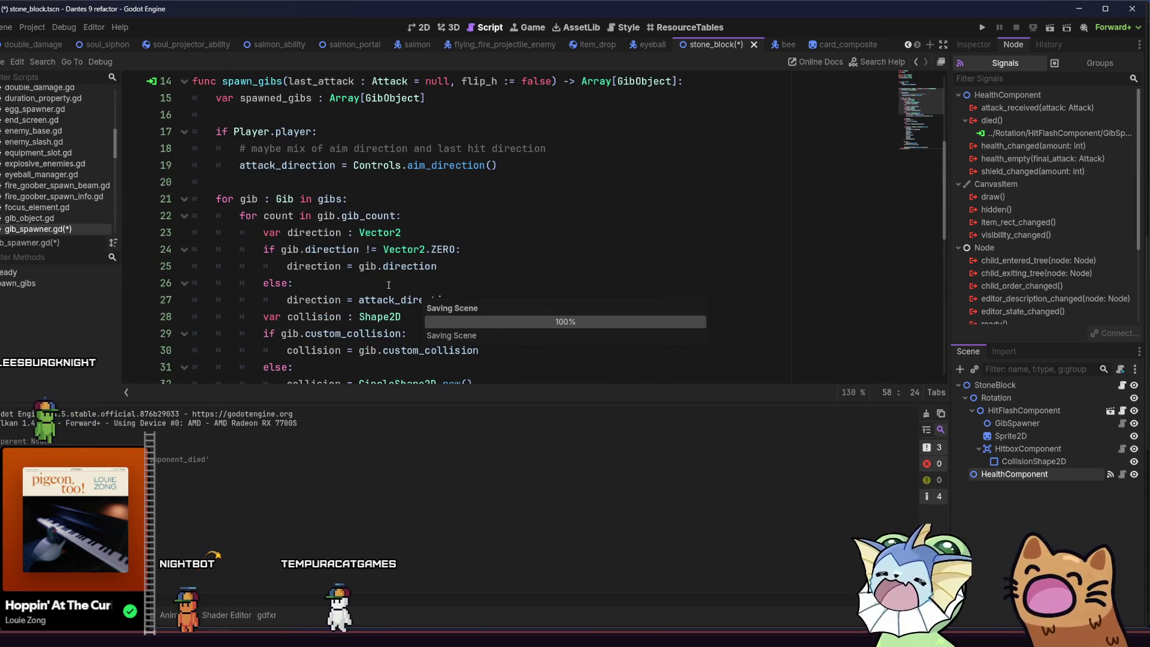
Launch the project, start a new game, and add Stone Block cards from the debug menu.
click(983, 27)
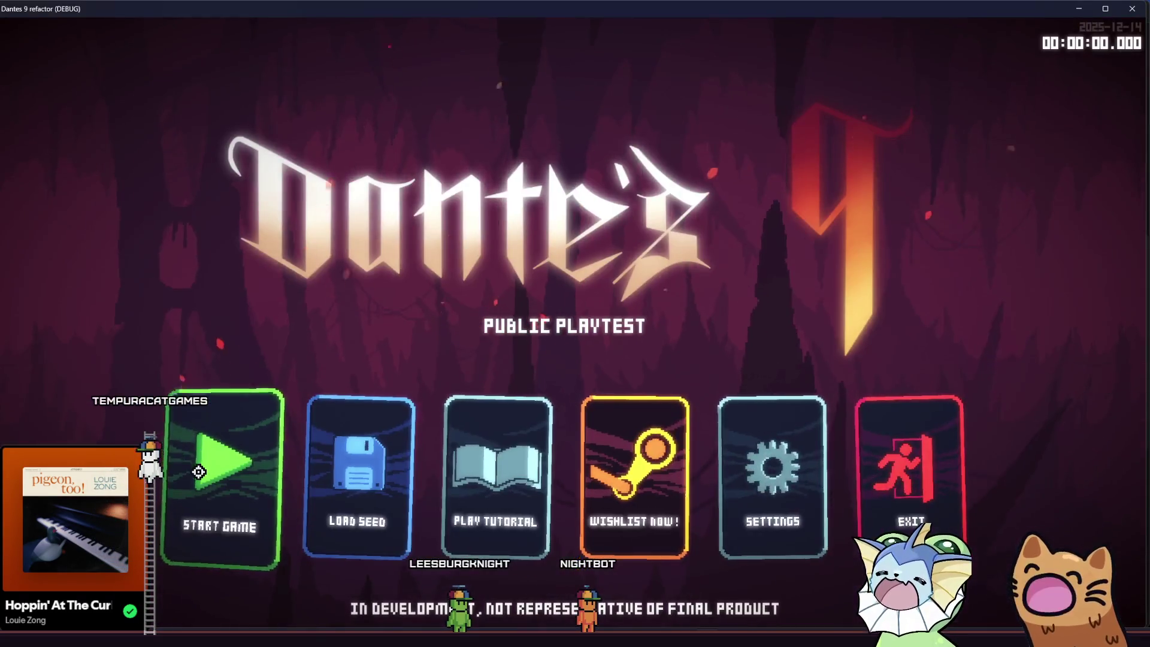
click(198, 472)
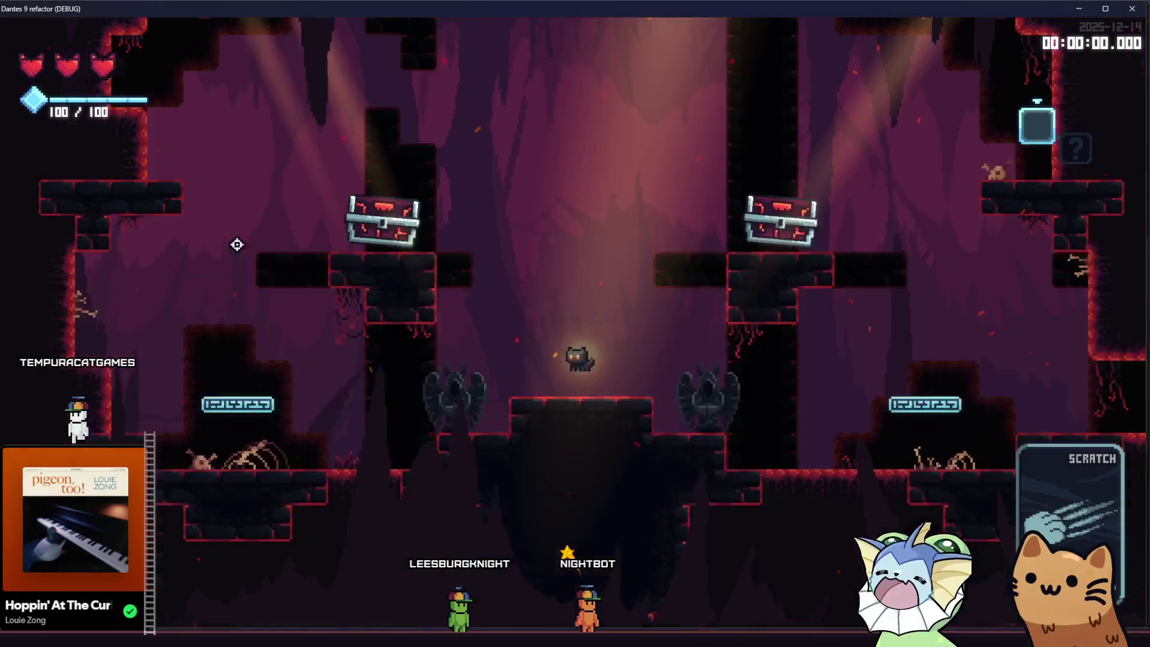
key(Escape)
click(141, 149)
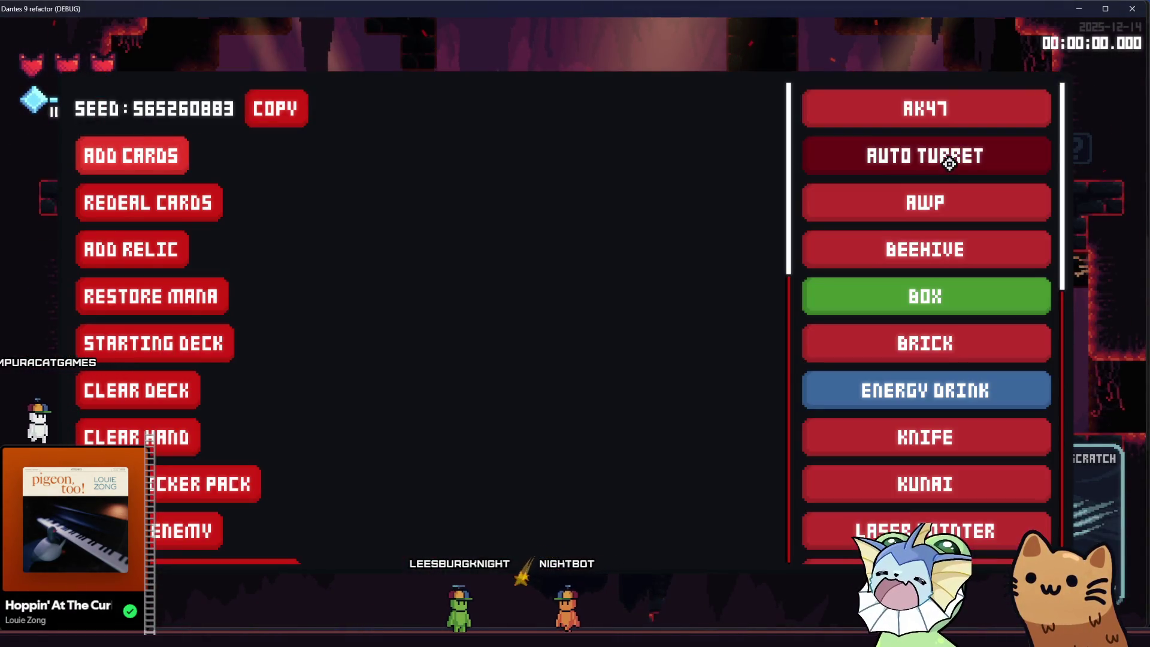
scroll(926, 297, down, 10)
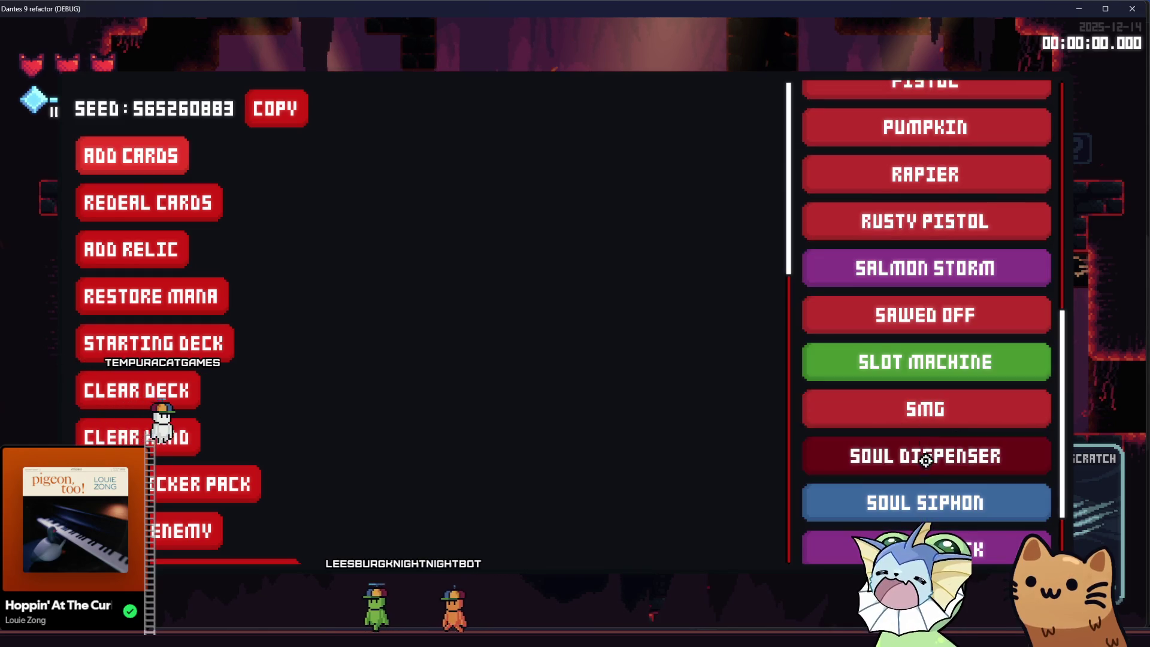
scroll(886, 485, down, 2)
click(893, 442)
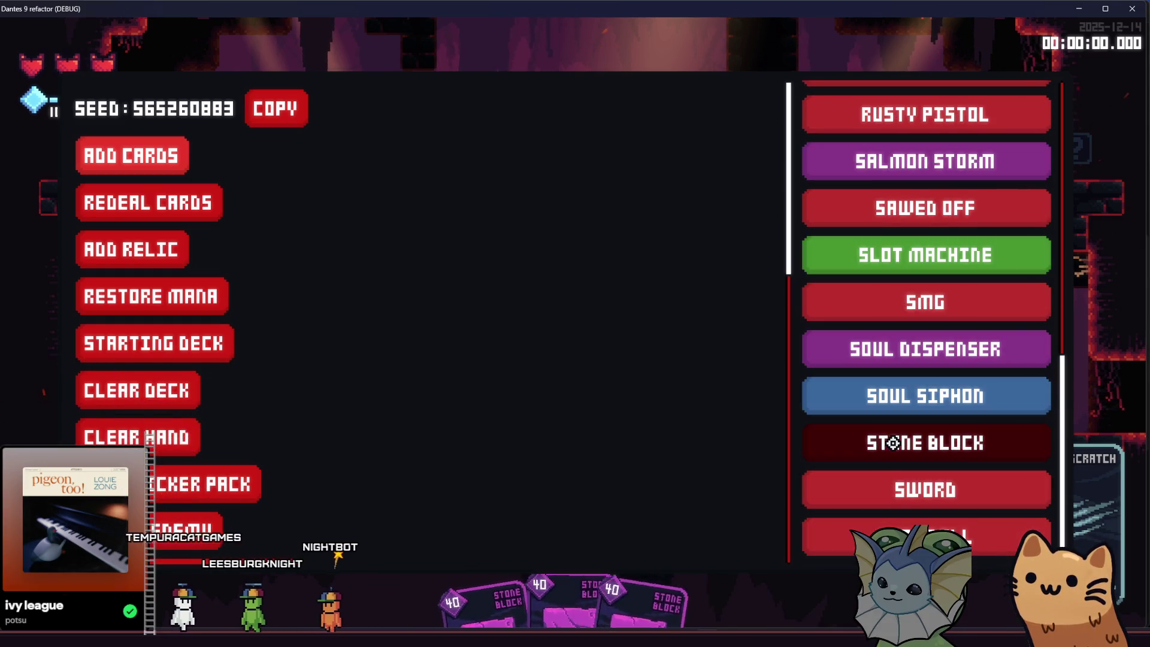
key(Escape)
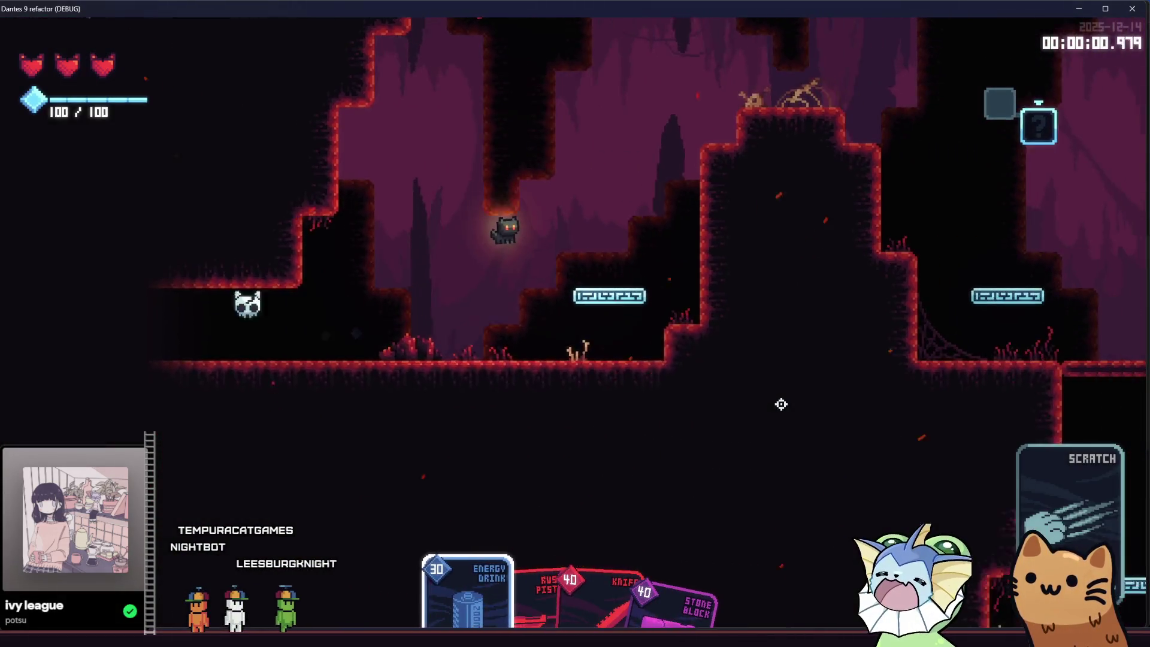
Place a stone block in the level and move the cat around the ledges.
key(d)
click(781, 404)
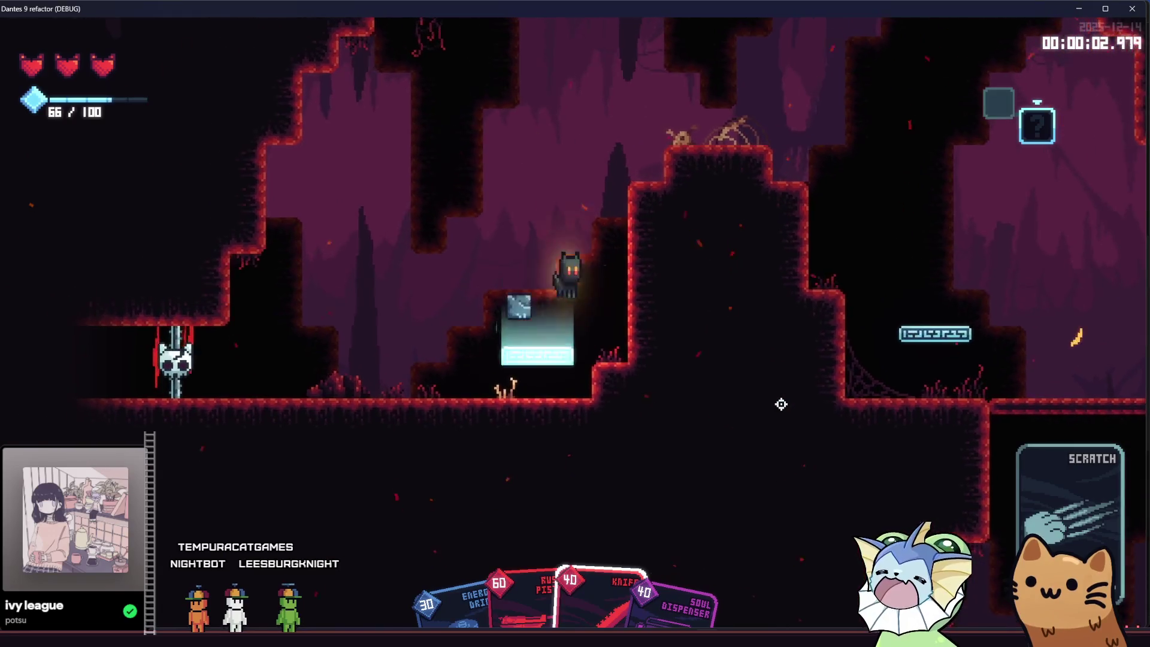
key(d)
key(space)
key(space)
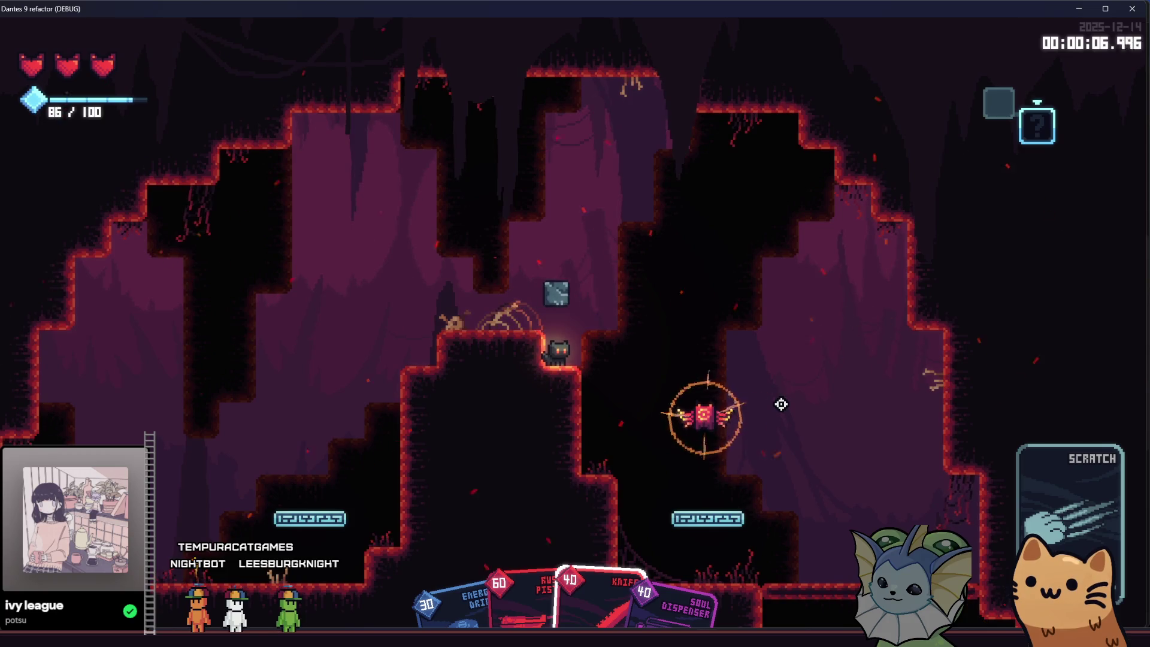
key(space)
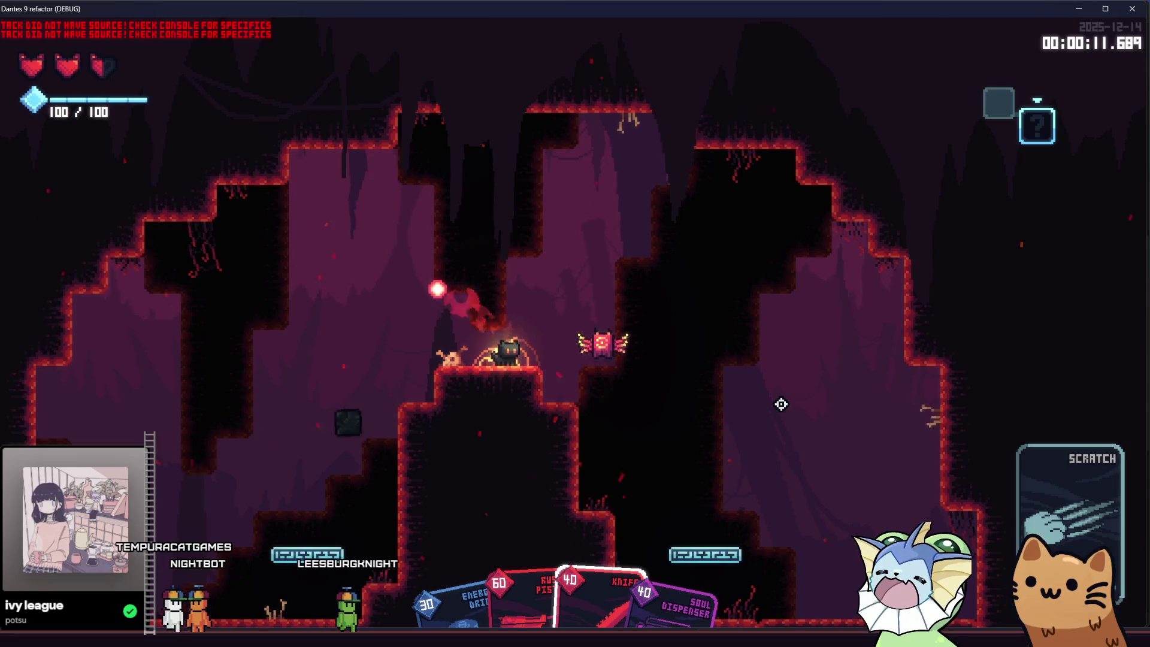
key(a)
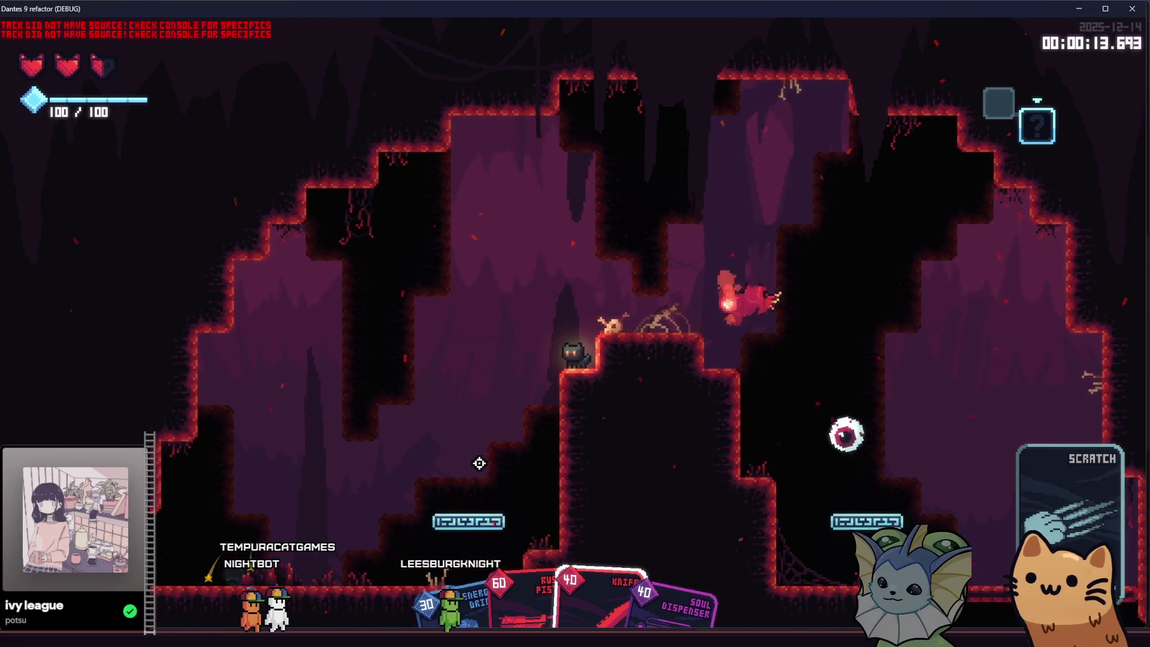
Add more Stone Block cards and enable Infinite Mana, play until death, then return to Godot.
key(grave)
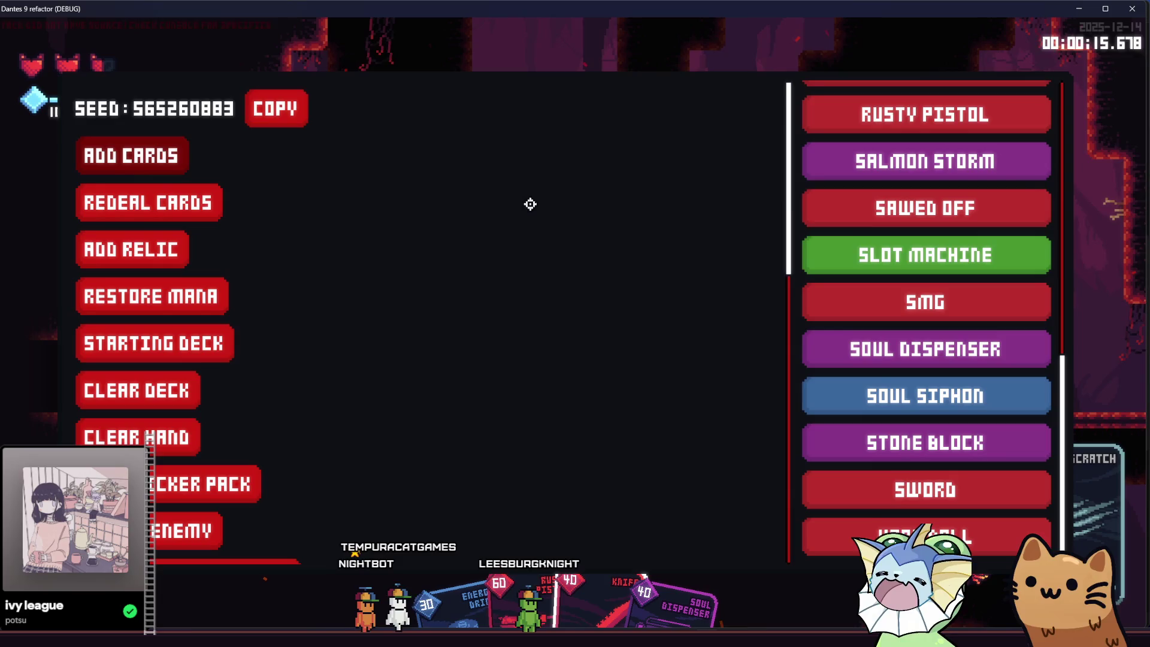
click(910, 384)
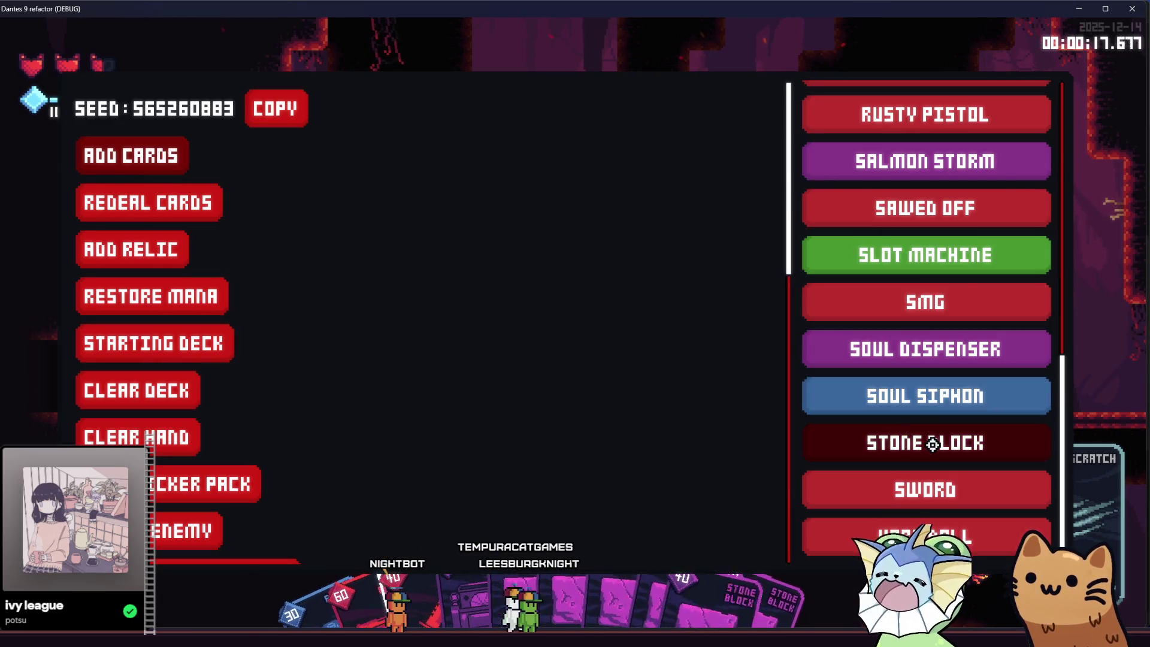
scroll(397, 357, down, 3)
scroll(397, 357, down, 3)
click(229, 363)
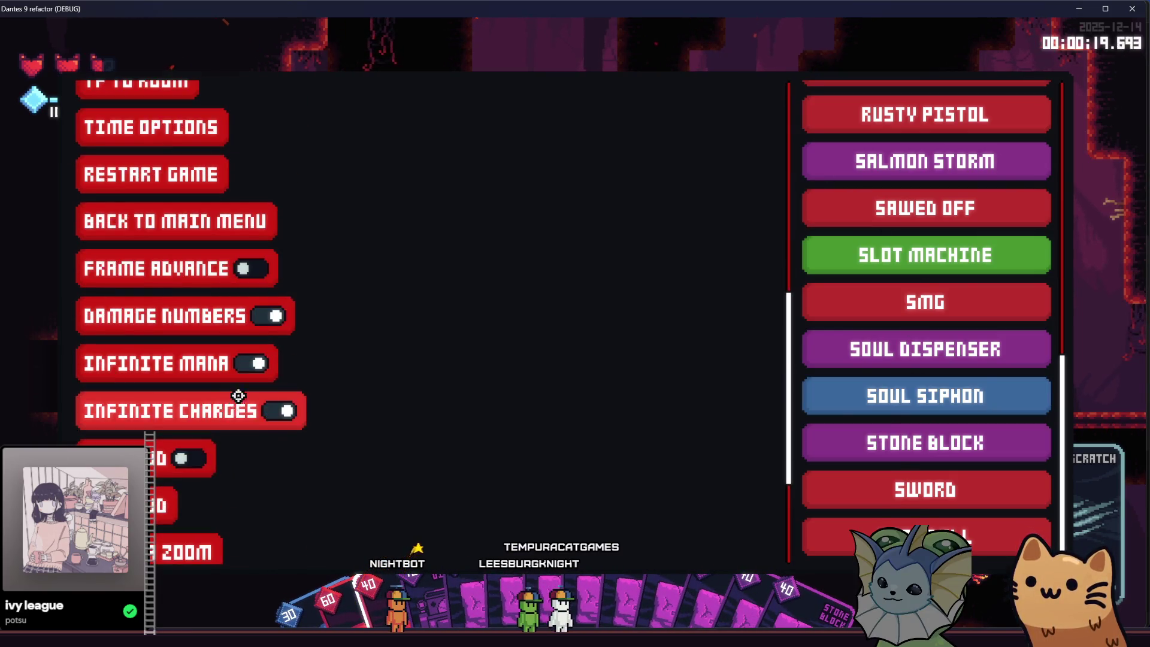
key(Escape)
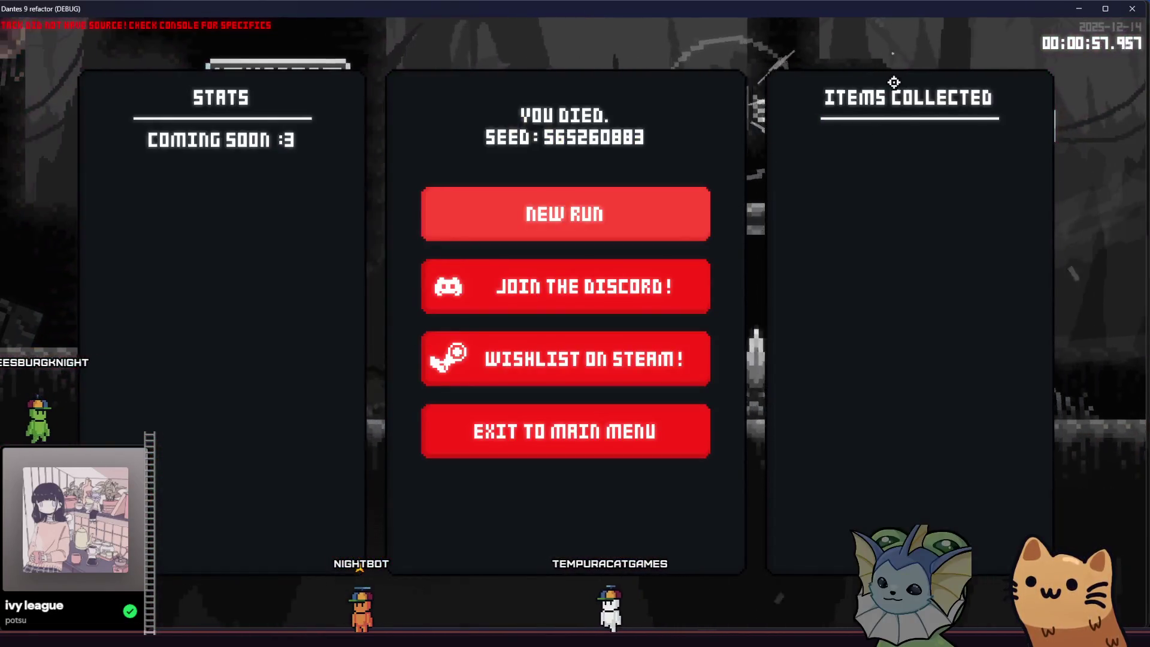
key(alt+Tab)
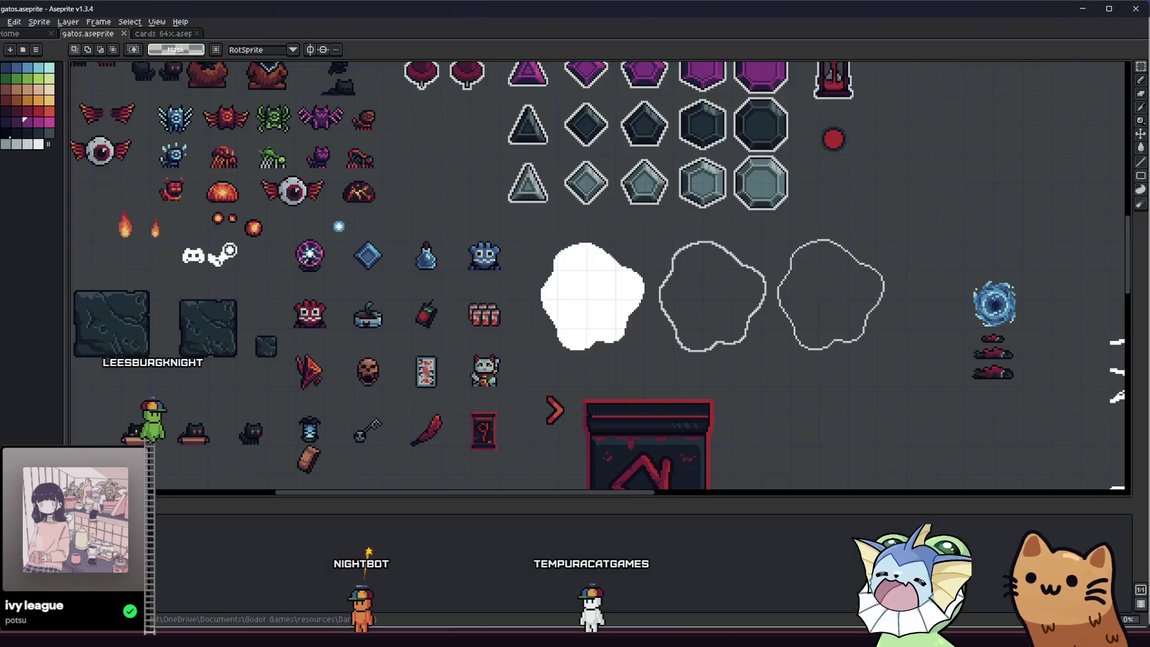
key(alt+Tab)
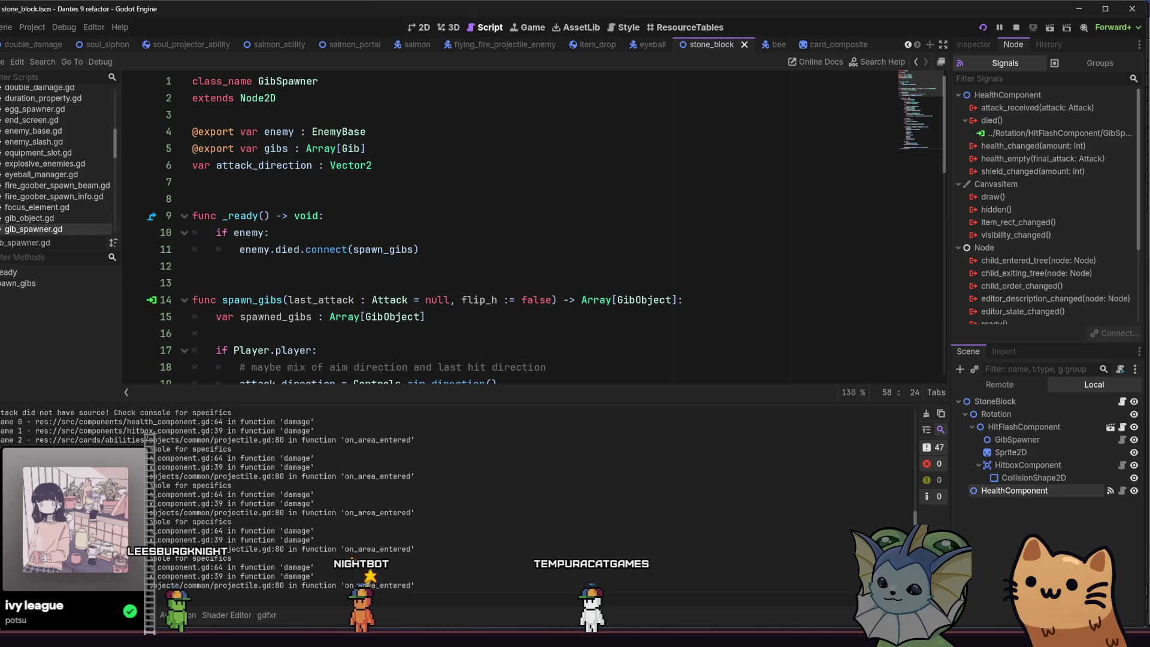
Stop the game, select StoneBlock, and open card_stone_block.tres via quick open.
click(1016, 28)
click(975, 45)
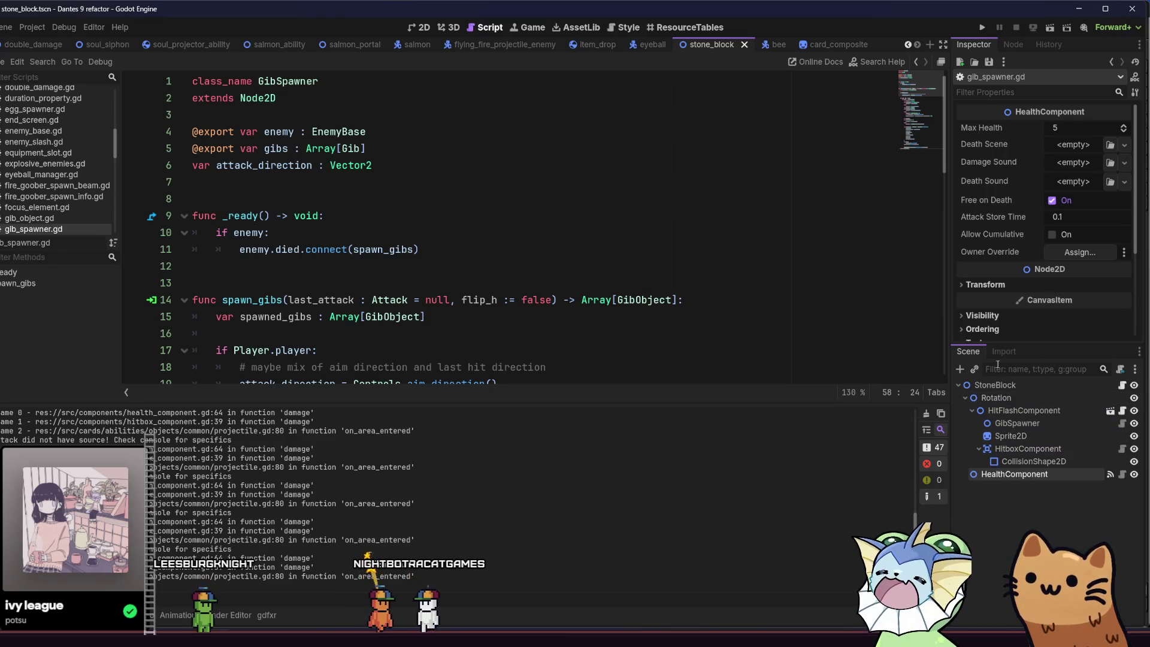
click(1018, 387)
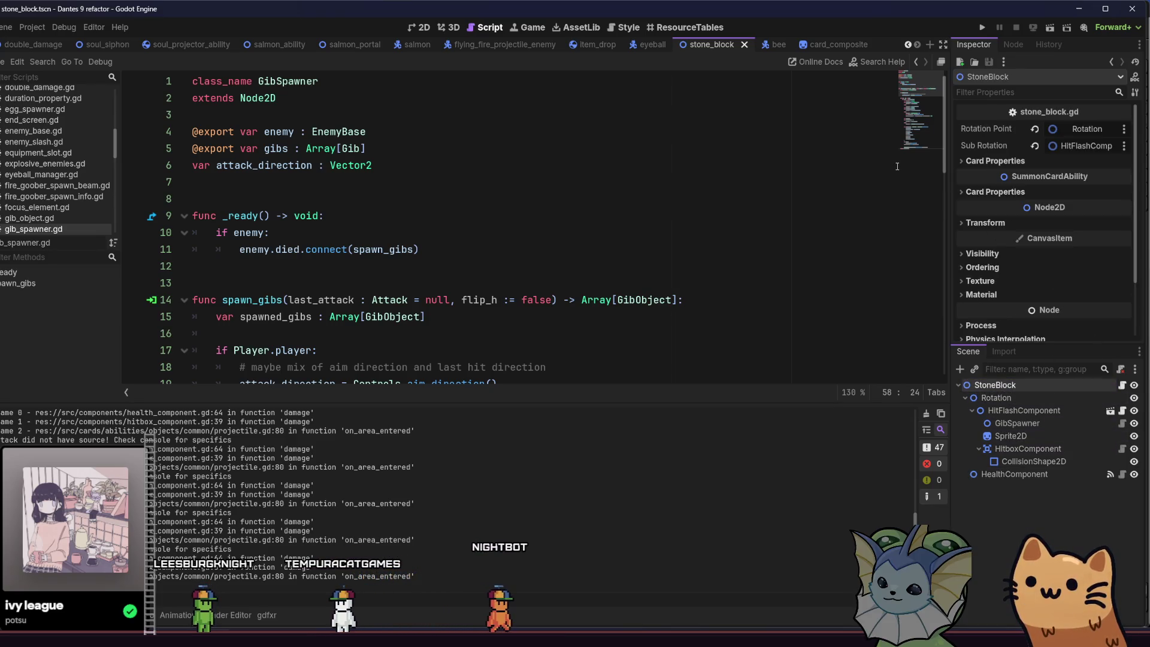
key(shift+alt+o)
text(card_son)
key(BackSpace)
key(BackSpace)
text(tone)
key(Return)
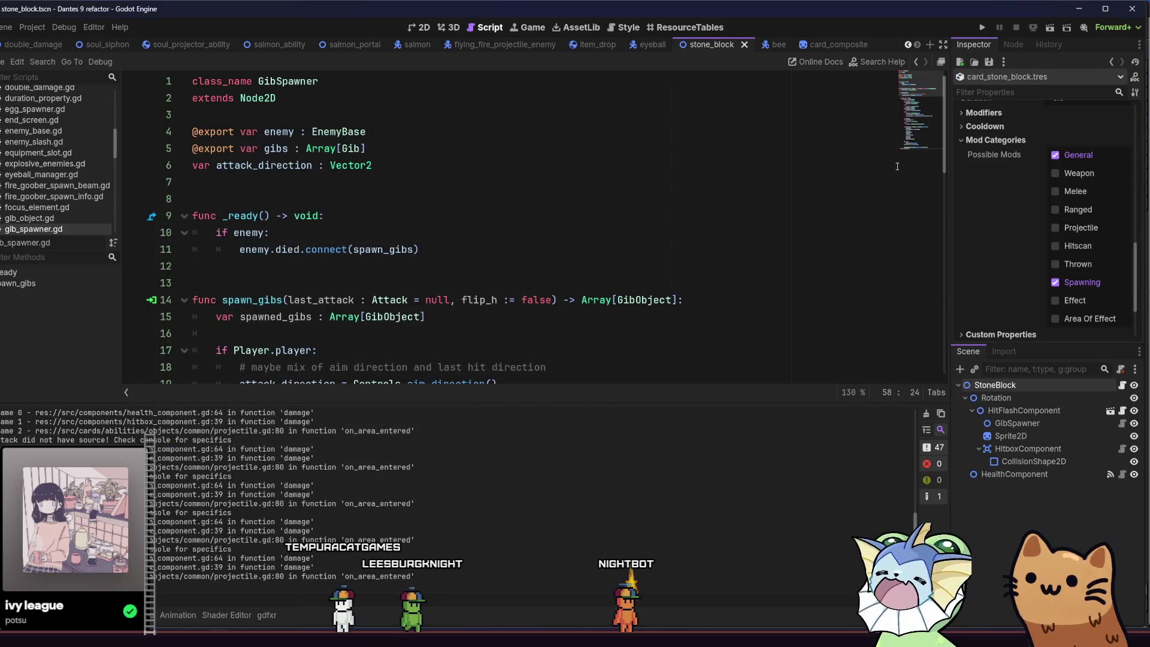
Expand the card's Custom Properties and set Summon Health to 5.
scroll(1074, 213, up, 3)
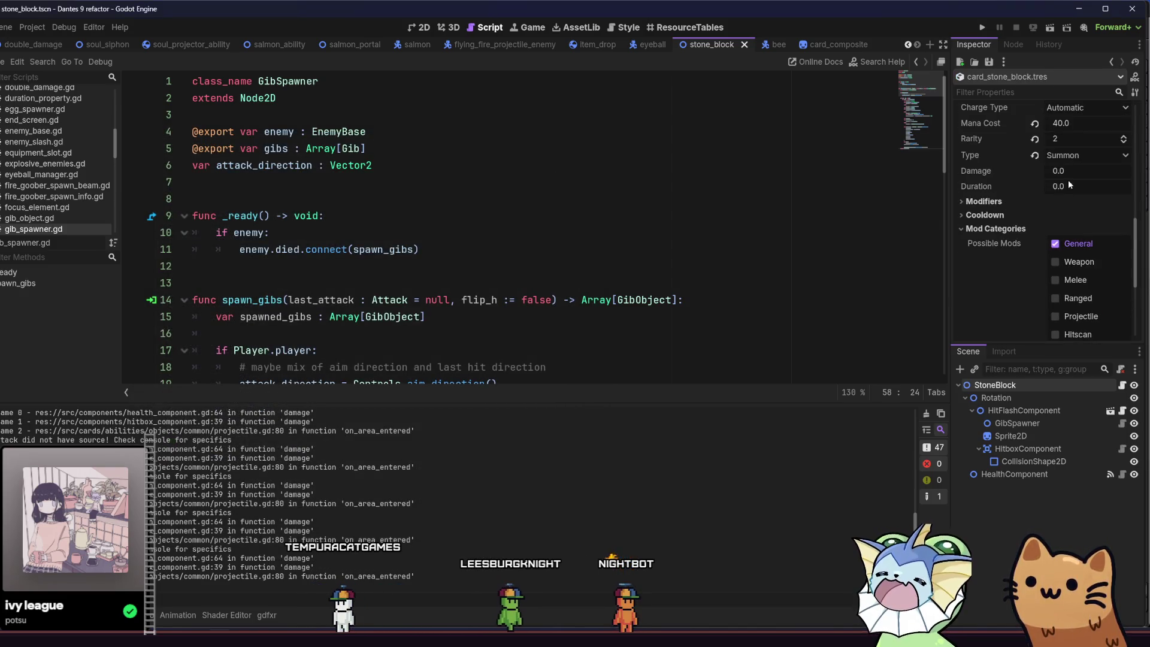
scroll(1052, 197, down, 3)
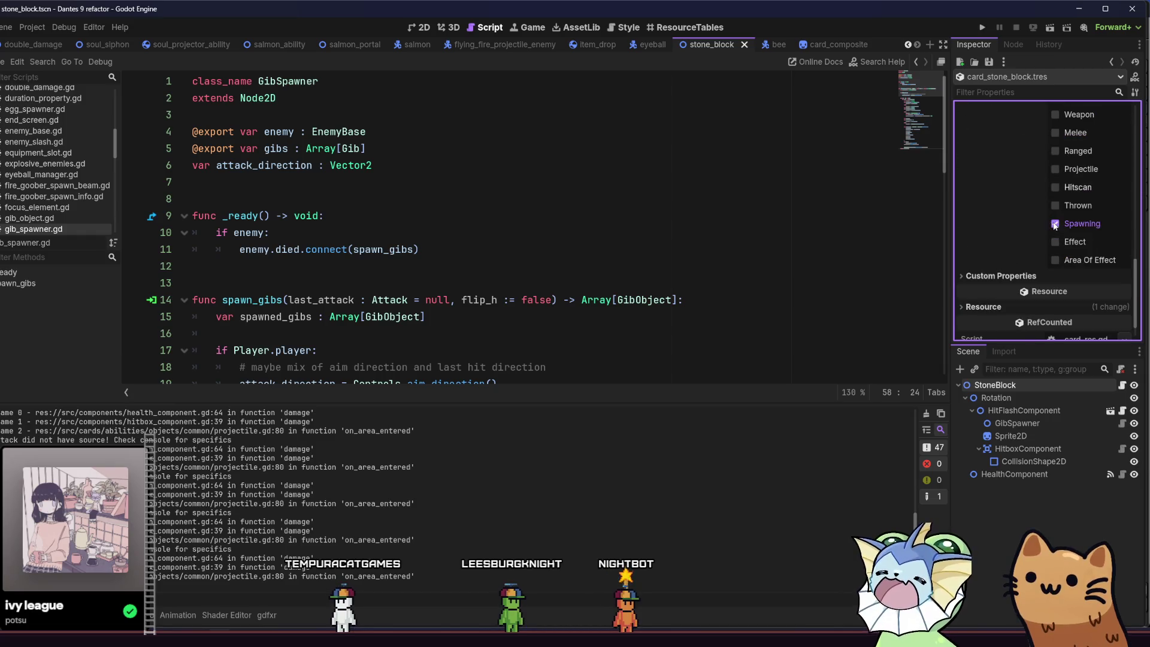
click(999, 276)
text(5)
key(Return)
key(ctrl+s)
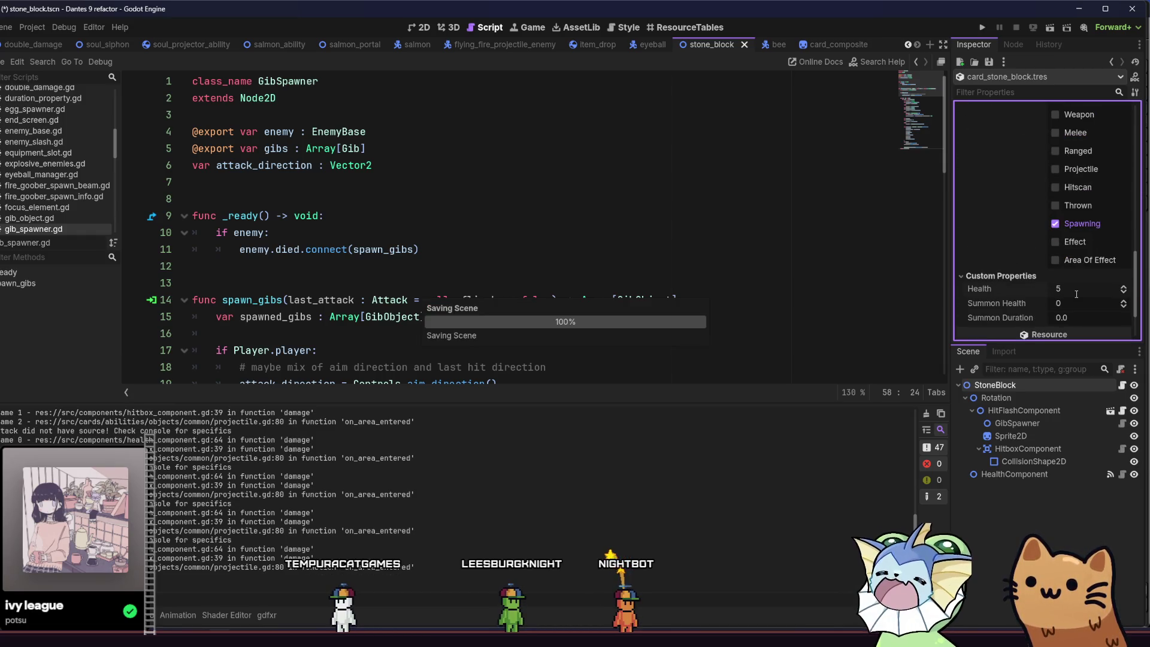
key(Return)
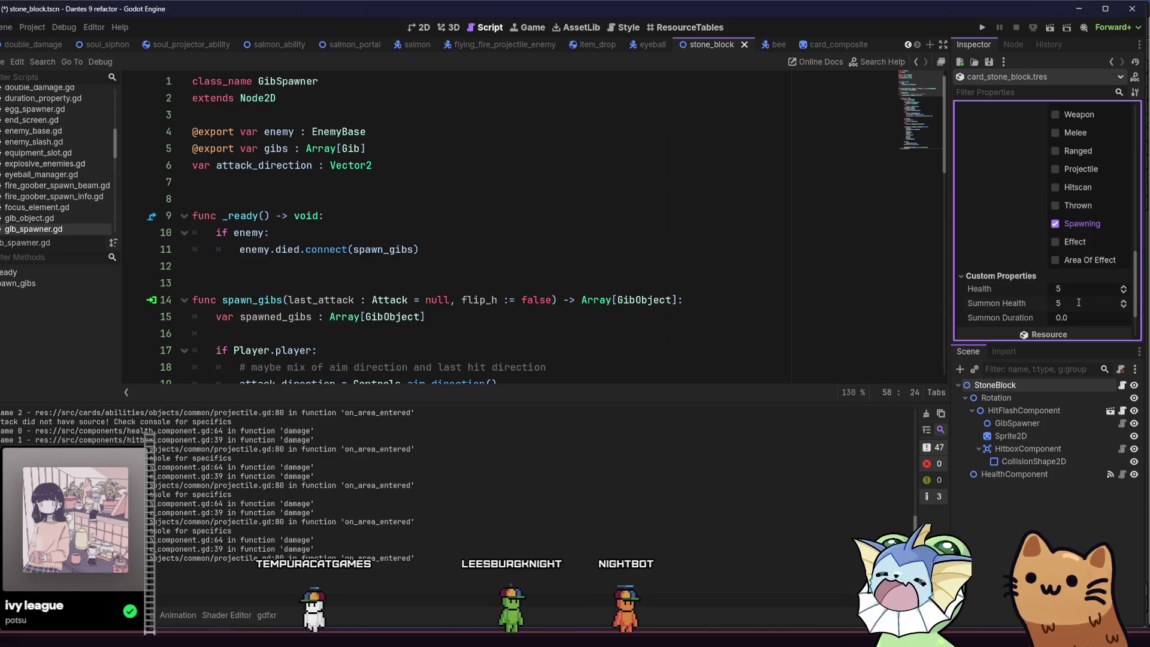
Set the card's Health to 0, then delete stone_block.gd's Card Properties group and health export.
text(0)
click(455, 282)
click(445, 219)
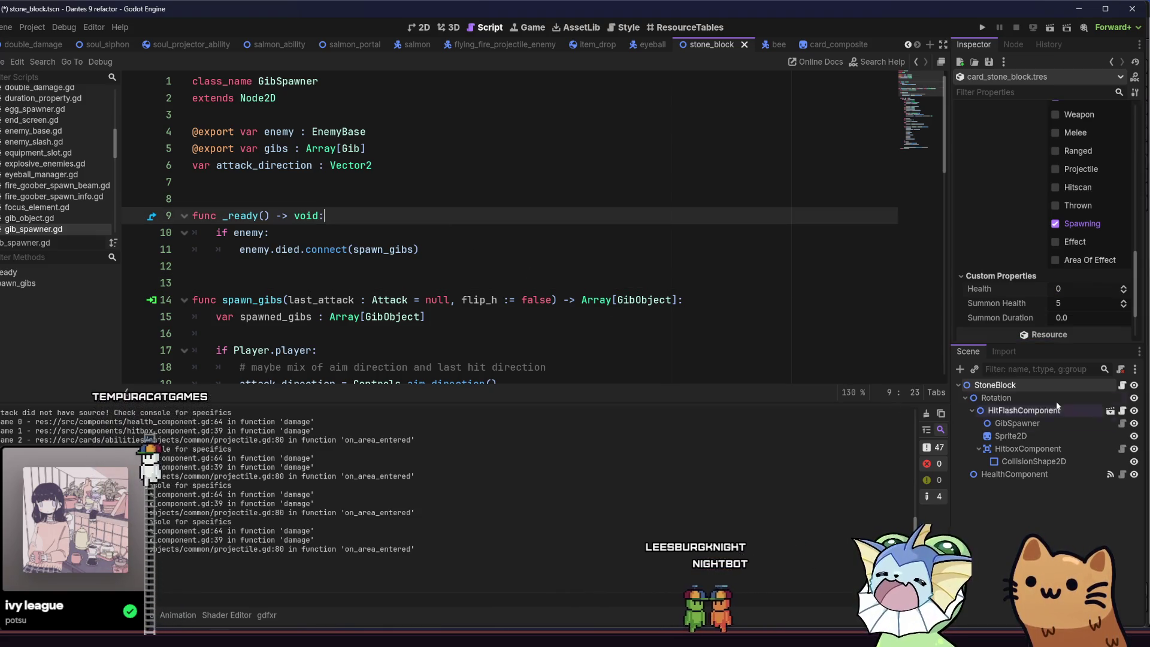
click(1122, 384)
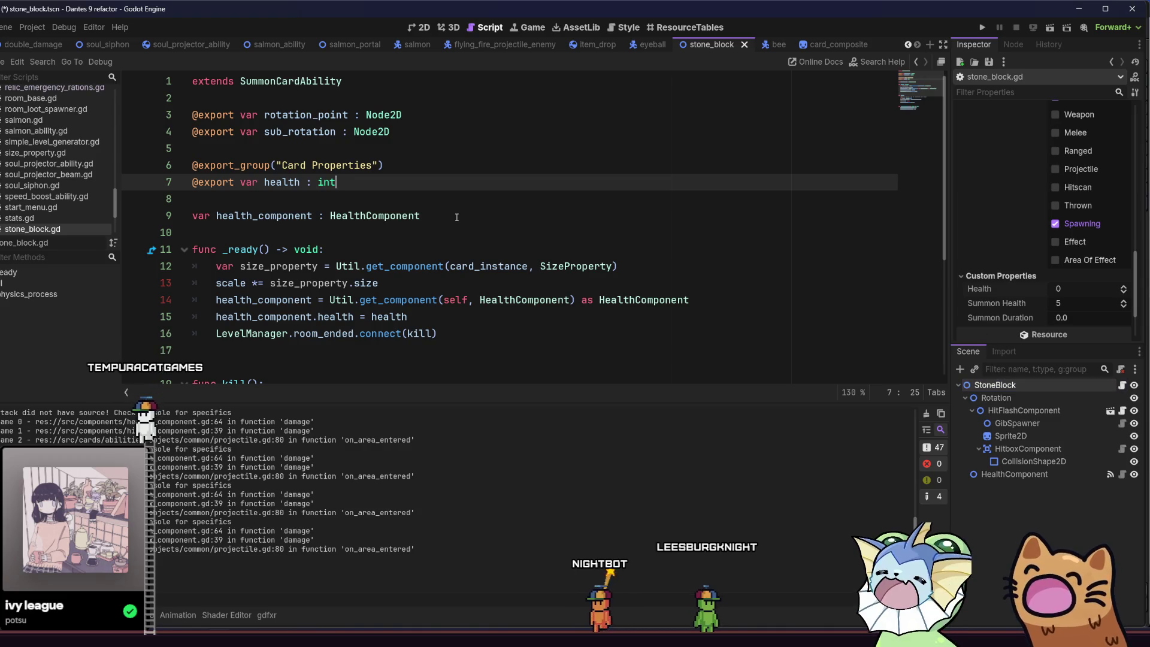
drag(339, 183, 182, 173)
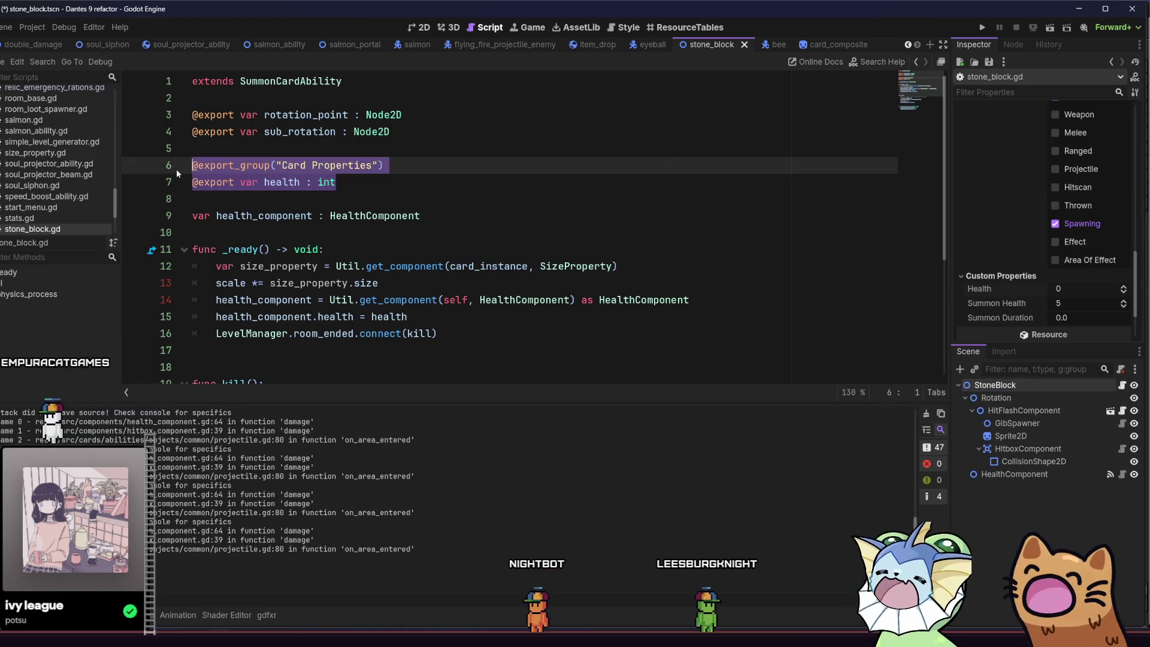
key(BackSpace)
key(BackSpace)
key(BackSpace)
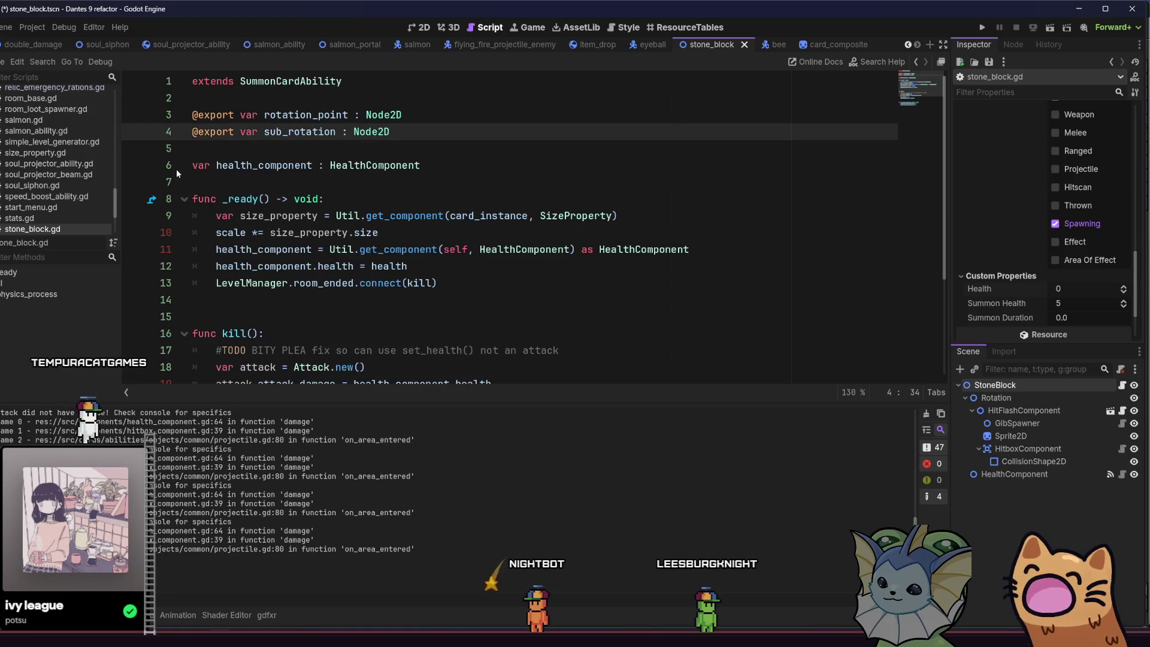
Assign health_component.health from summon_health in _ready and save stone_block.gd.
key(Return)
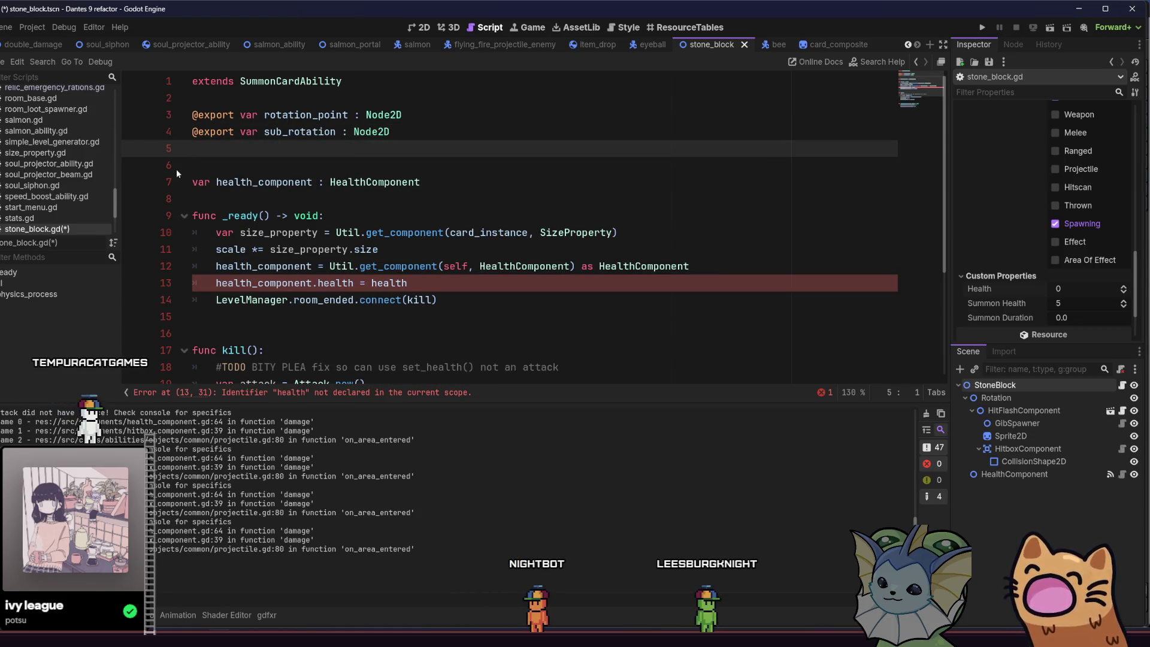
click(368, 270)
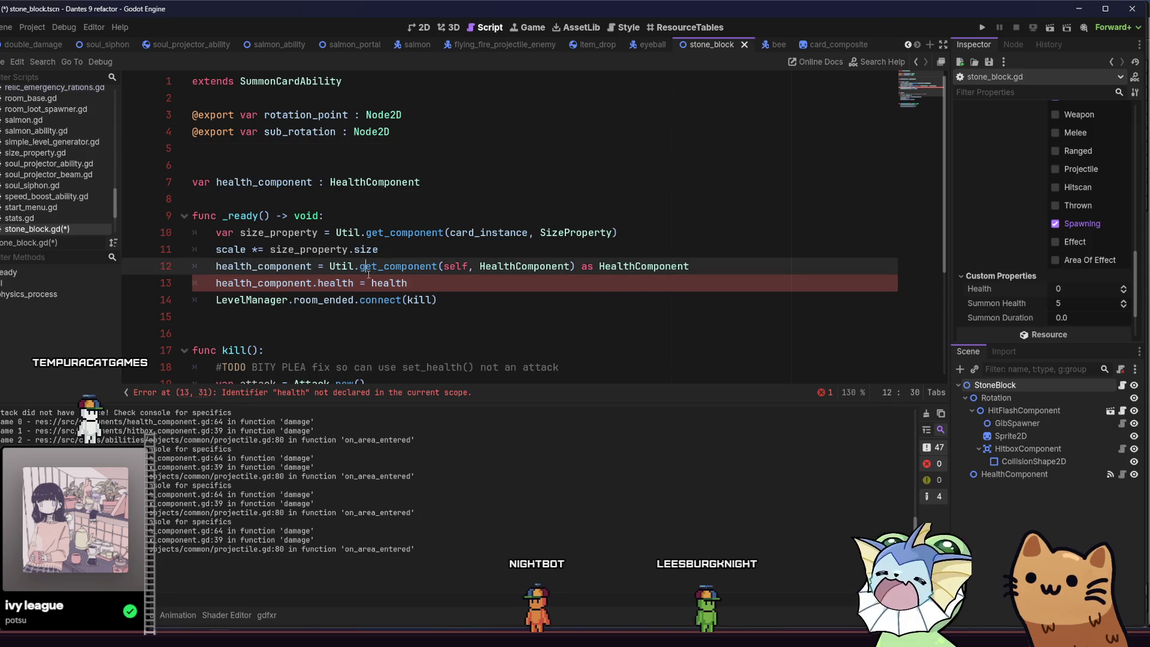
click(384, 283)
text(summon)
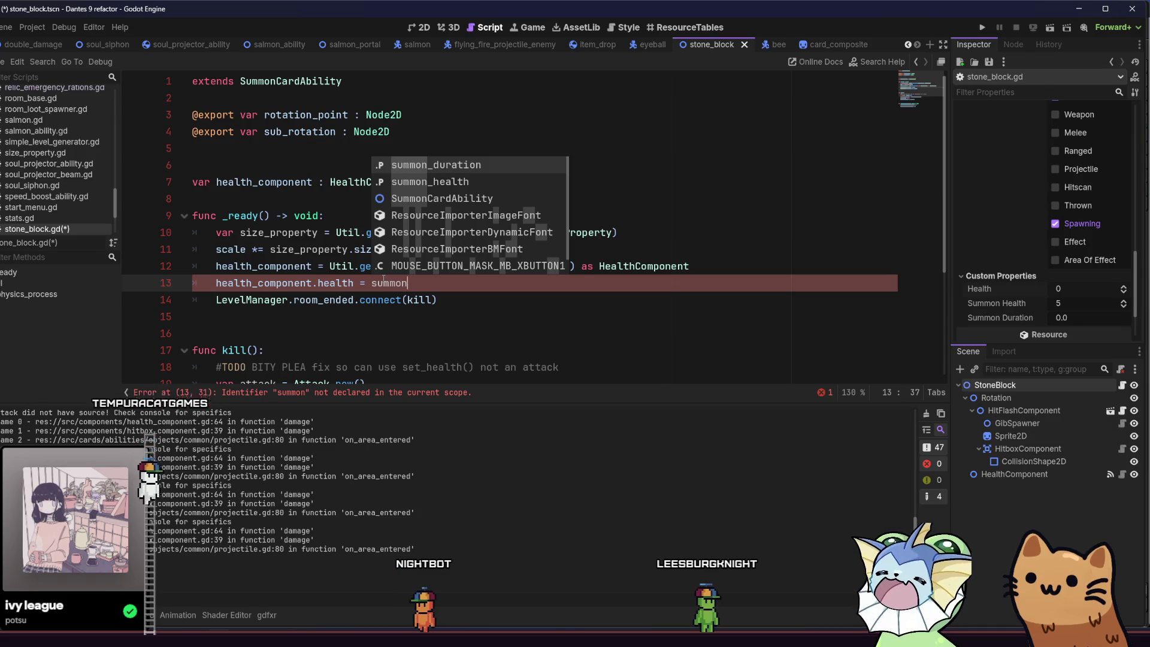
key(Down)
key(Return)
key(Down)
key(Down)
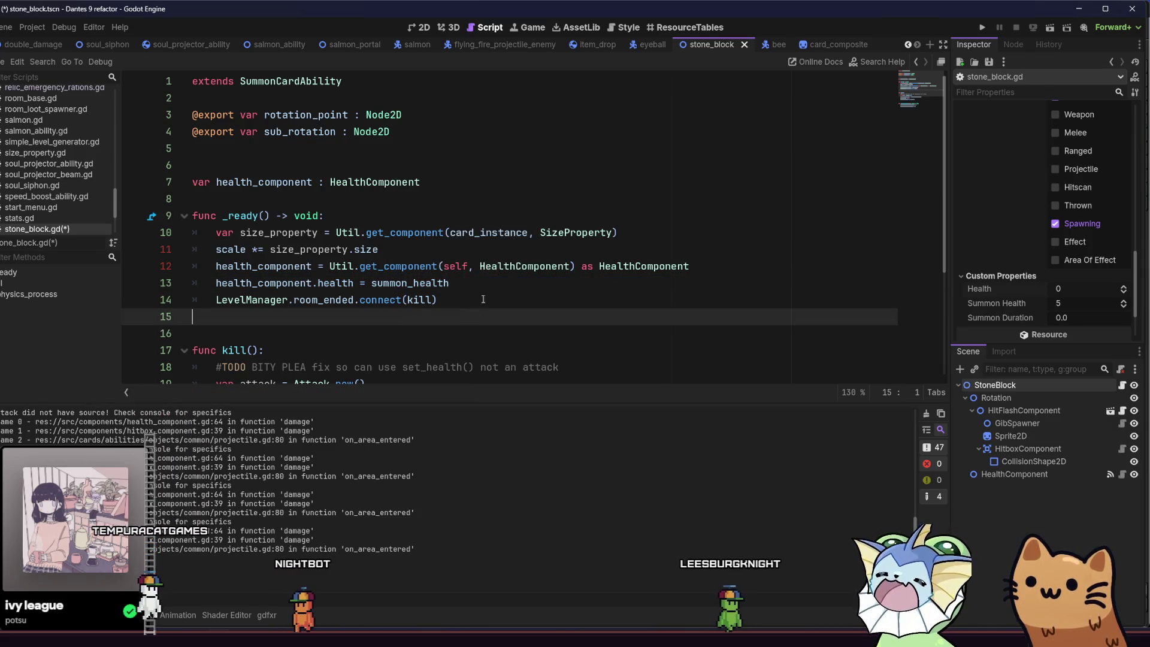
click(483, 299)
key(ctrl+s)
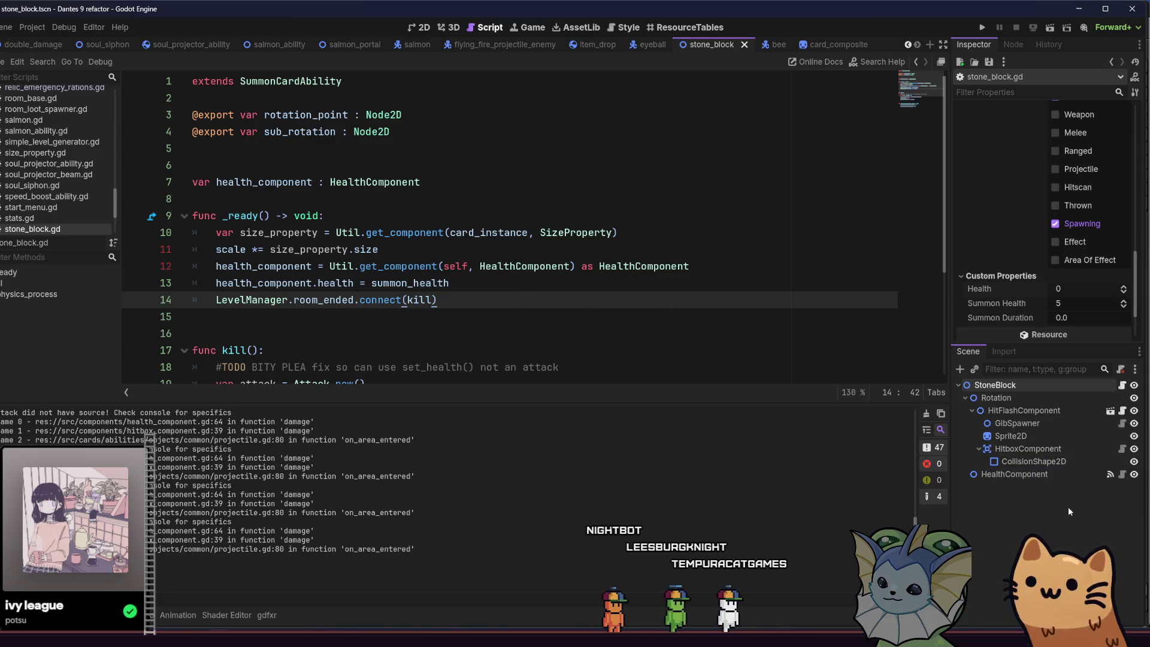
click(1055, 382)
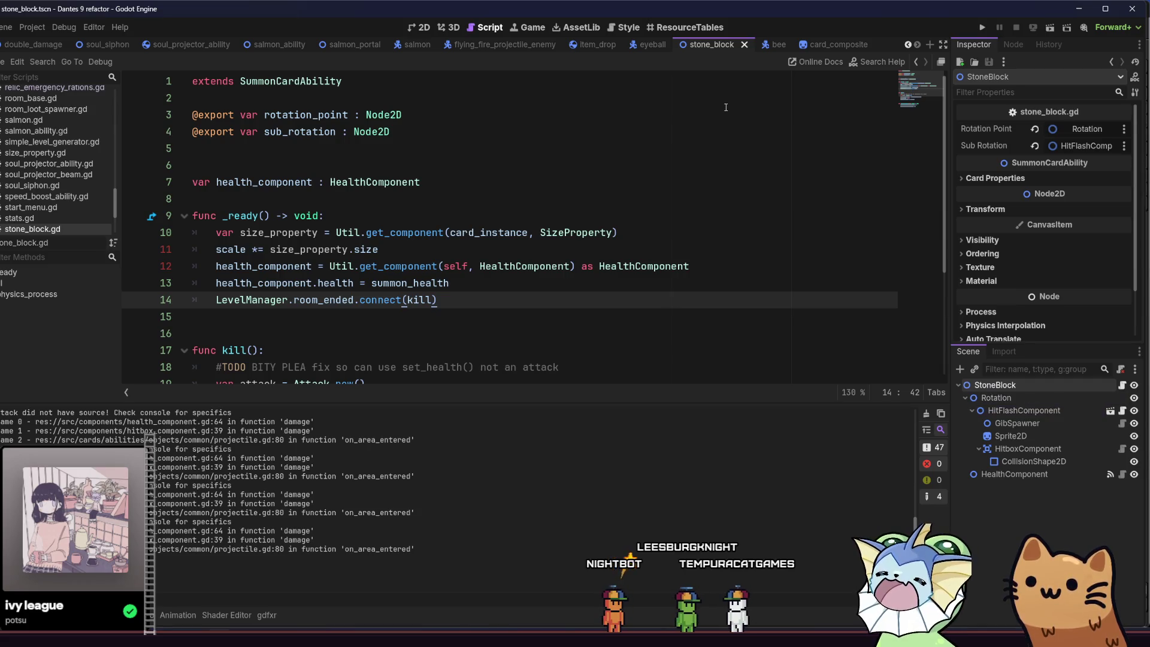
Give the GibSpawner's gib a new RectangleShape2D as its Custom Collision.
click(1030, 149)
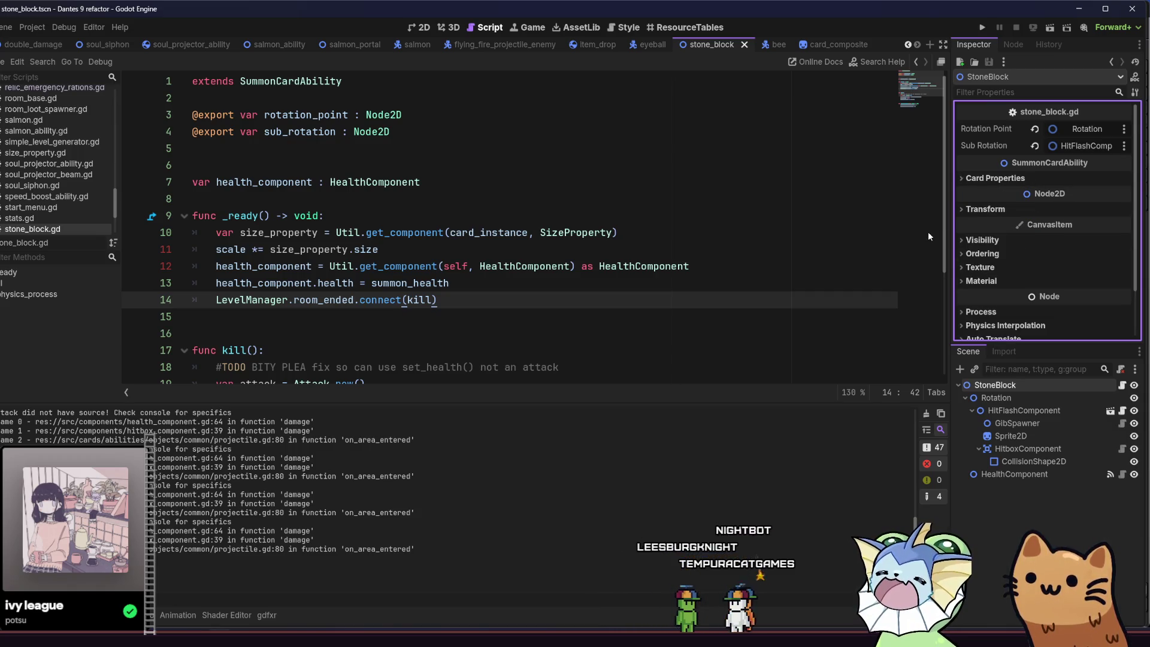
click(1039, 477)
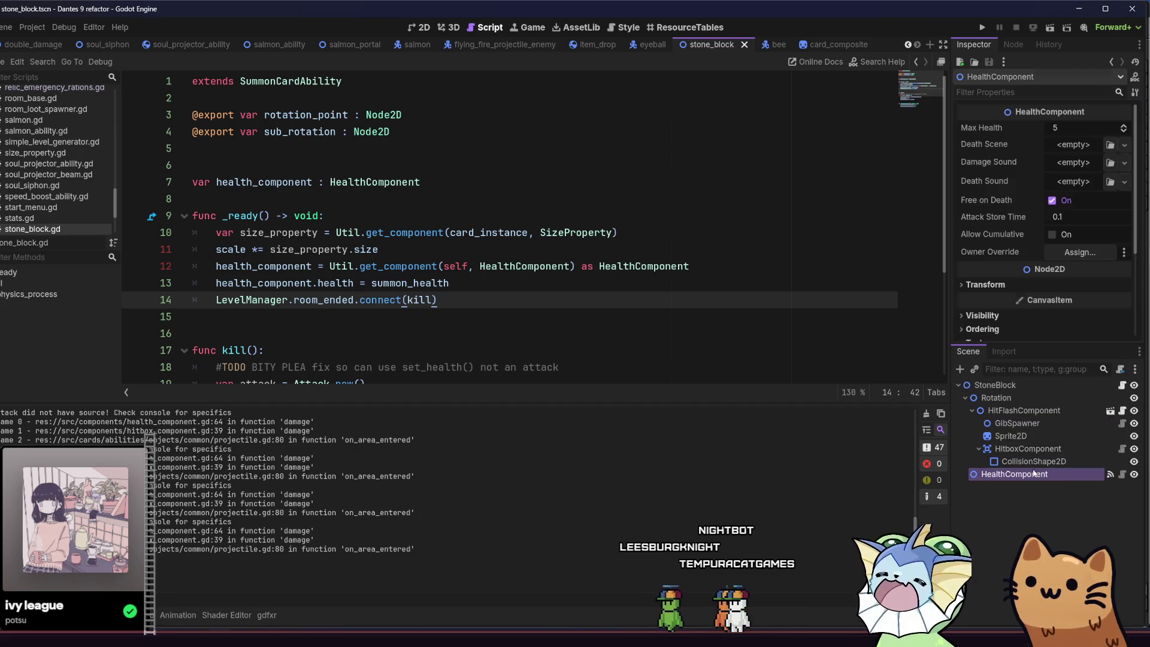
click(1016, 423)
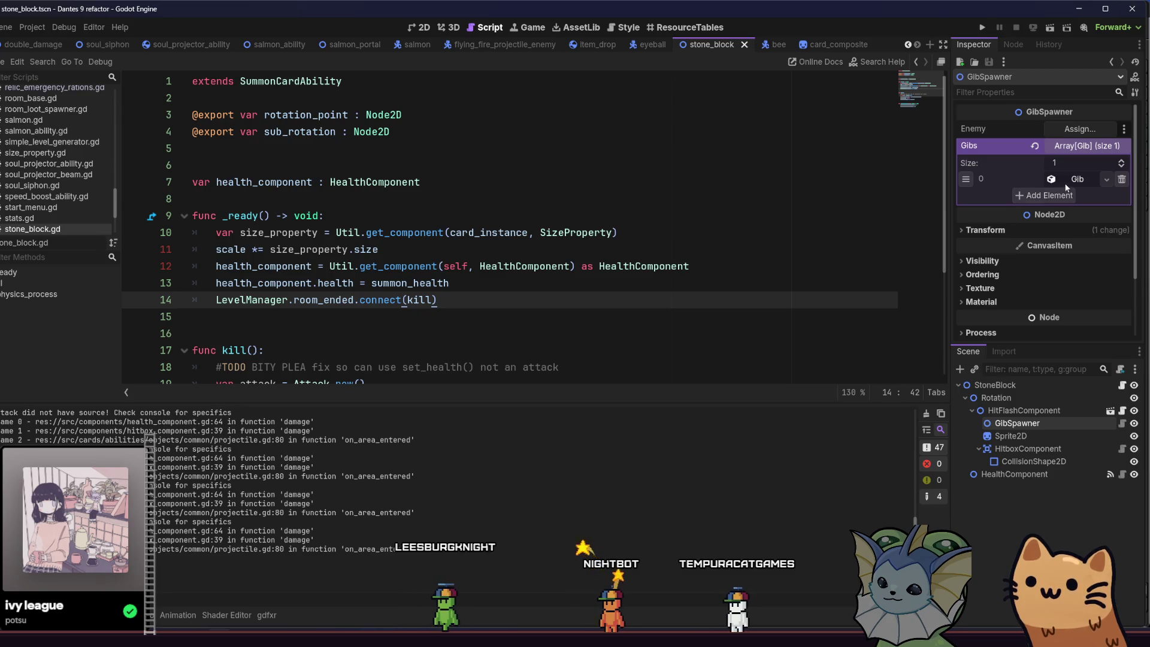
click(1065, 180)
scroll(1063, 252, down, 5)
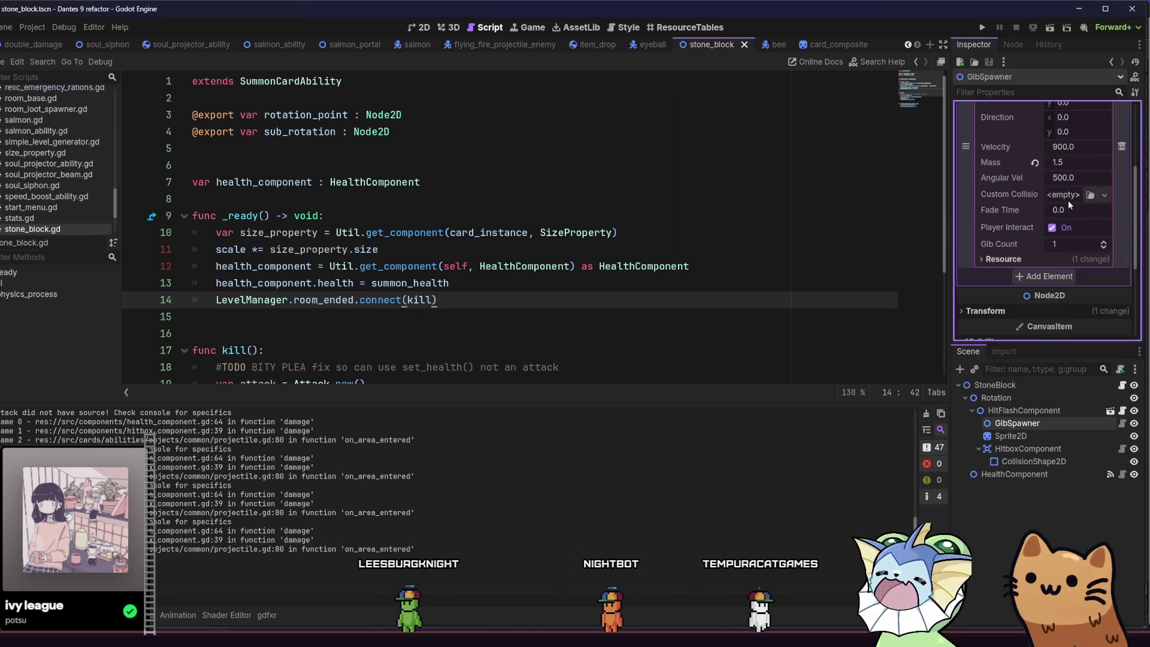
click(1074, 200)
click(1054, 269)
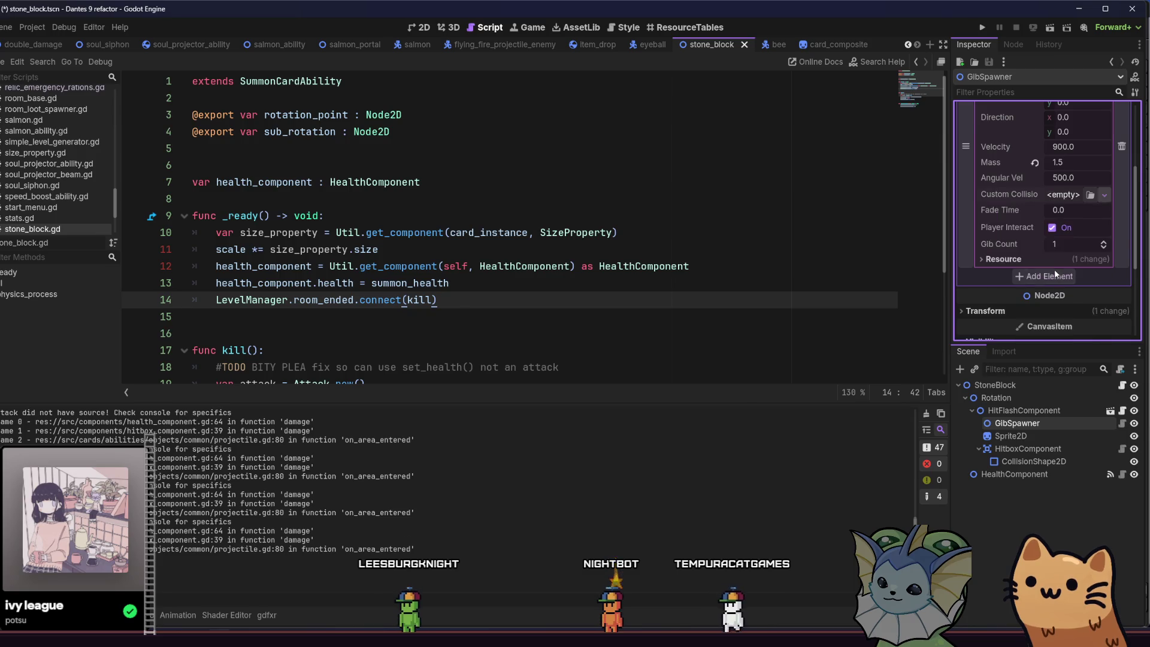
Size the rectangle 48 × 48 px, save the stone block scene, and run the game.
scroll(1008, 228, up, 4)
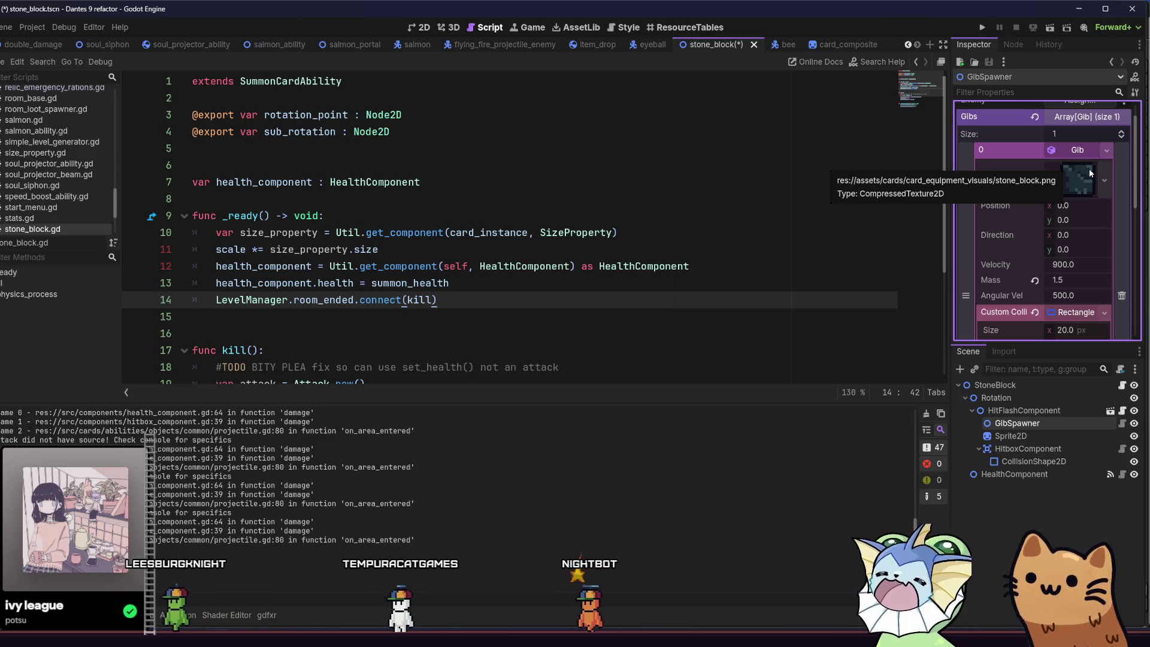
scroll(1048, 276, down, 4)
text(48)
key(Return)
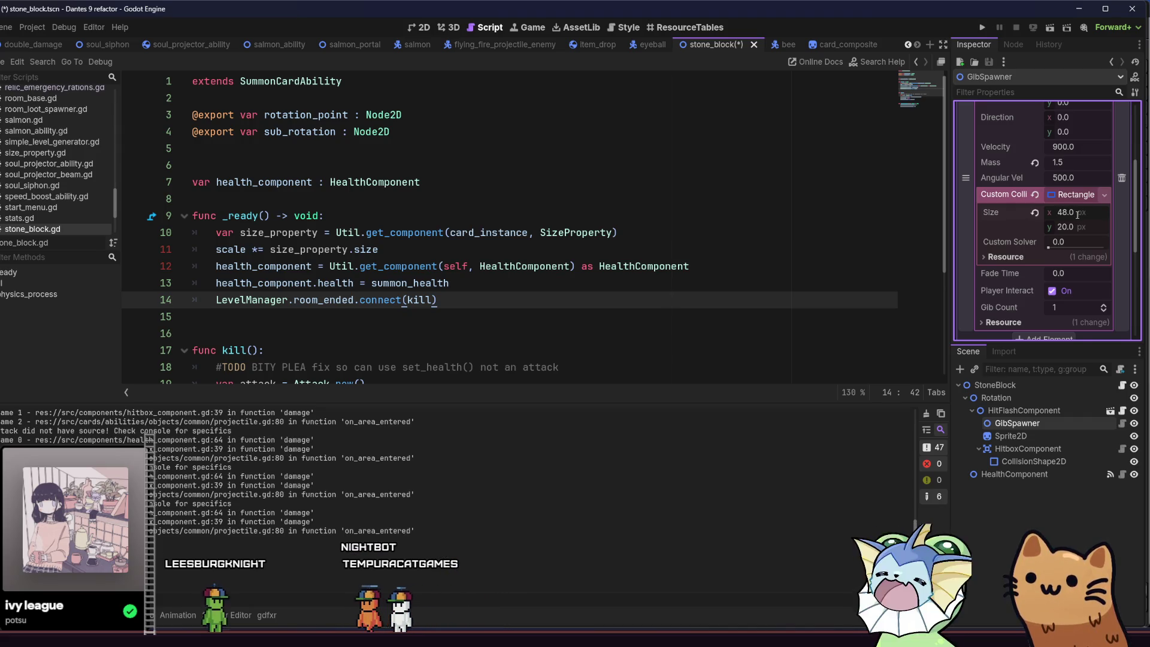
click(1072, 228)
text(48)
key(Return)
key(ctrl+s)
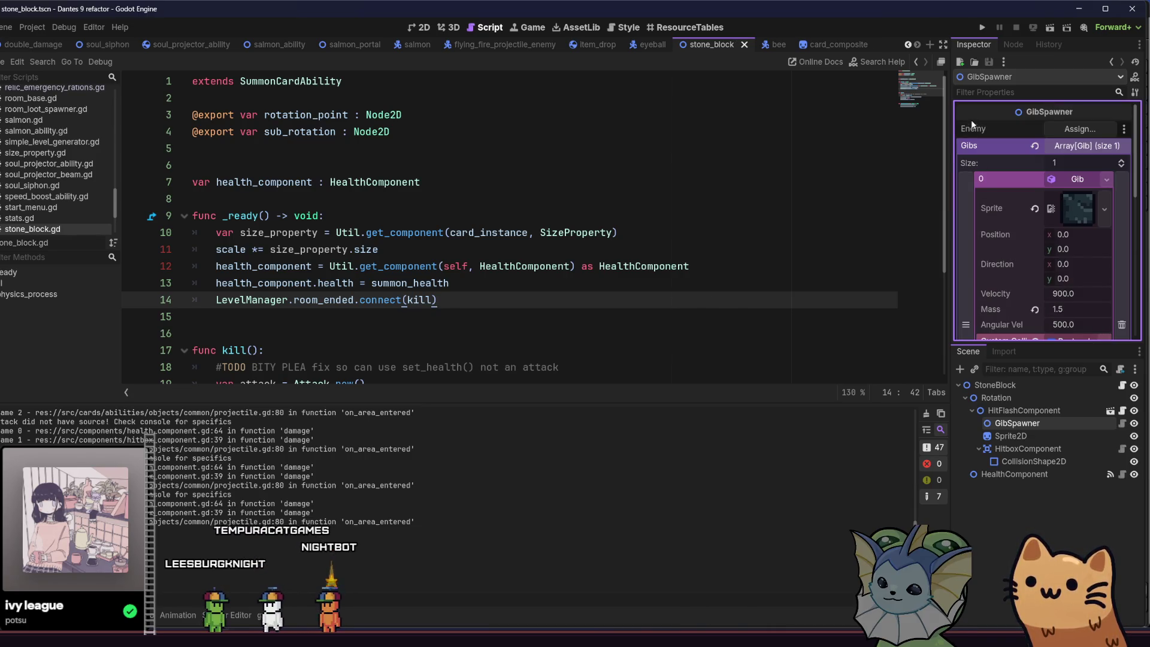
click(980, 28)
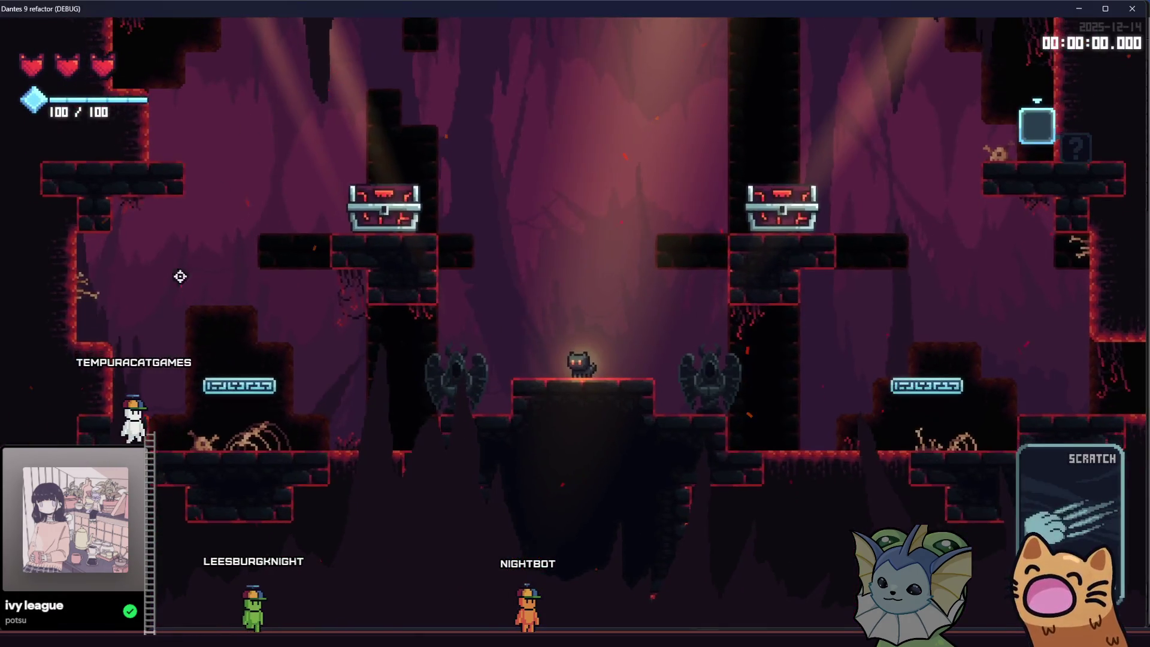
In the F1 debug menu, add Stone Block cards and turn on Infinite Charges.
key(F1)
click(84, 154)
scroll(84, 154, down, 5)
scroll(913, 347, down, 6)
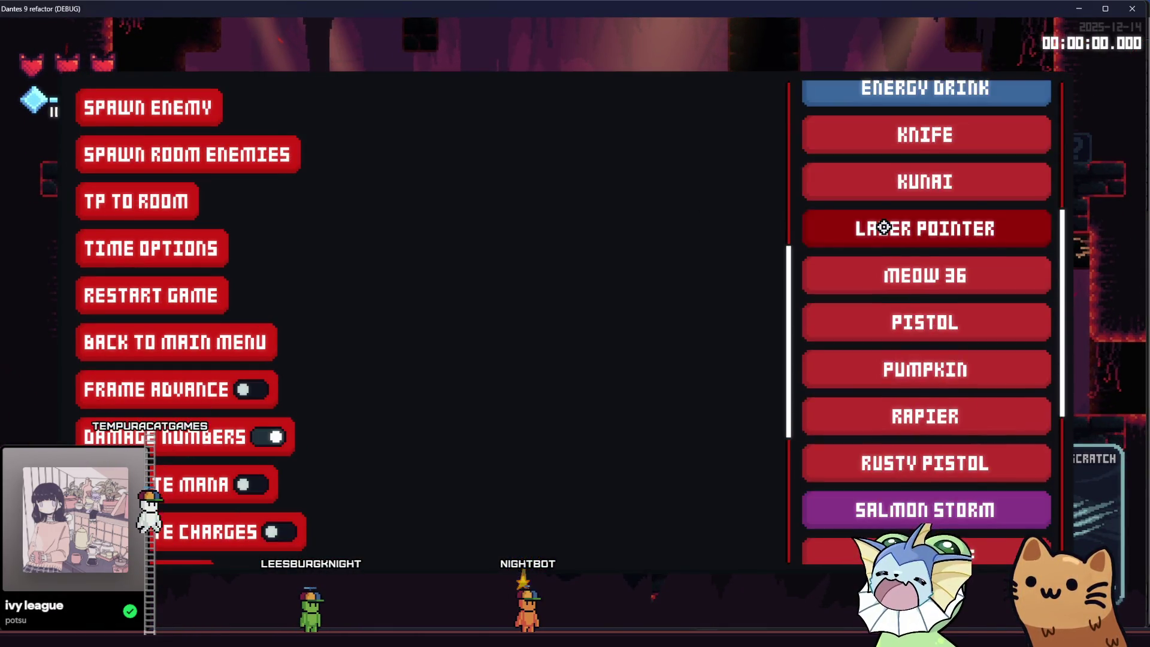
scroll(913, 347, down, 1)
click(915, 436)
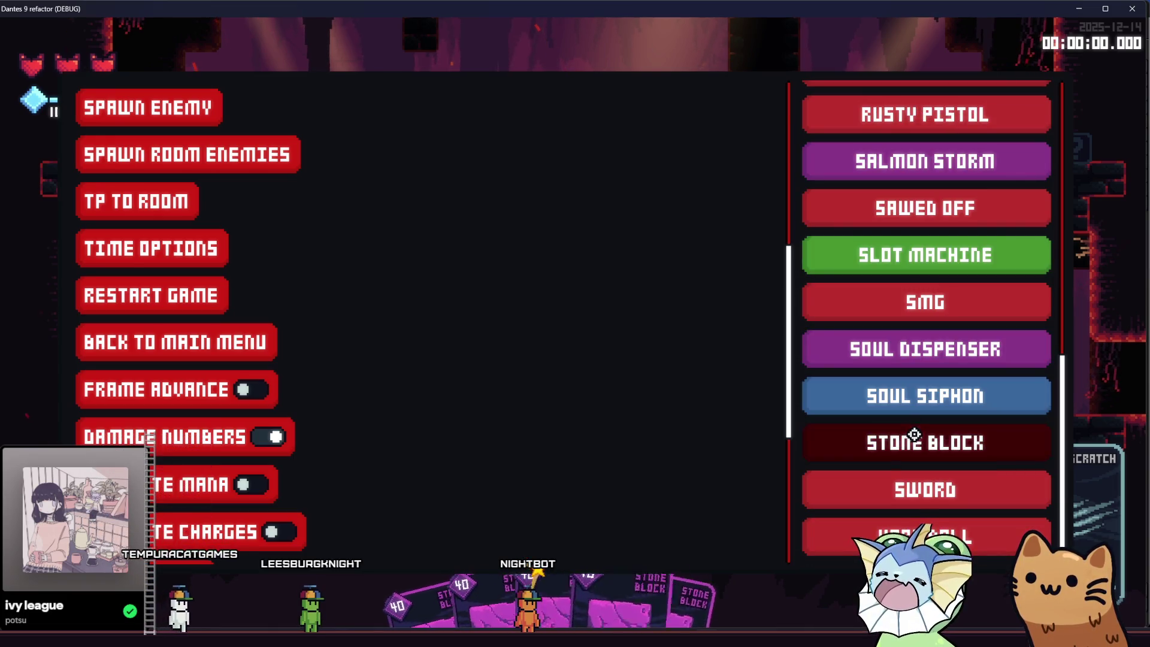
key(F1)
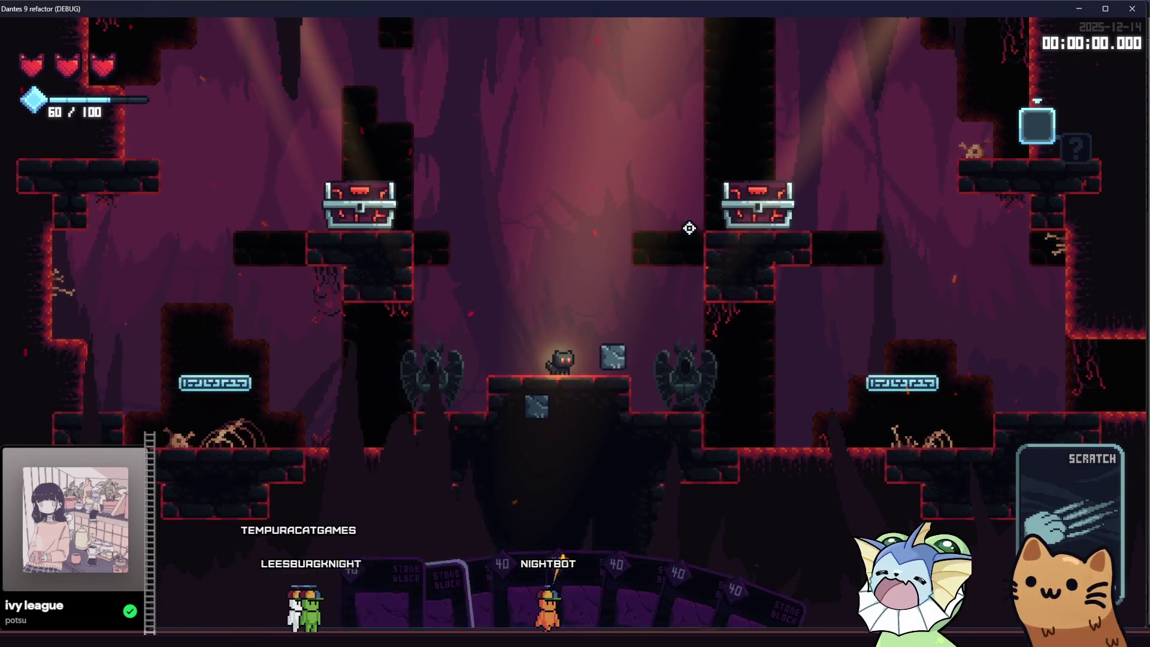
key(F1)
click(220, 222)
key(F1)
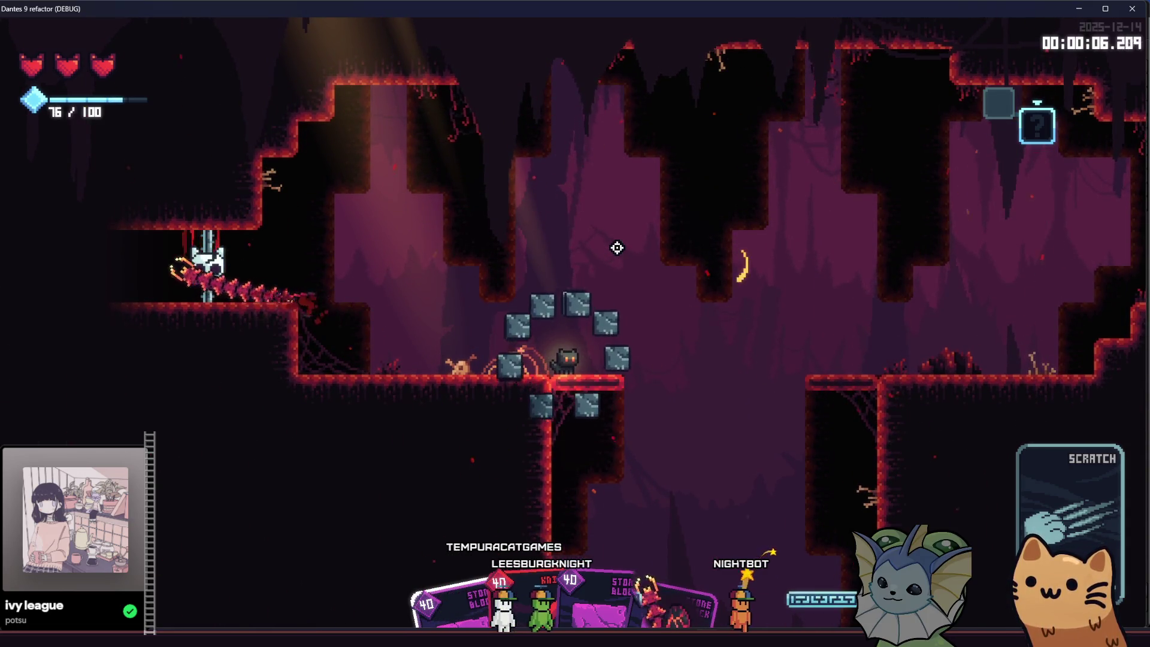
Play through the level until dying, exit to the main menu, and close the game.
key(d)
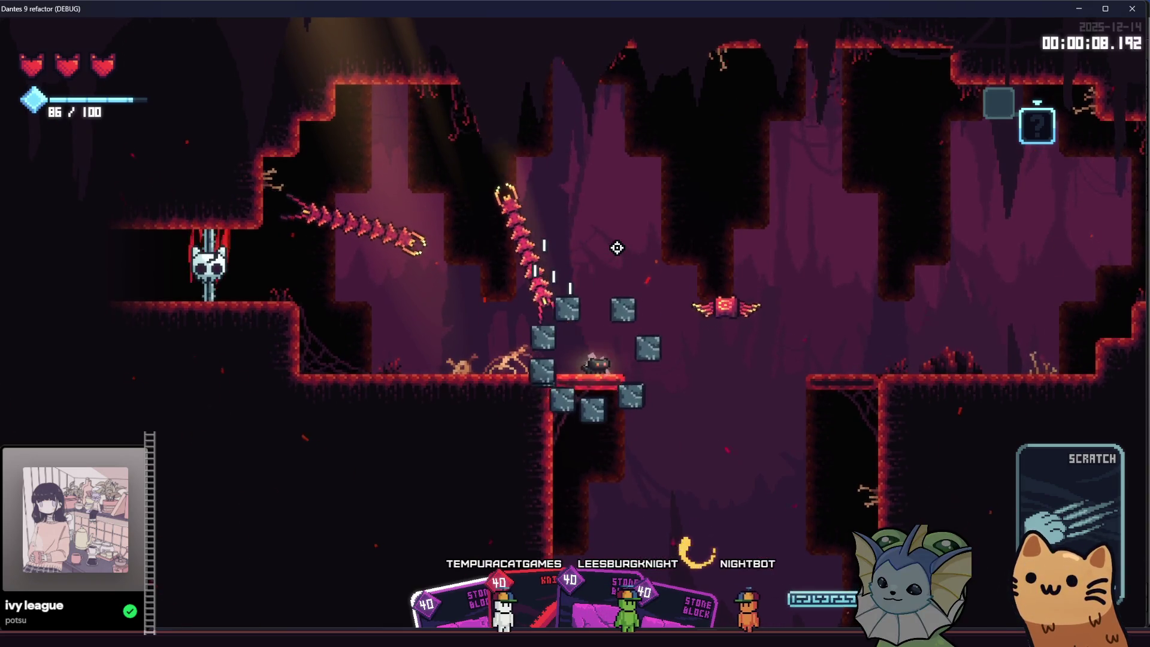
key(d)
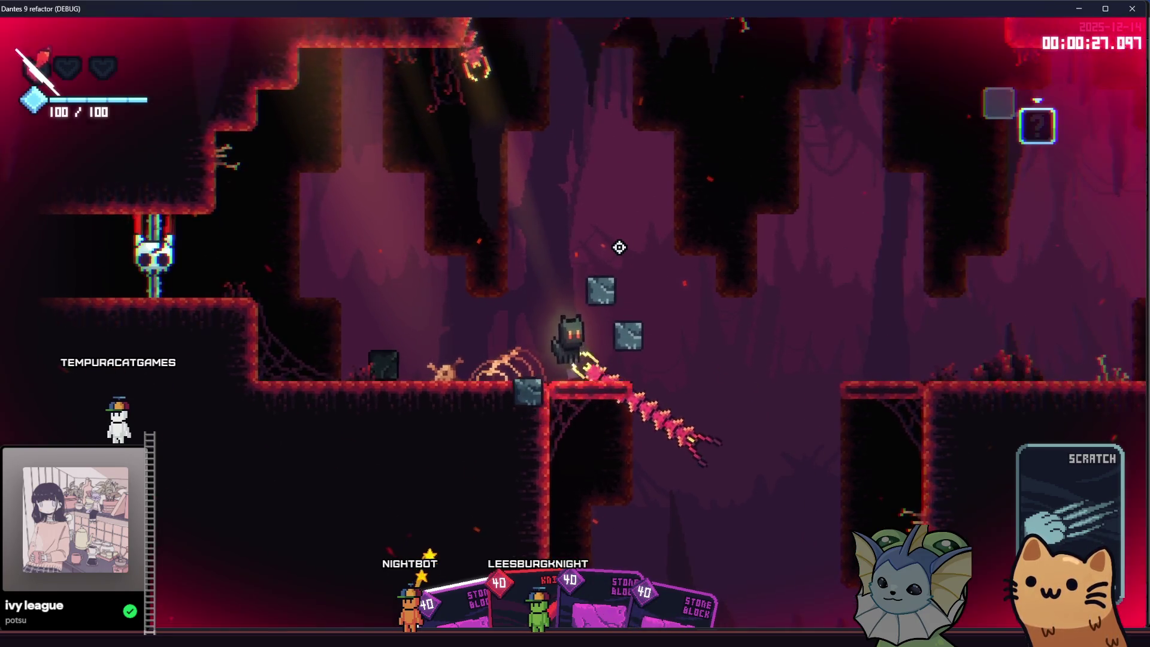
key(d)
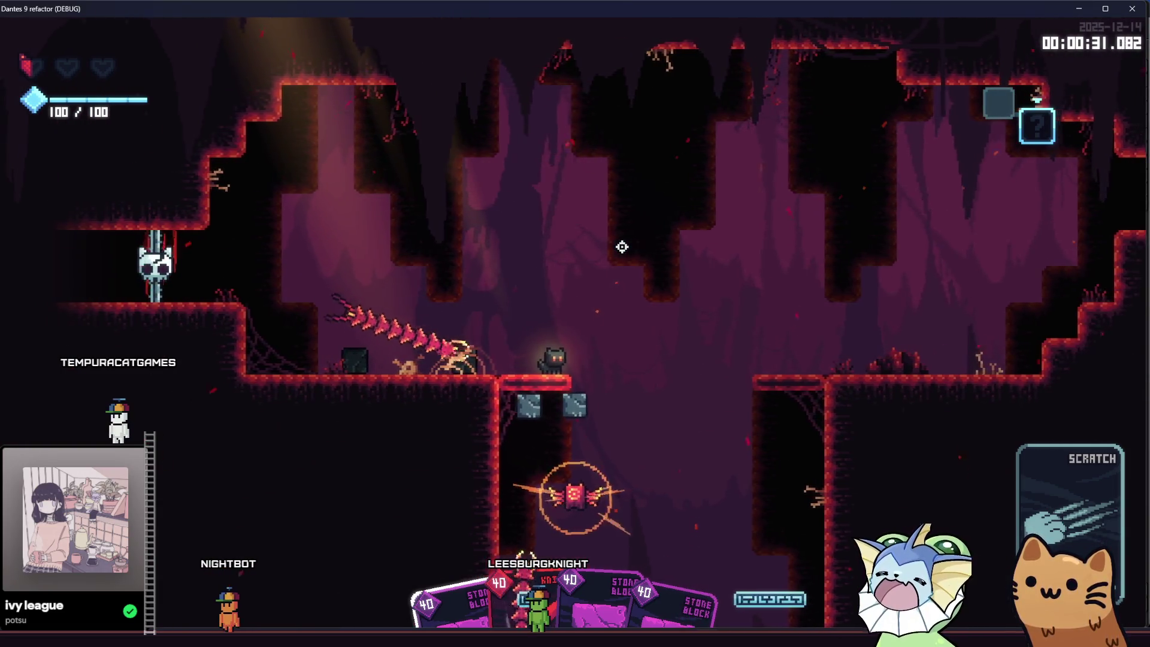
click(622, 247)
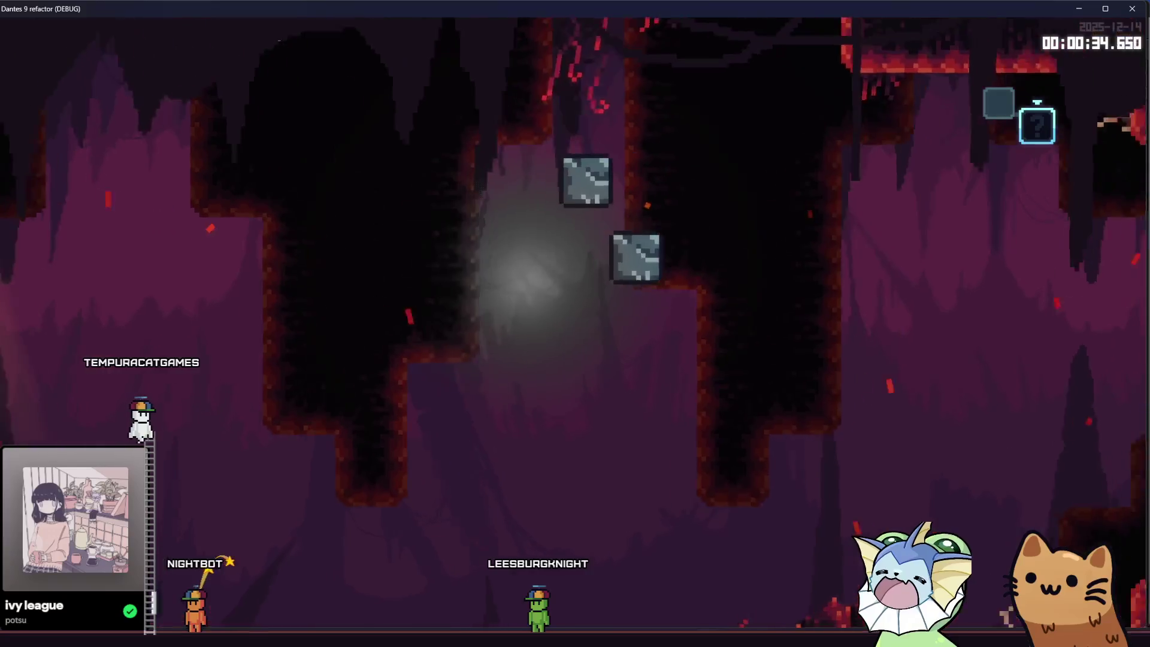
key(d)
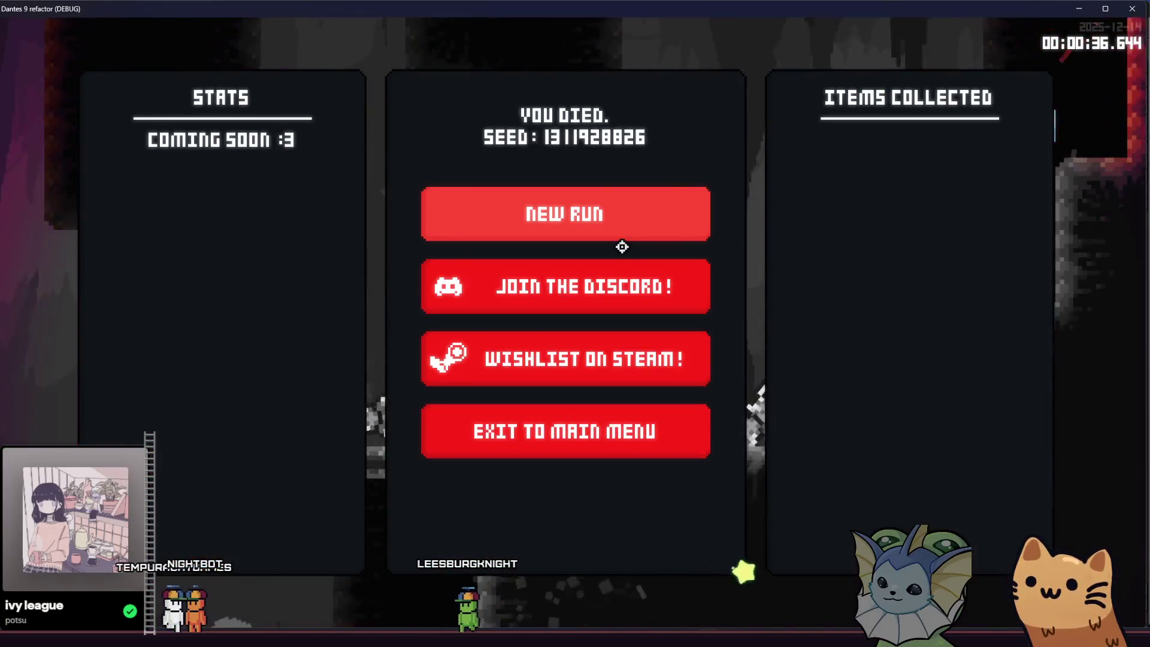
click(580, 426)
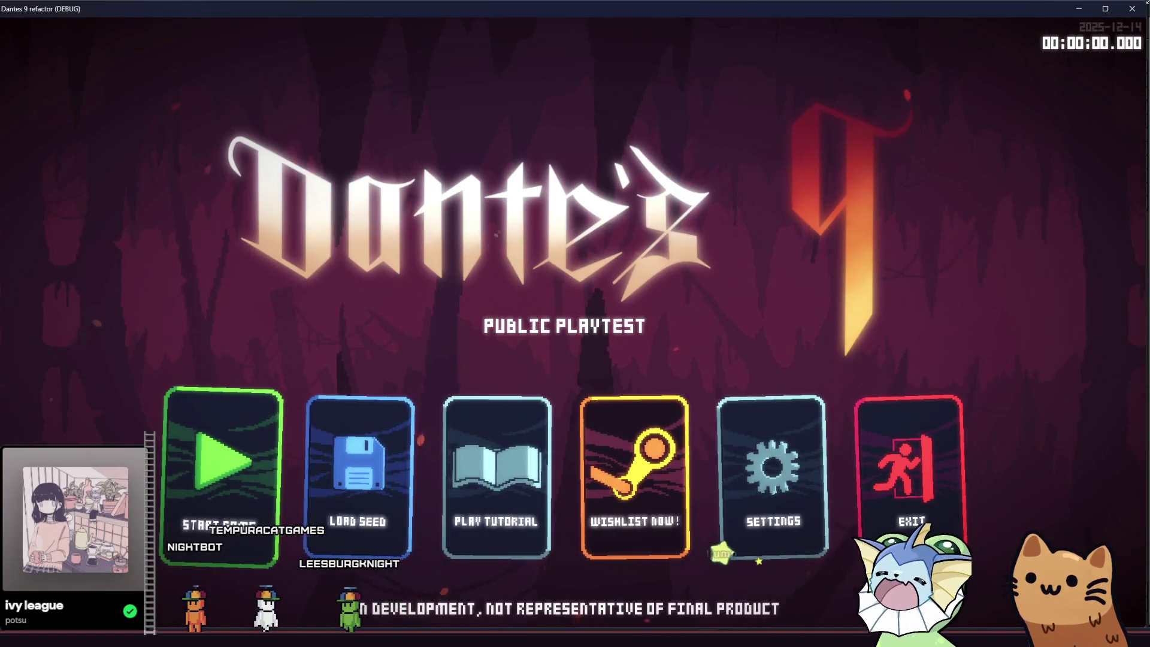
key(F8)
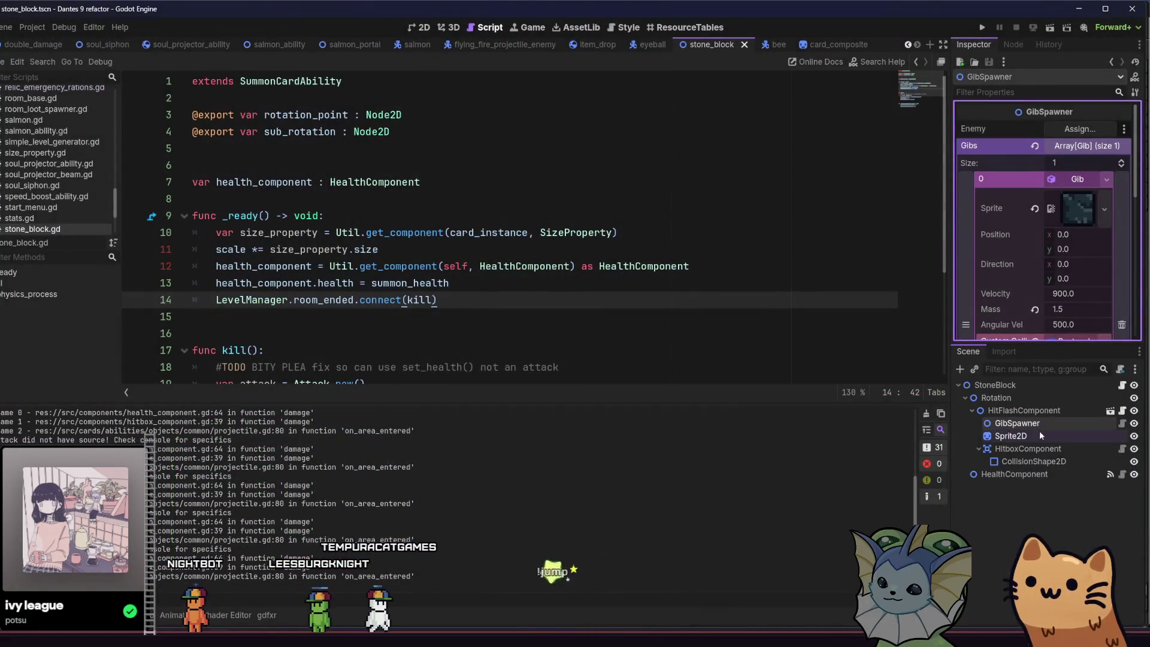
Select the HealthComponent and preview hit_1.sfxr from res://assets/sounds/.
click(1027, 449)
click(1032, 410)
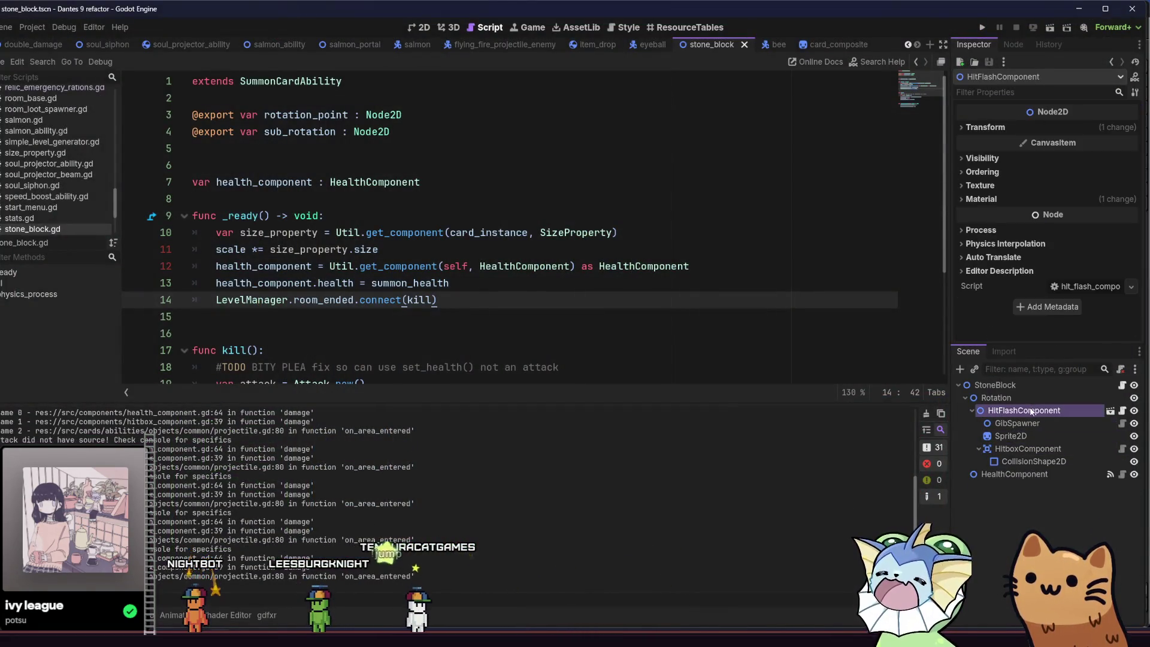
click(1014, 474)
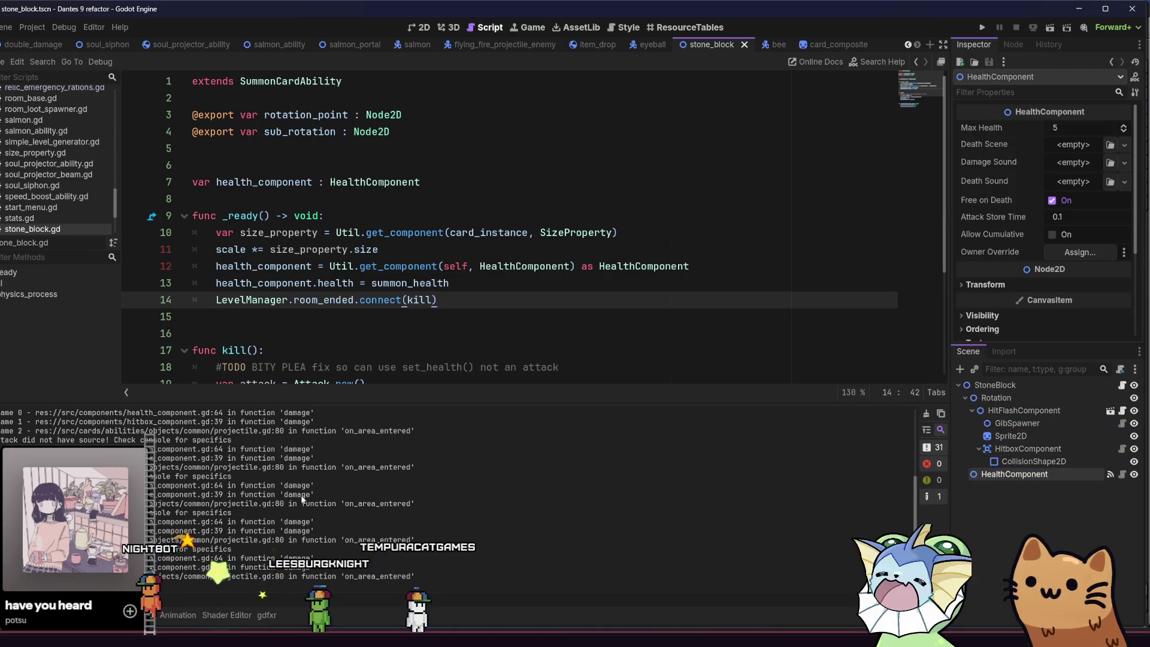
key(alt+f)
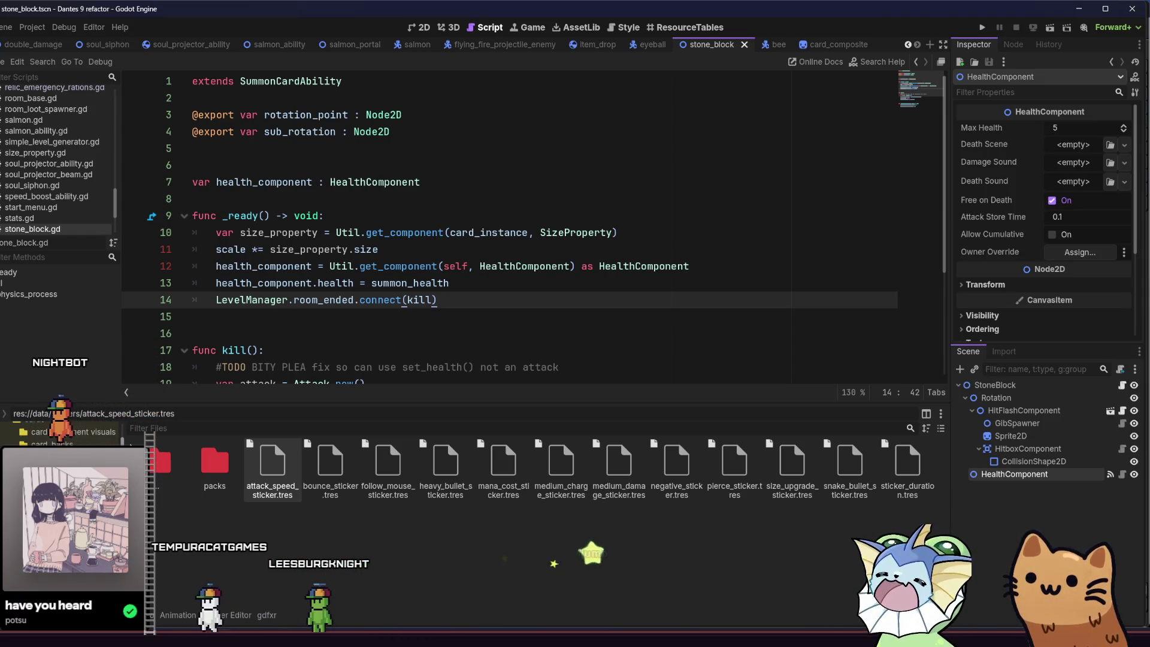
click(42, 421)
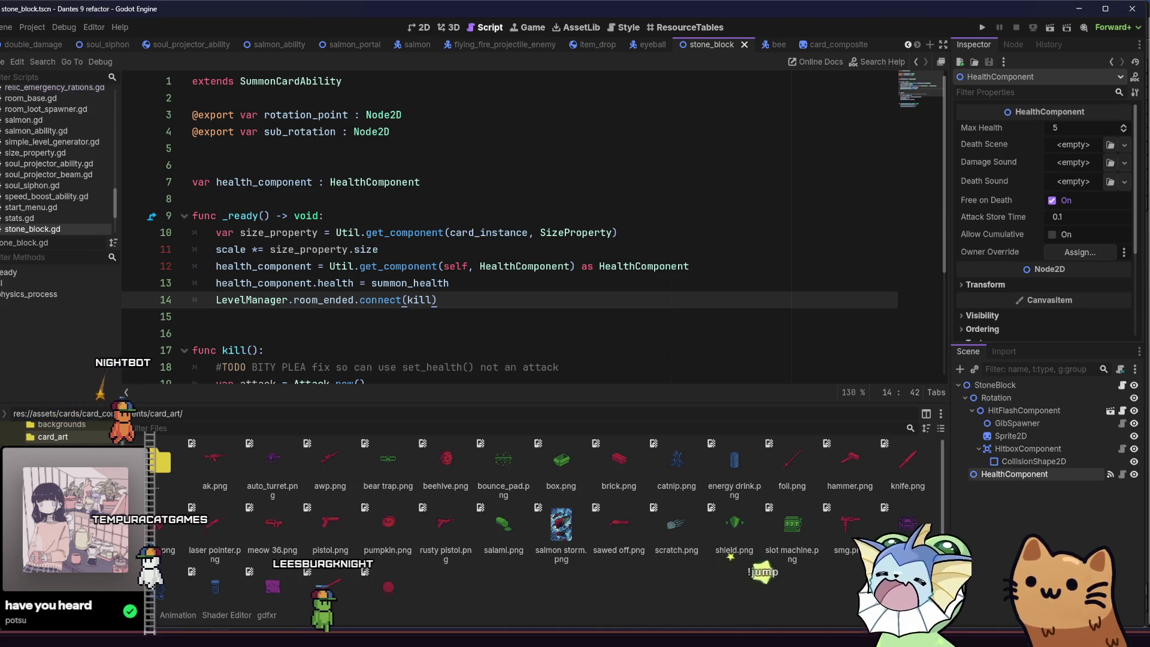
click(42, 428)
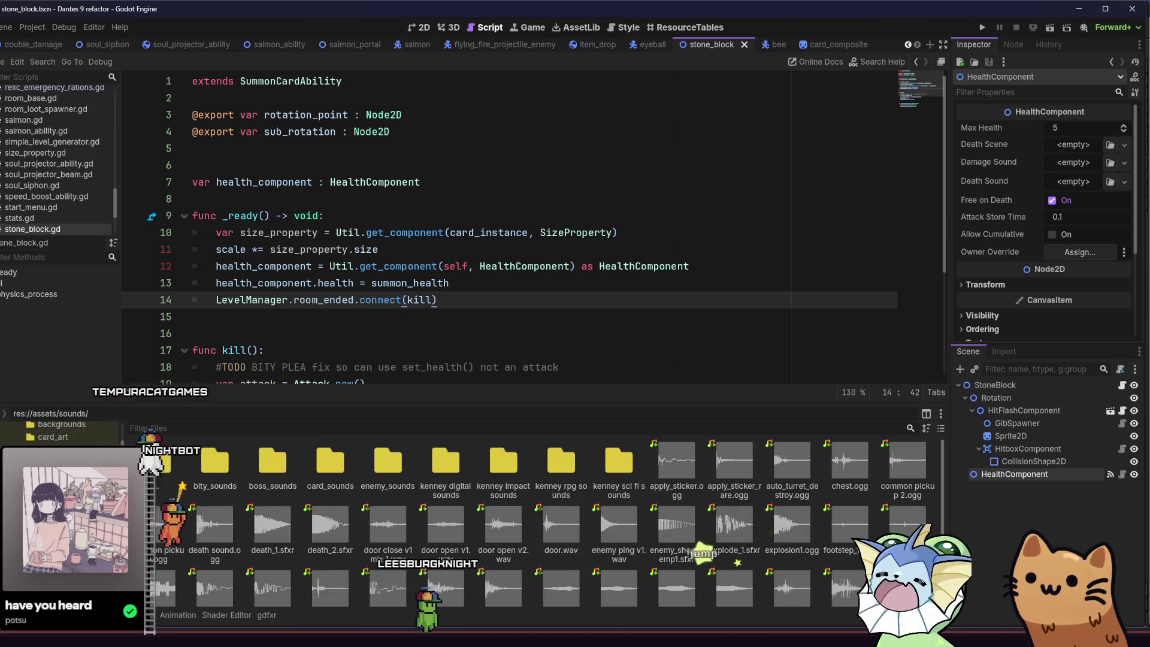
scroll(359, 539, down, 1)
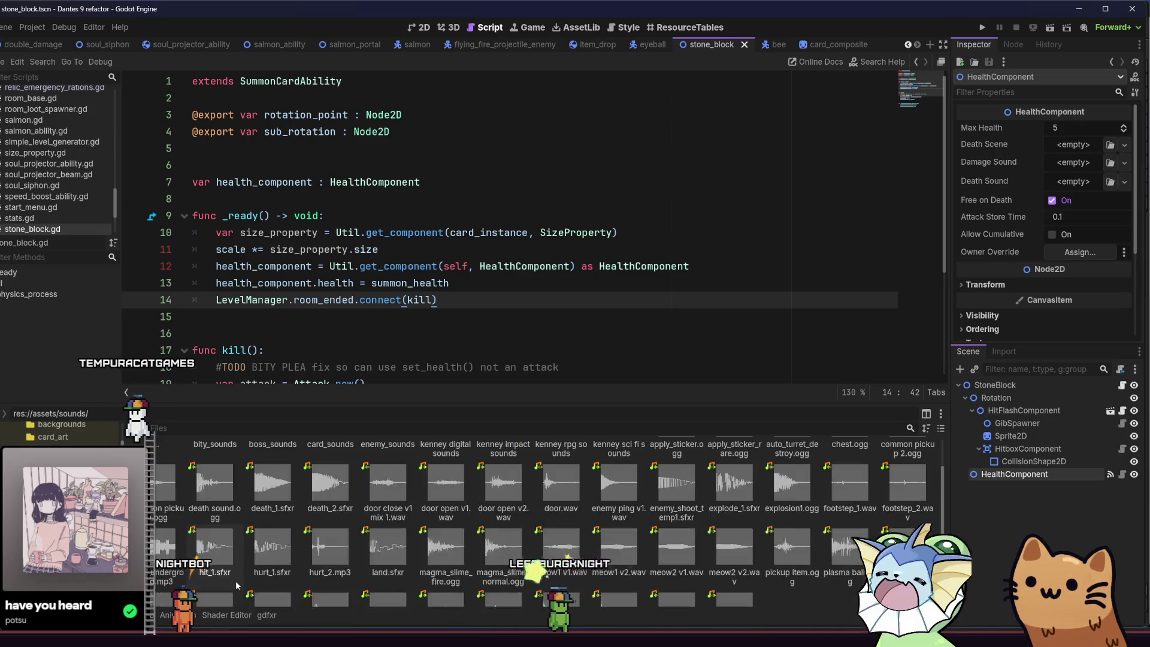
double_click(243, 556)
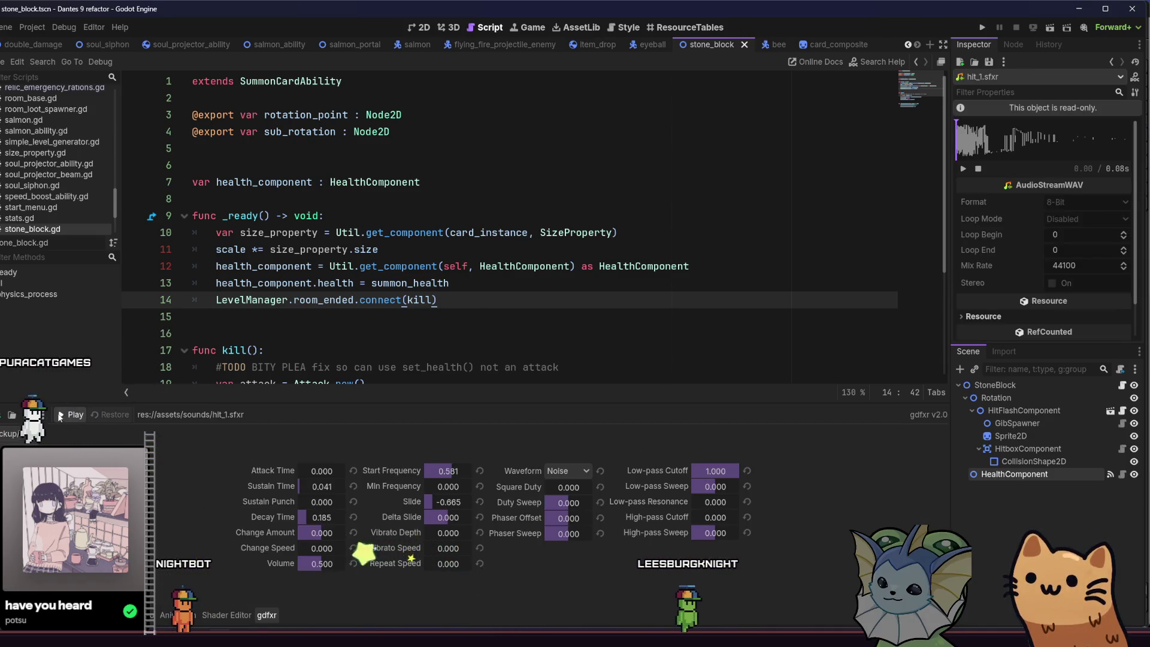
Drag hit_1.sfxr into the HealthComponent's Damage Sound slot.
key(alt+f)
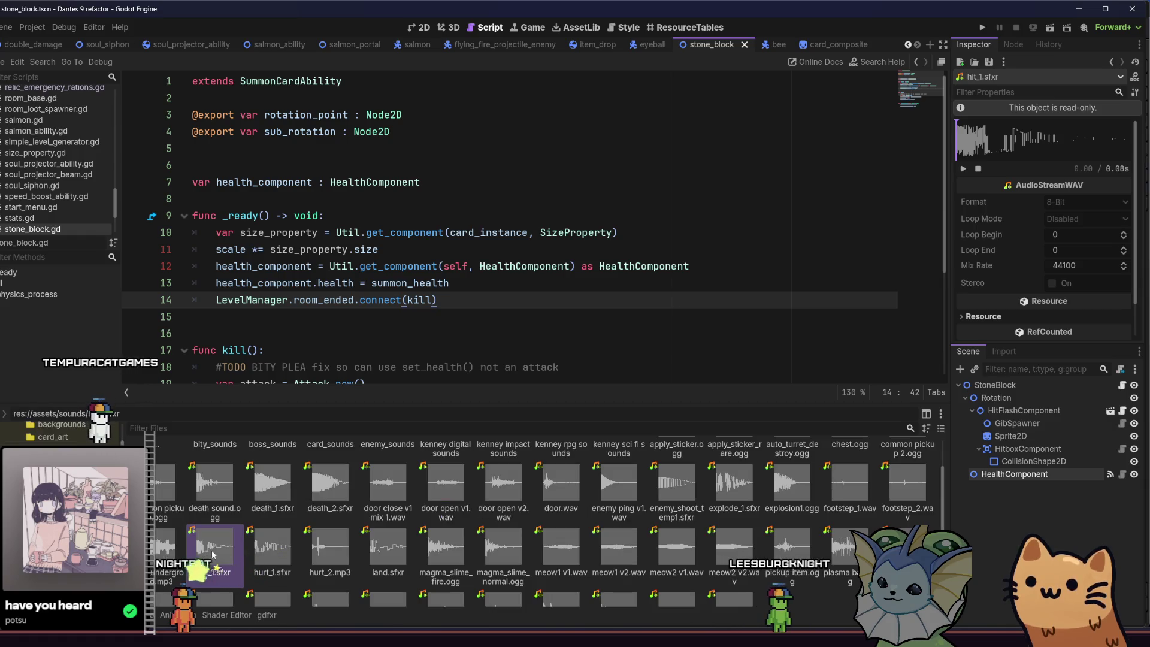
click(1014, 474)
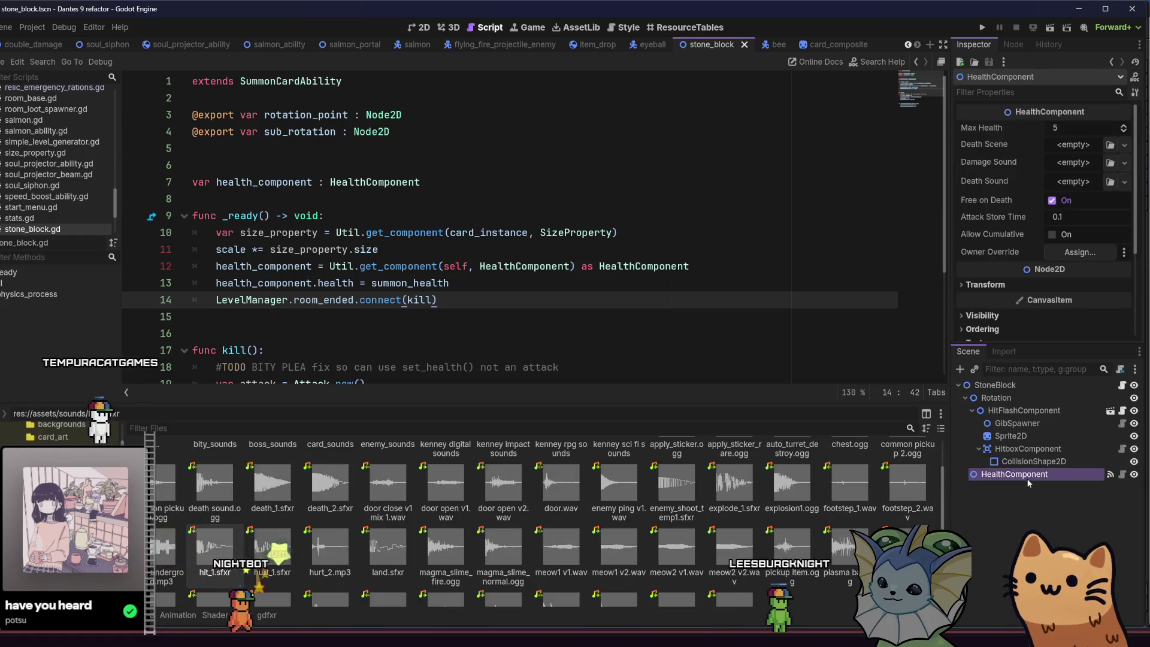
mouse_move(215, 546)
mouse_down()
mouse_move(845, 262)
mouse_move(1060, 186)
mouse_move(1075, 169)
mouse_up()
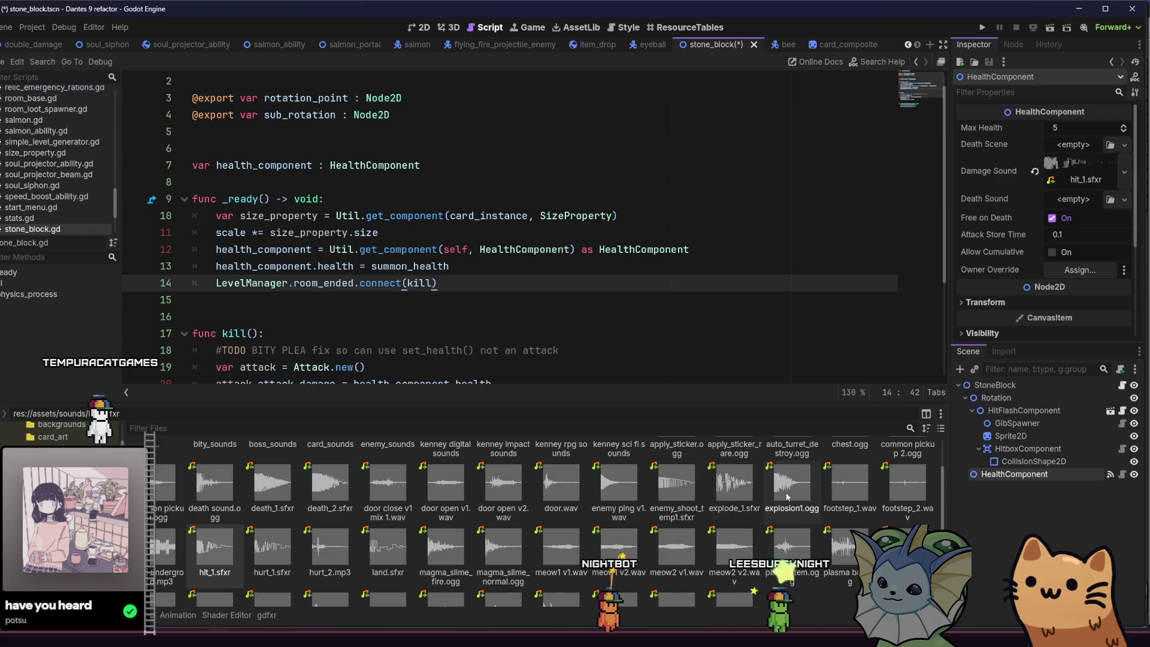
Browse the kenney rpg, card_sounds and kenney impact sound folders.
scroll(803, 550, up, 1)
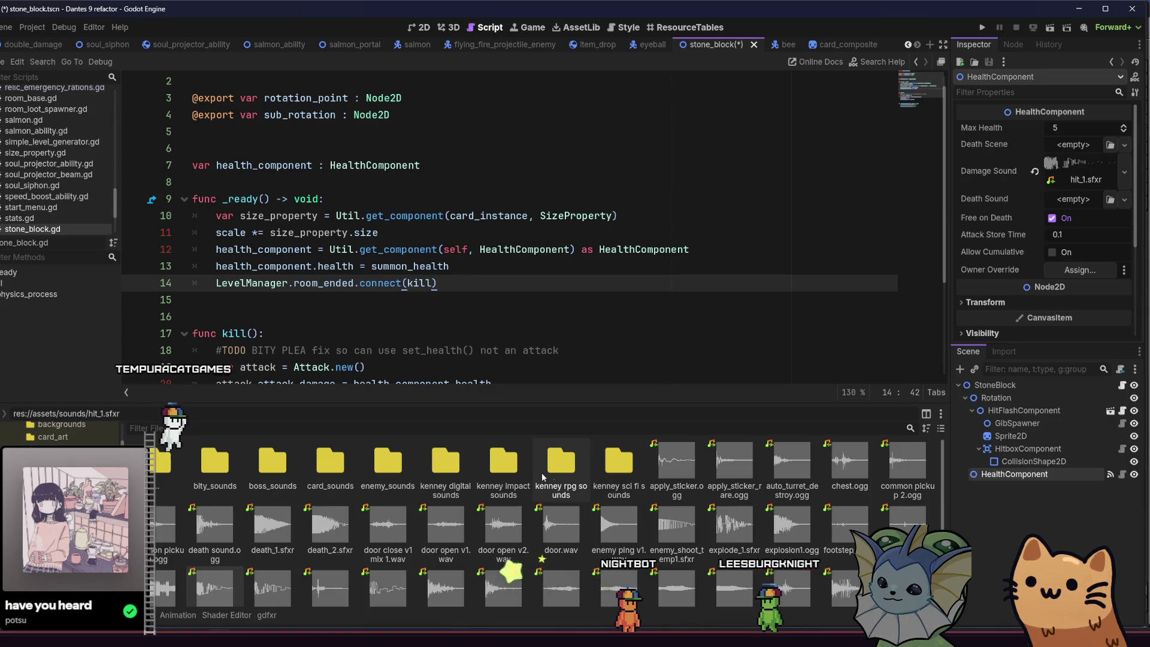
double_click(568, 477)
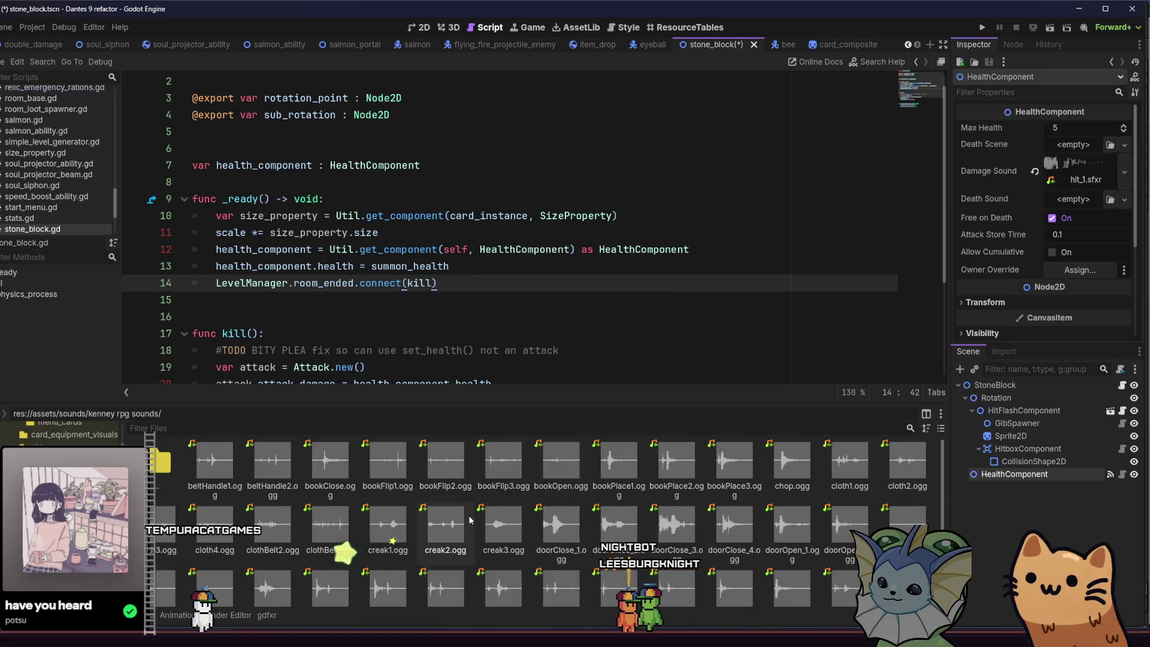
scroll(509, 516, down, 2)
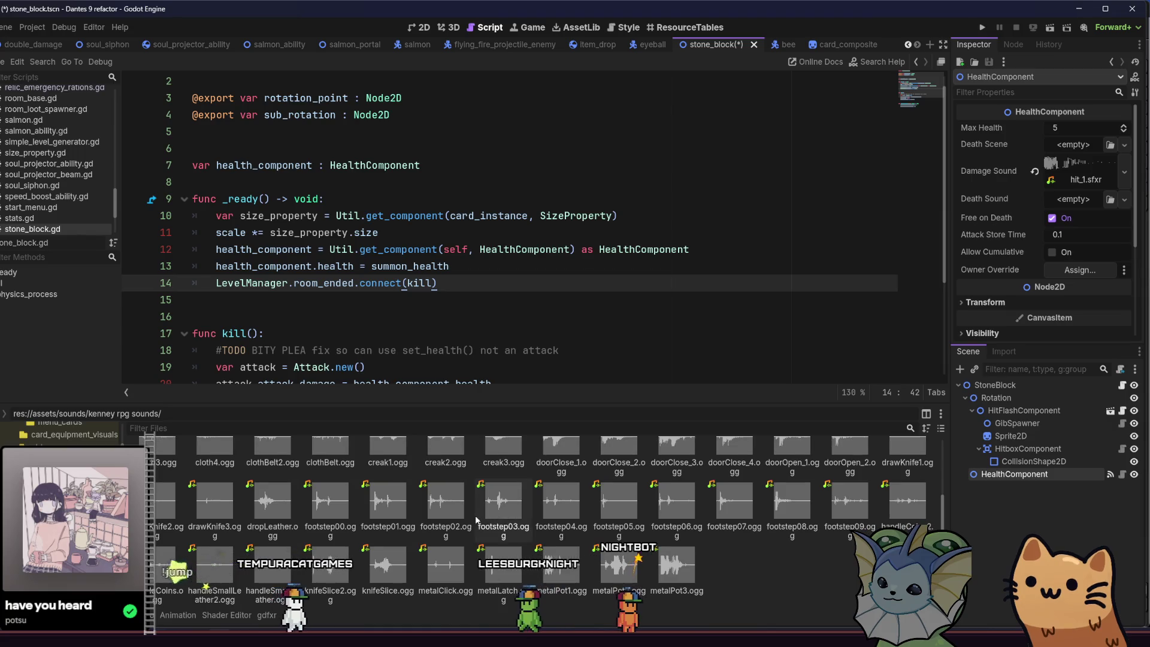
scroll(296, 532, up, 1)
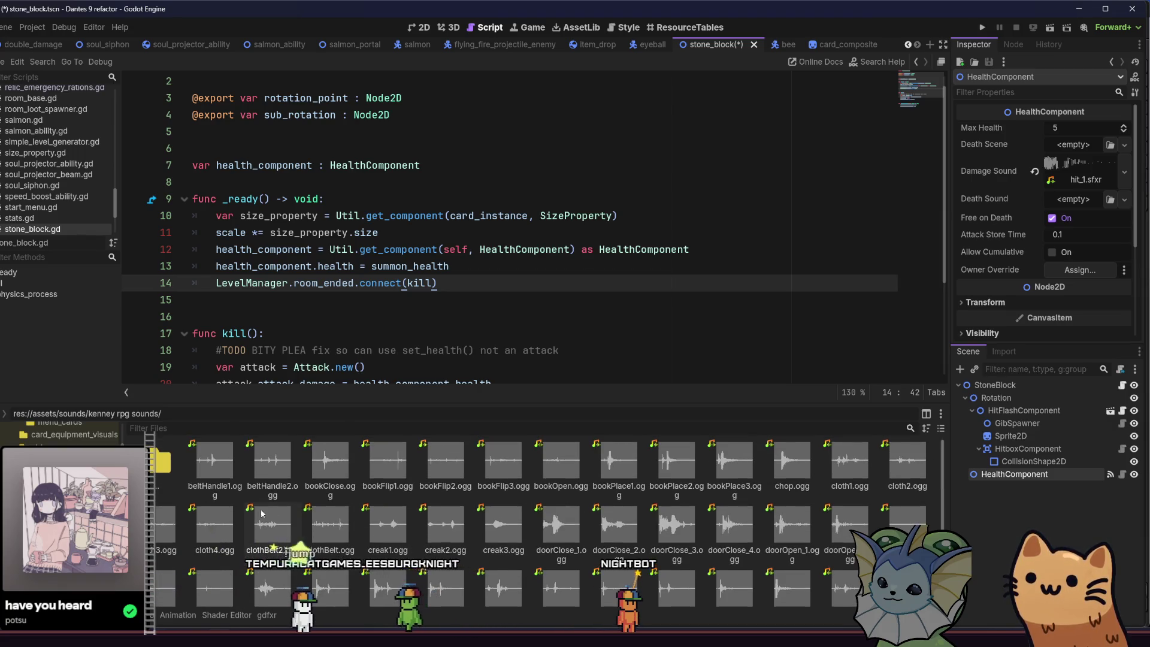
double_click(172, 483)
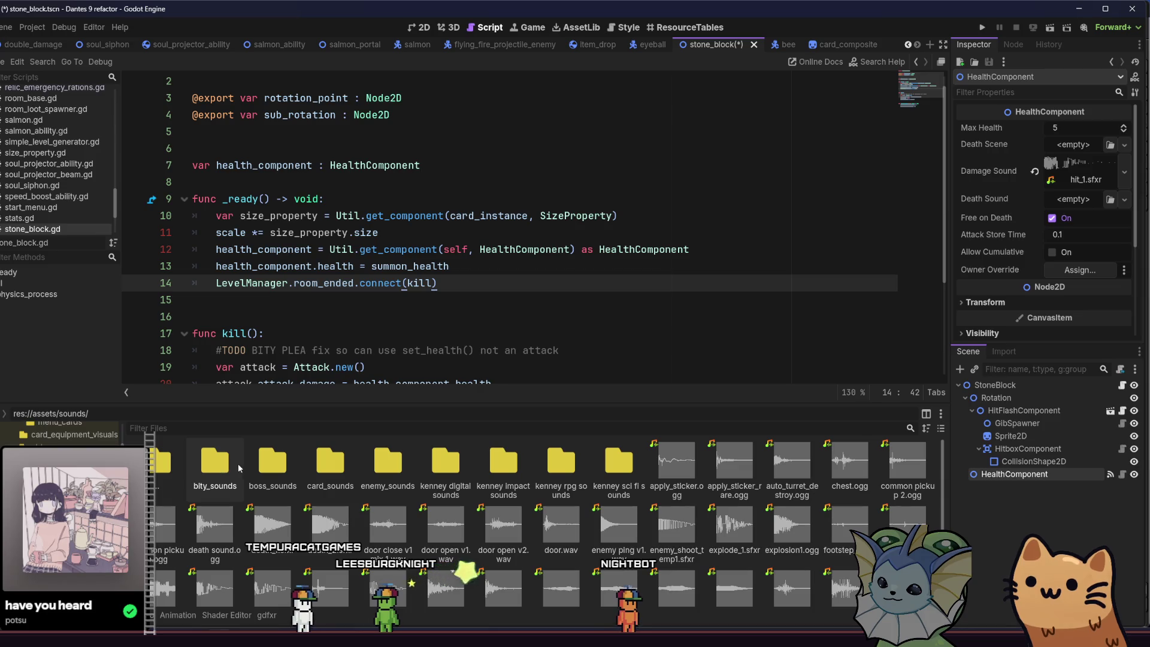
double_click(339, 472)
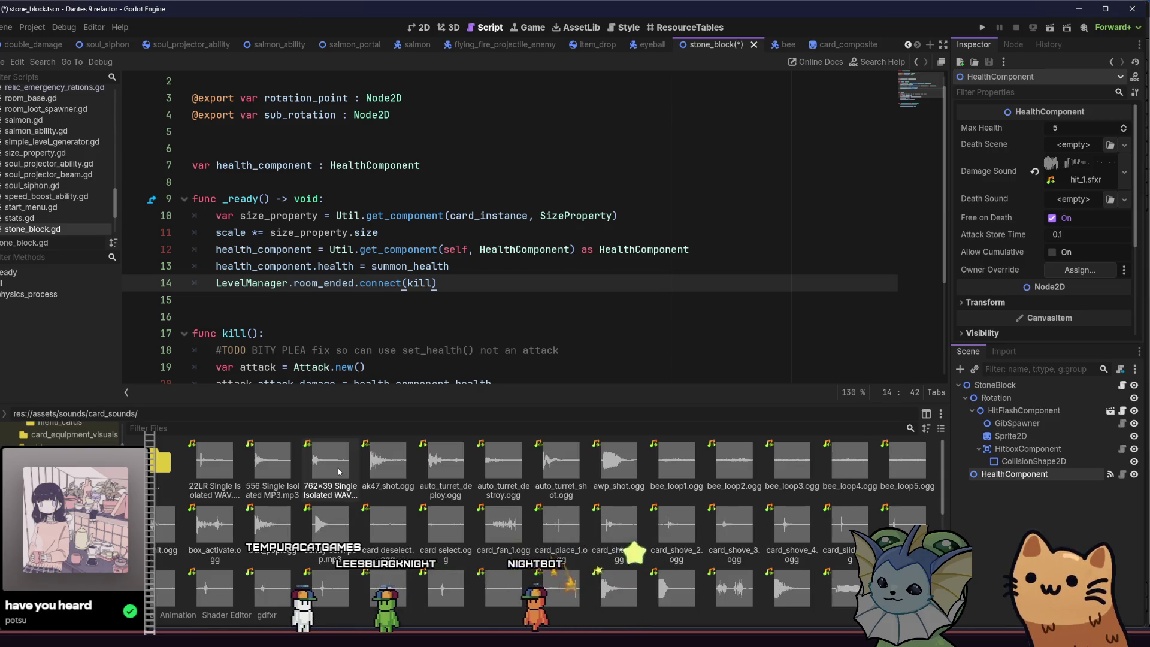
double_click(166, 476)
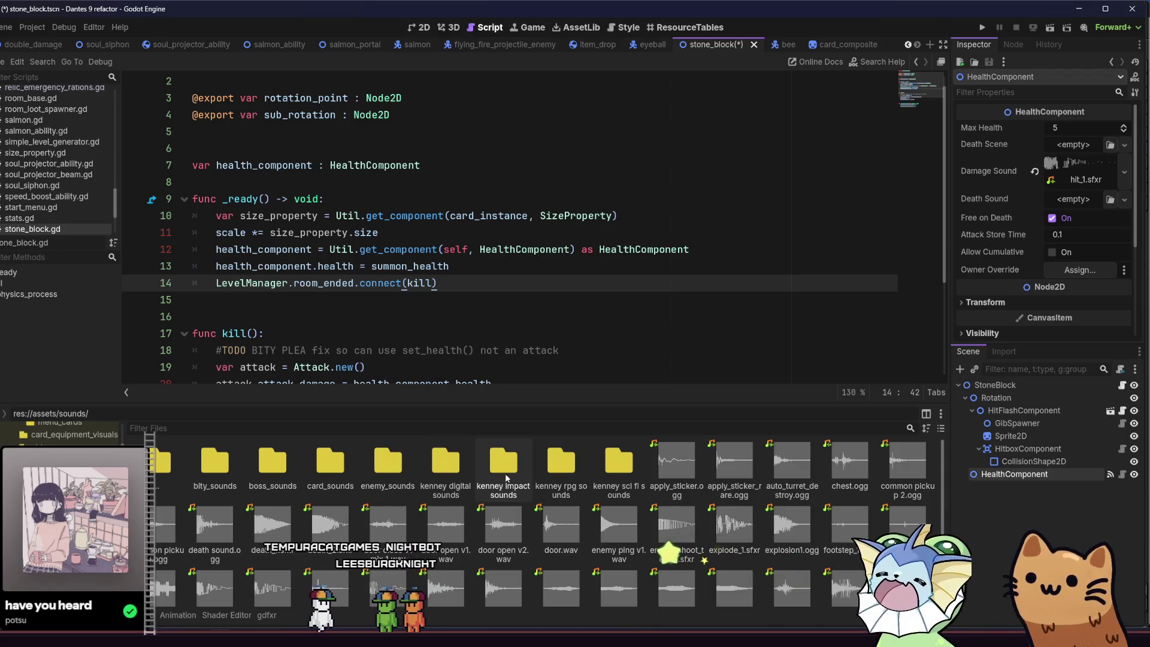
double_click(506, 477)
Audition footstep_concrete_000.ogg and impactGeneric_light_004.ogg.
double_click(509, 475)
click(434, 428)
scroll(465, 527, down, 2)
double_click(581, 541)
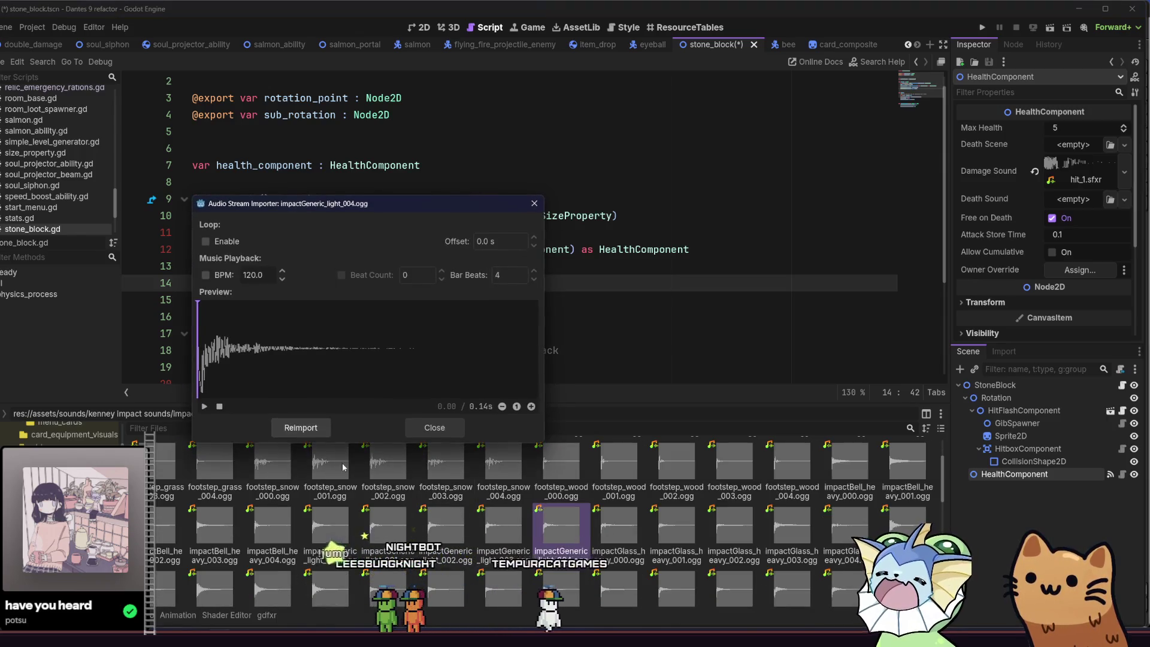
click(309, 425)
scroll(440, 532, down, 5)
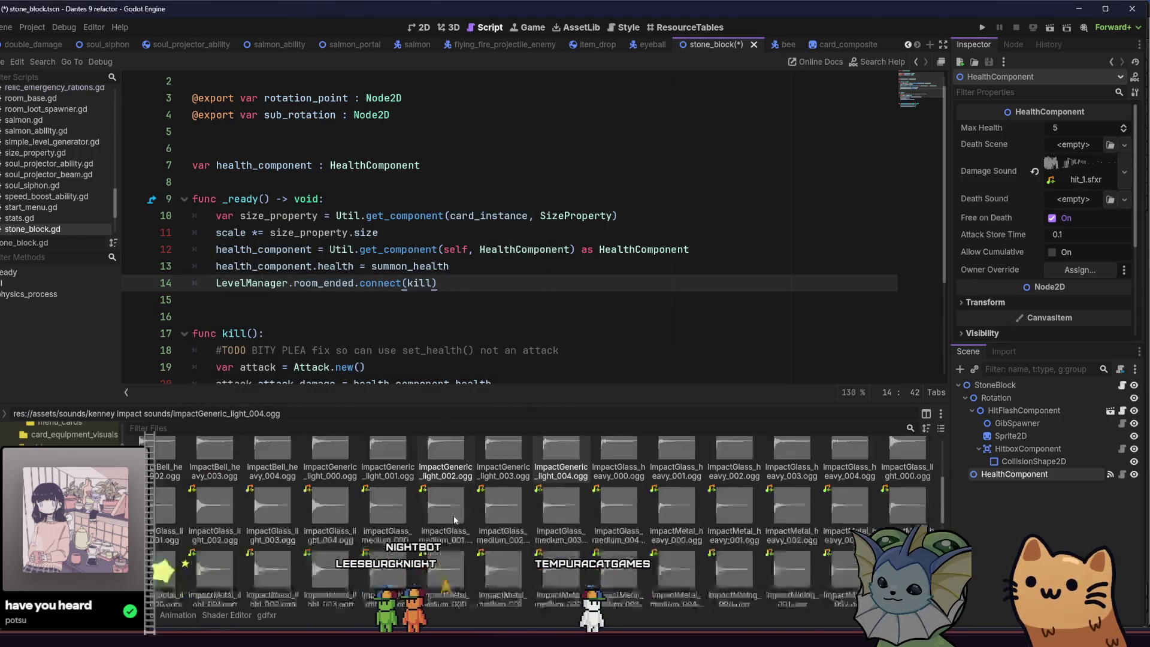
scroll(444, 530, down, 4)
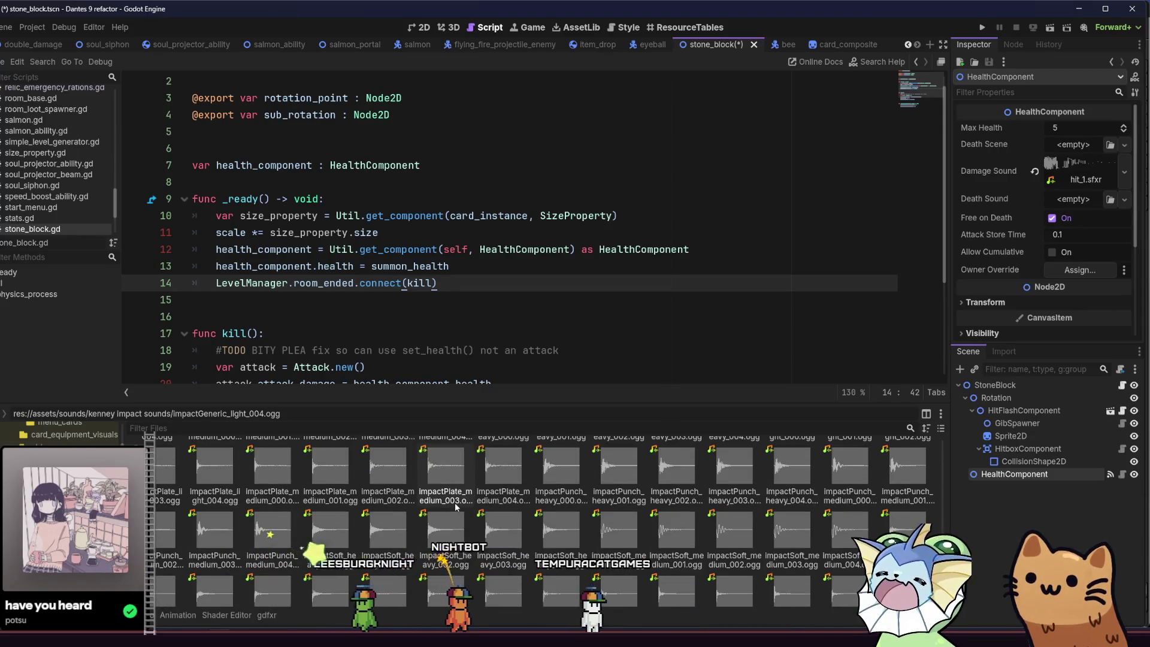
scroll(515, 521, down, 1)
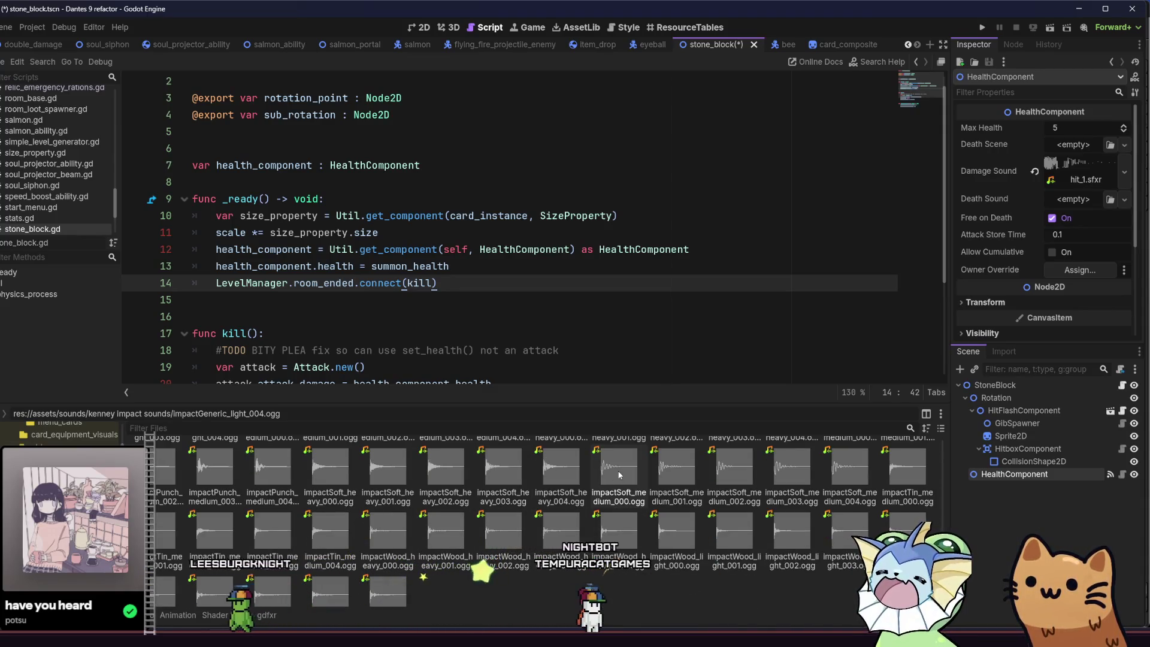
Audition impactWood_heavy_004.ogg and footstep_carpet_001.ogg, then go back to the sounds folder.
double_click(619, 528)
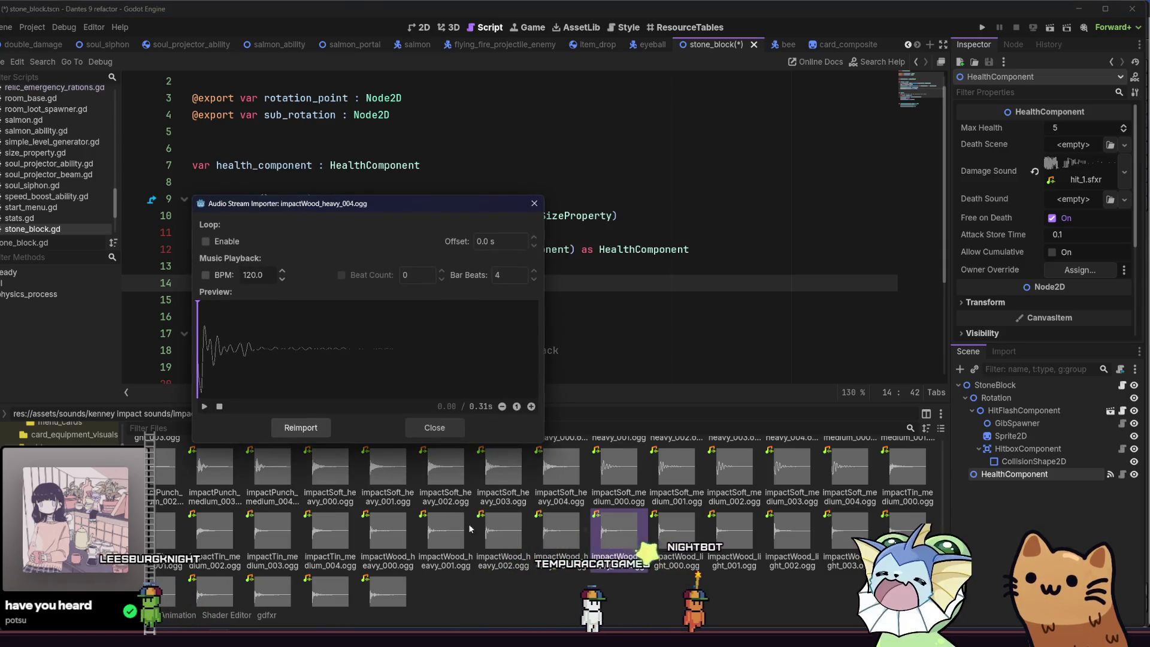
click(429, 428)
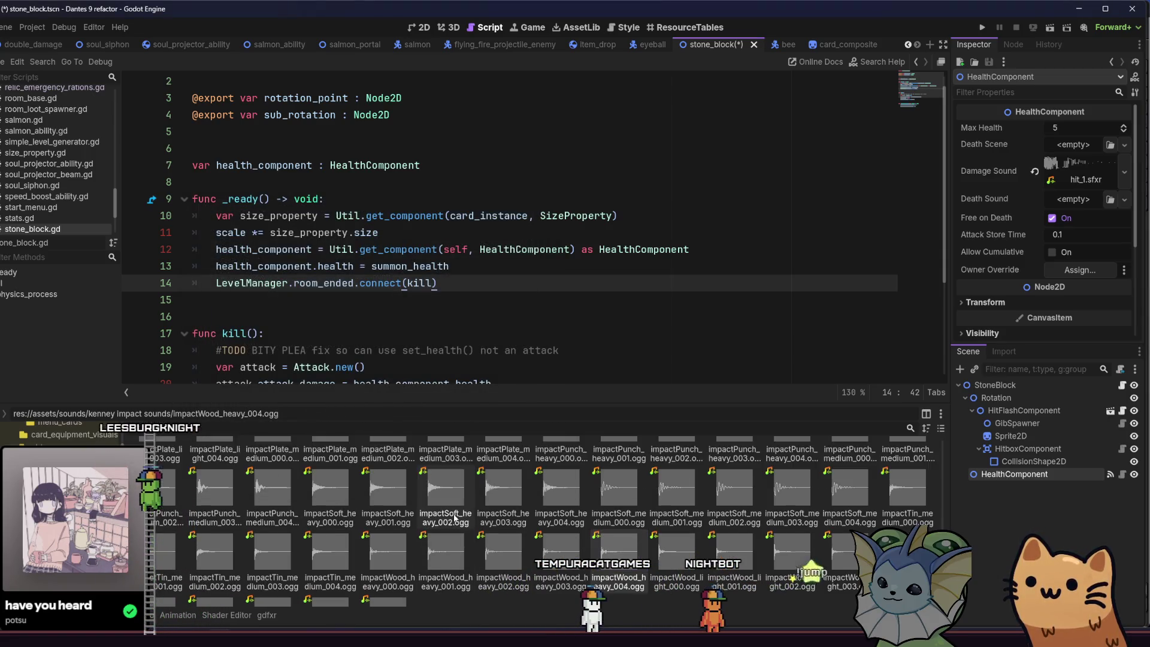
scroll(454, 520, down, 1)
scroll(454, 520, up, 3)
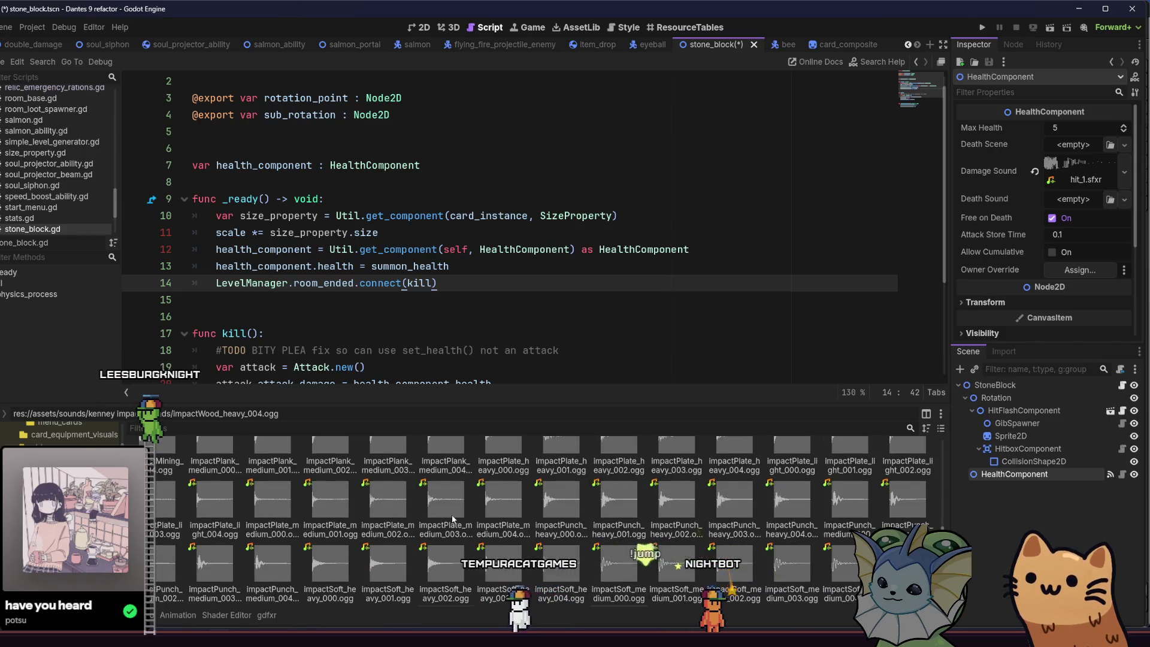
scroll(453, 520, up, 7)
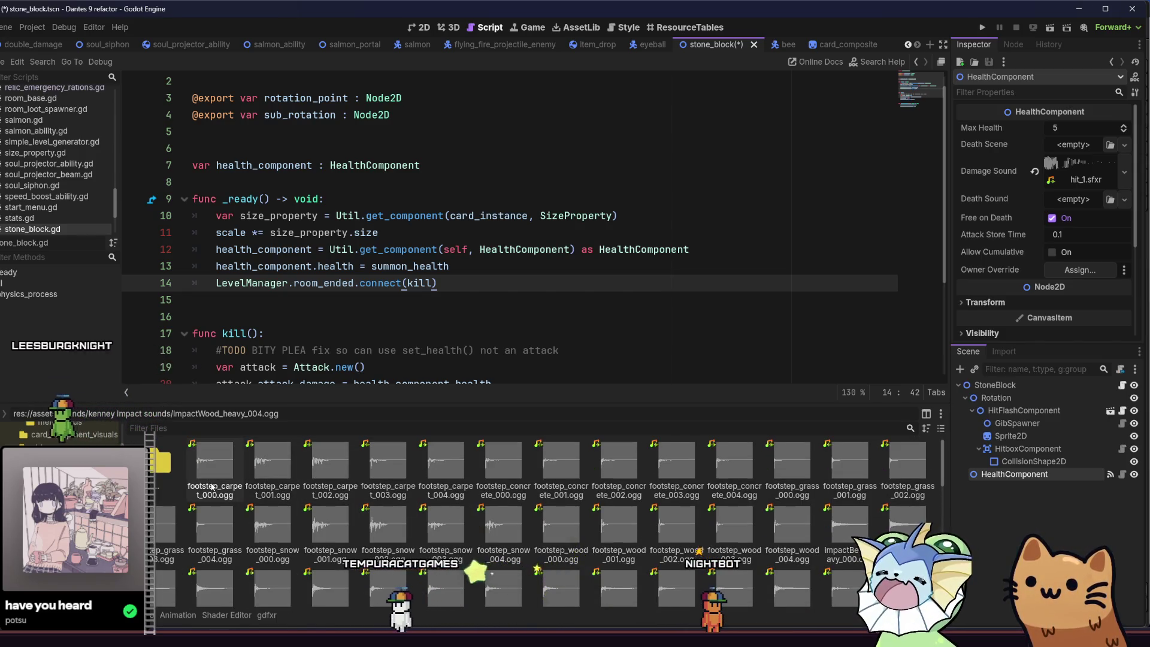
double_click(272, 470)
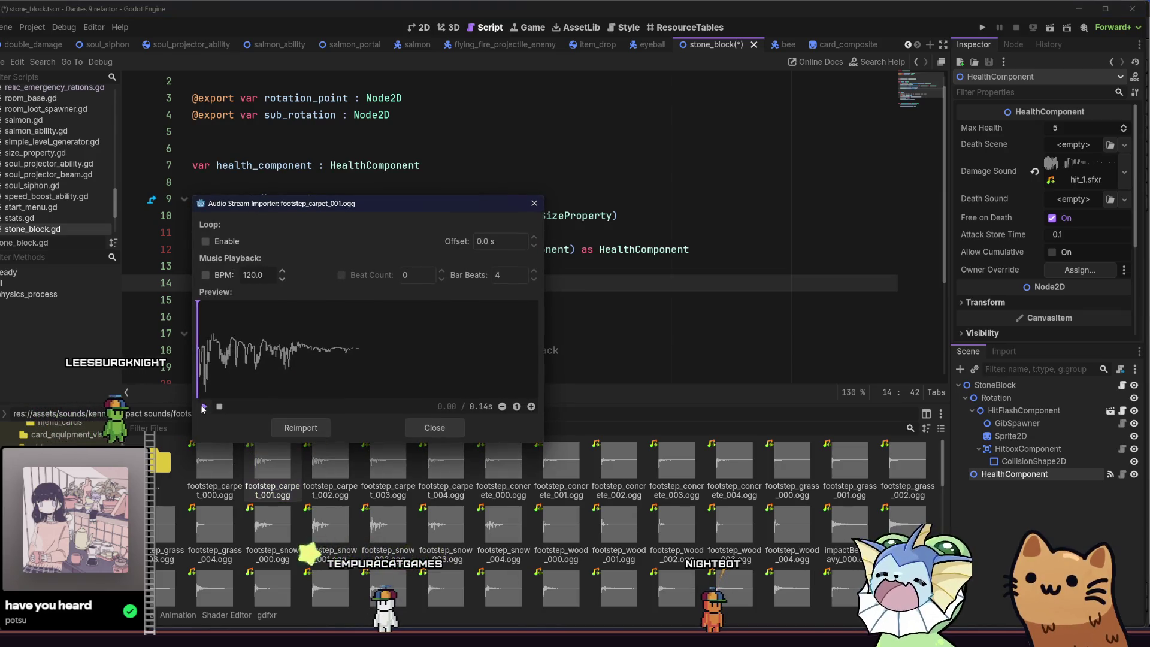
click(429, 429)
double_click(174, 470)
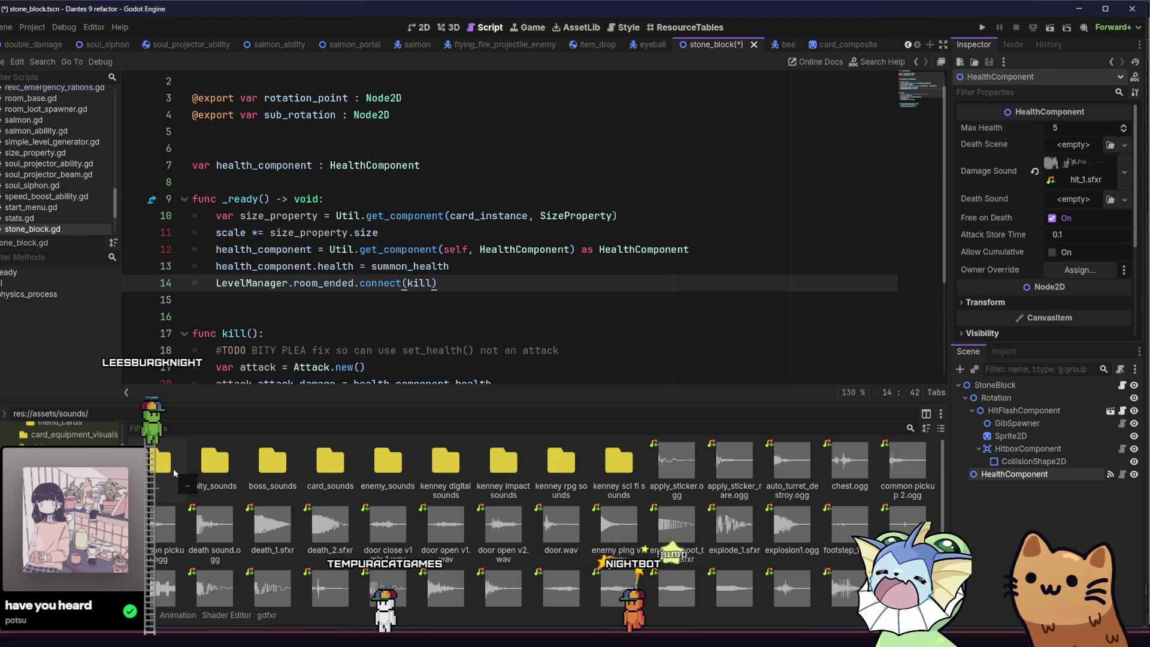
Save the scene and launch the game.
mouse_move(412, 508)
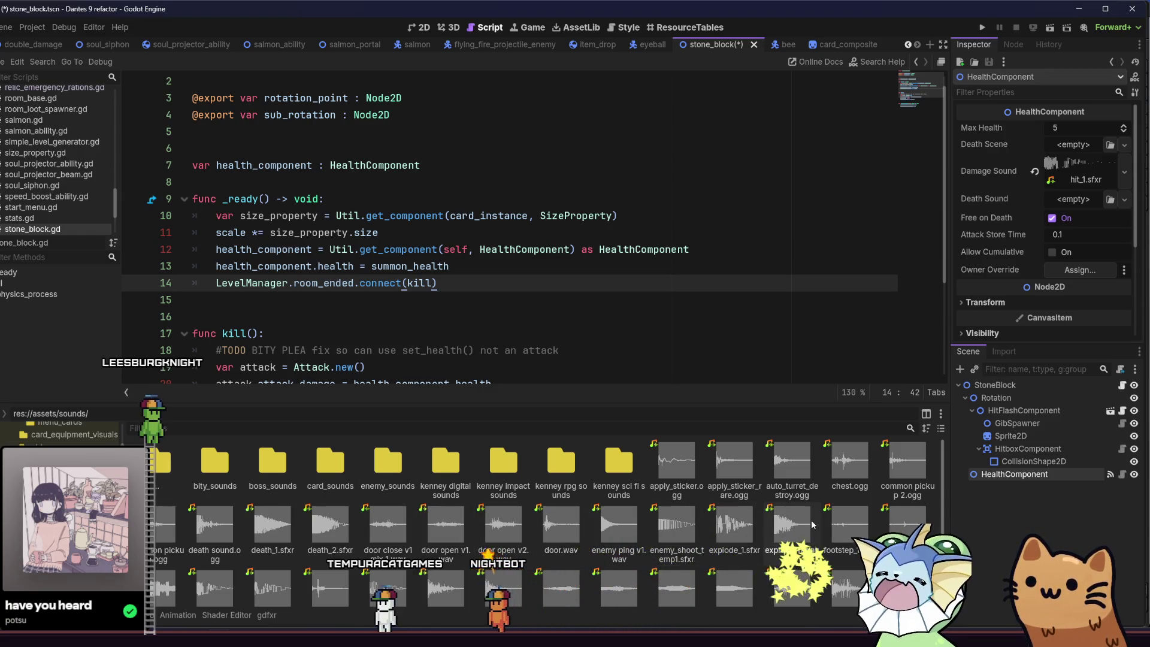
scroll(803, 512, down, 1)
scroll(803, 512, down, 1)
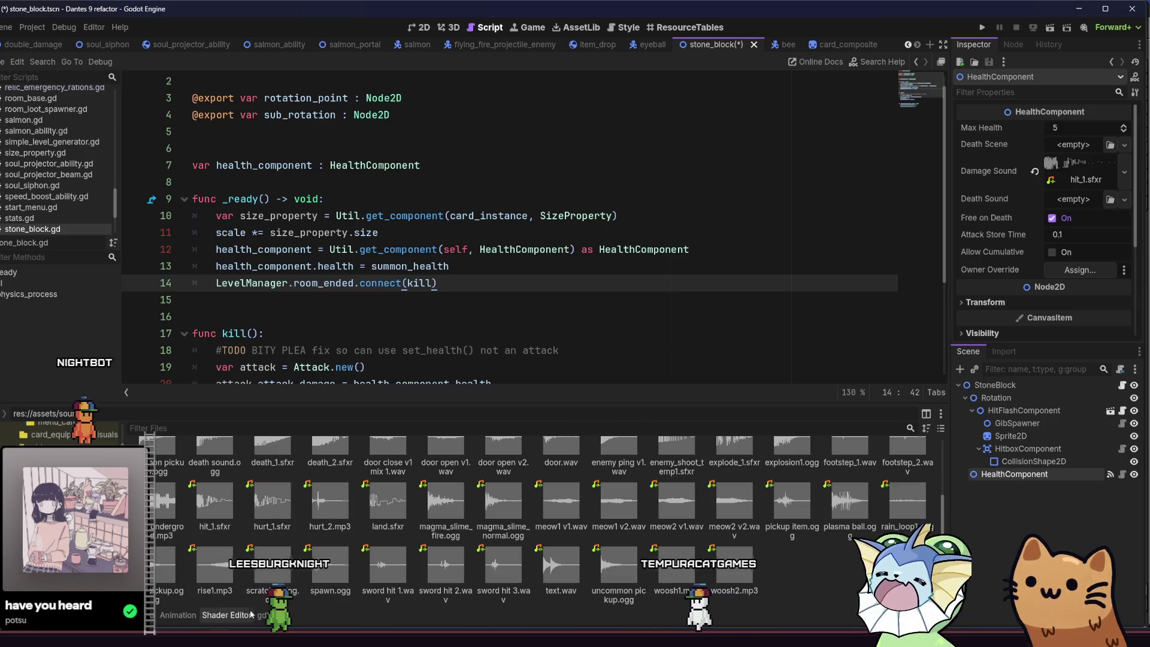
click(987, 33)
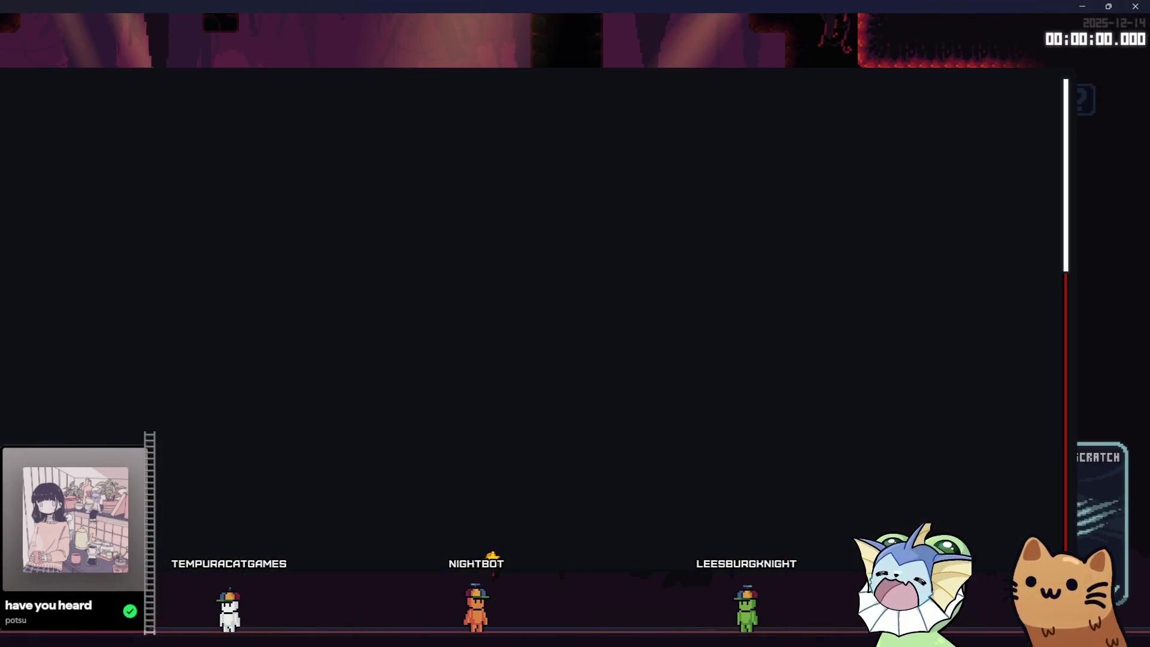
Take the Stone Block card and place two FlyingFireProjectileEnemy enemies in the room.
scroll(929, 173, down, 10)
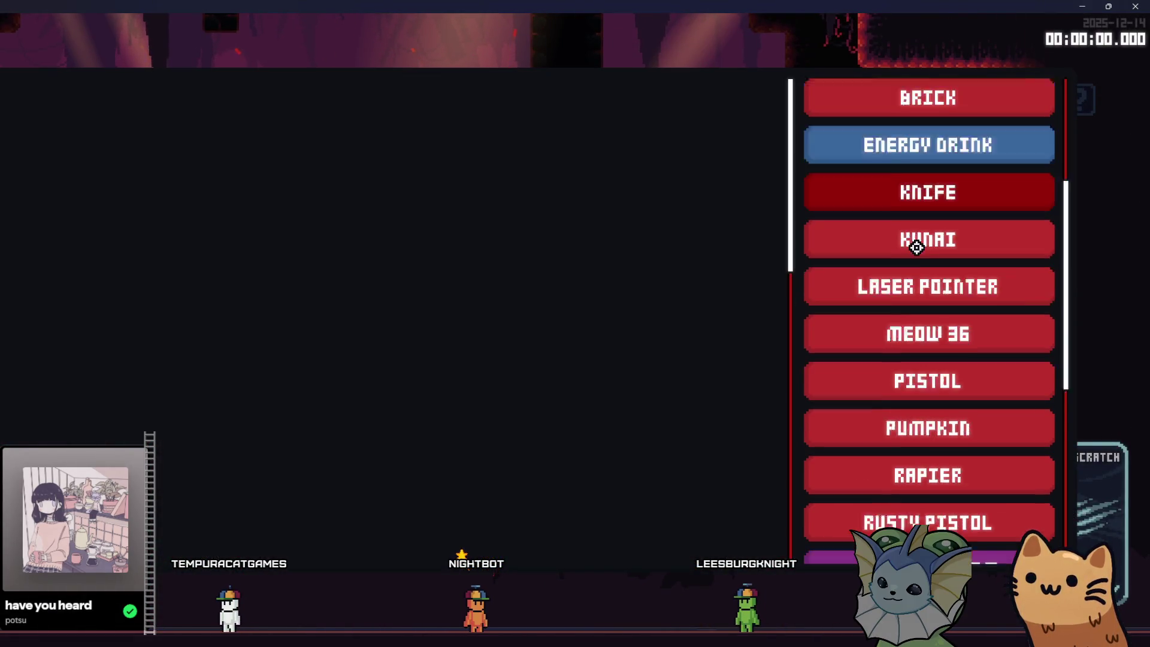
click(928, 479)
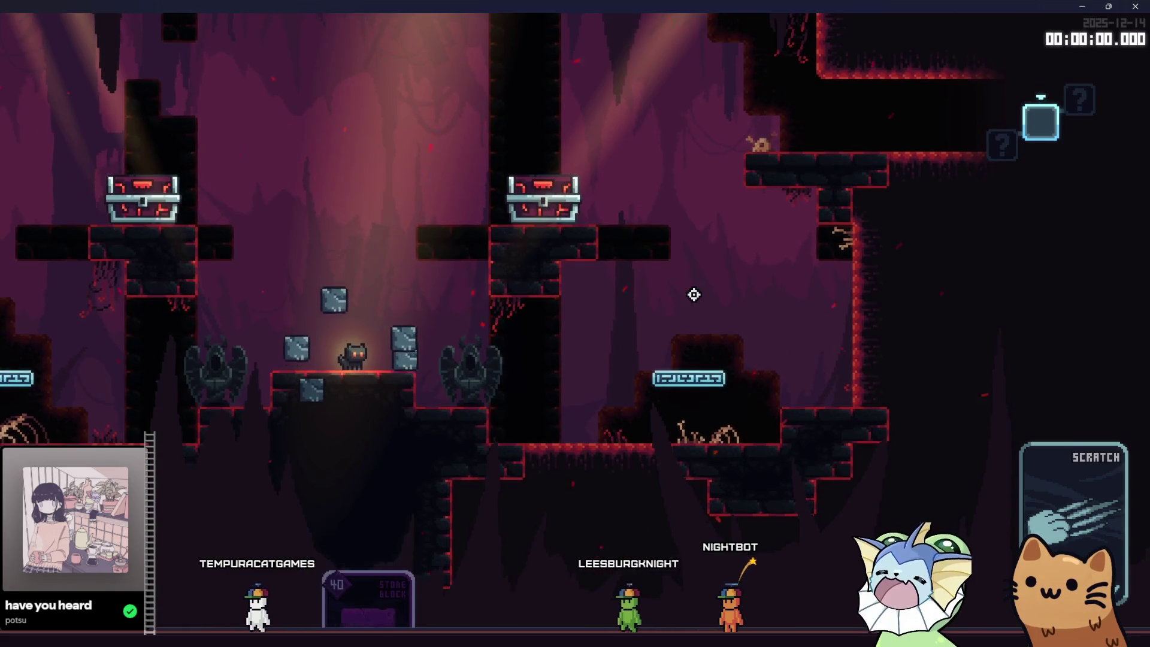
key(Tab)
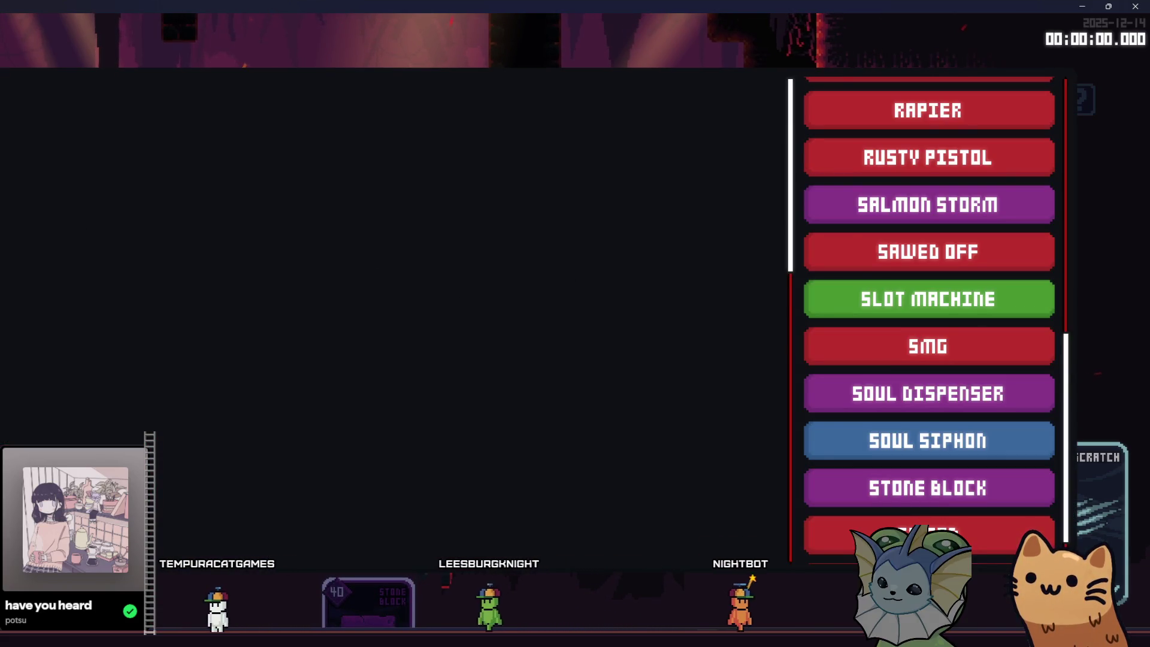
key(Tab)
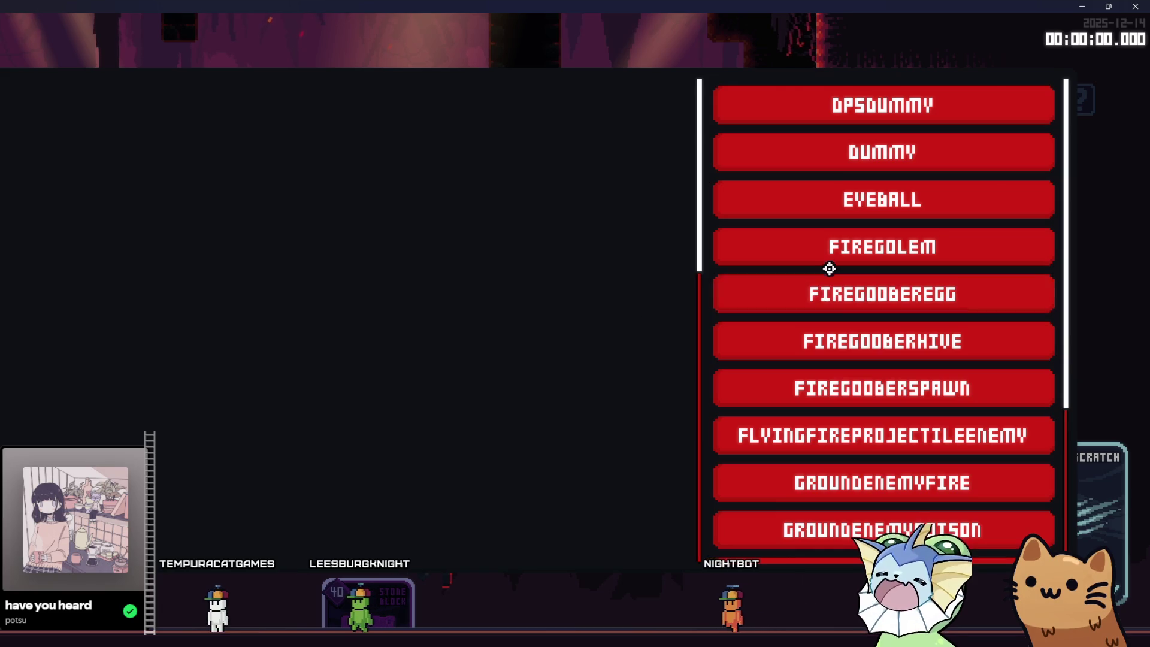
click(898, 436)
click(424, 128)
key(Tab)
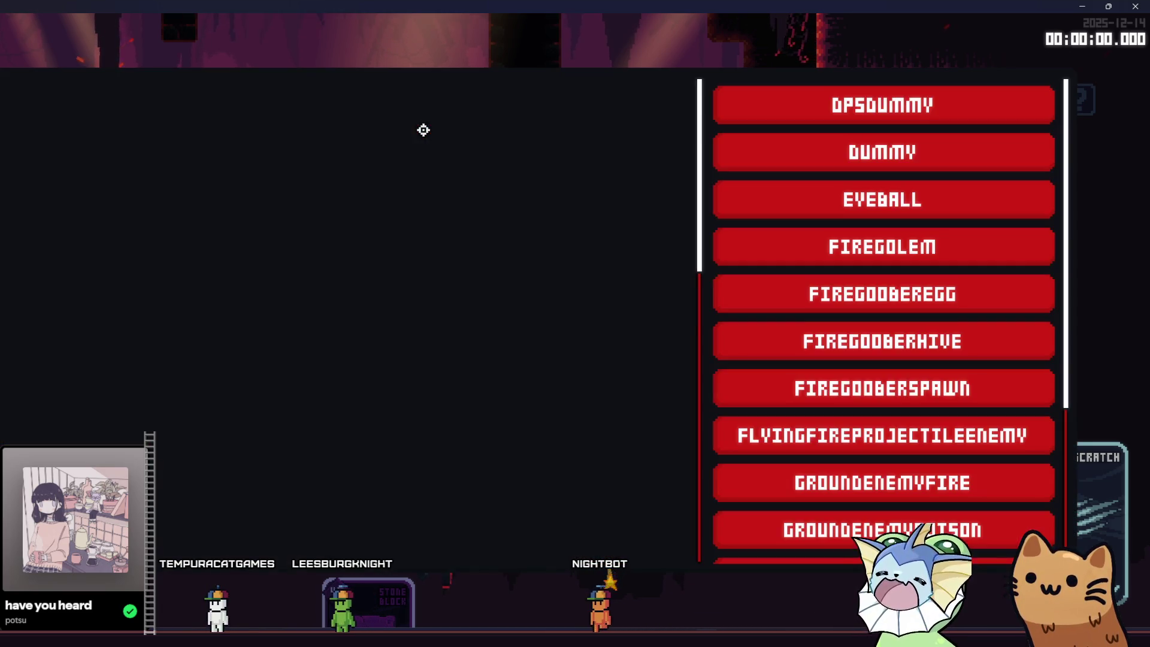
click(854, 429)
click(480, 133)
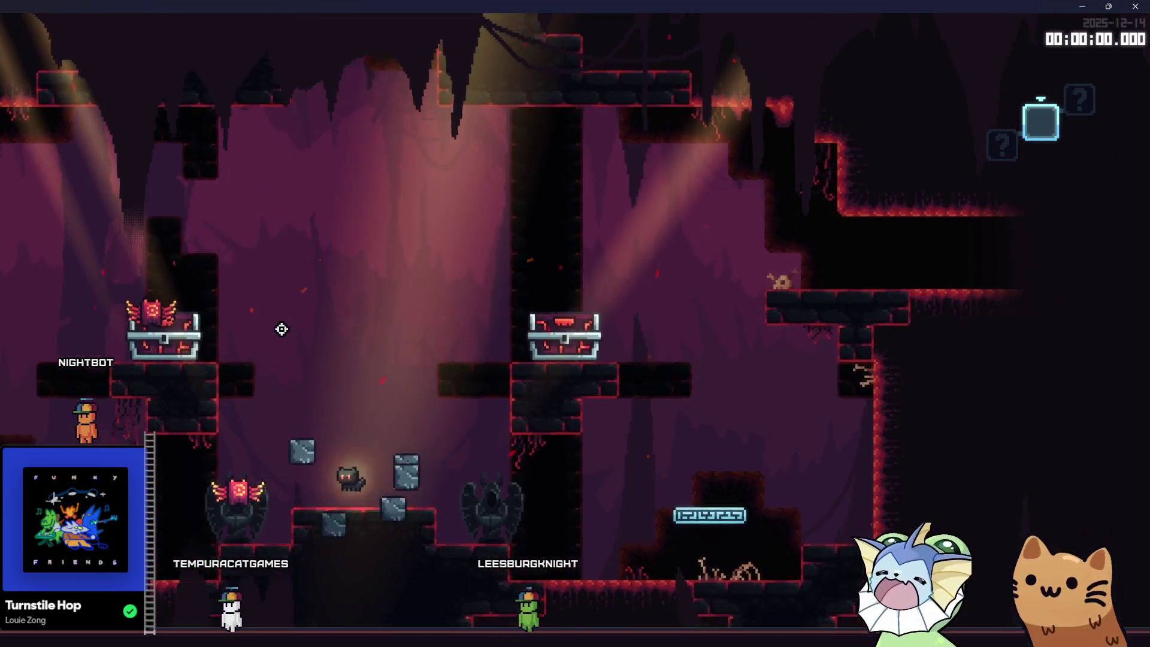
Move, jump and attack the winged enemies with the orbiting stone blocks, then close the game.
click(281, 328)
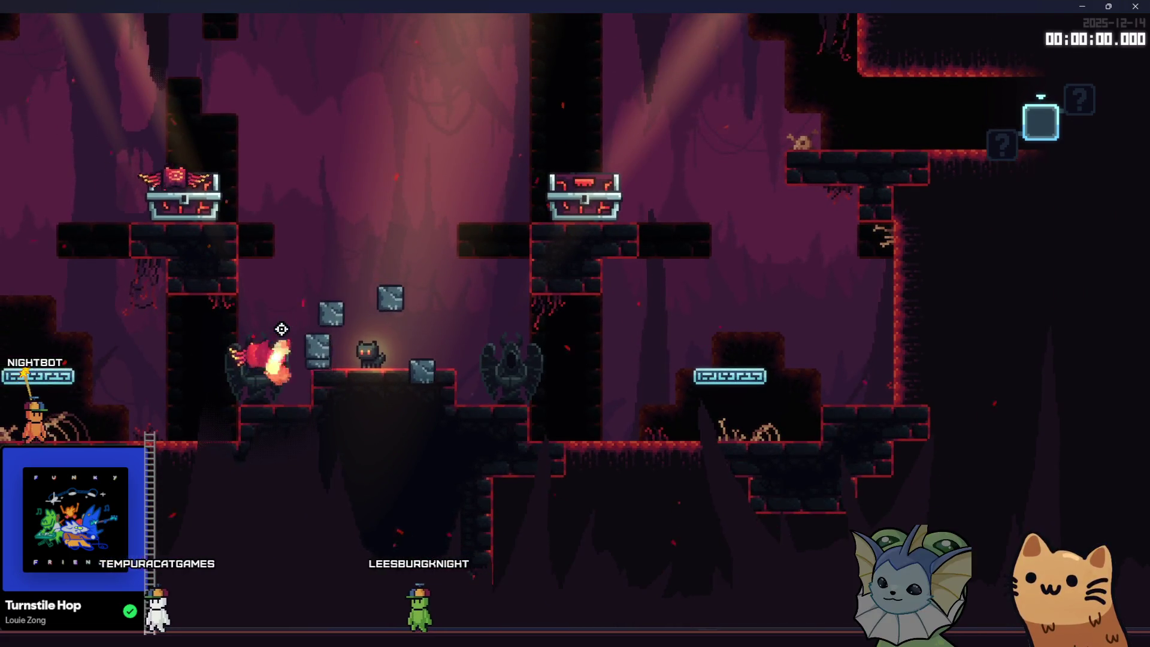
click(282, 329)
key(d)
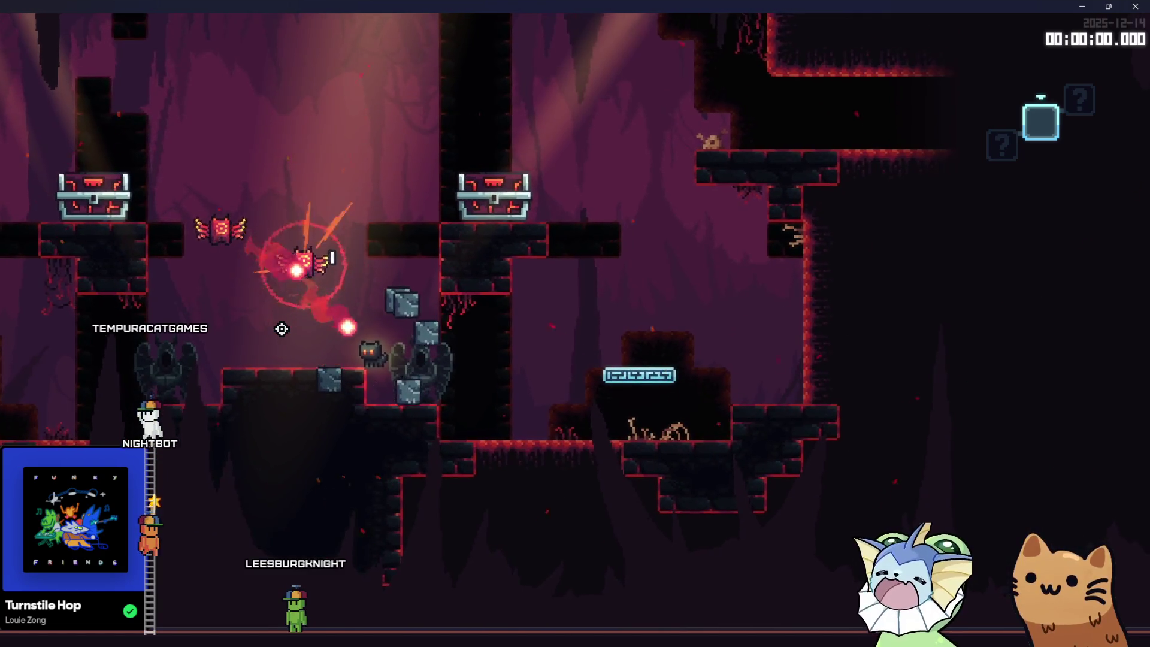
key(space)
click(282, 329)
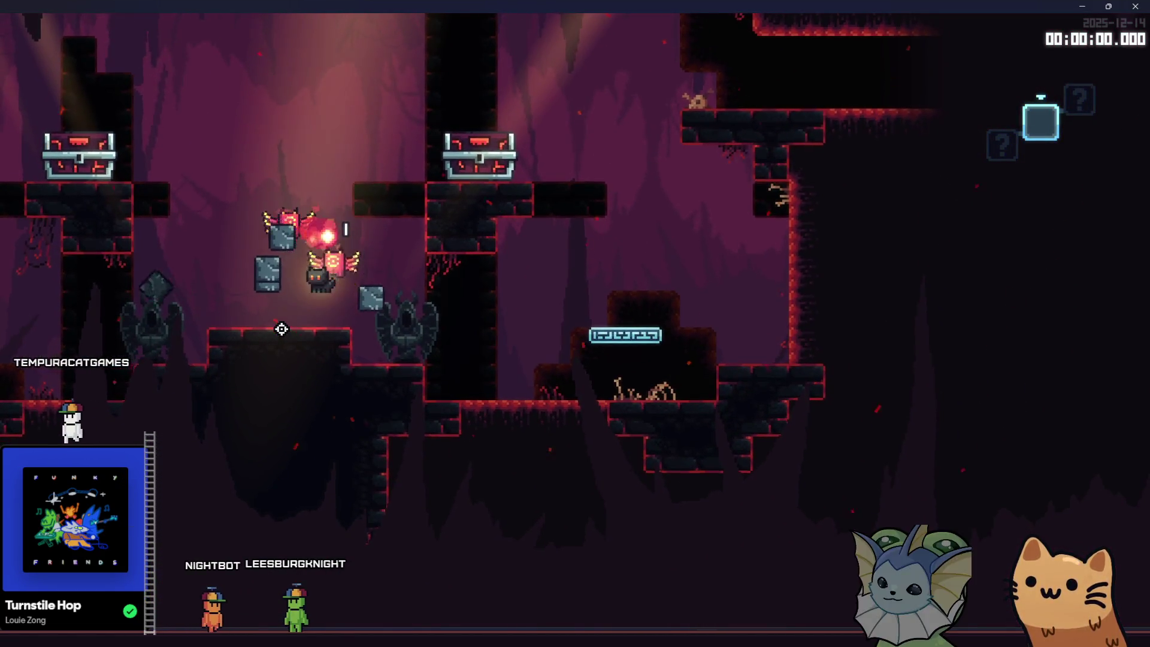
click(281, 329)
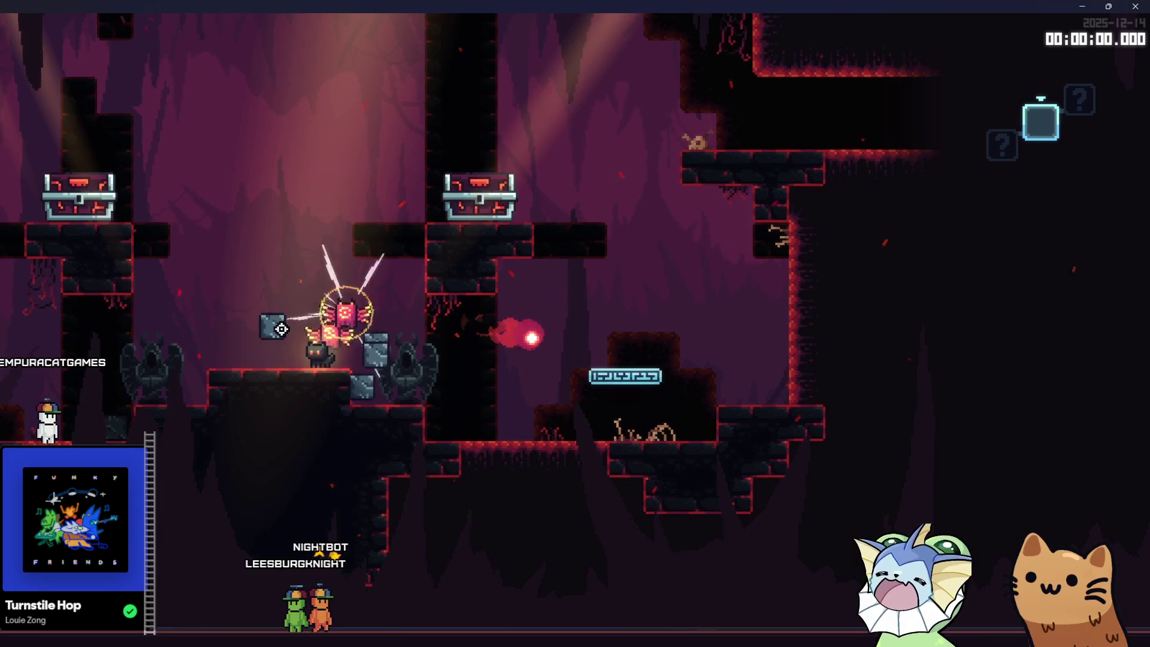
key(a)
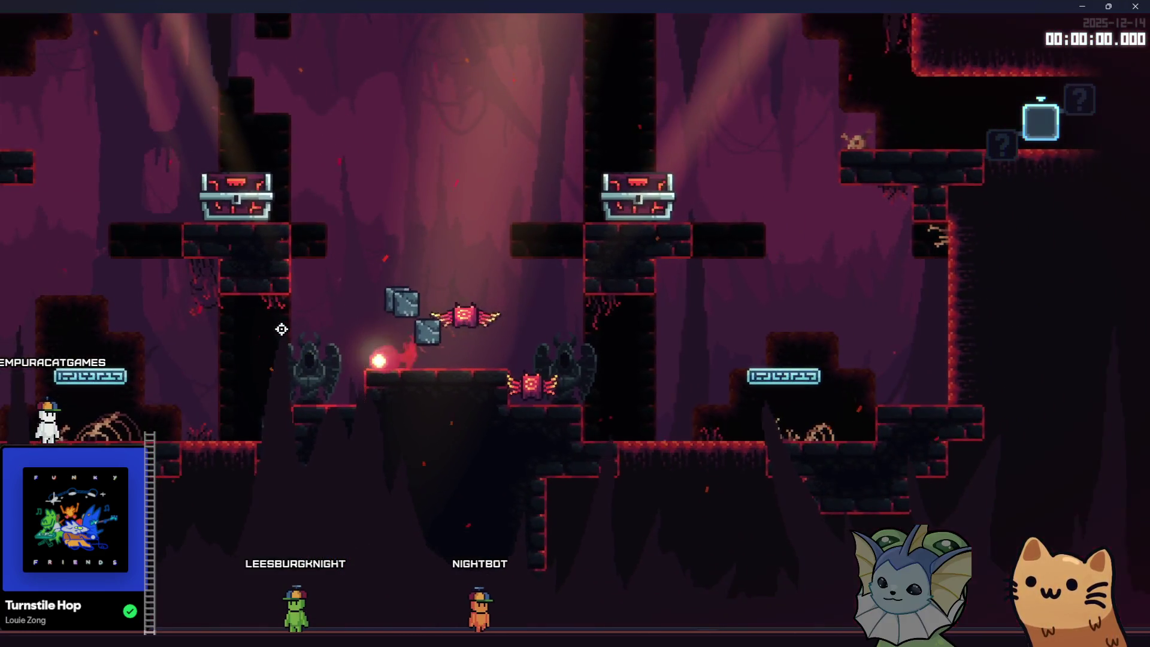
key(d)
click(281, 329)
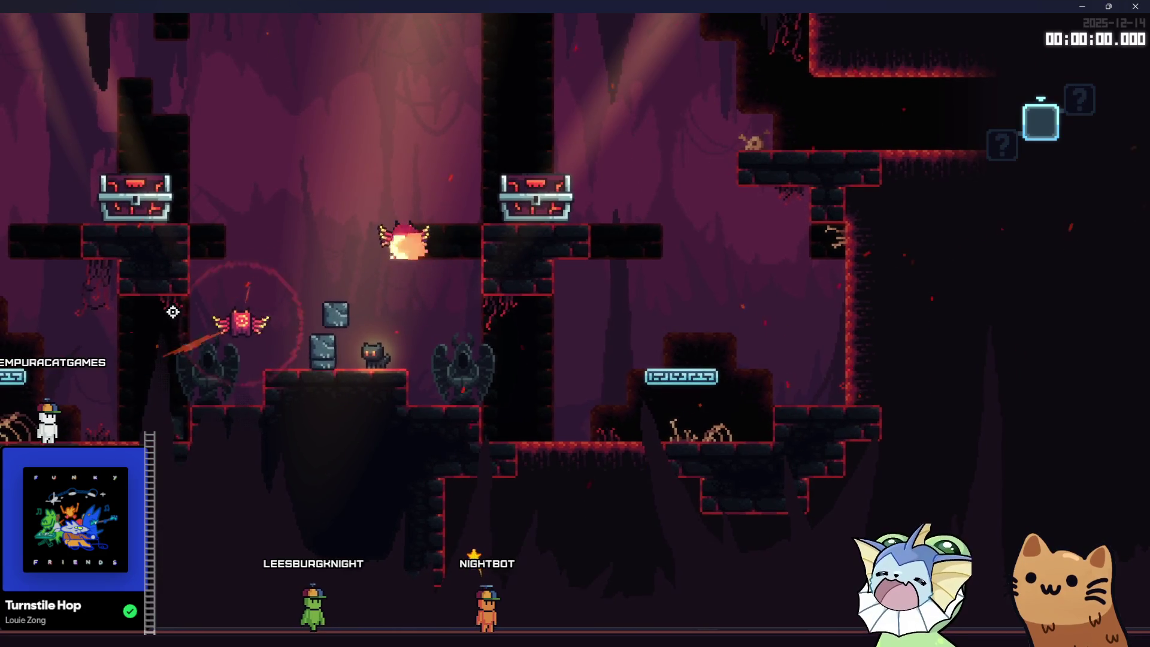
click(173, 311)
key(d)
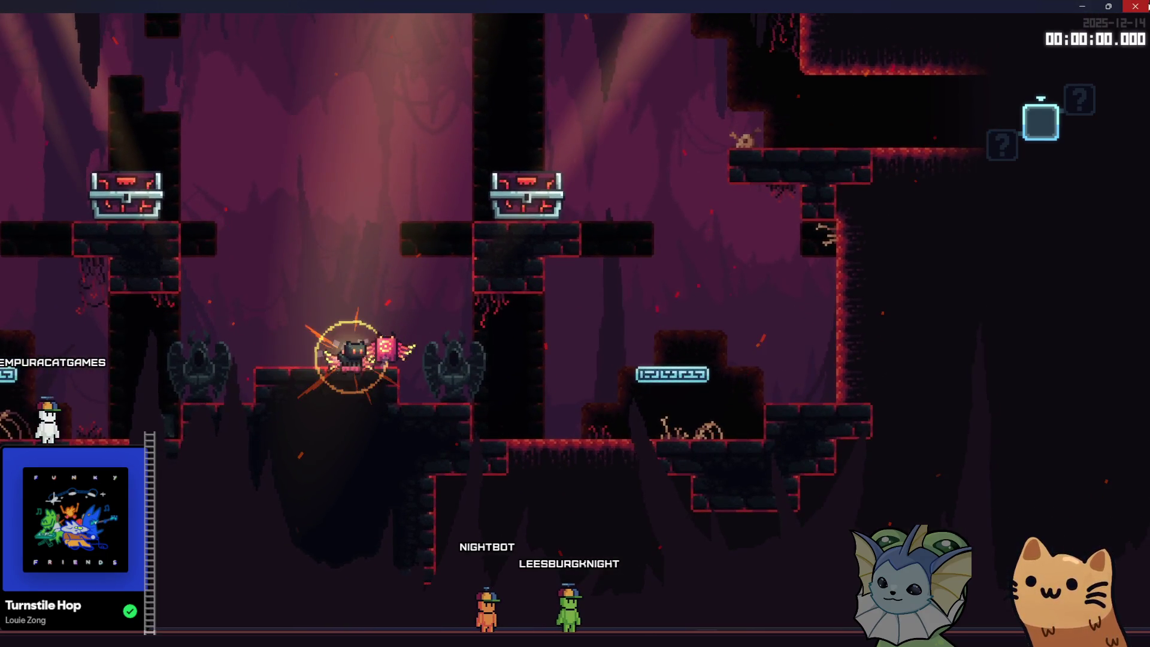
key(F8)
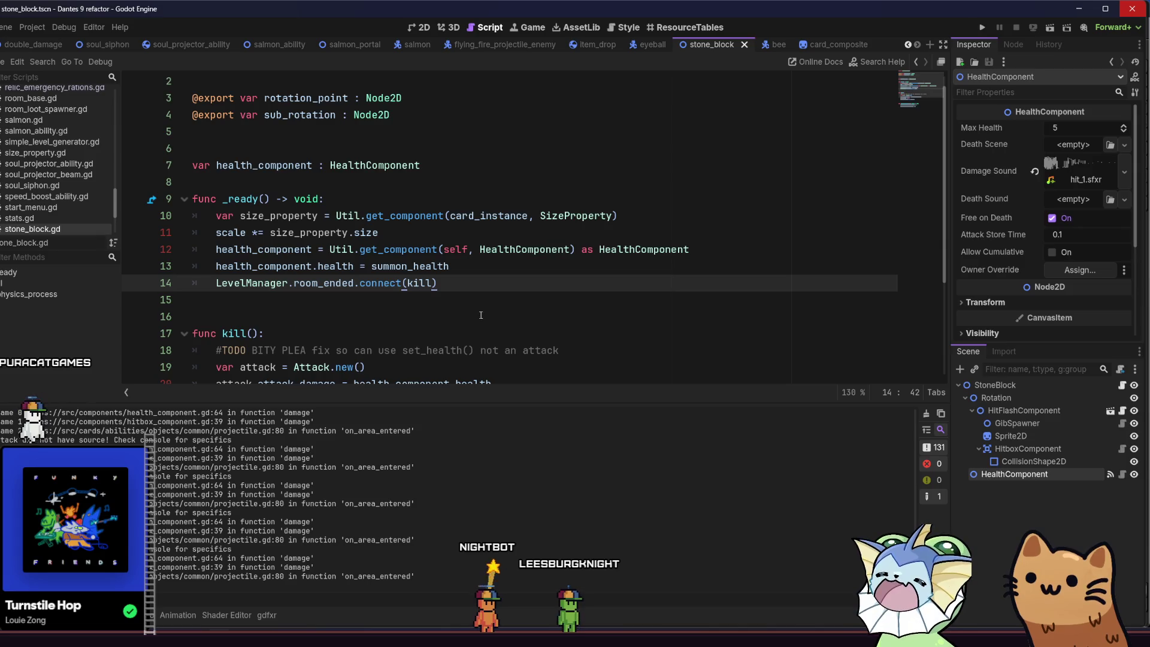
click(501, 327)
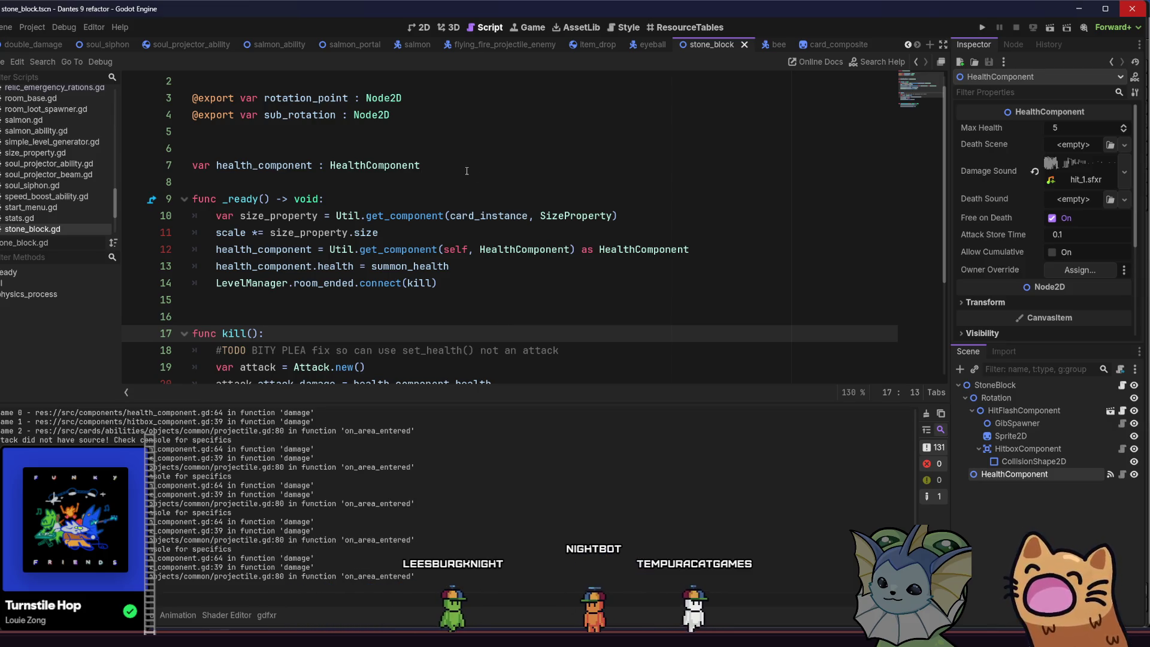
scroll(530, 234, up, 1)
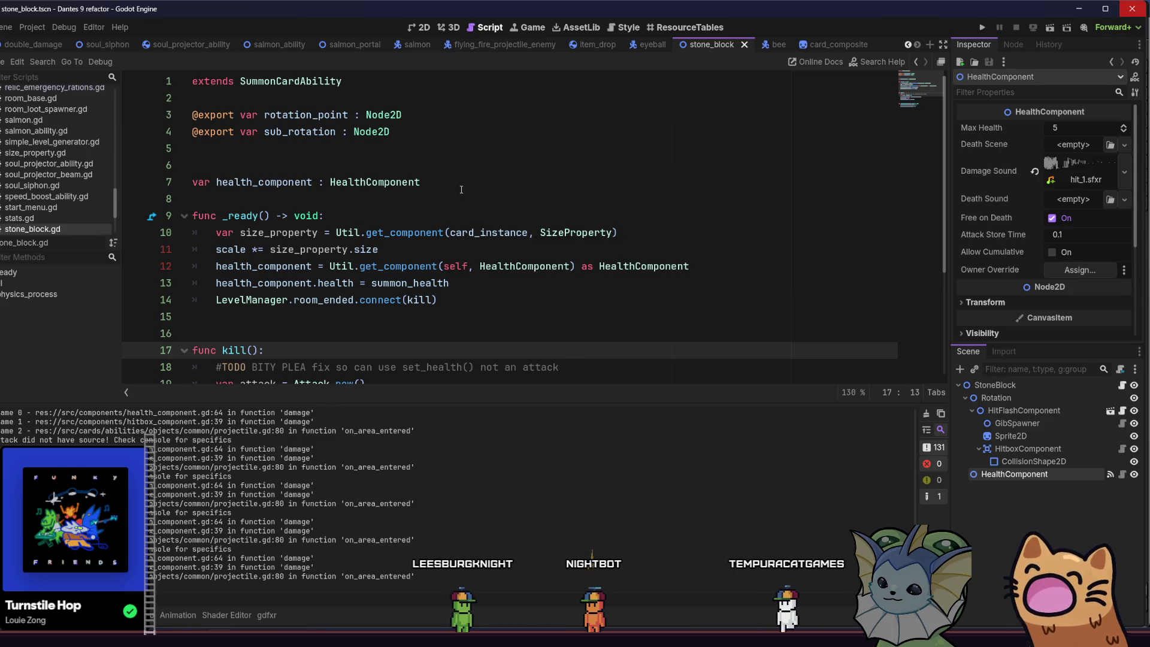
click(484, 167)
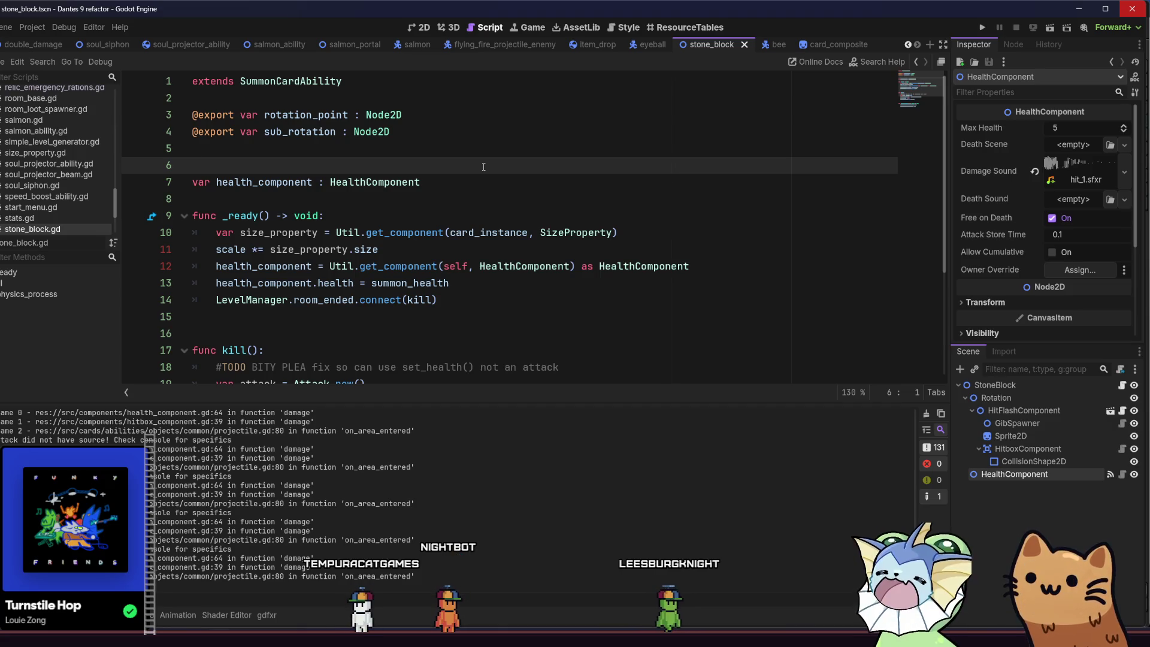
scroll(460, 206, down, 3)
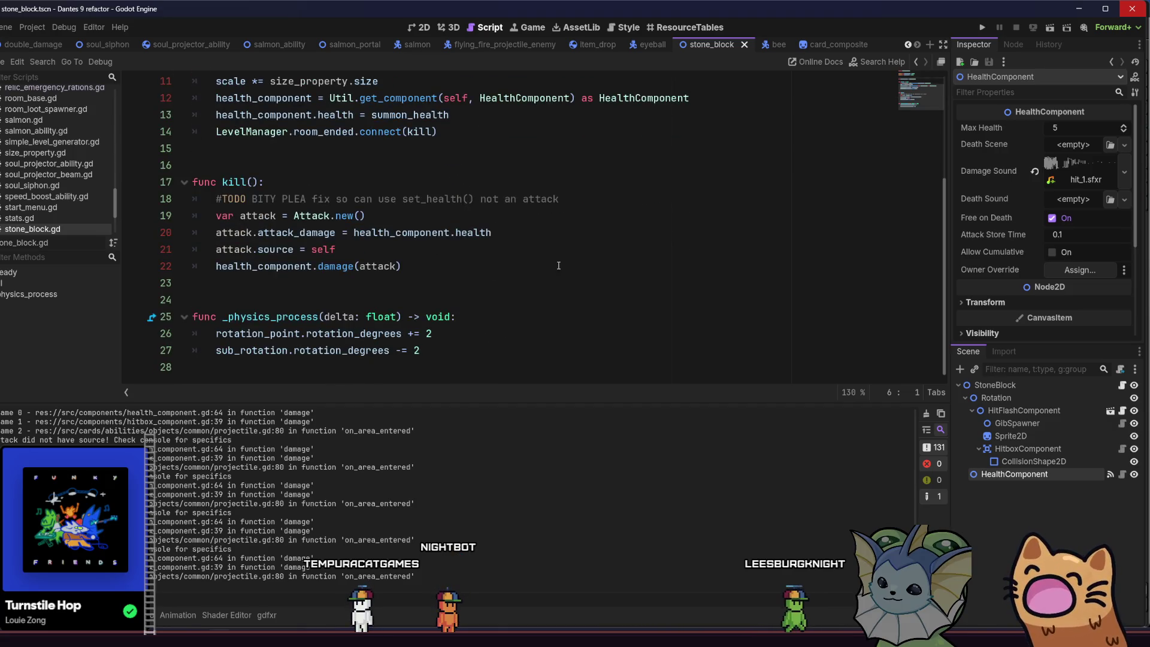
Add a position_blocks() function with a pass body at the end of stone_block.gd.
click(482, 333)
key(Down)
key(Down)
key(Down)
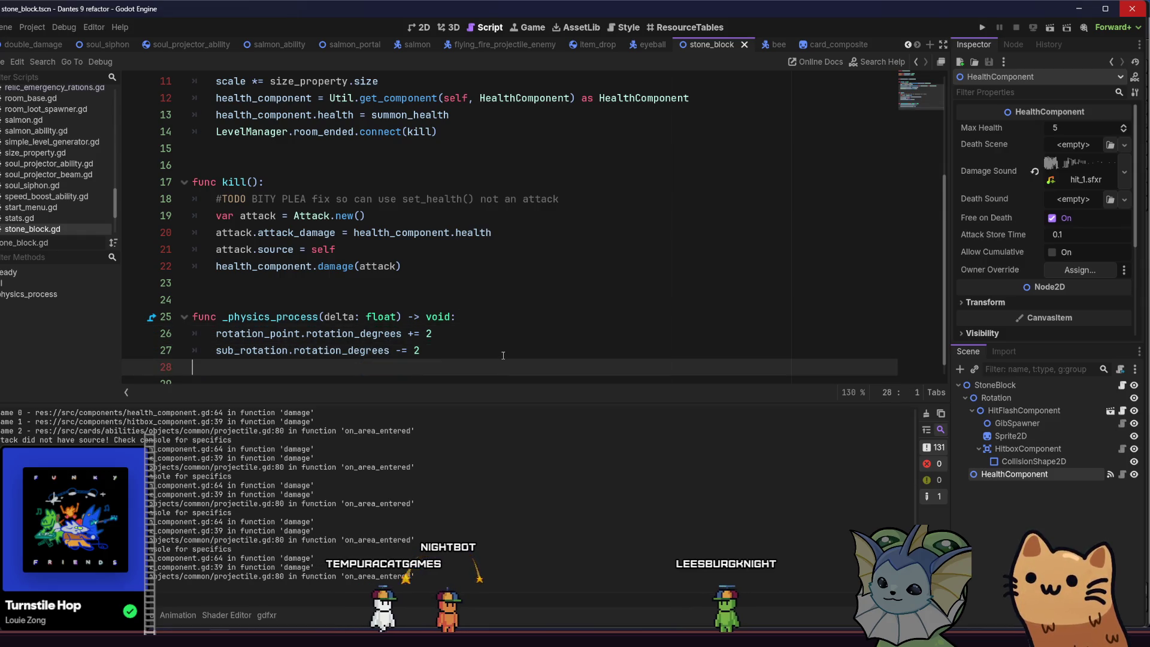
text(func posi)
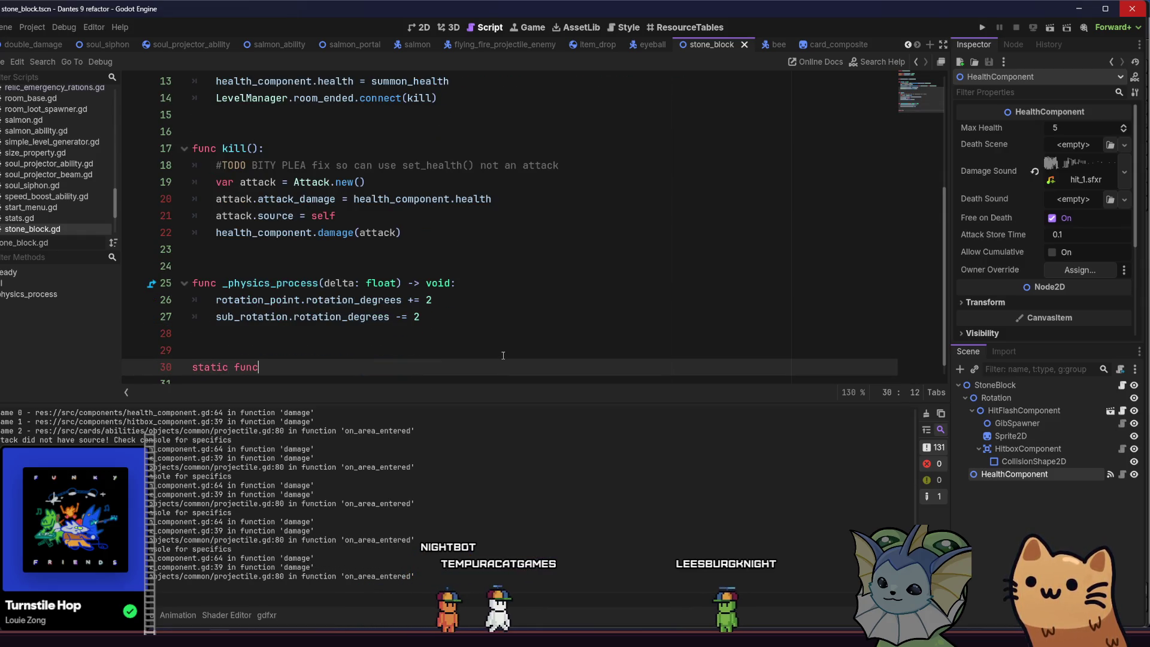
text(tion)
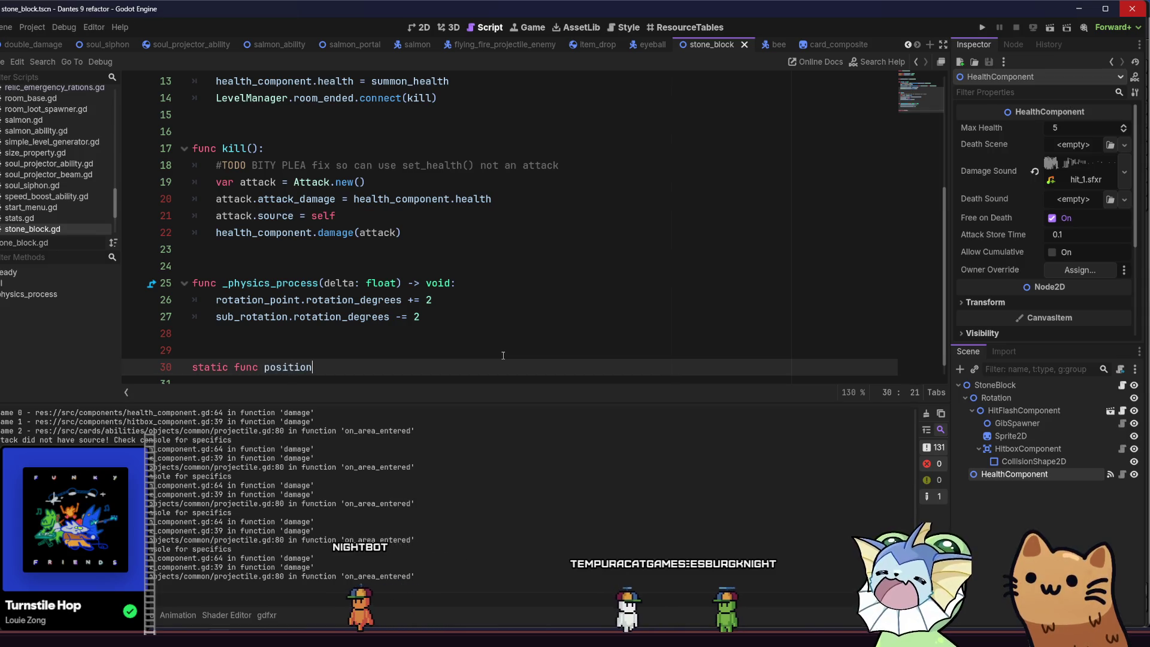
text(_blocks()
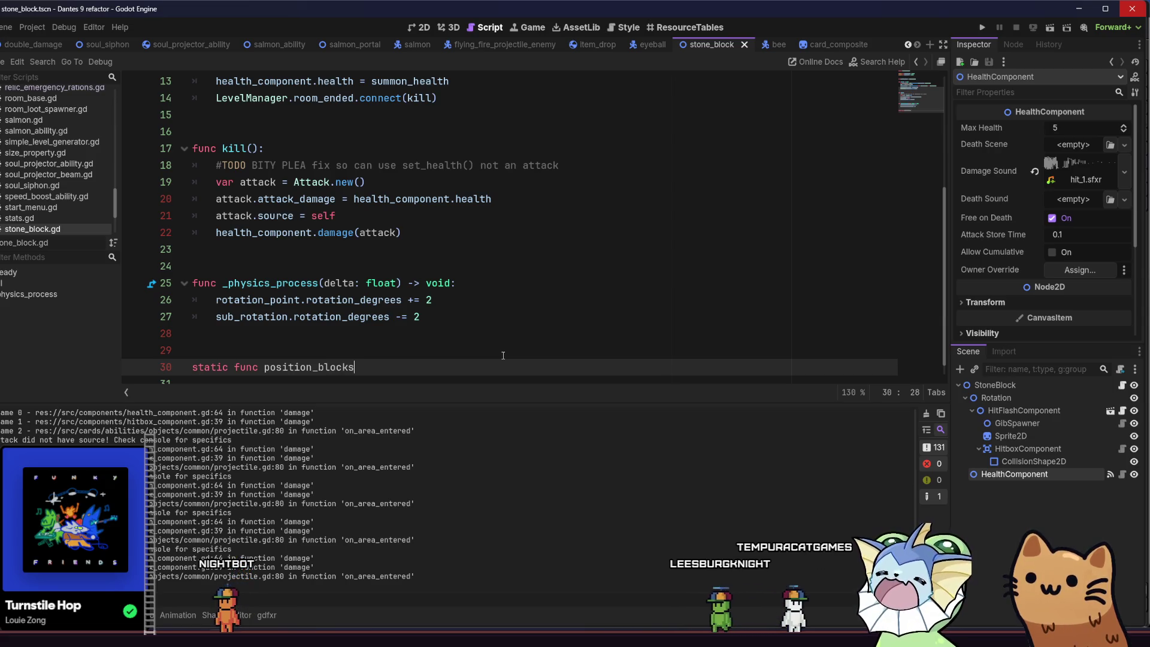
text():)
key(Return)
text(pass)
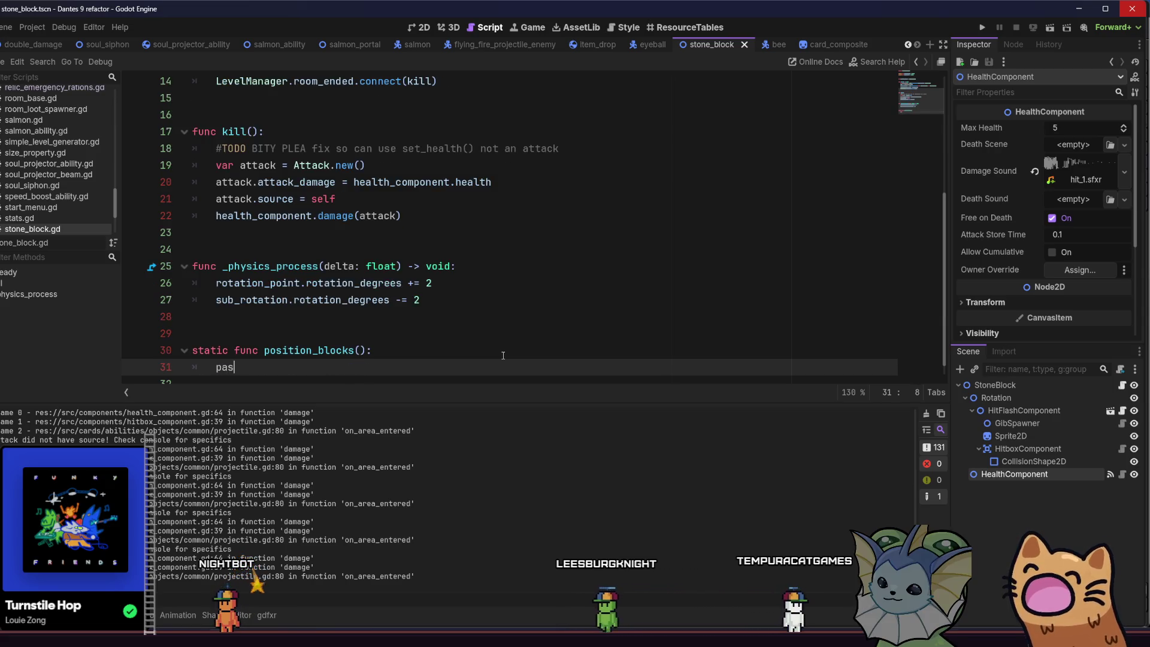
Call position_blocks() at the end of _physics_process.
click(547, 303)
key(Return)
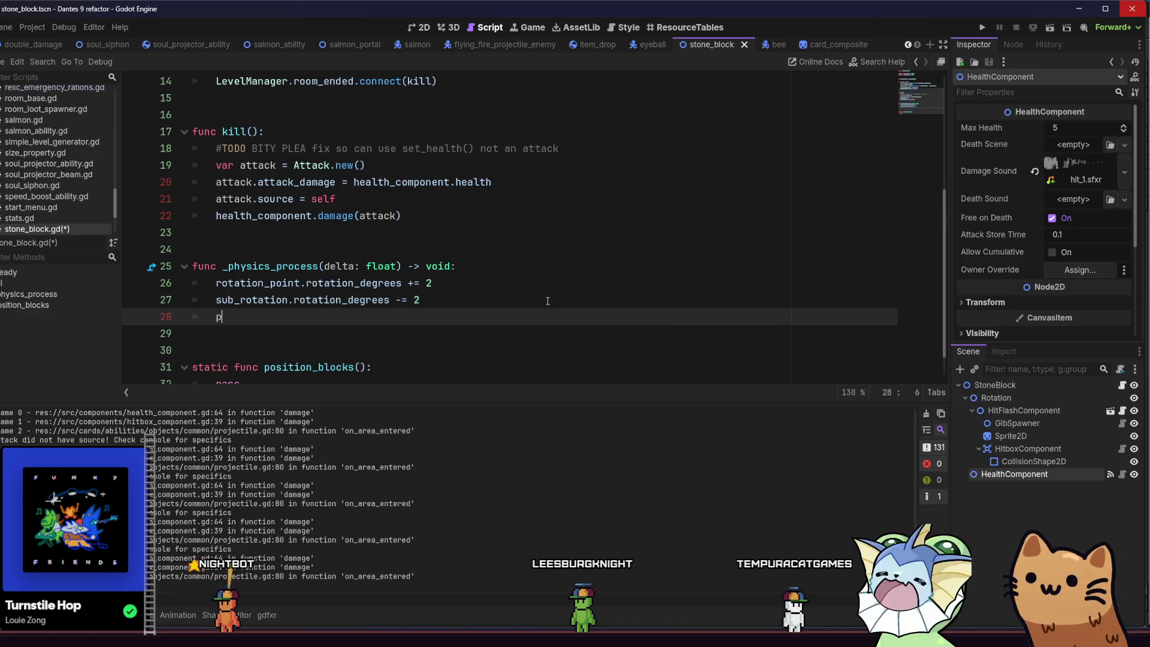
text(pos)
key(Return)
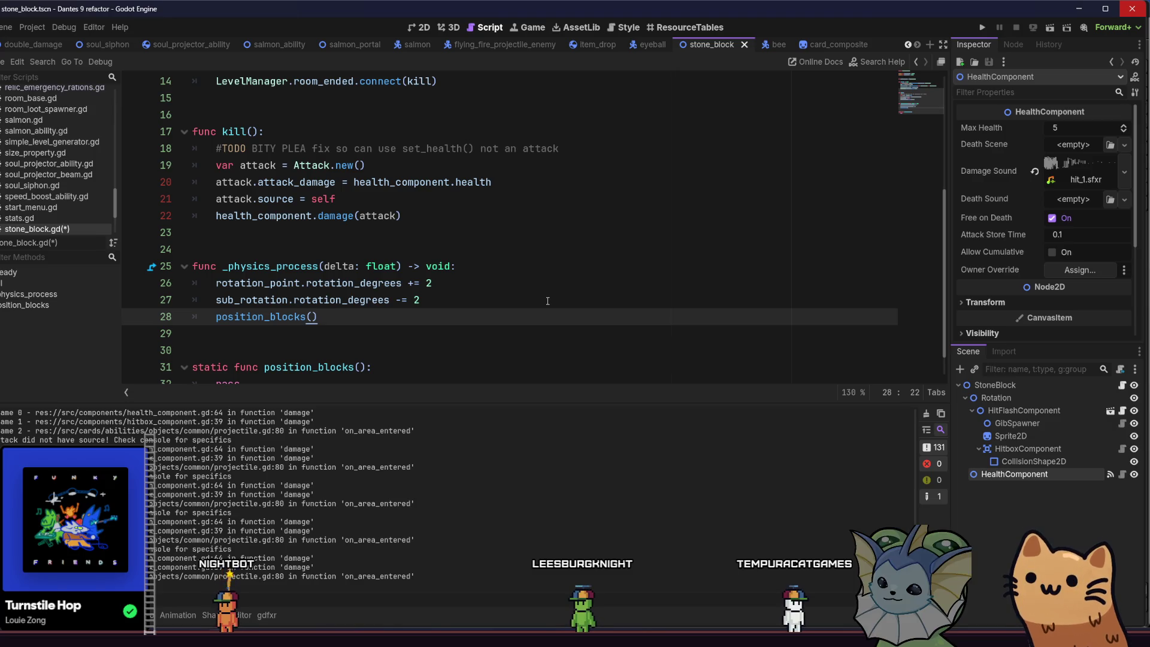
Start a 'static var blocks : Array' declaration below the exports.
scroll(539, 269, up, 5)
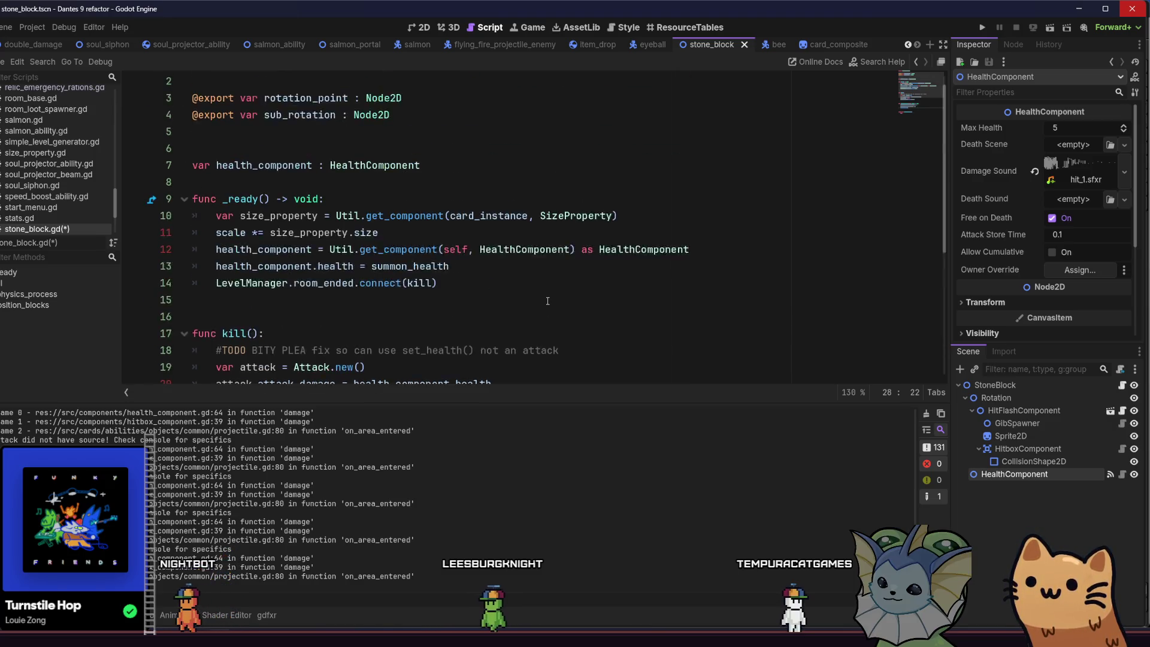
click(502, 158)
key(Return)
text(static var blocks : )
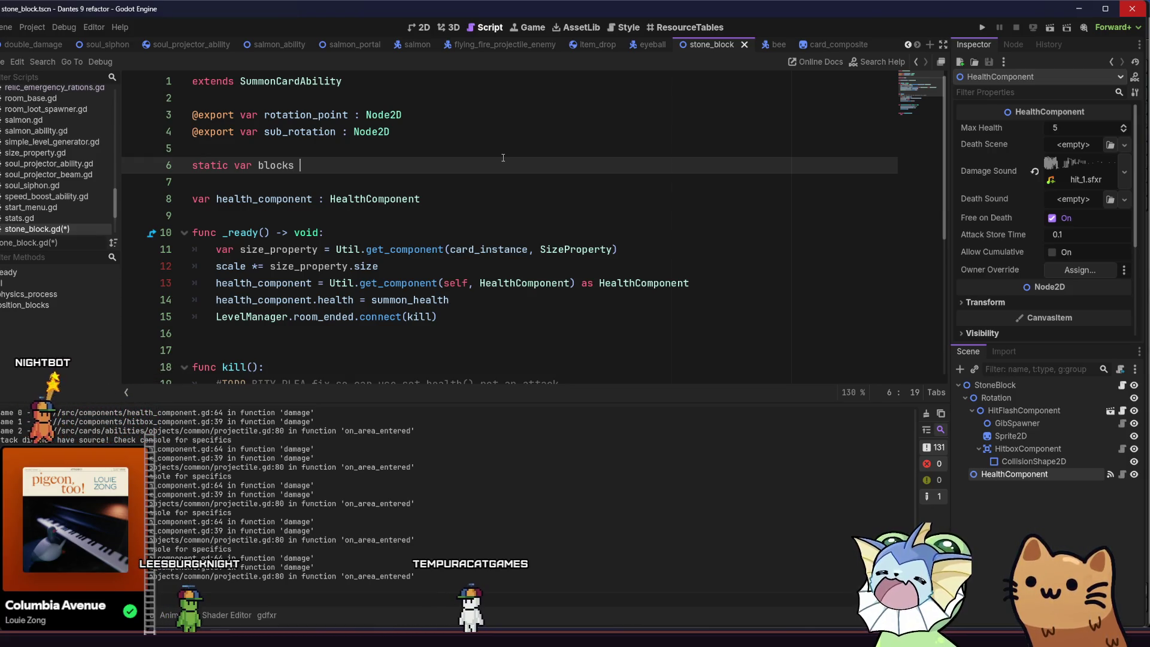
text(Ar)
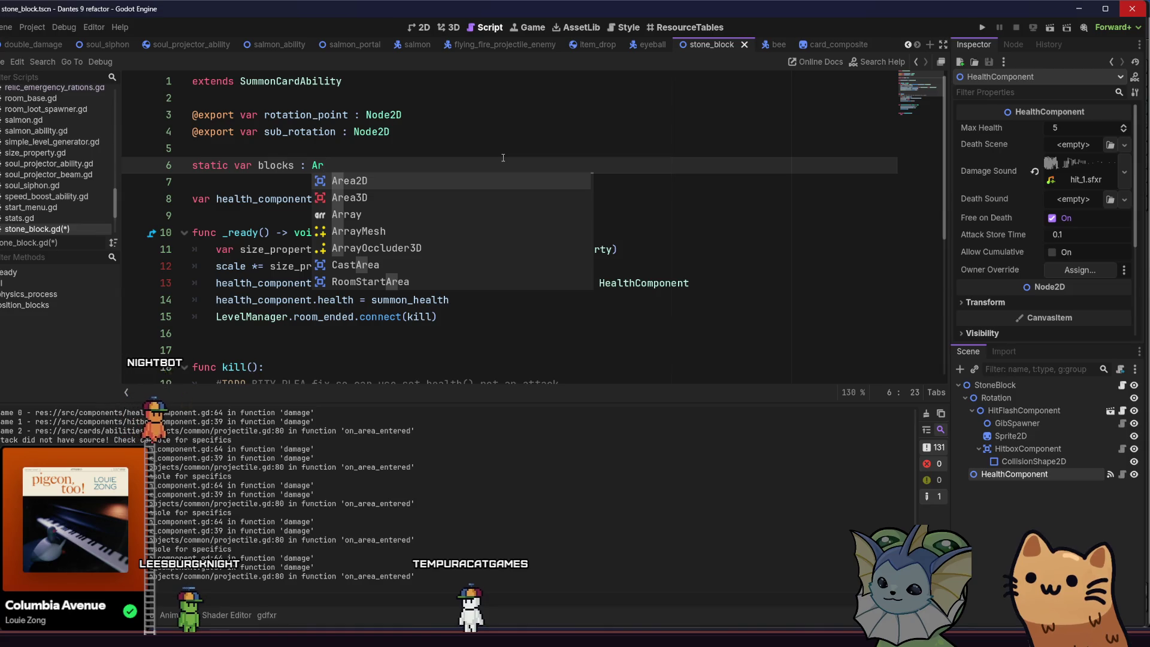
text(ray)
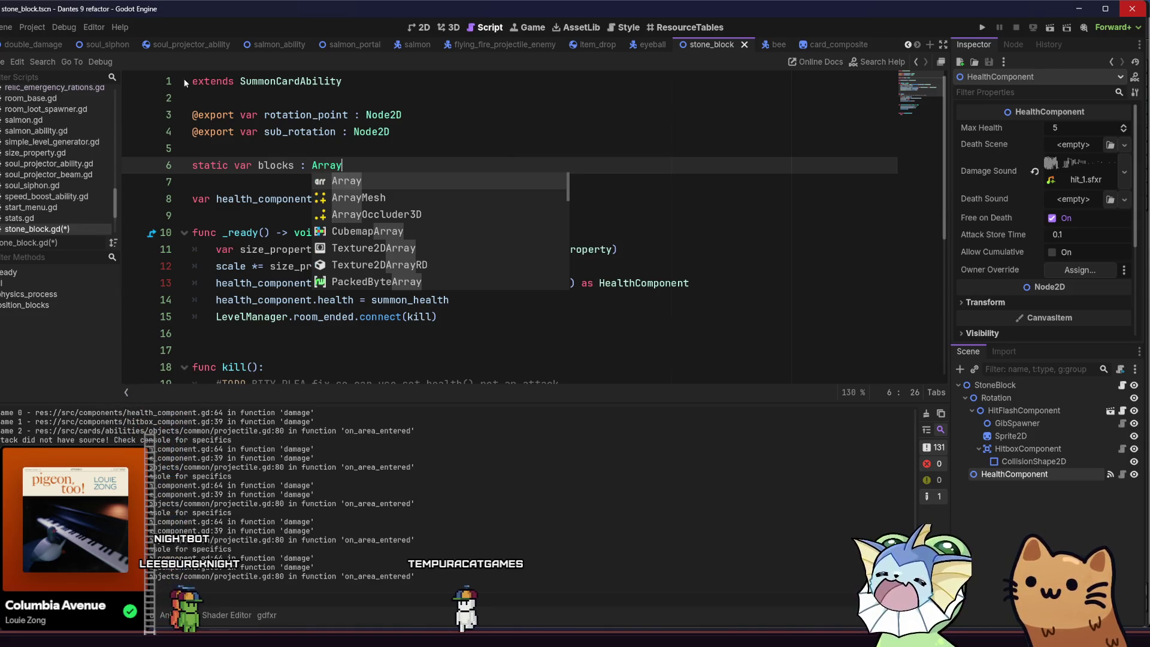
Insert 'class_name StoneBlock' as a new first line above extends.
click(184, 81)
key(Return)
key(Up)
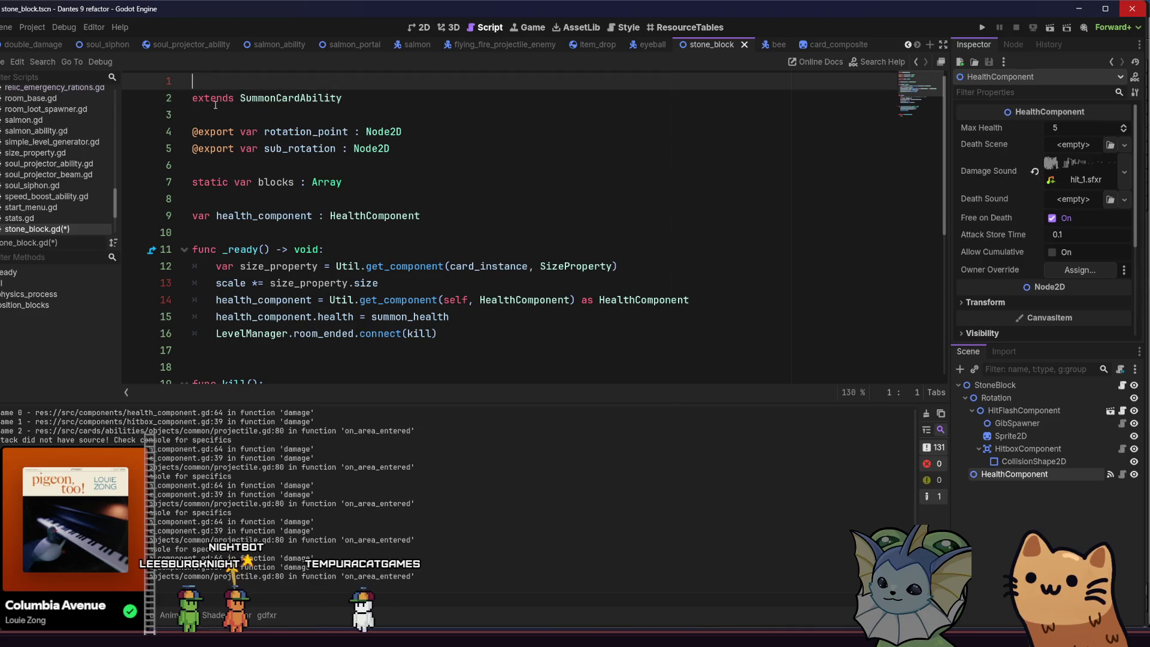
text(class_name StoneBlock)
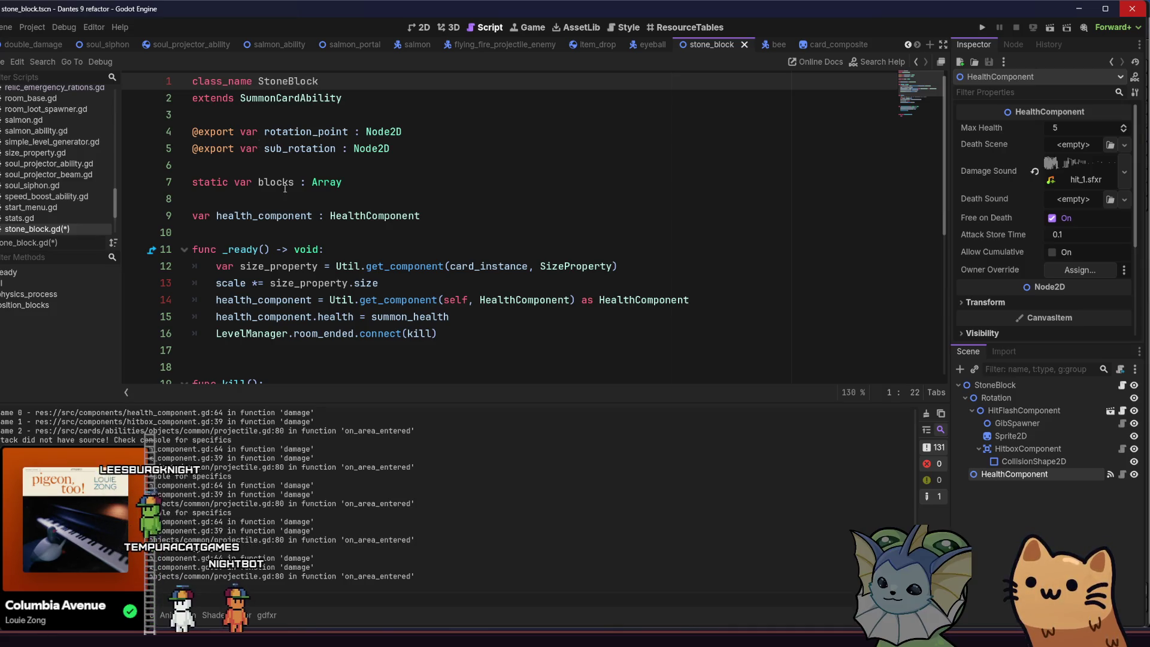
click(385, 177)
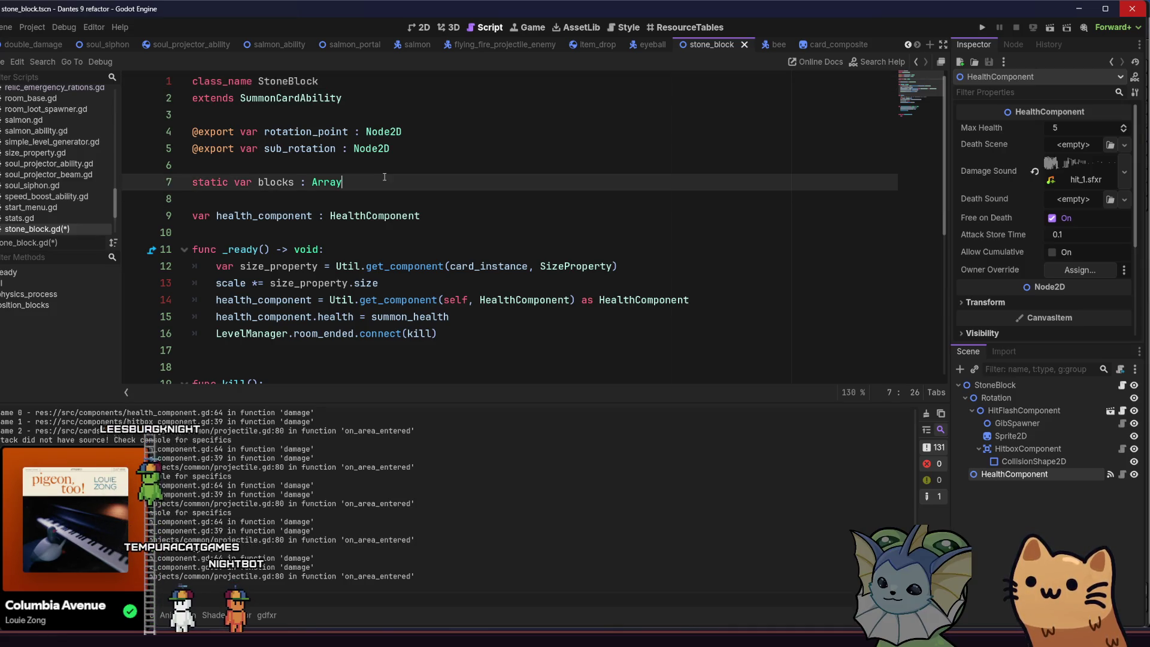
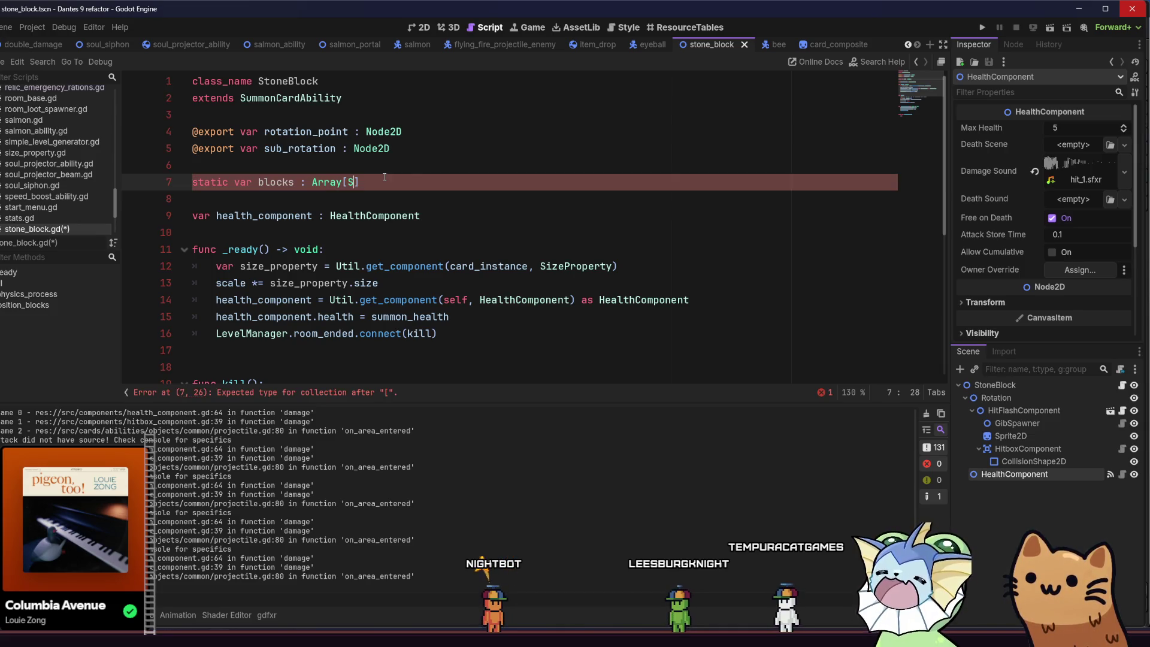
Make line 7's static blocks an Array[StoneBlock], save, and select the empty position_blocks stub.
text(Sto)
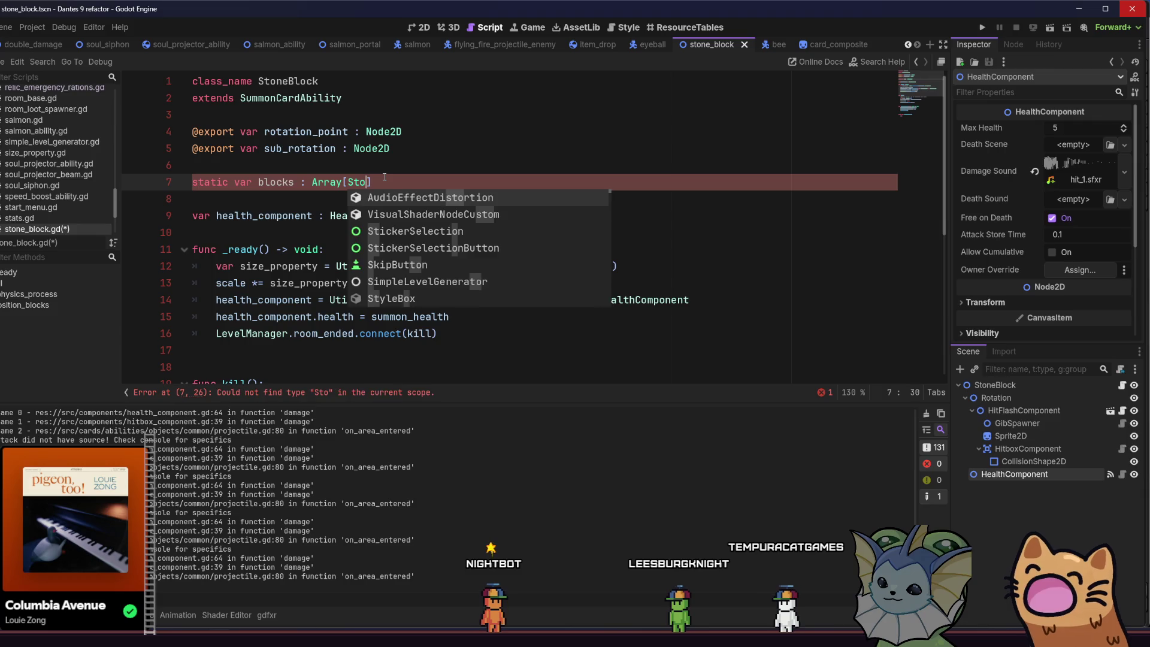
text(neBlock)
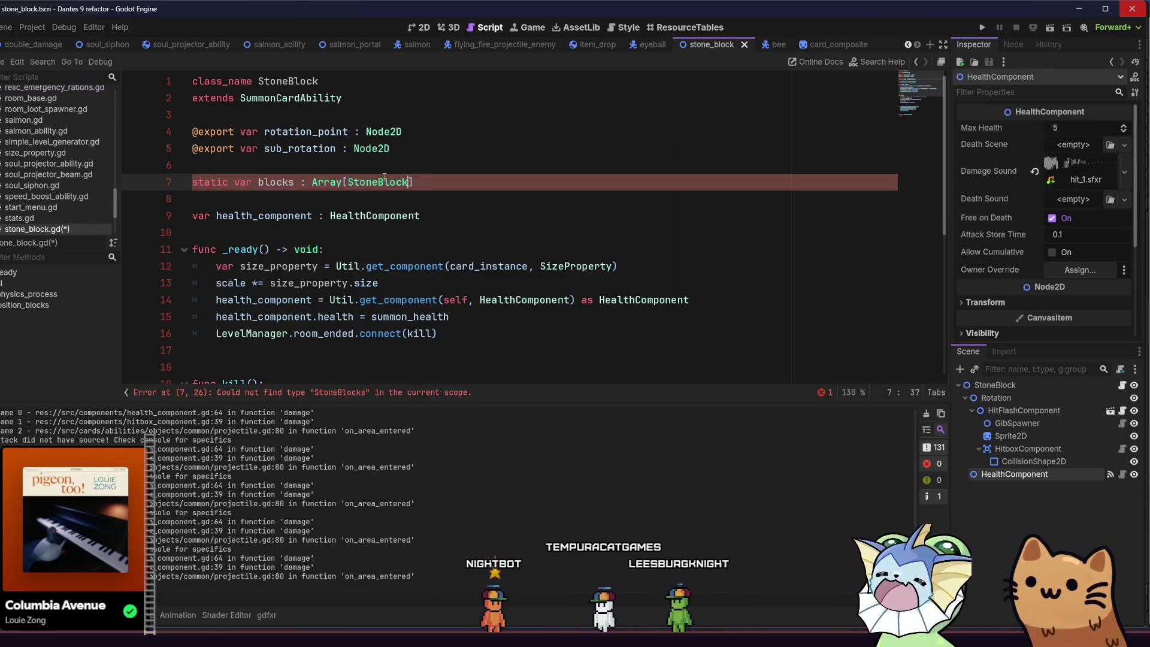
click(436, 183)
key(ctrl+s)
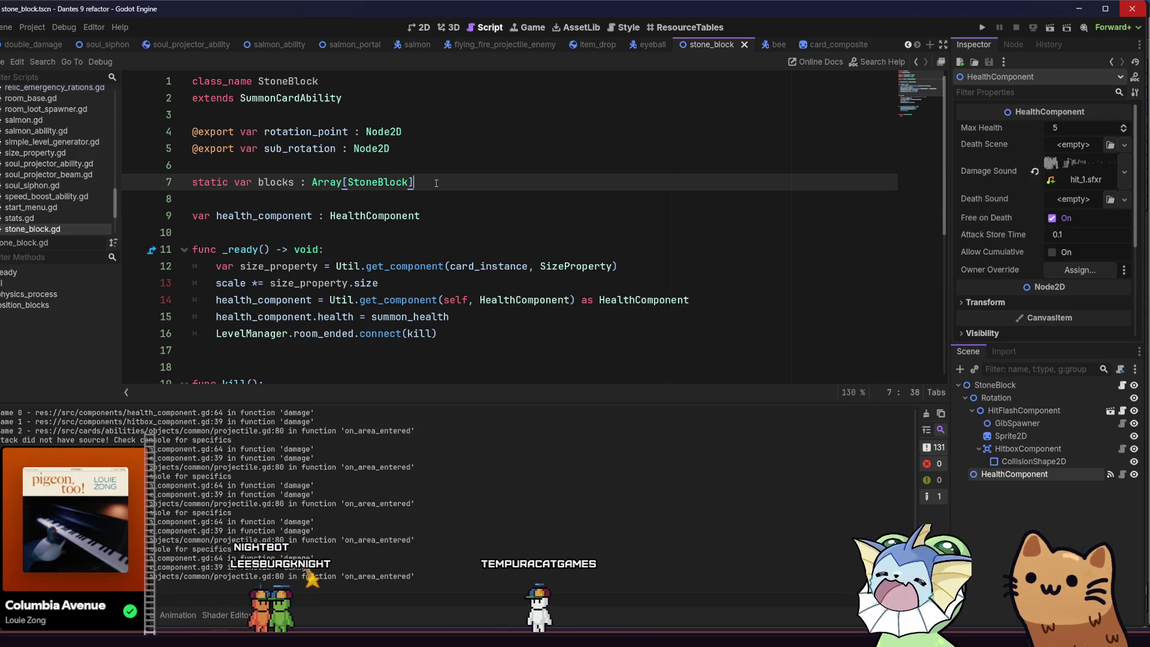
scroll(433, 183, down, 6)
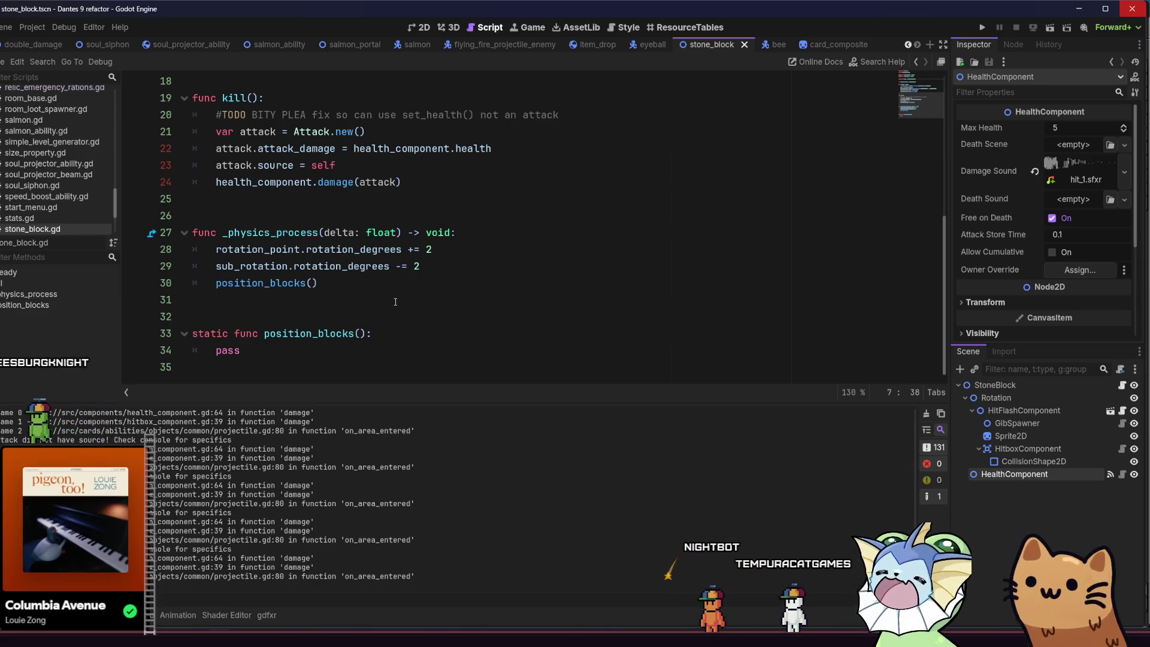
drag(240, 351, 157, 333)
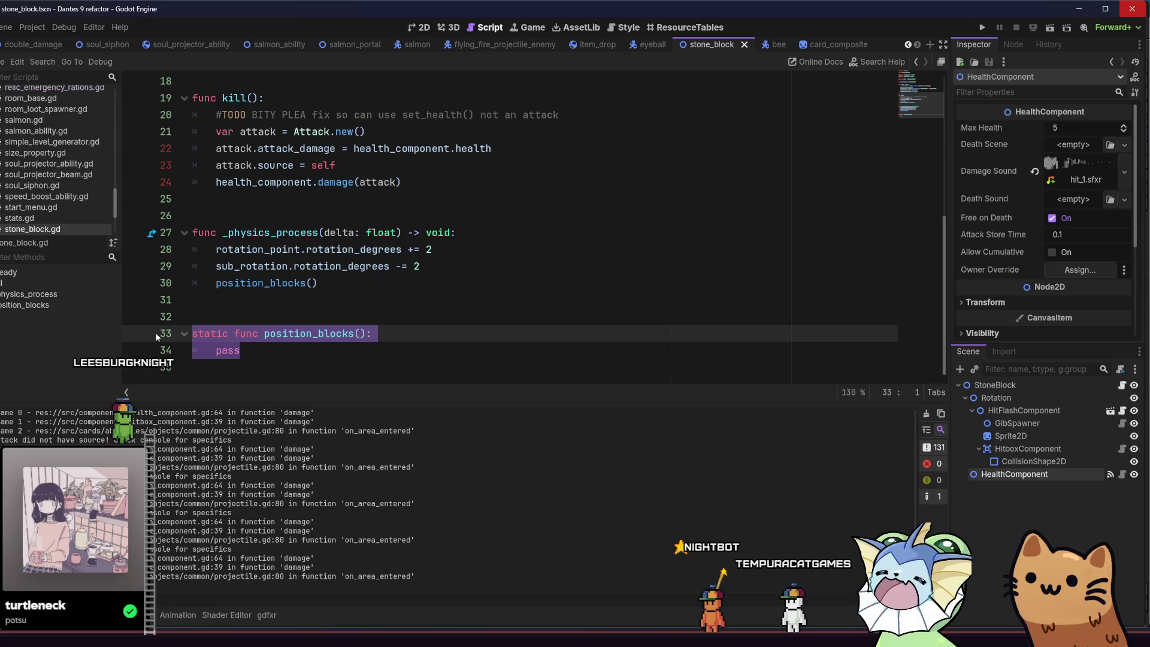
Delete the position_blocks() function and its call on line 30, then save.
key(BackSpace)
key(BackSpace)
key(BackSpace)
scroll(157, 338, up, 5)
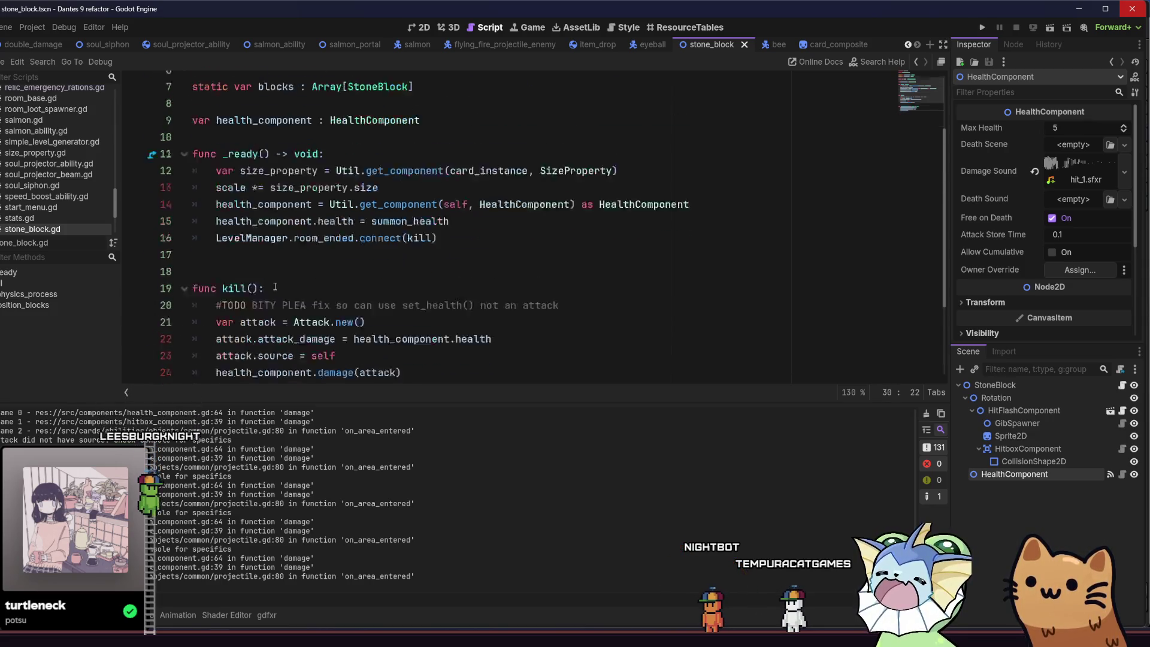
scroll(391, 258, down, 4)
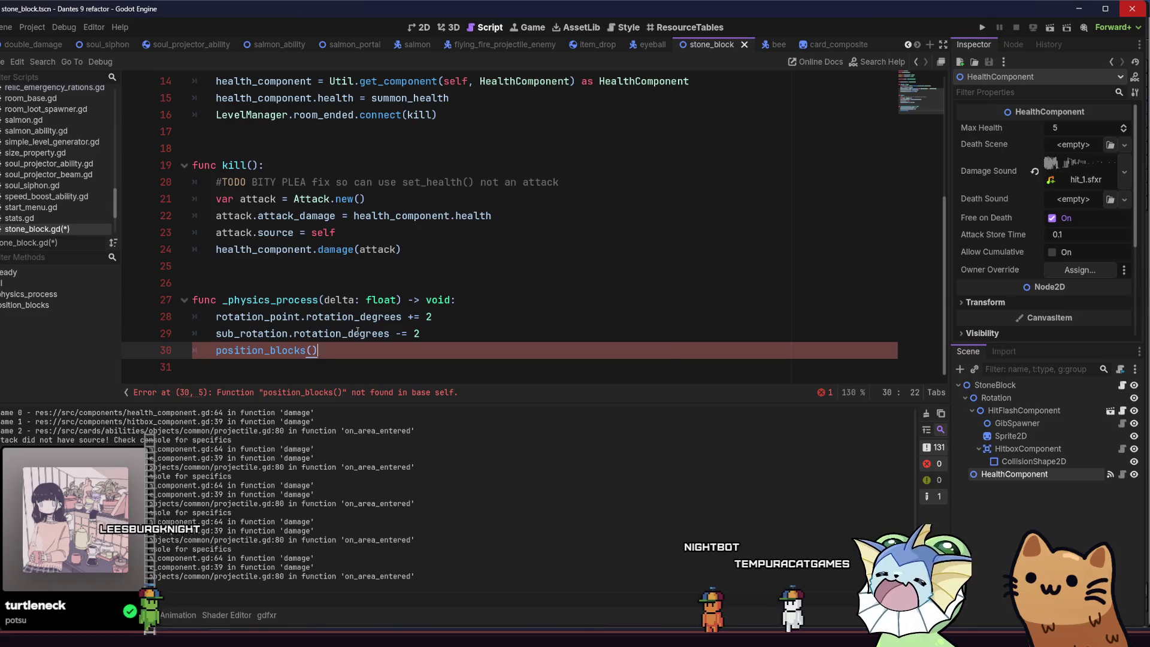
drag(319, 350, 174, 351)
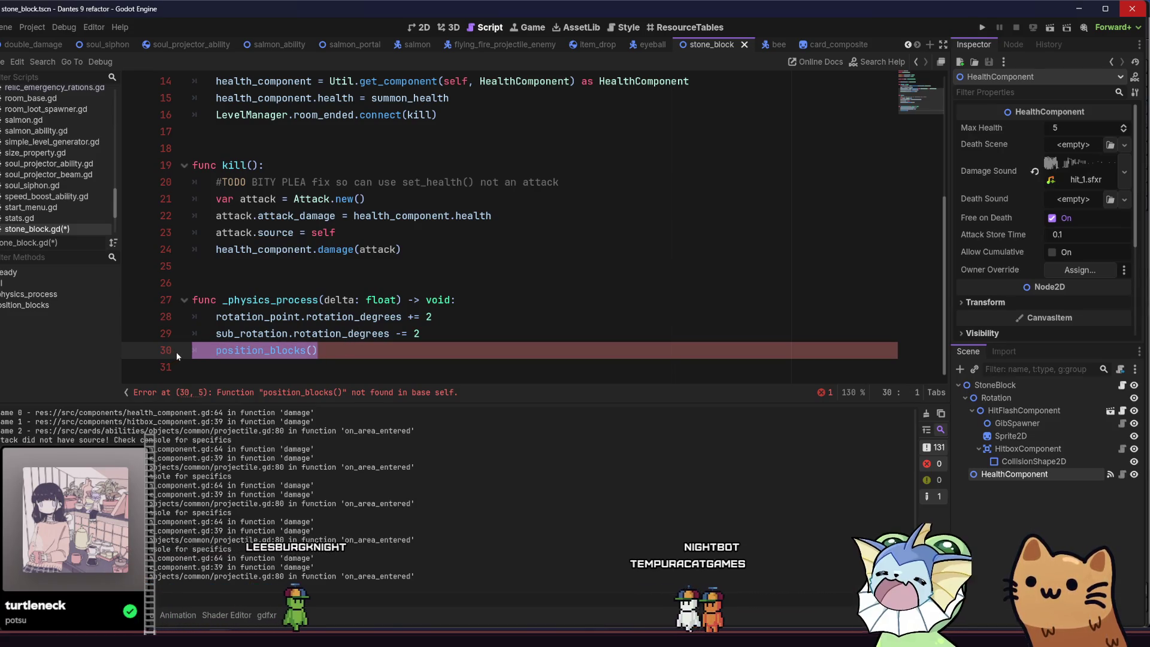
key(BackSpace)
key(BackSpace)
click(494, 276)
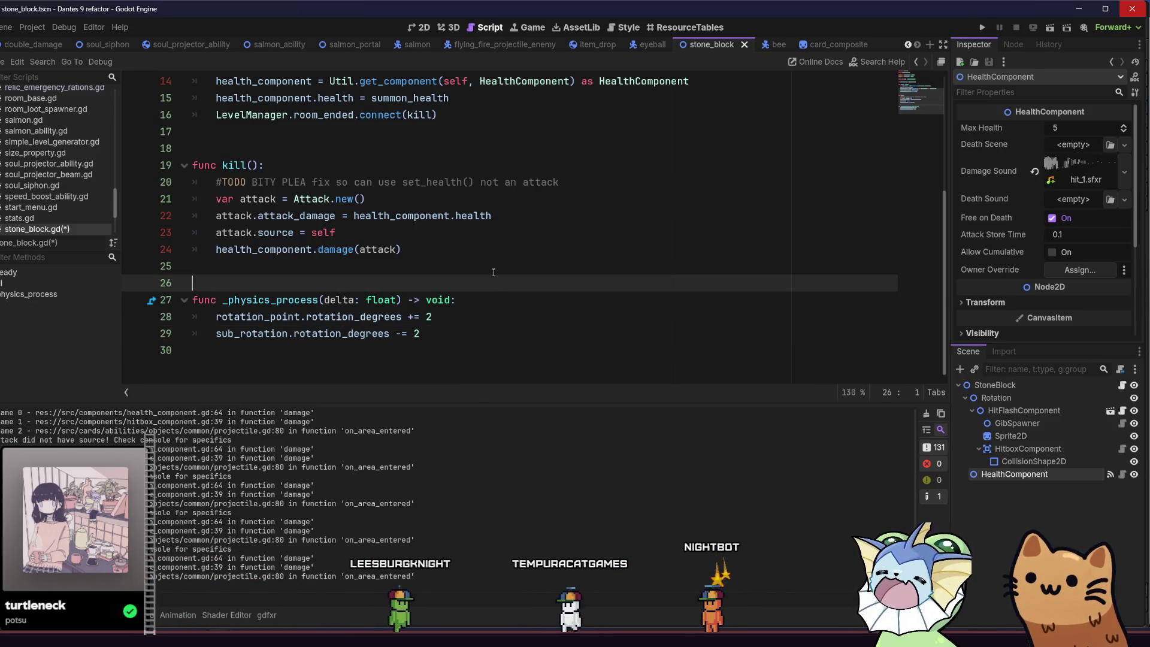
text(s)
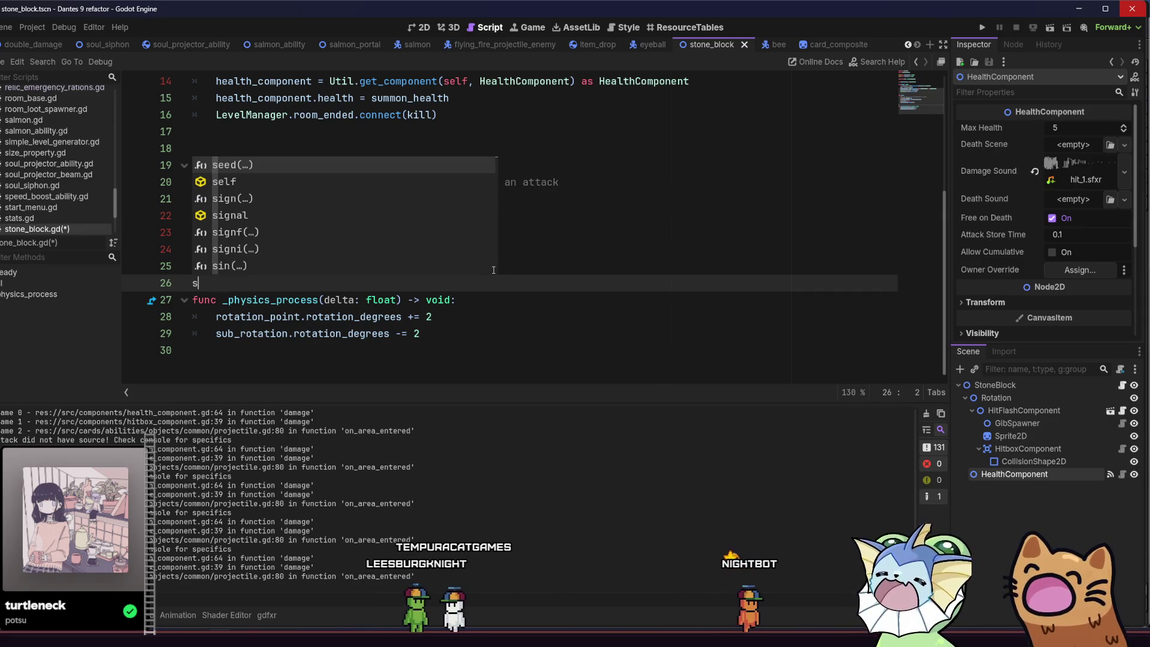
key(BackSpace)
key(ctrl+s)
Delete the static blocks array declaration and its leftover empty line 7.
scroll(493, 270, up, 3)
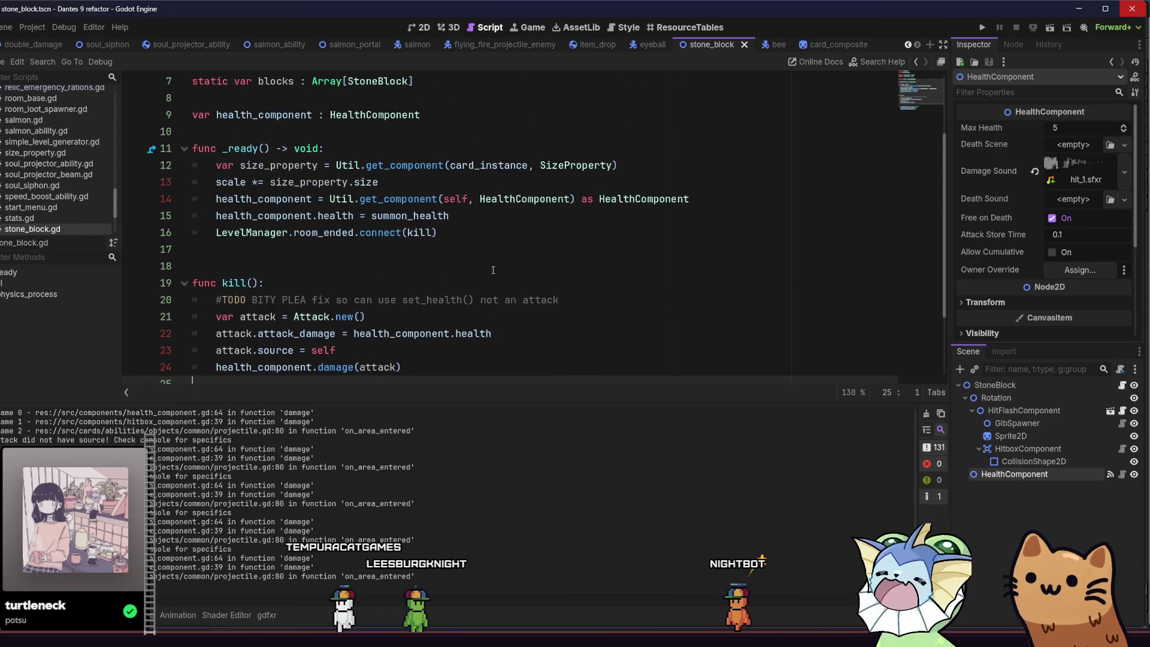
click(494, 269)
scroll(494, 270, up, 3)
drag(251, 199, 186, 186)
key(BackSpace)
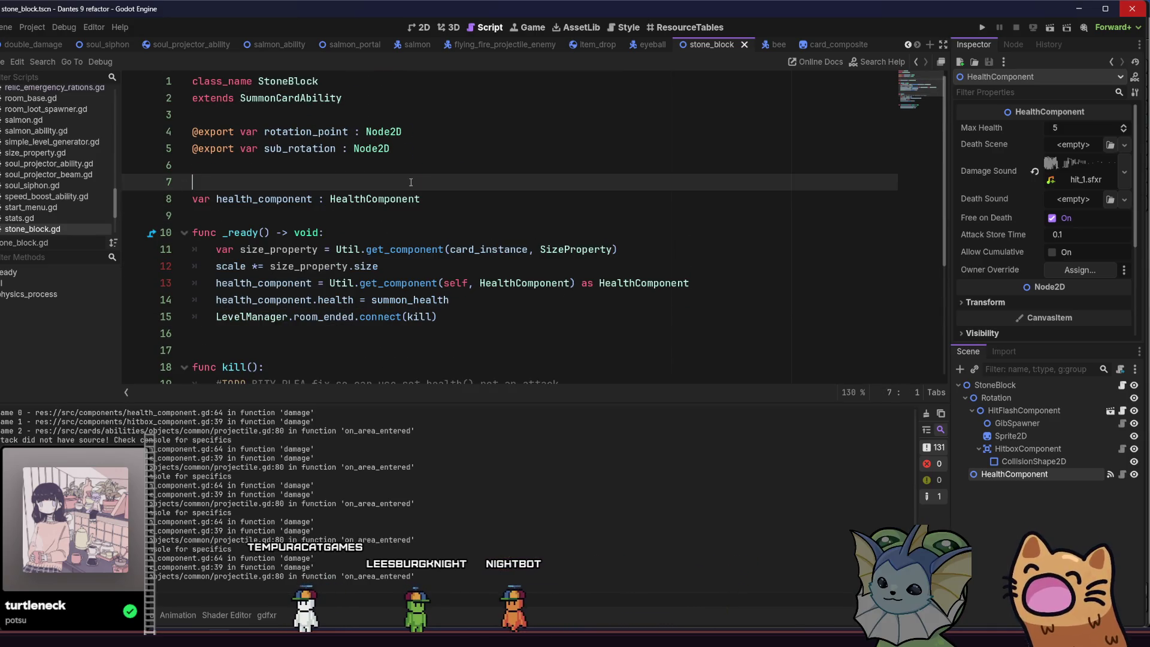
key(BackSpace)
Rename class_name to StoneBlockAbility, save, and select the StoneBlock root node.
click(562, 203)
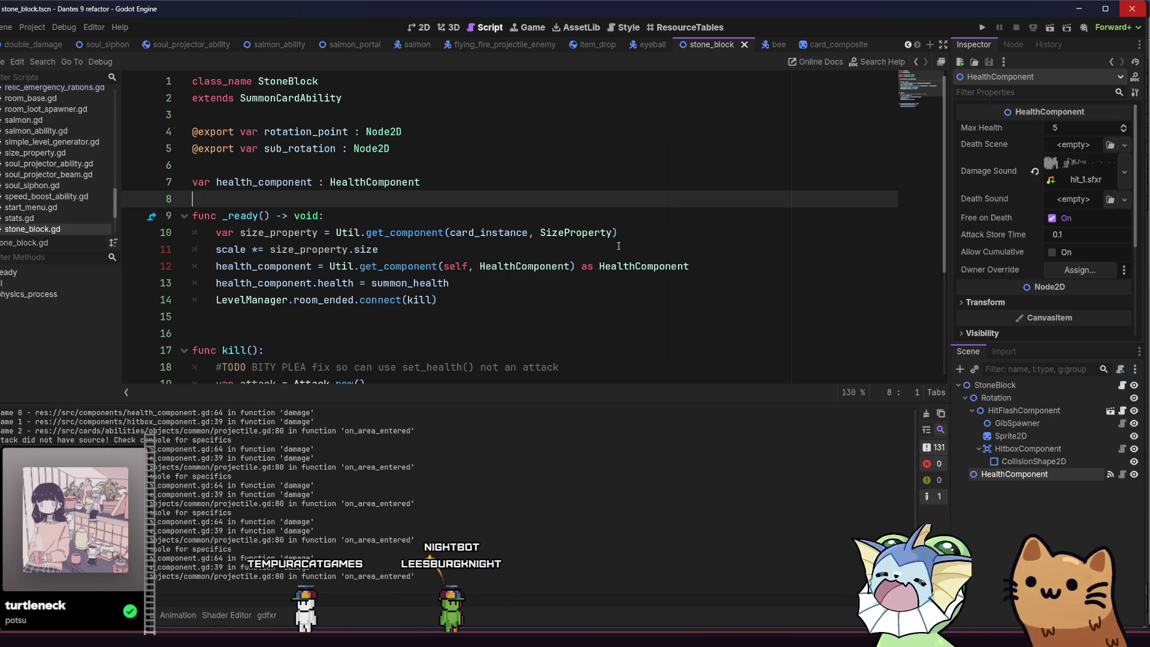
click(387, 87)
text(Abi)
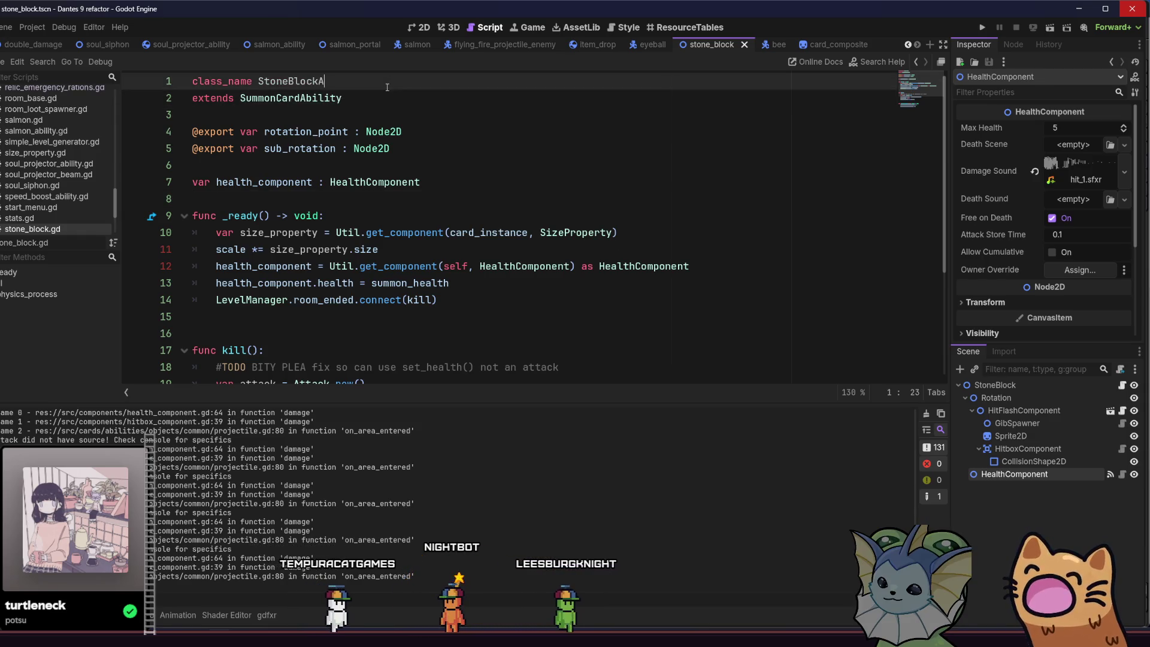
text(lity)
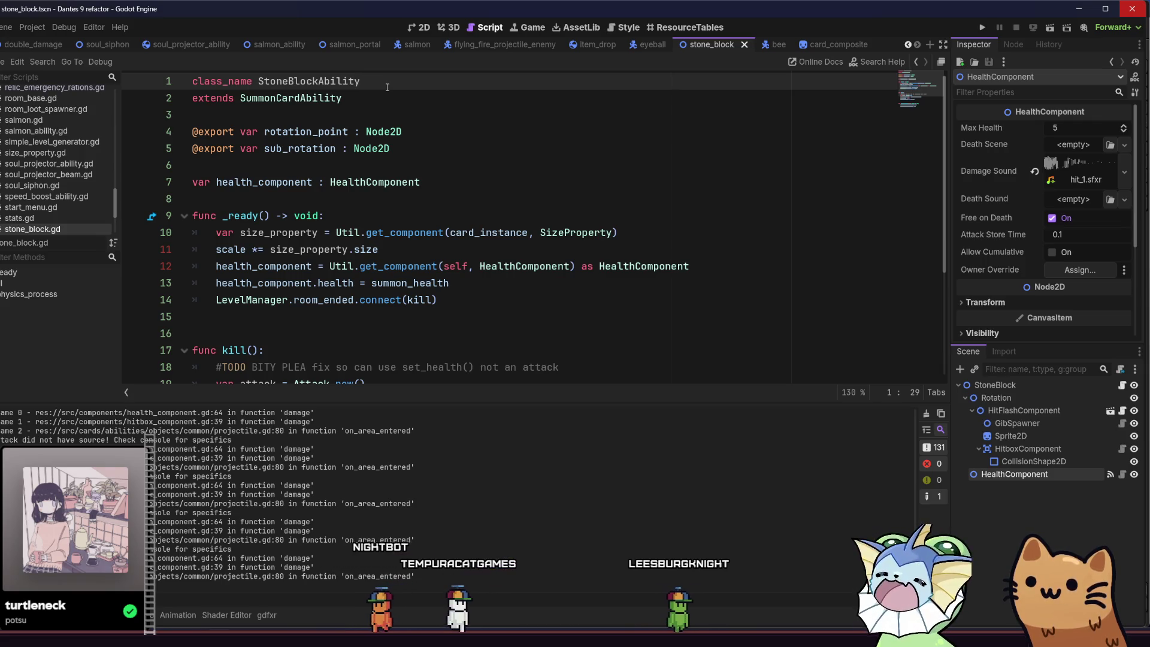
key(ctrl+s)
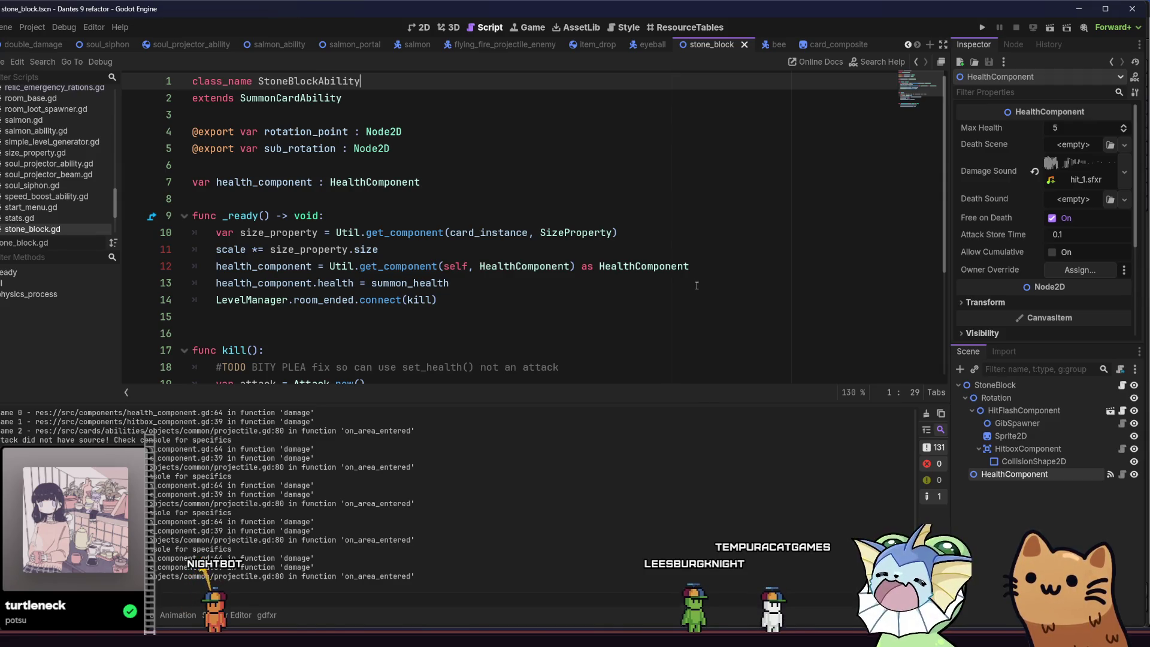
click(1102, 383)
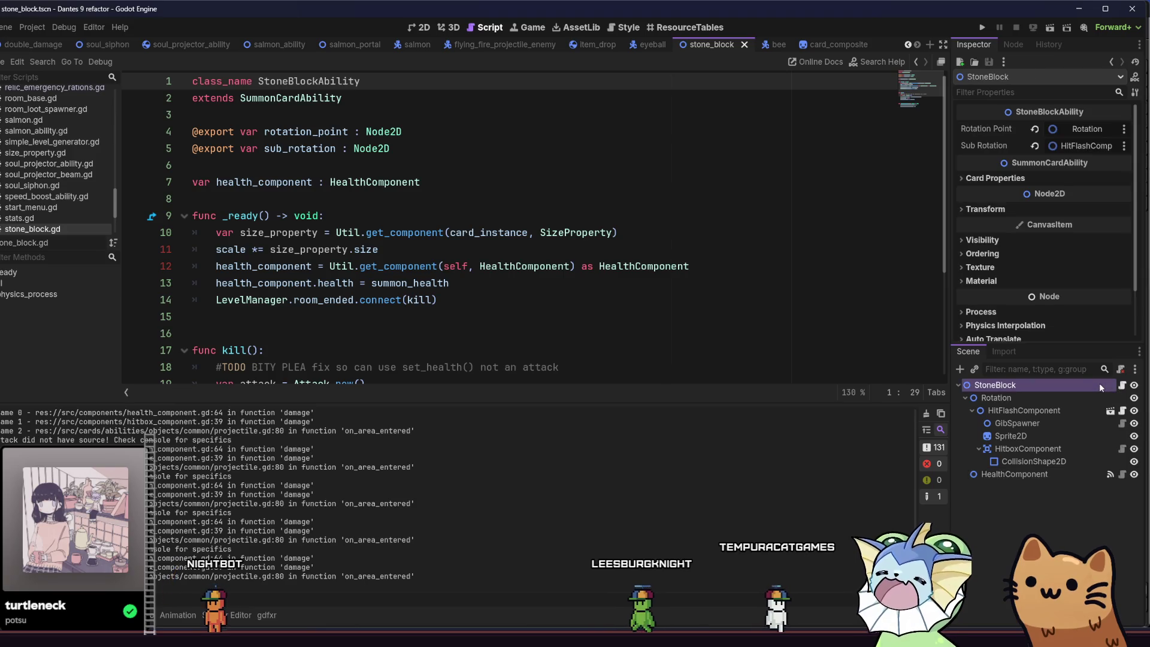
Move the HitFlashComponent–HitboxComponent branch under StoneBlock and delete the emptied Rotation node.
click(1065, 412)
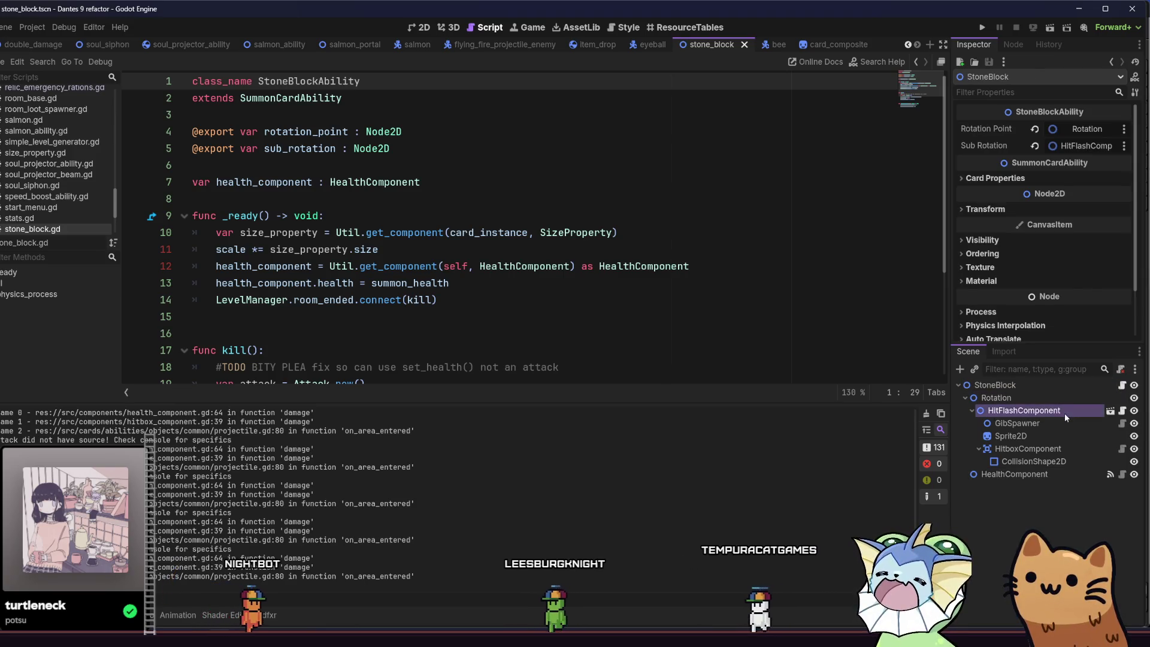
click(1039, 449)
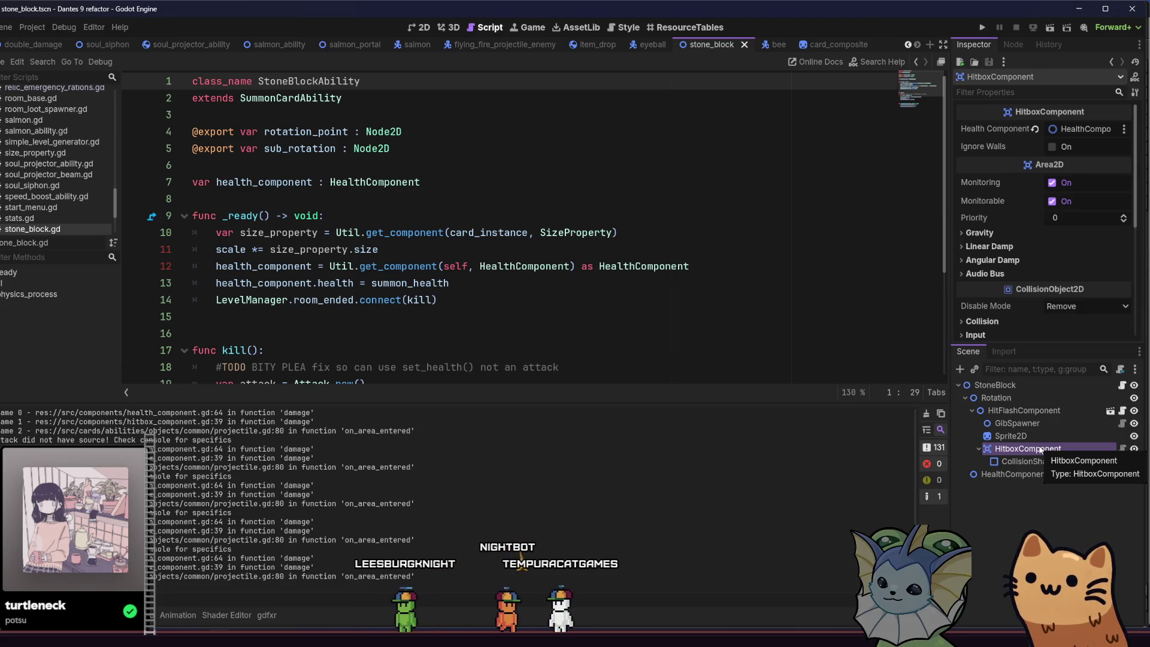
shift+click(1024, 411)
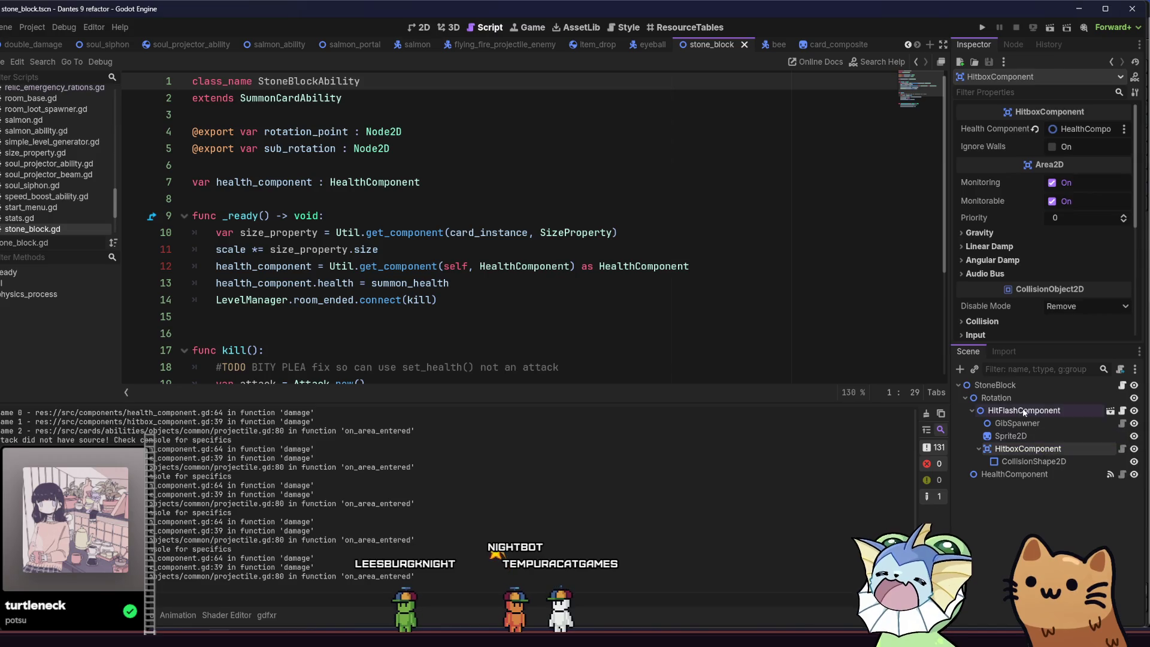
drag(1024, 411, 1026, 395)
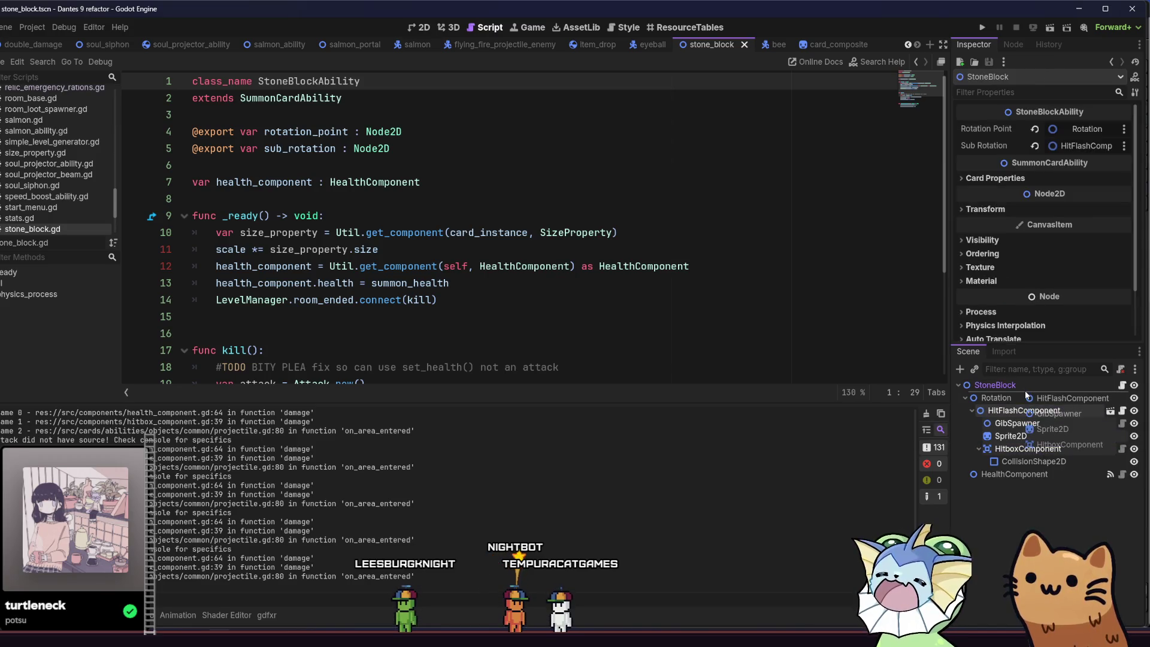
click(1018, 474)
click(1031, 463)
key(Delete)
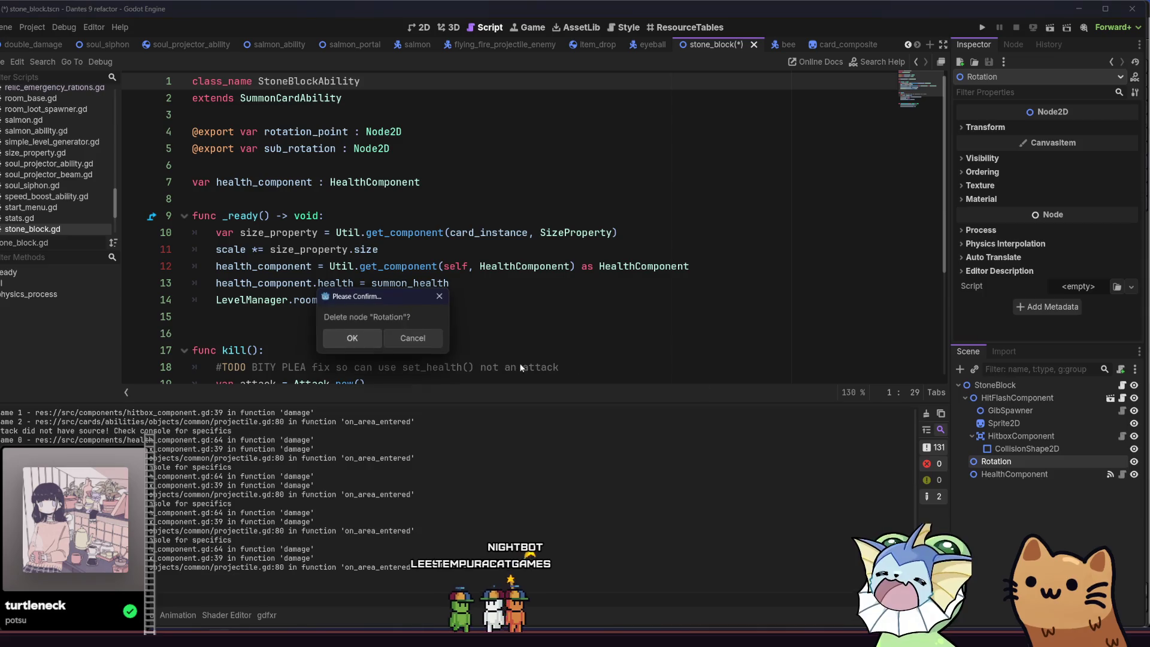
click(352, 336)
In the 2D view, drag the stone block onto the origin and save the scene.
click(410, 30)
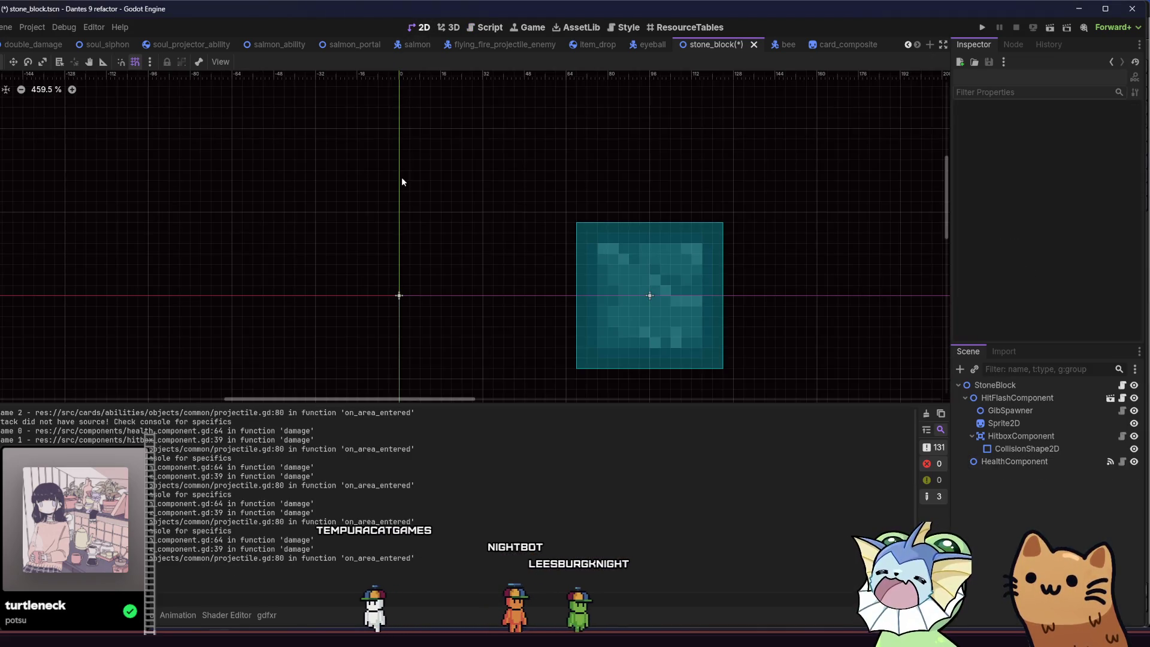
click(994, 385)
scroll(696, 308, down, 3)
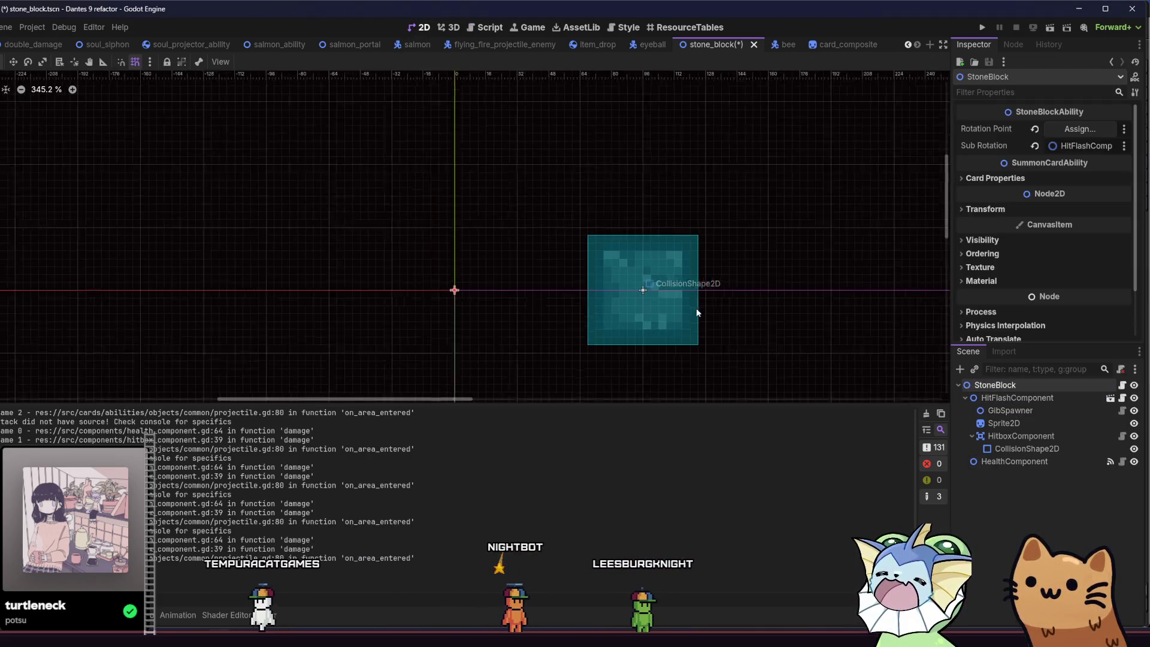
click(696, 308)
click(12, 62)
mouse_move(496, 313)
mouse_down()
mouse_move(346, 313)
mouse_move(339, 328)
mouse_up()
key(ctrl+s)
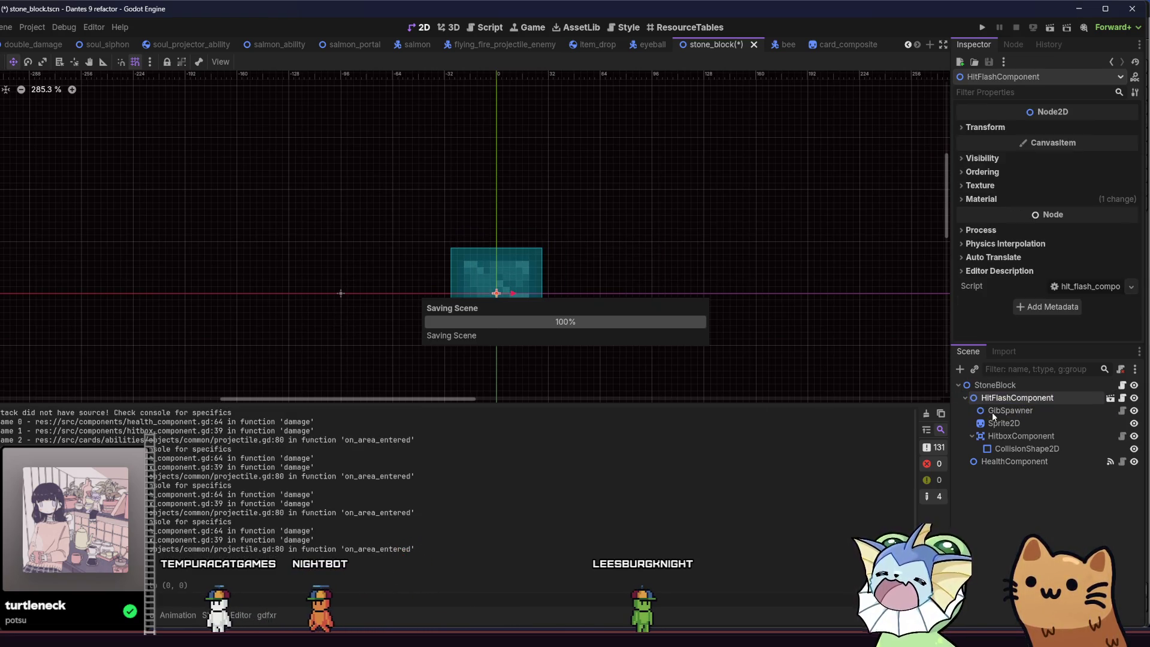
Check the GibSpawner, Sprite2D, hitbox and health nodes, save, and open the StoneBlock script.
click(996, 410)
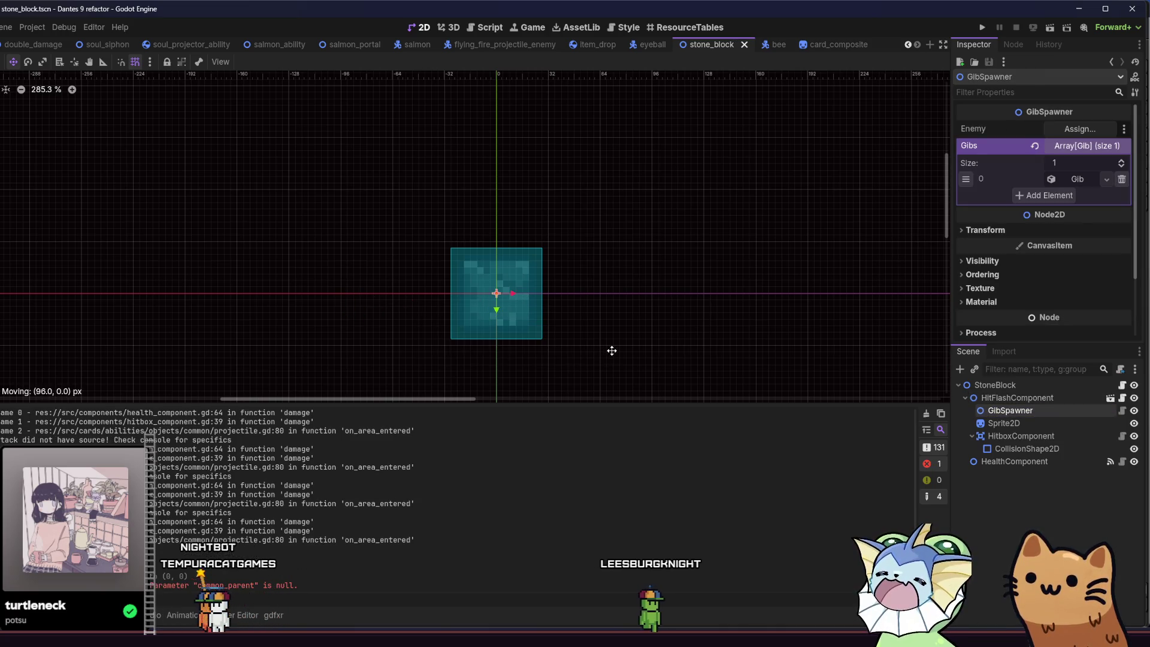
key(ctrl+s)
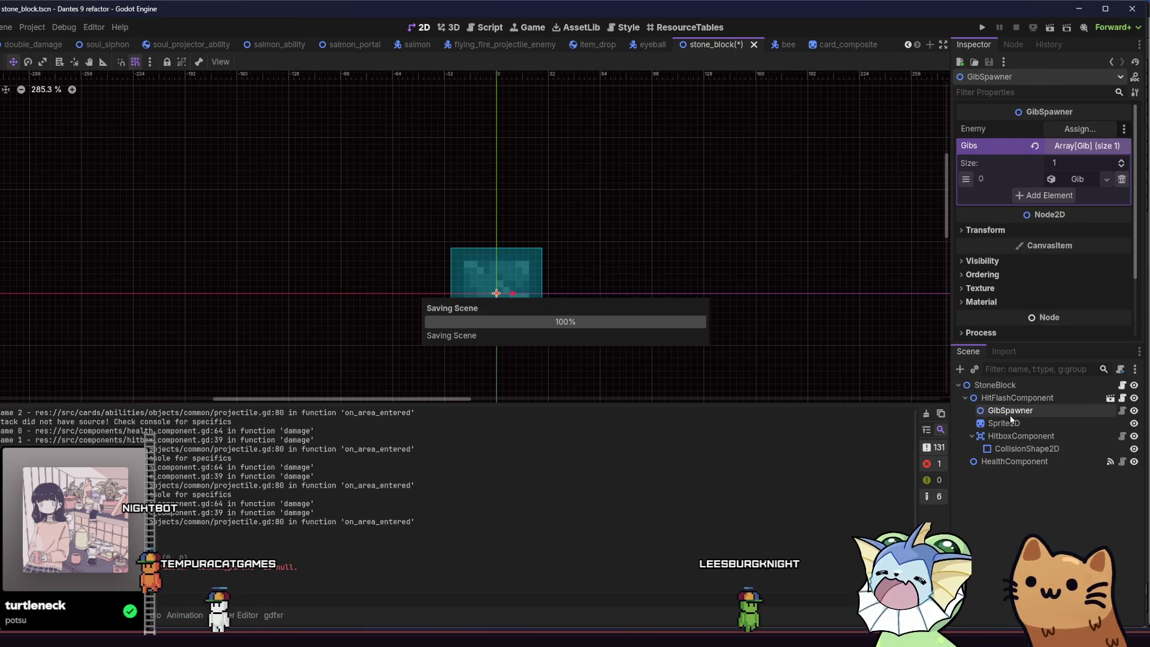
click(1011, 423)
click(1014, 436)
click(1016, 449)
click(1017, 462)
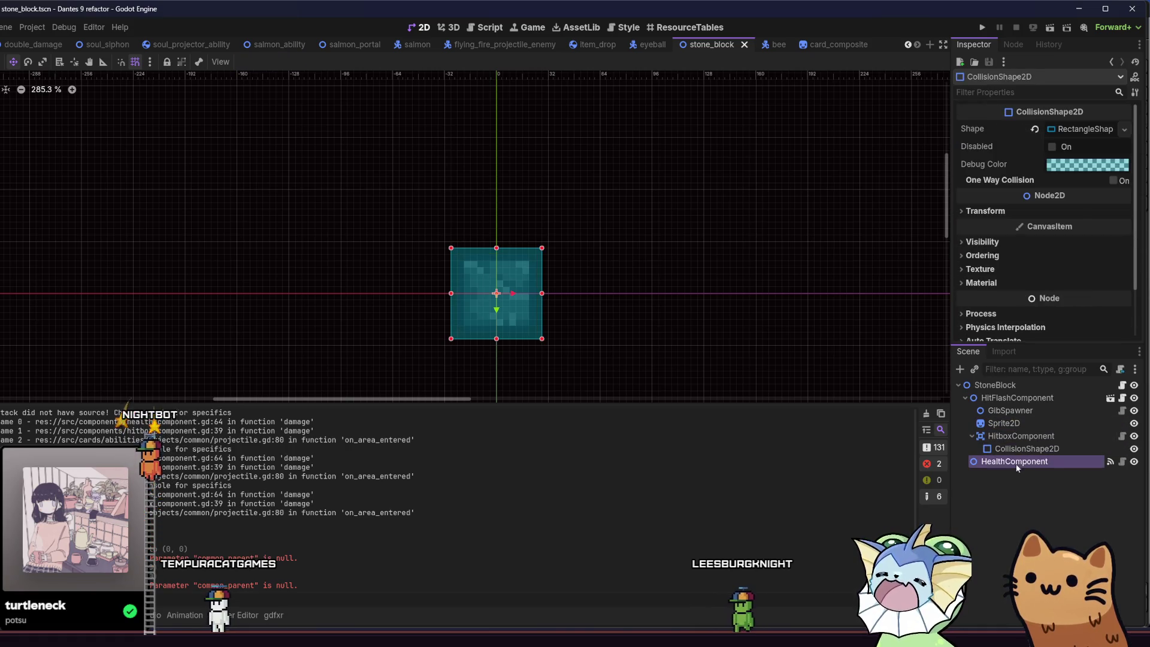
click(638, 307)
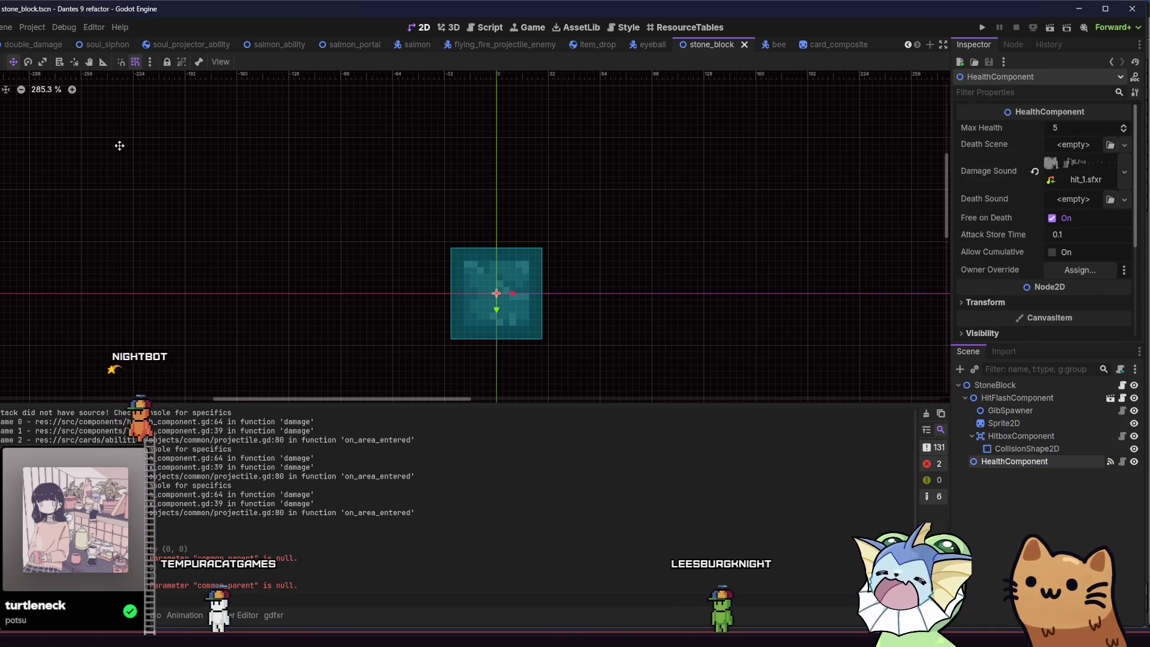
click(1122, 386)
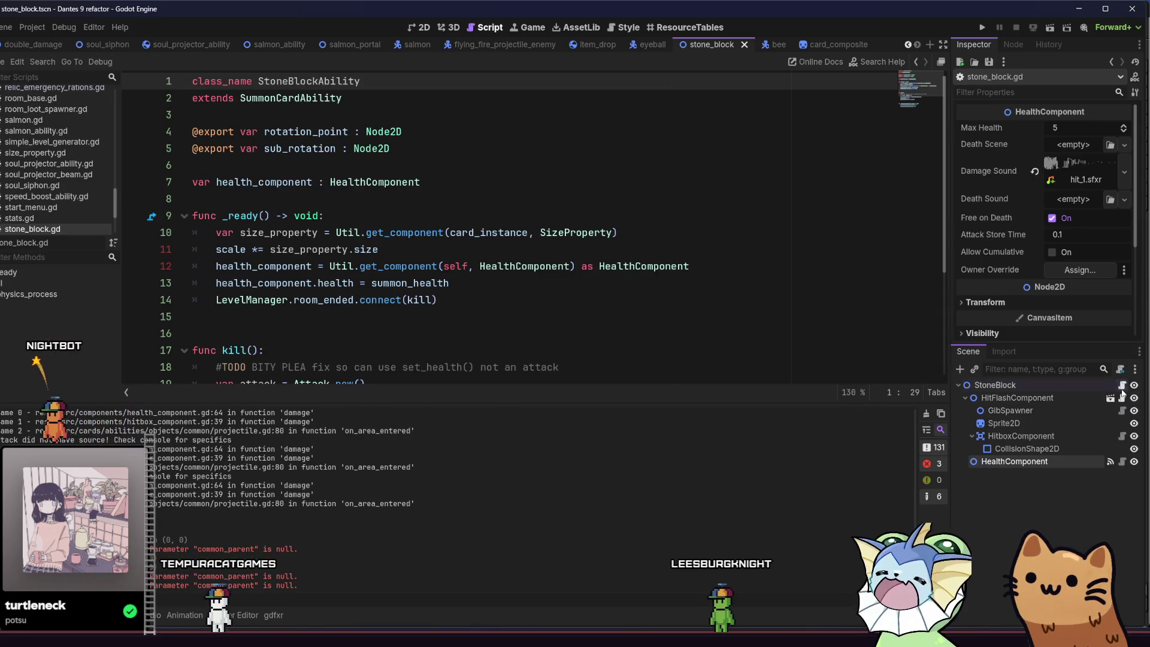
click(492, 287)
drag(128, 165, 129, 133)
key(Delete)
Remove the _physics_process function and save stone_block.gd.
scroll(461, 364, down, 3)
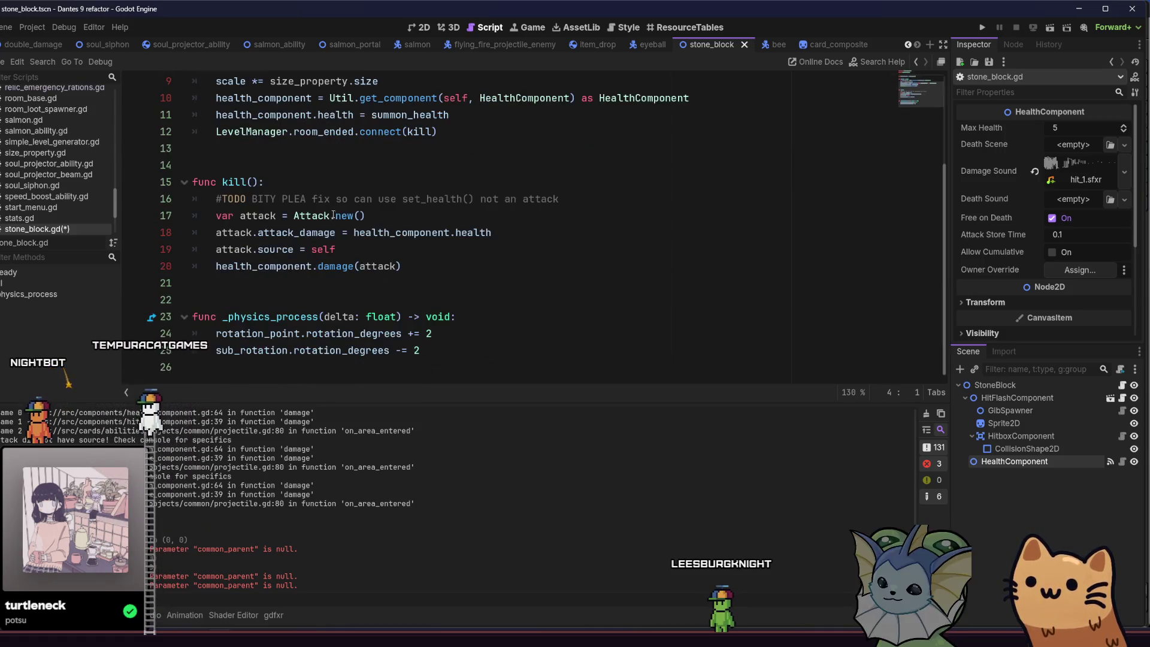
drag(461, 364, 365, 300)
key(Delete)
key(BackSpace)
scroll(383, 288, up, 3)
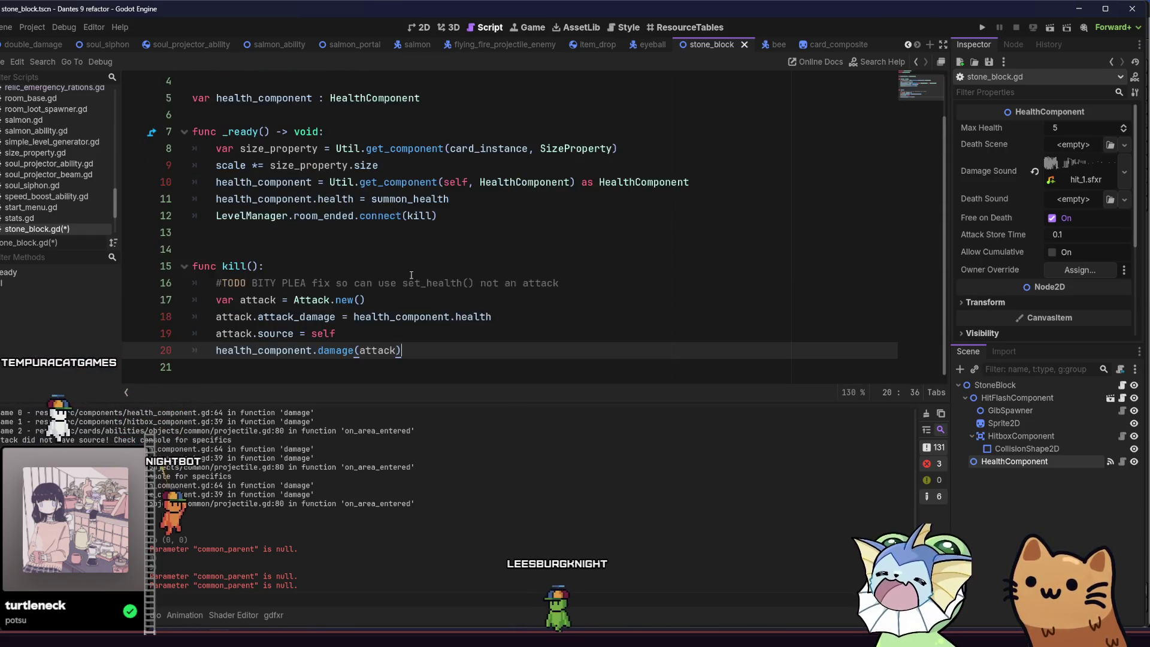
click(410, 268)
key(ctrl+s)
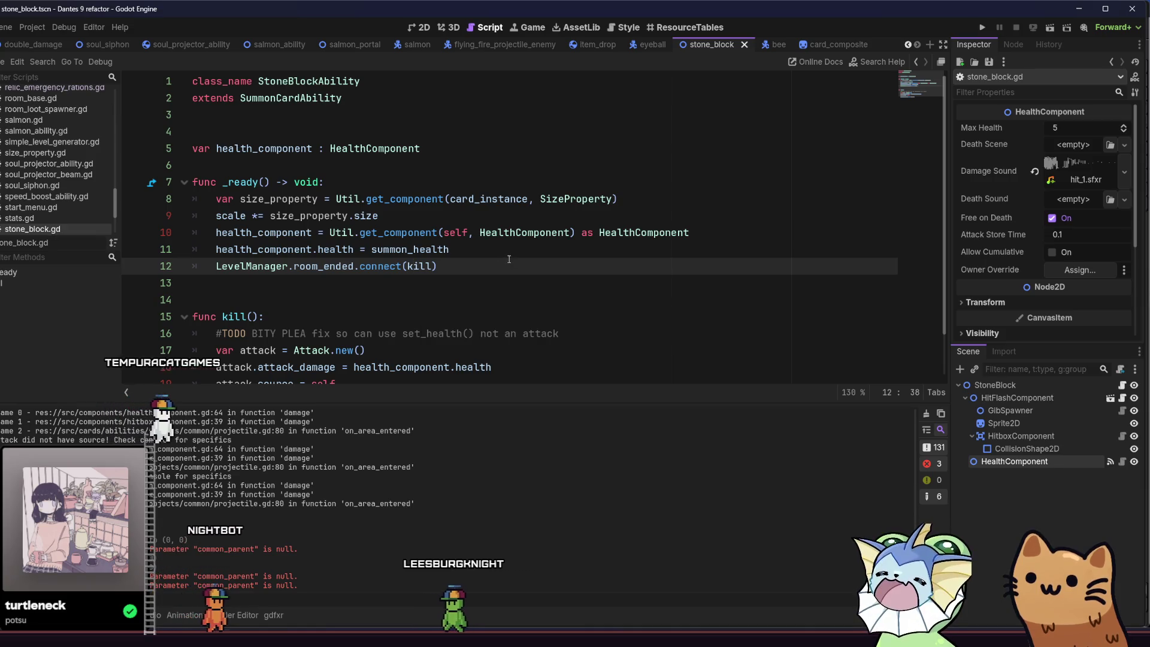
Create a new 2D scene whose root node is named StoneBlockManager.
right_click(714, 50)
click(723, 58)
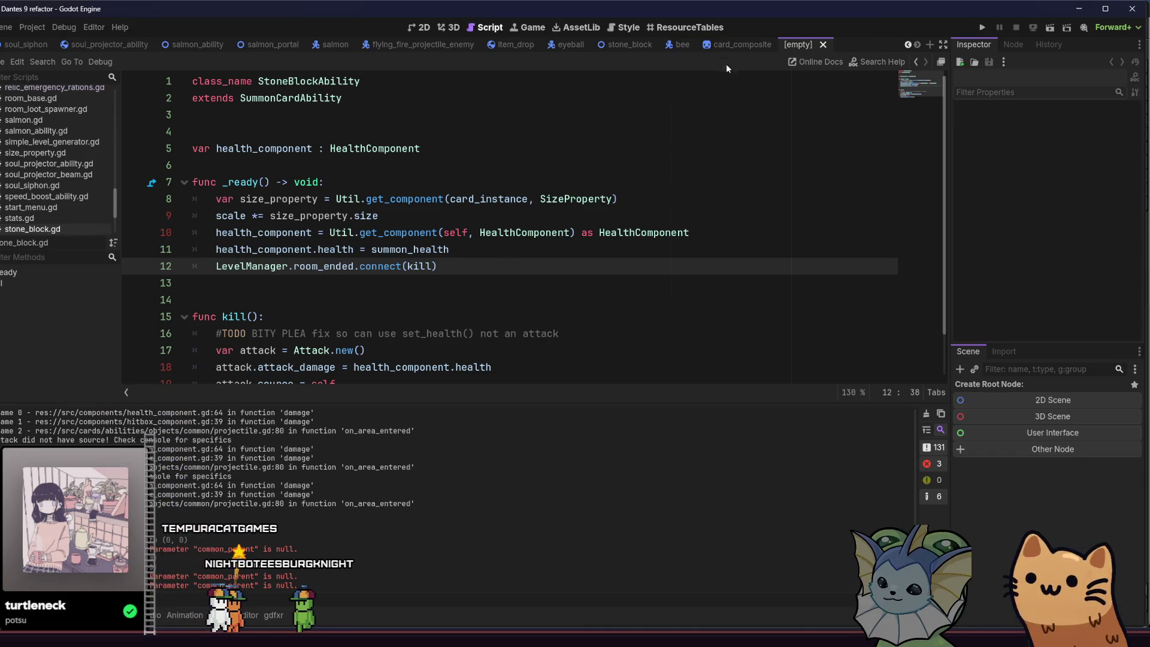
click(995, 400)
double_click(994, 386)
text(St)
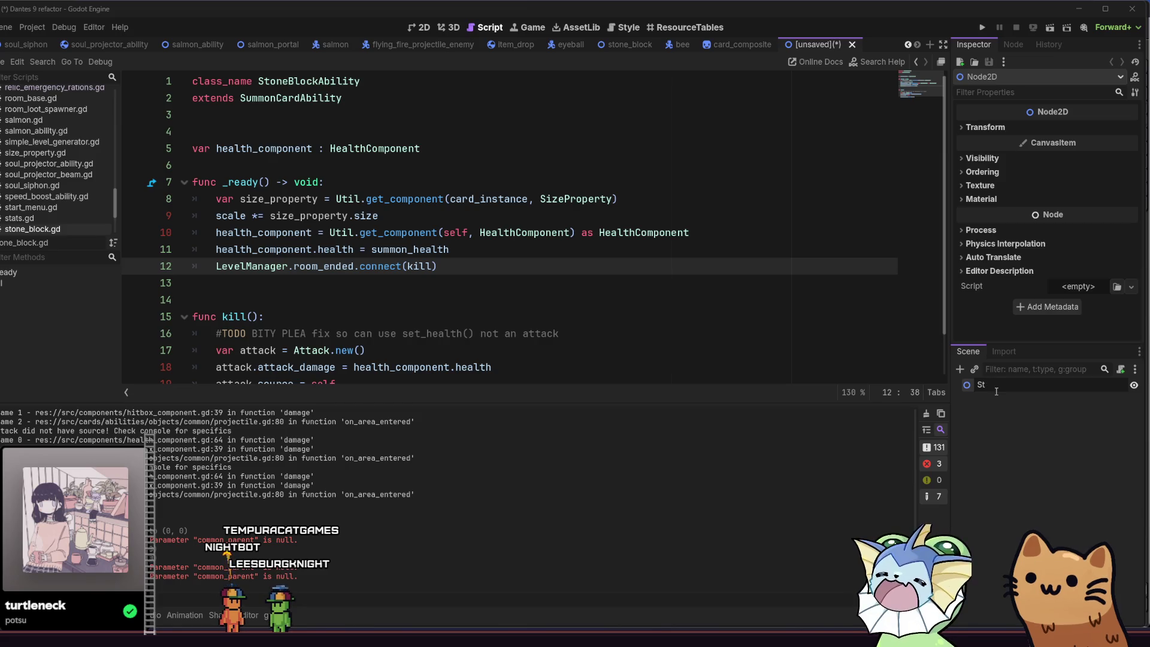
text(Manager)
key(Return)
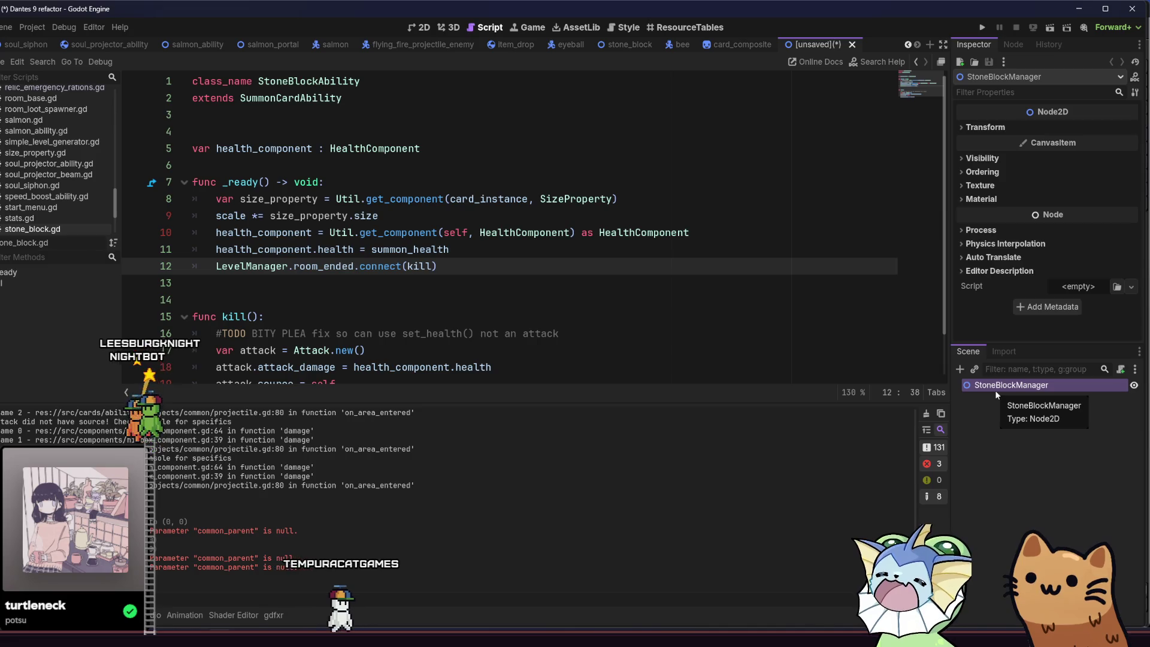
Attach a new stone_block_manager.gd script saved in src/cards/abilities/summon.
click(1121, 369)
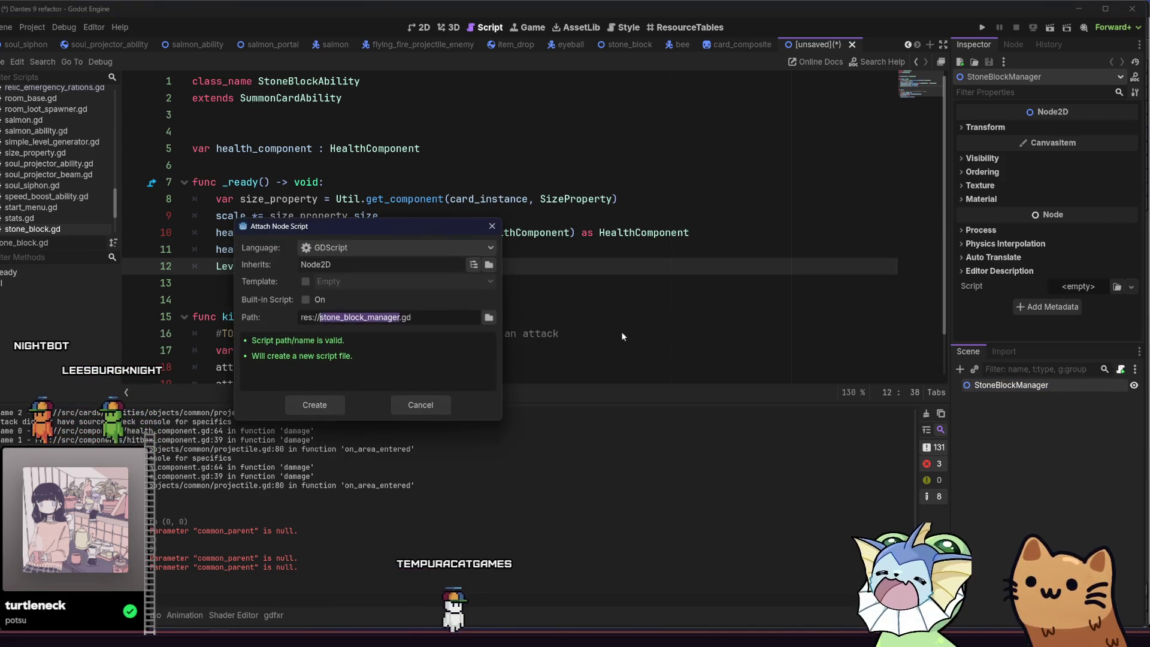
click(489, 317)
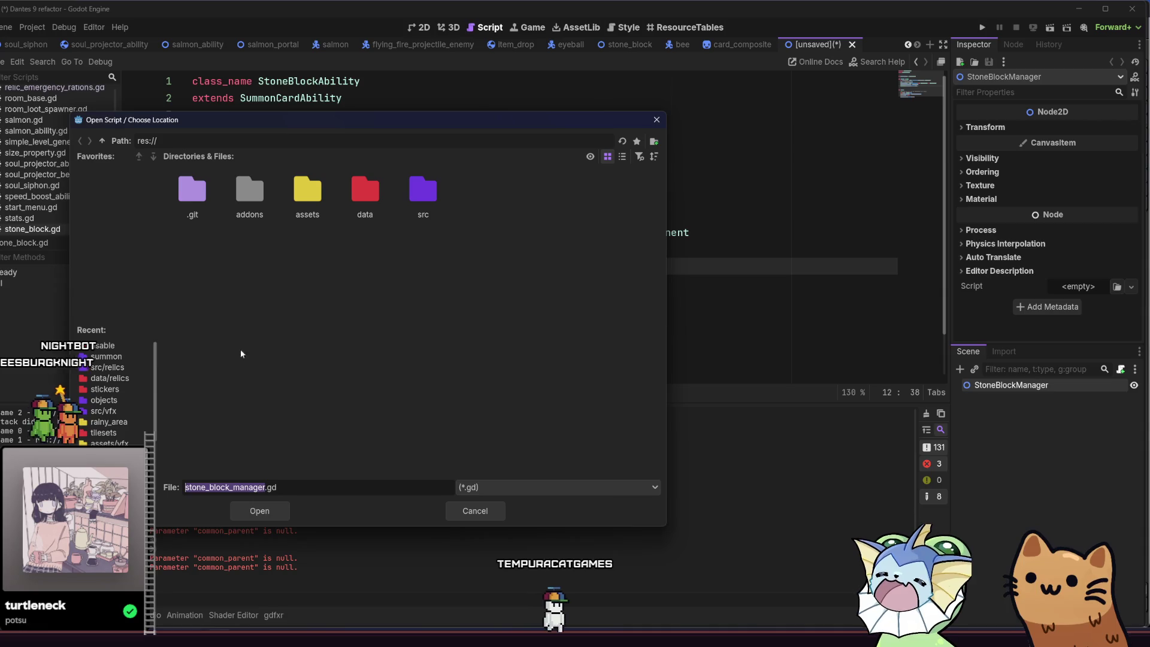
click(417, 204)
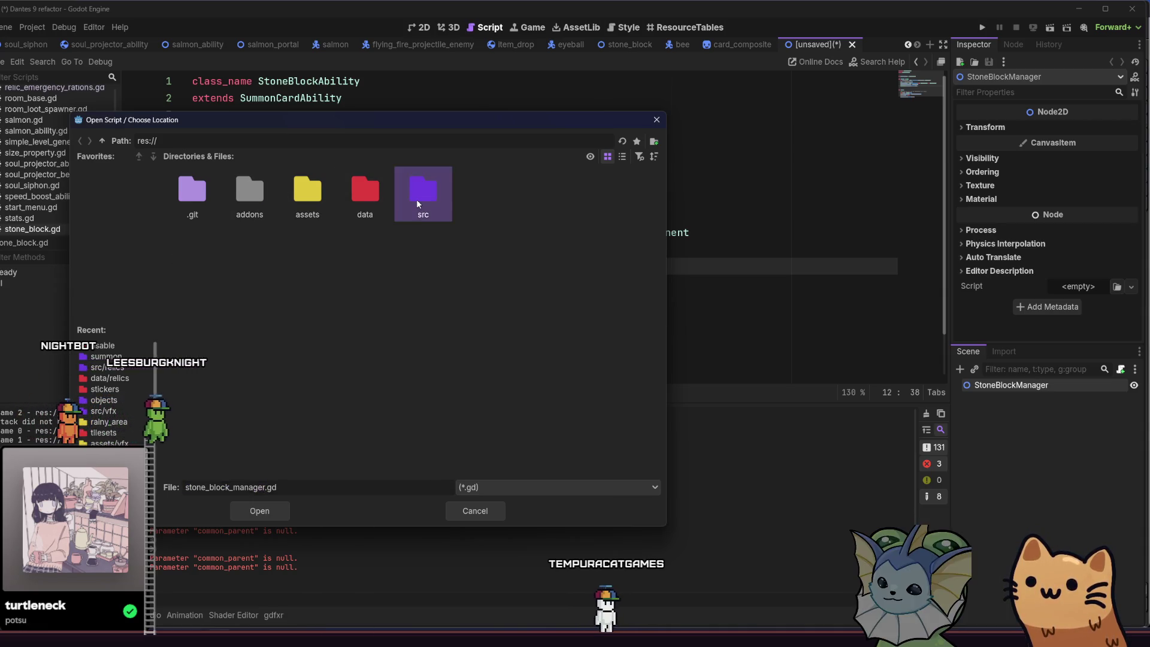
double_click(418, 204)
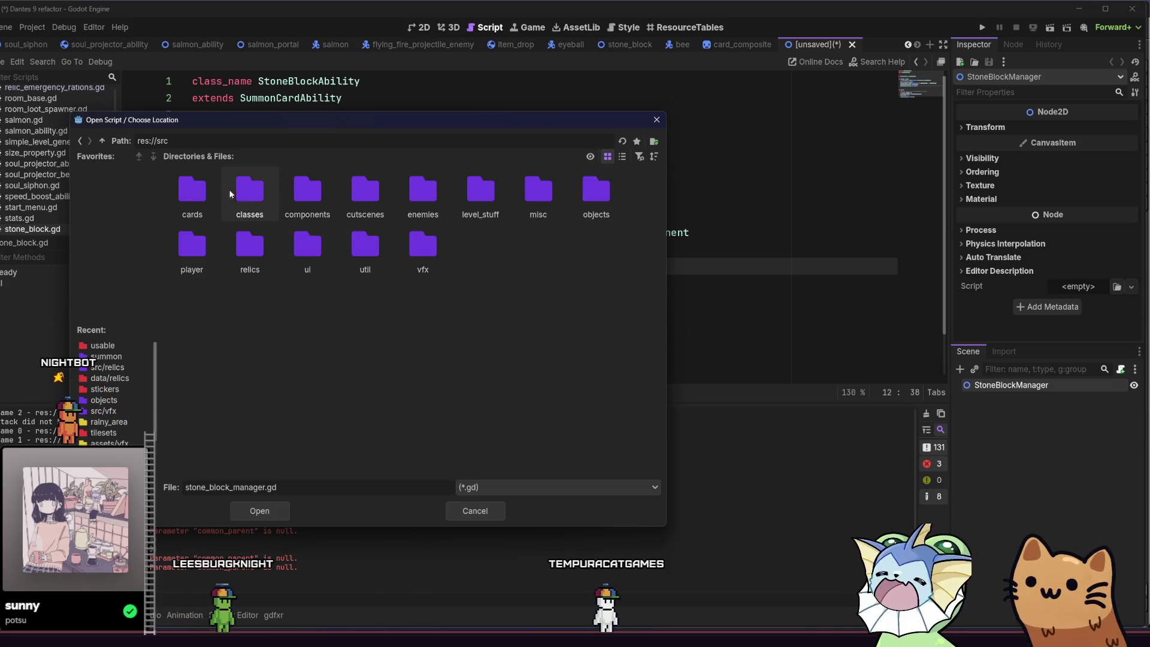
double_click(192, 204)
double_click(192, 204)
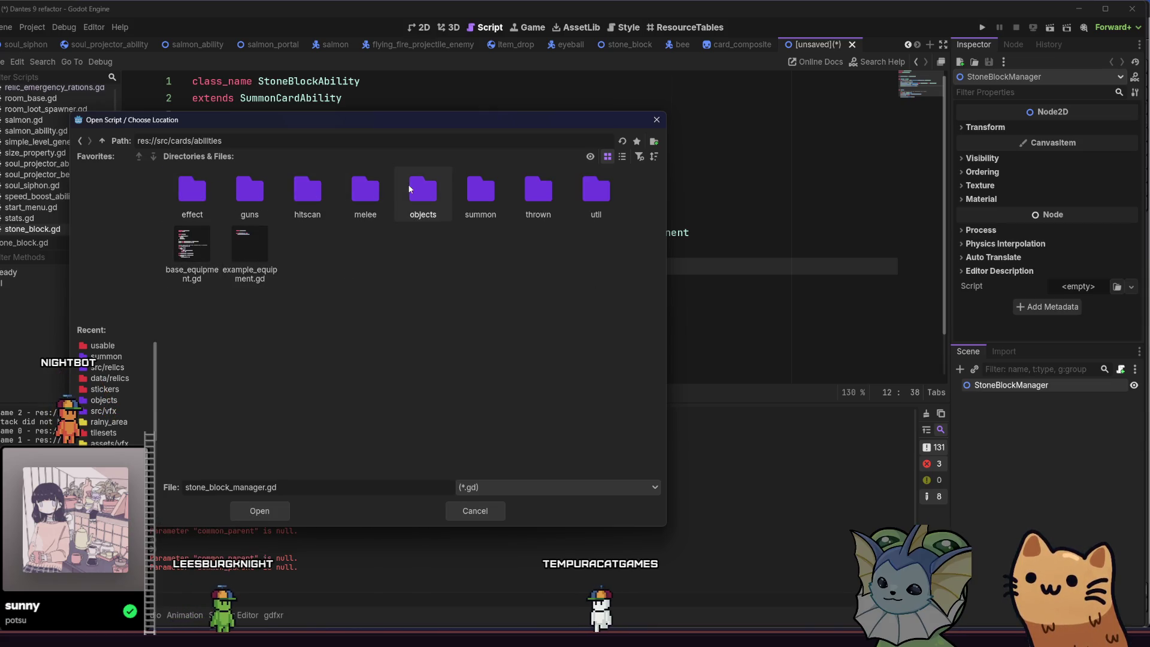
double_click(476, 192)
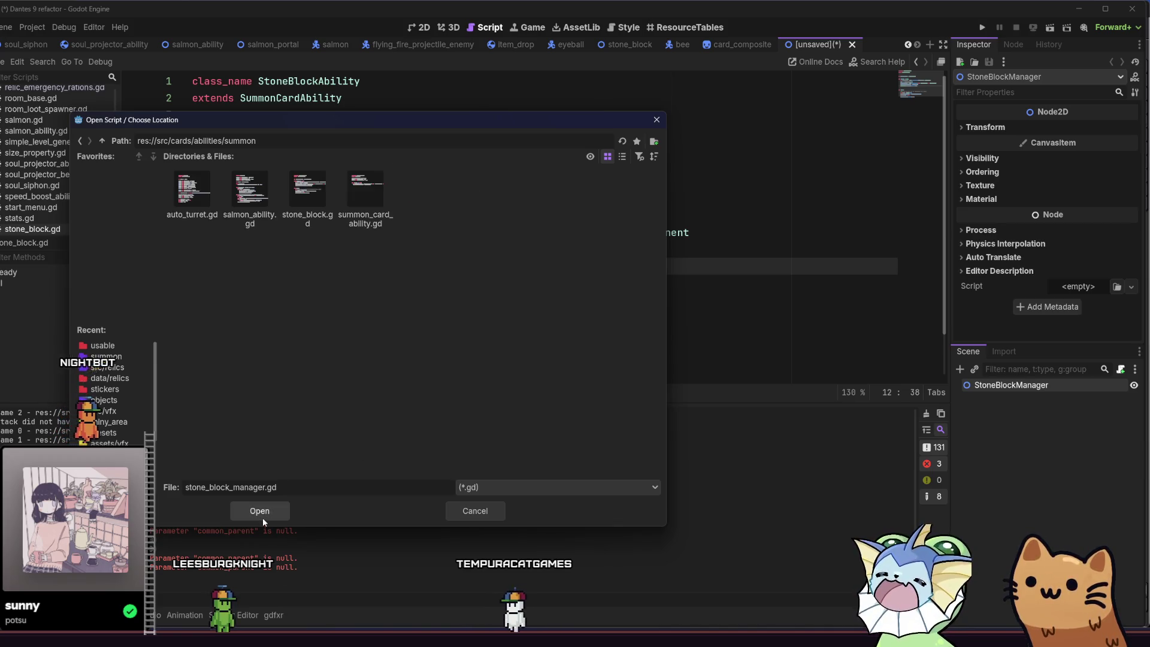
click(262, 518)
click(314, 404)
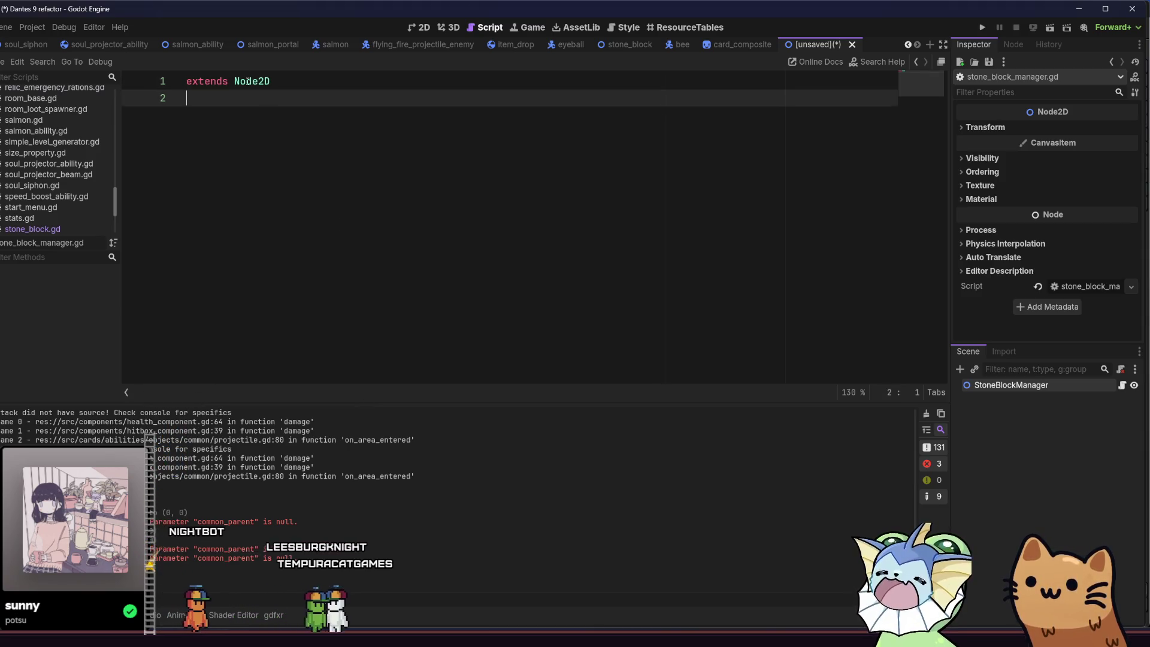
Change the script's base class from Node2D to SummonCardAbility.
double_click(248, 81)
text(CardA)
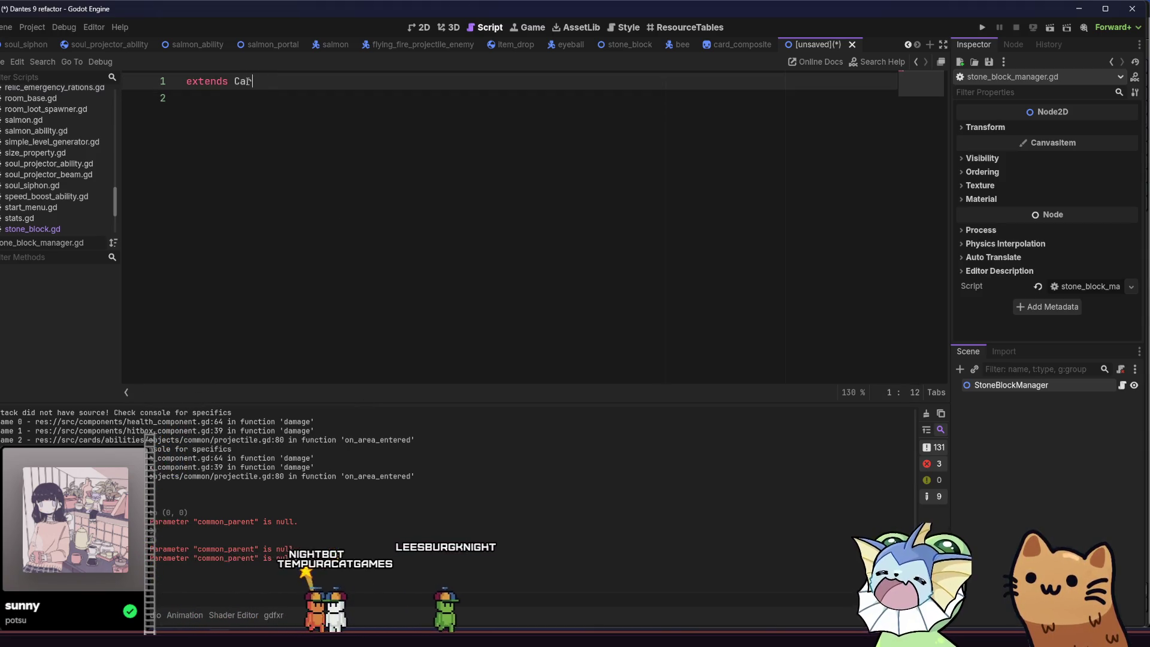
key(BackSpace)
key(BackSpace)
key(BackSpace)
text(Summon)
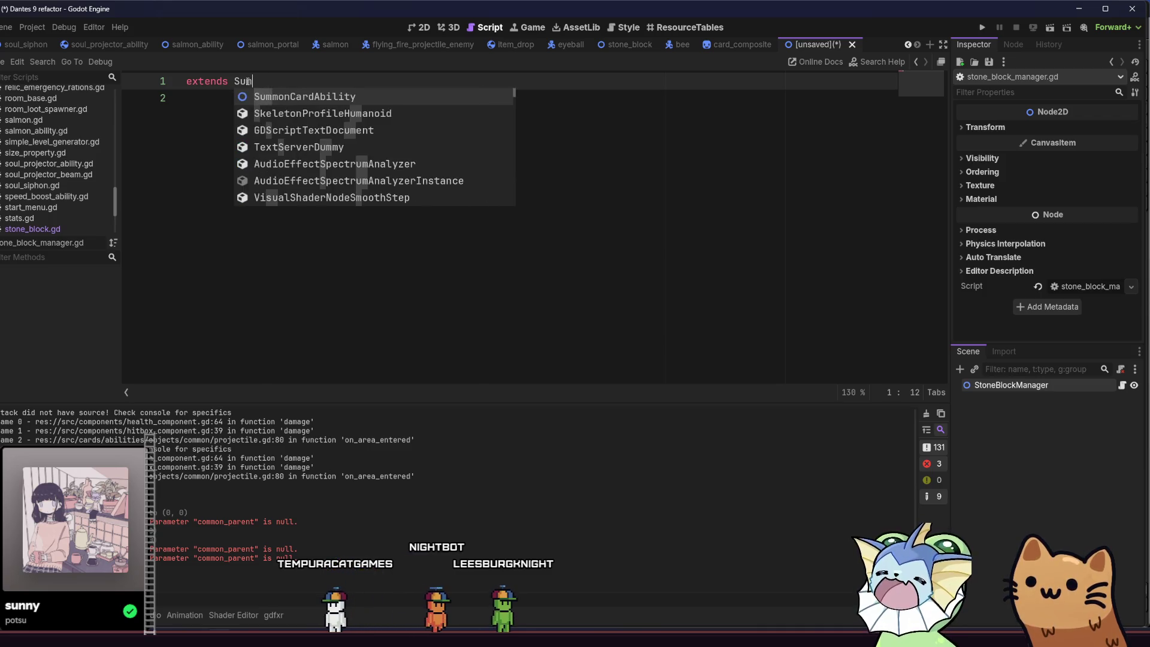
key(Return)
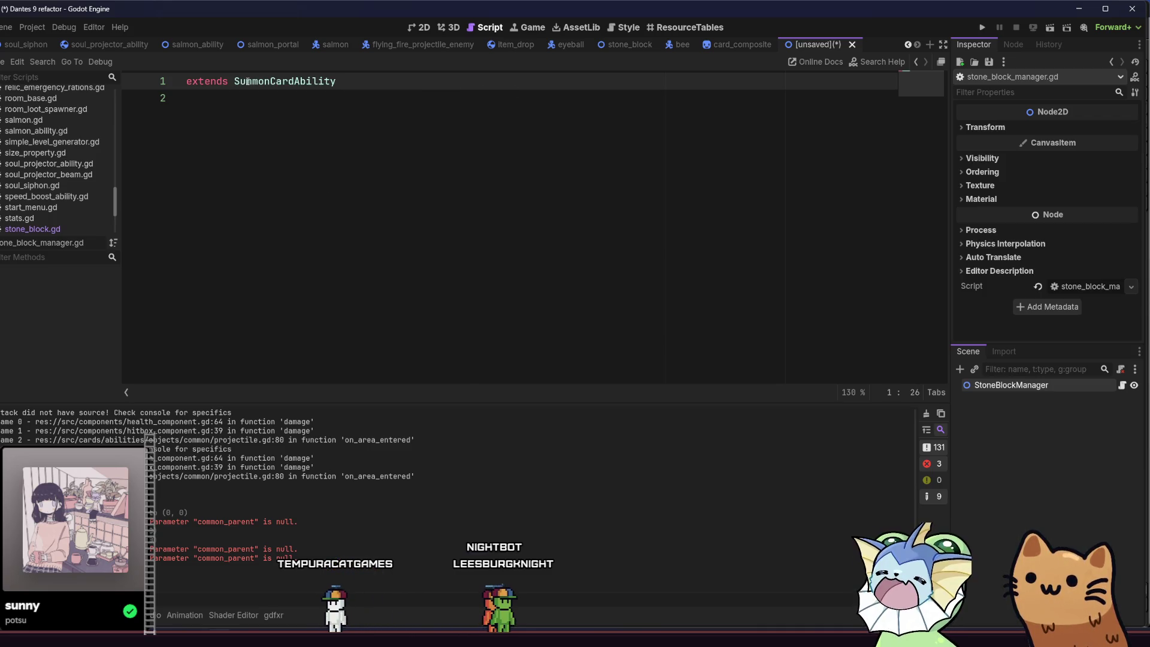
Add 'class_name StoneBlockAbilityManager' as a new first line.
click(187, 81)
key(Return)
key(Up)
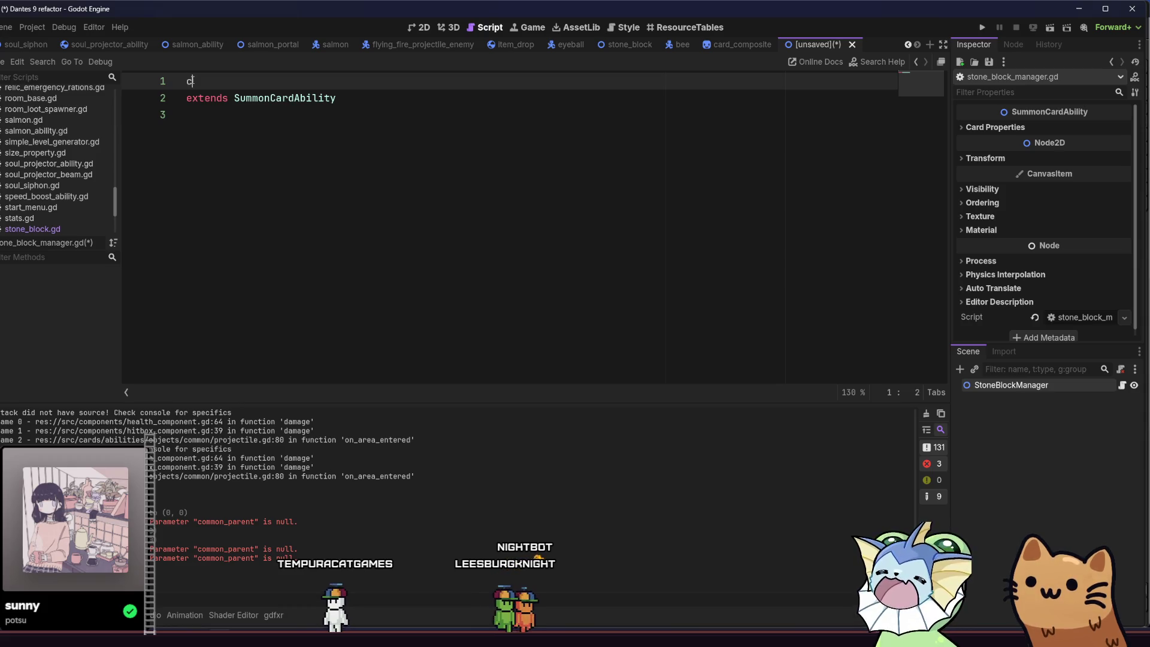
text(_na)
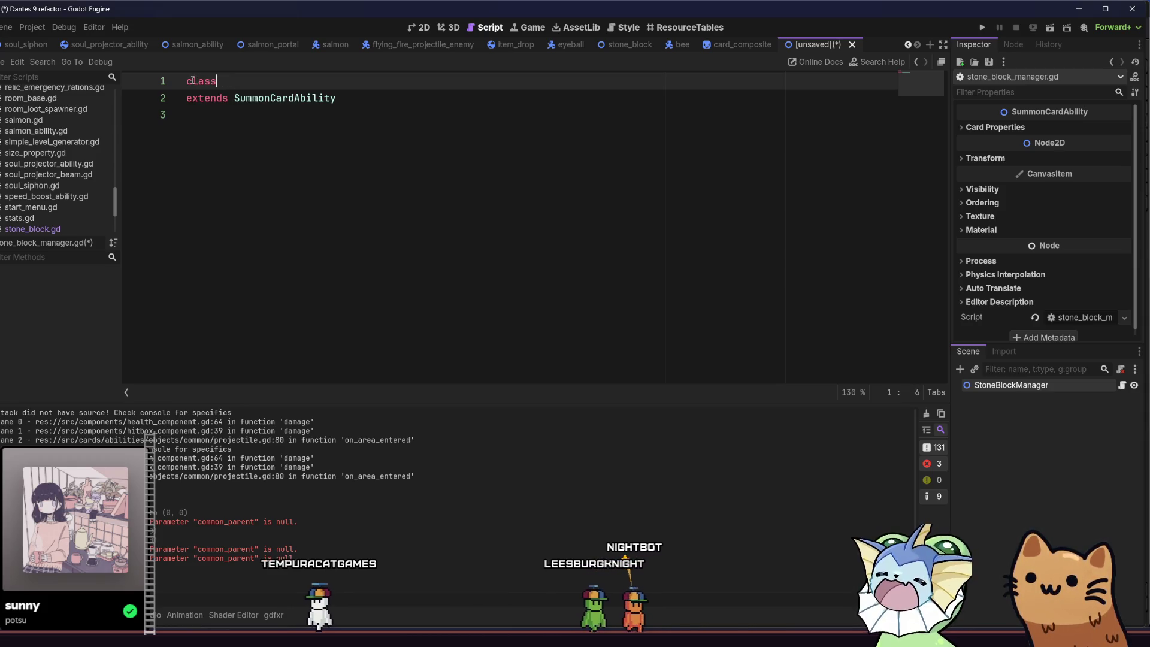
text(me A)
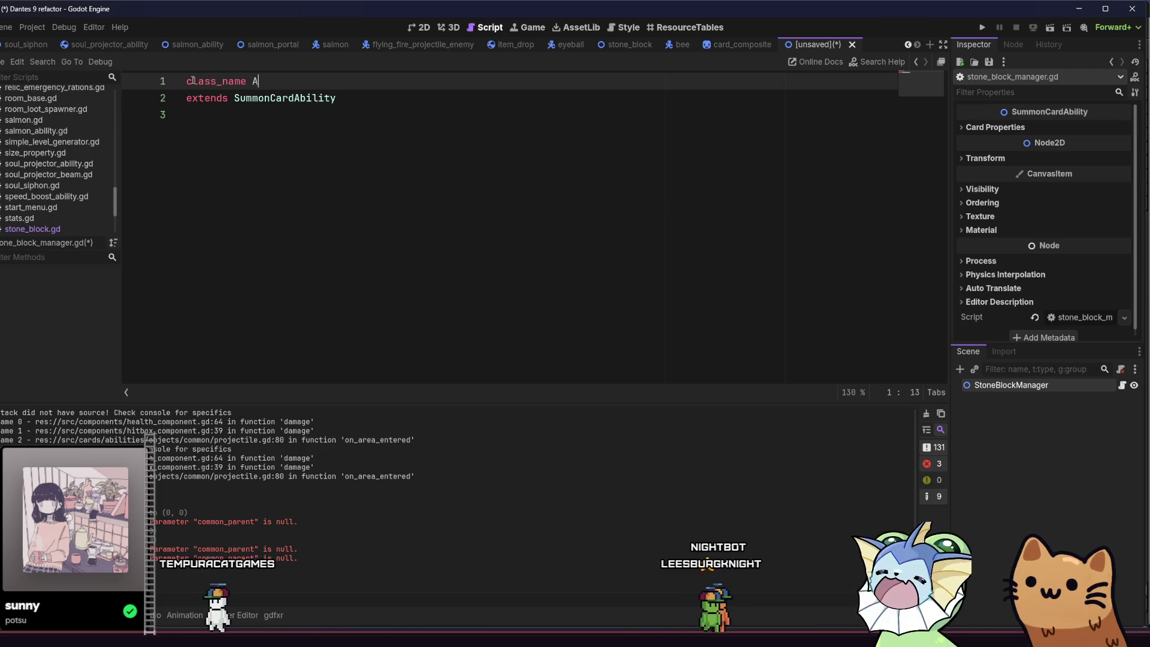
key(BackSpace)
text(StoneBlo)
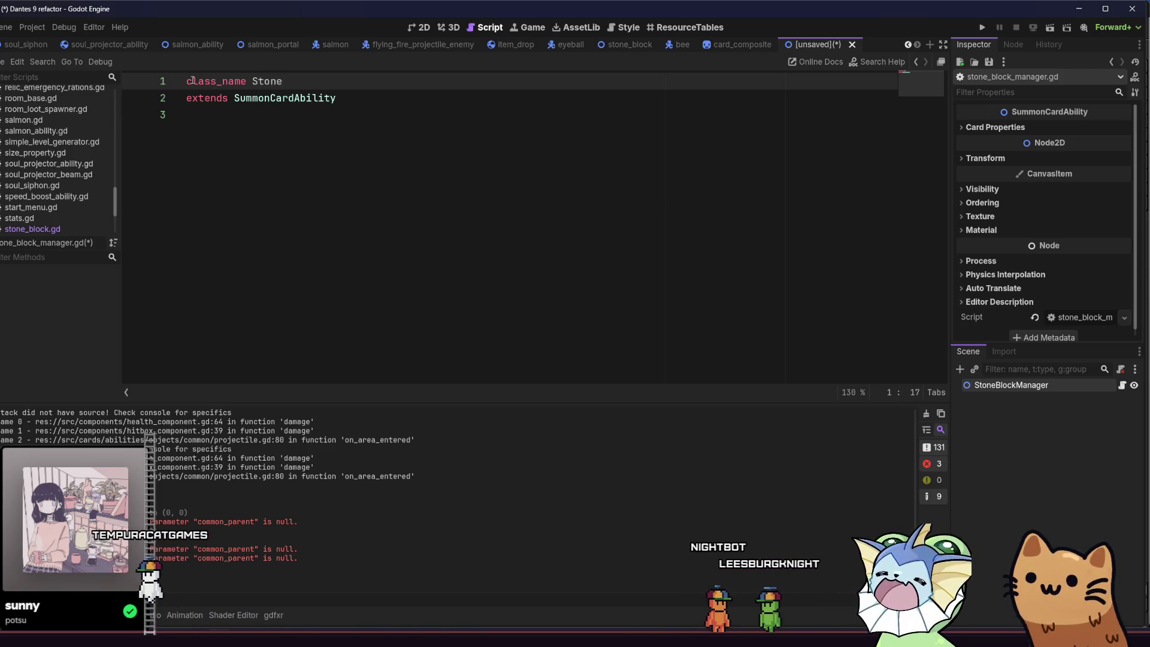
text(ckAbilit)
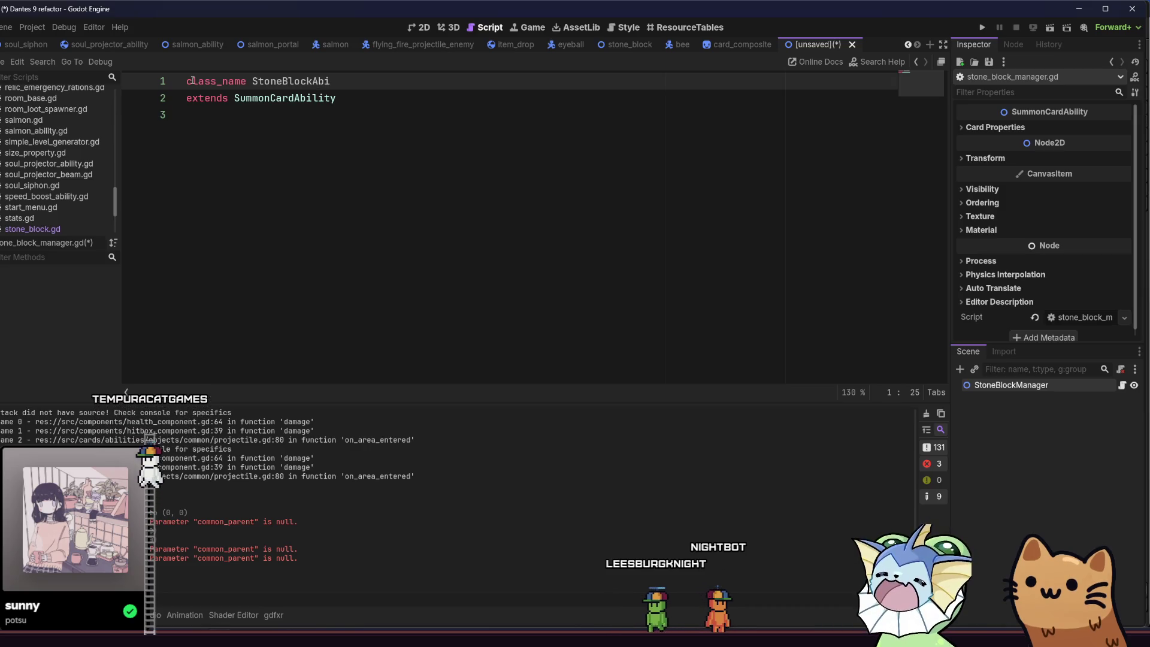
text(yM)
text(ana)
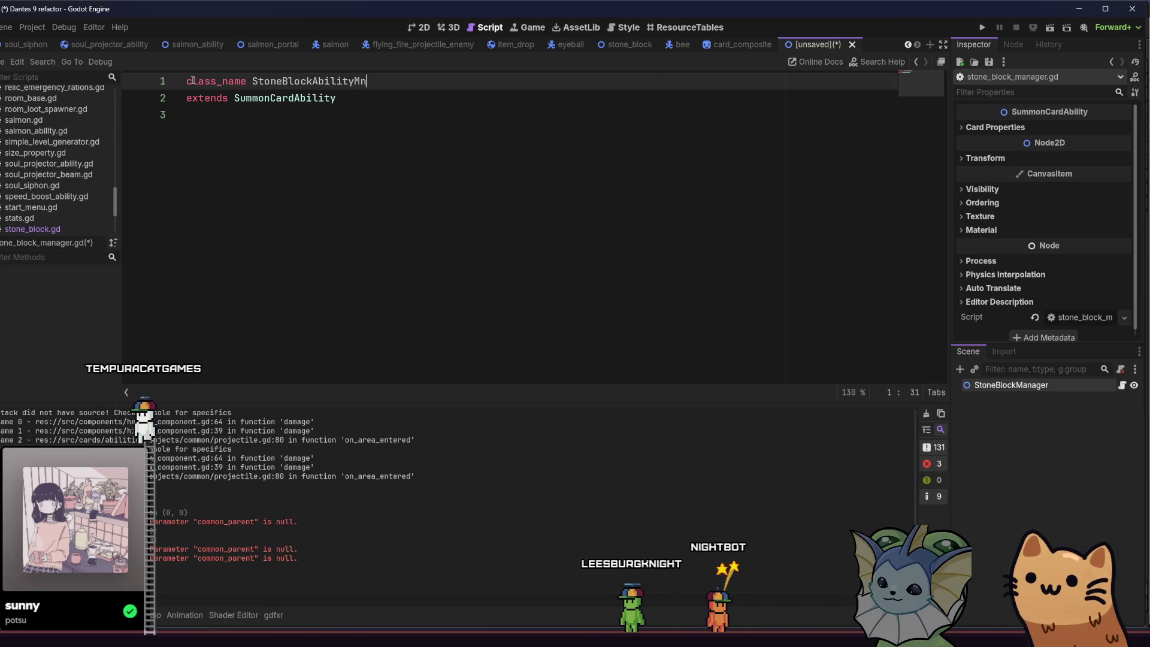
Write 'func _ready() -> void:' below the header and start a player check.
key(Down)
key(Down)
key(Return)
key(Return)
key(Up)
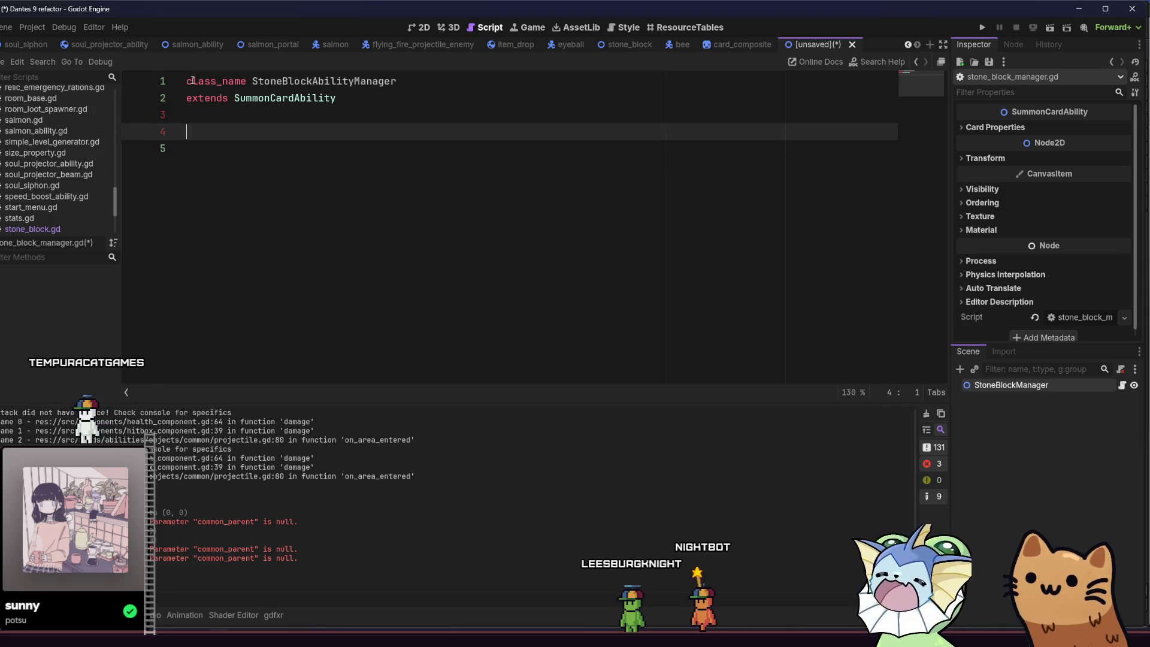
key(BackSpace)
key(BackSpace)
key(BackSpace)
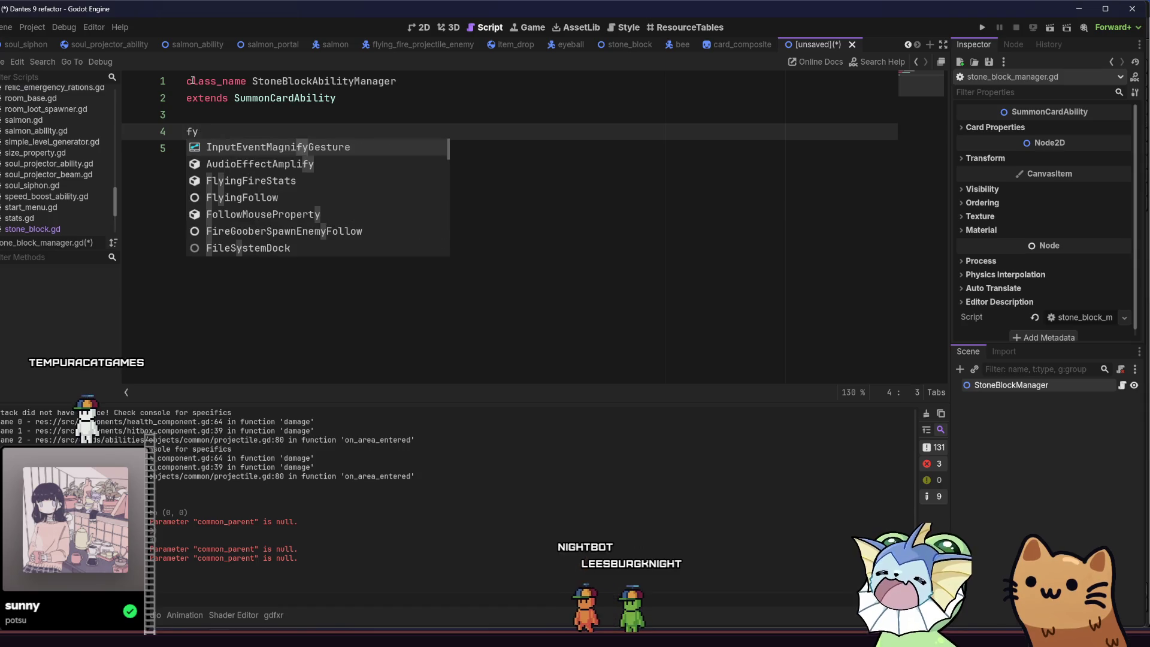
text(unc)
key(Escape)
text(_re)
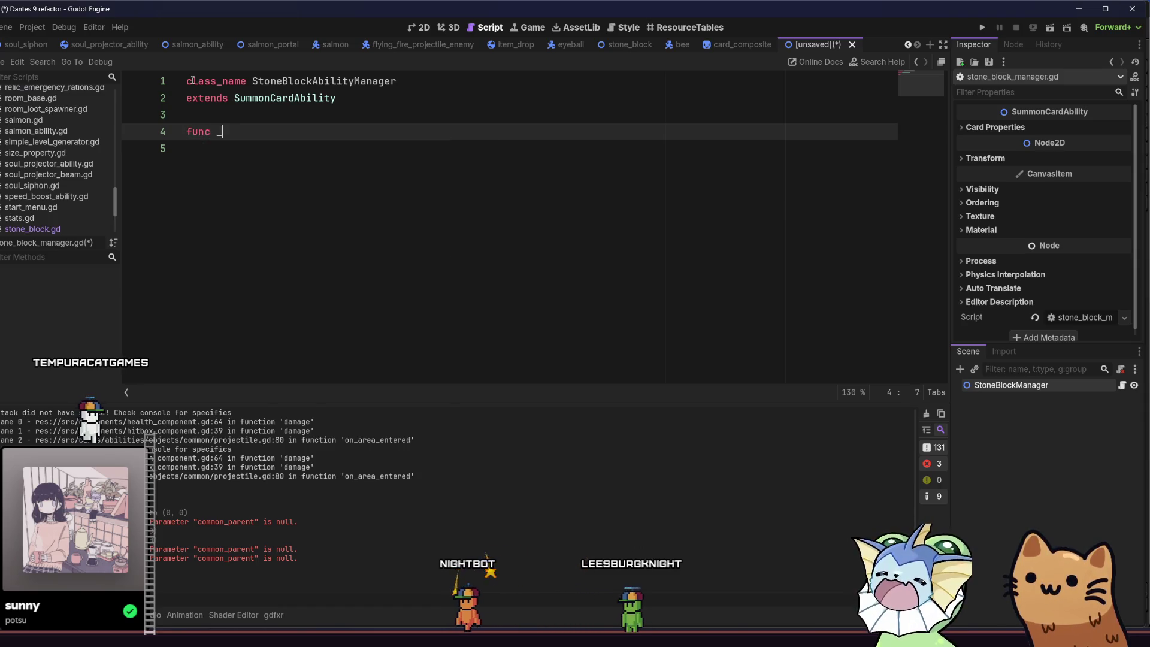
key(Return)
key(Return)
text(if Plaer.pl)
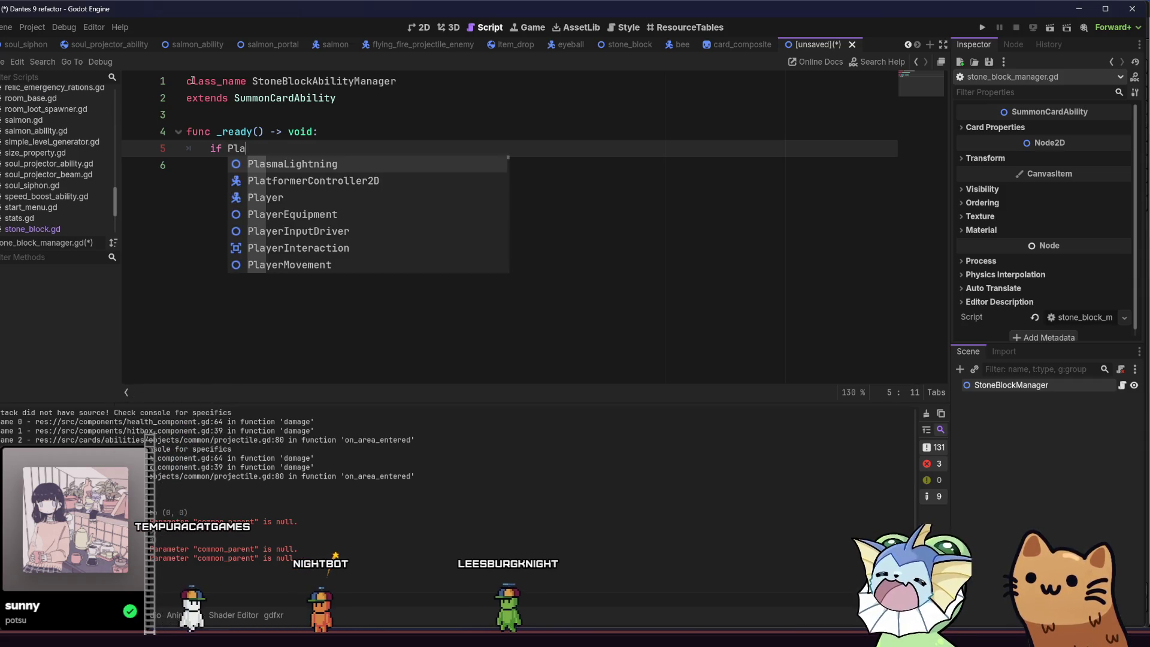
key(BackSpace)
key(BackSpace)
key(BackSpace)
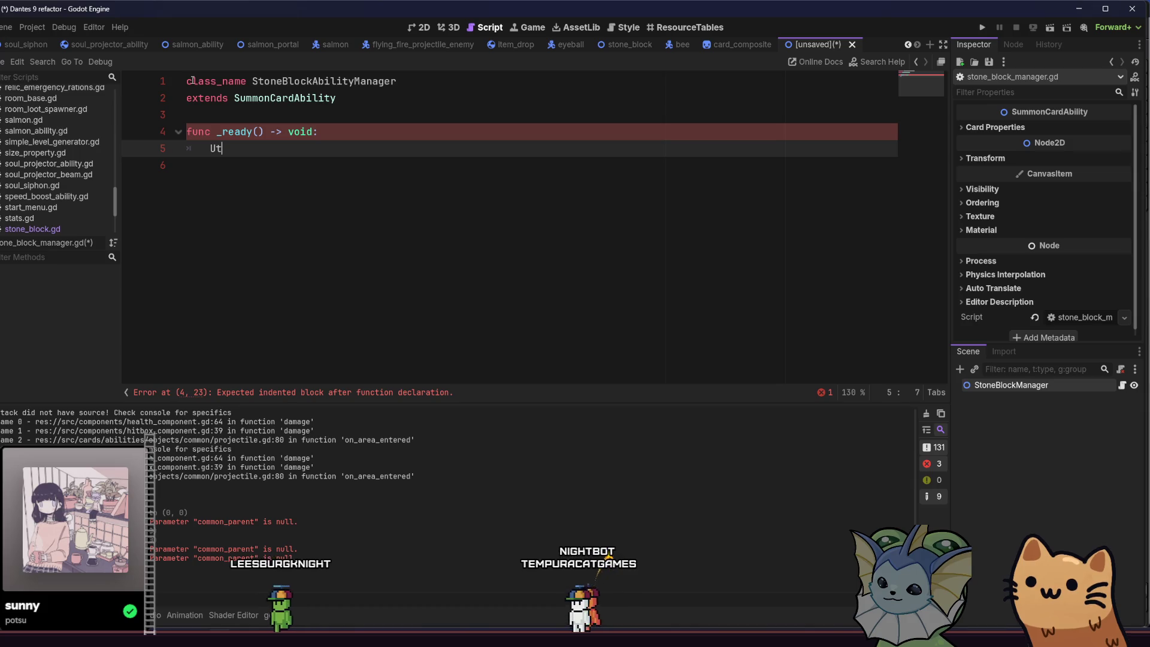
Complete the line to Util.add_self(self, owner).
text(il.)
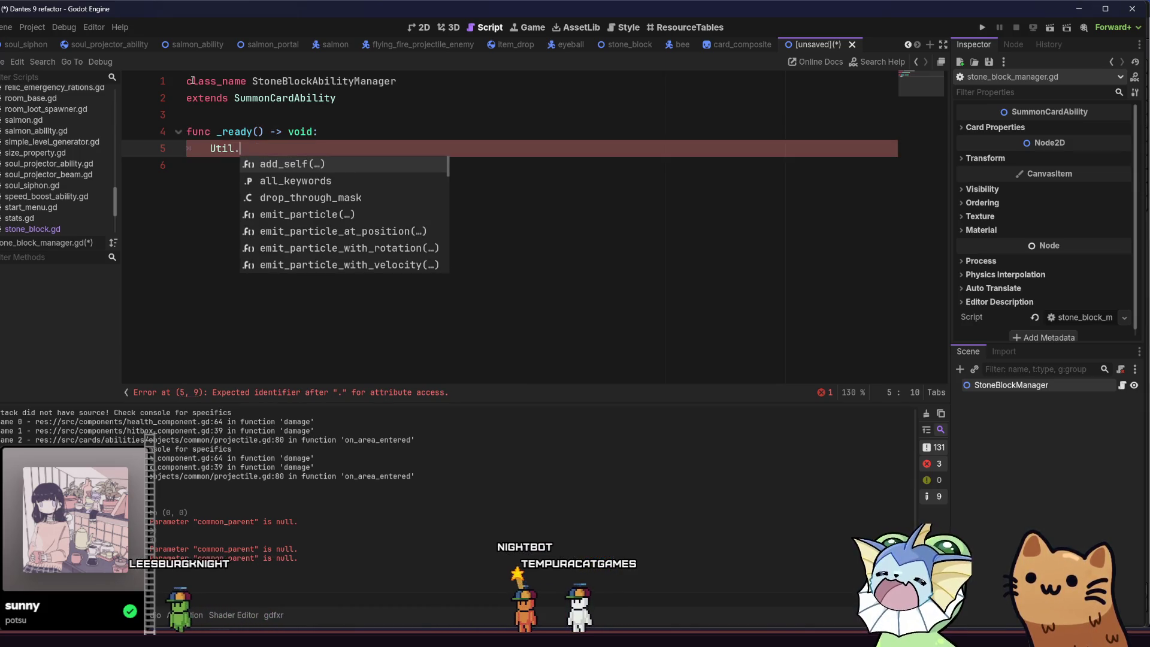
key(Return)
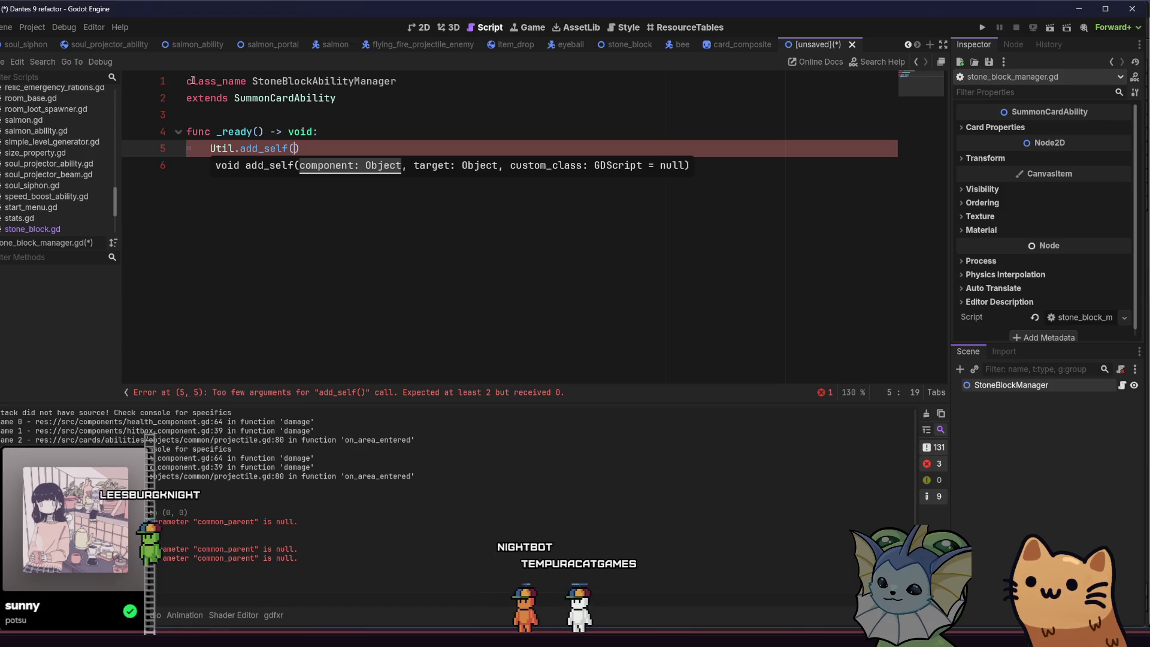
text(ow)
key(BackSpace)
key(BackSpace)
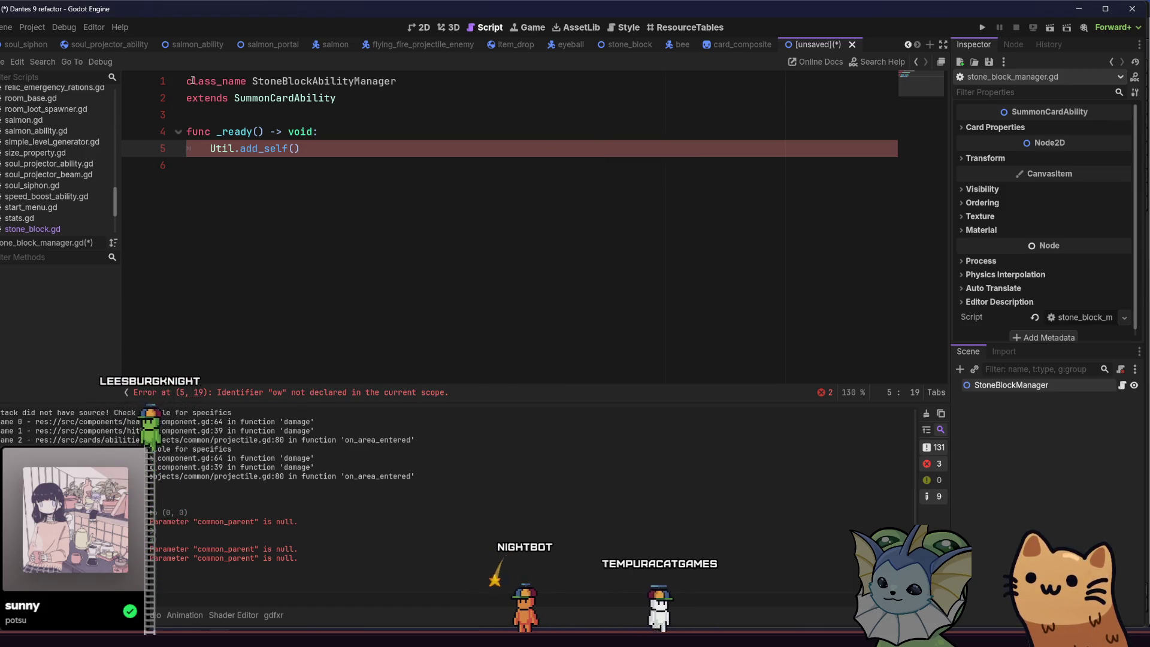
text(owner)
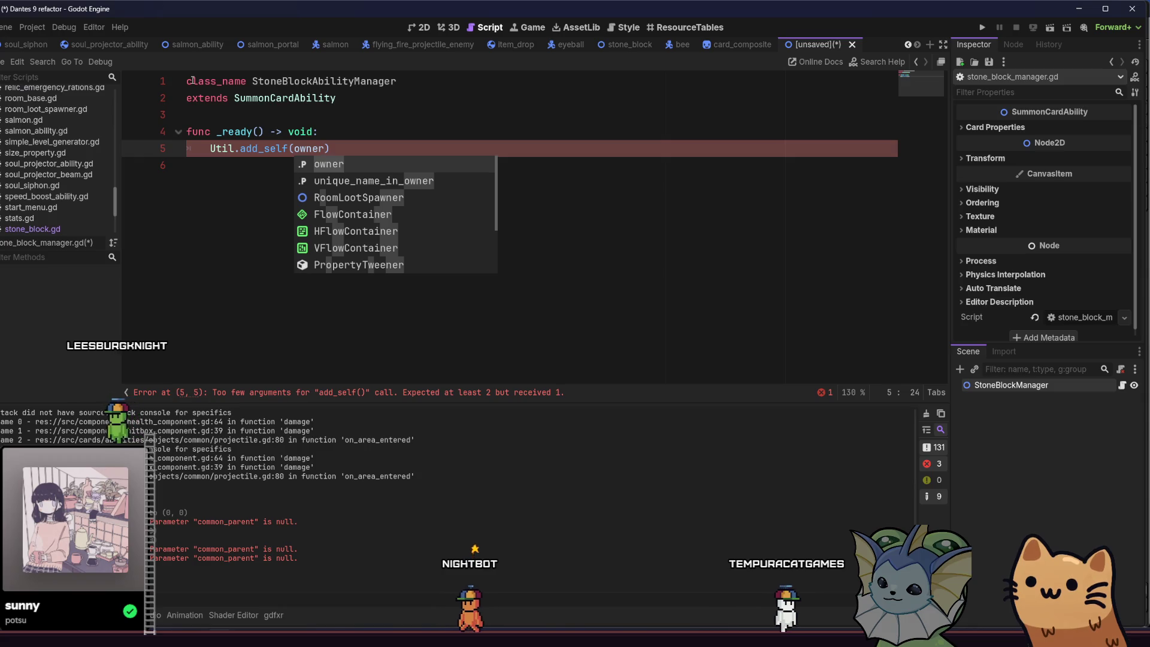
key(BackSpace)
key(BackSpace)
key(BackSpace)
key(BackSpace)
text(self, )
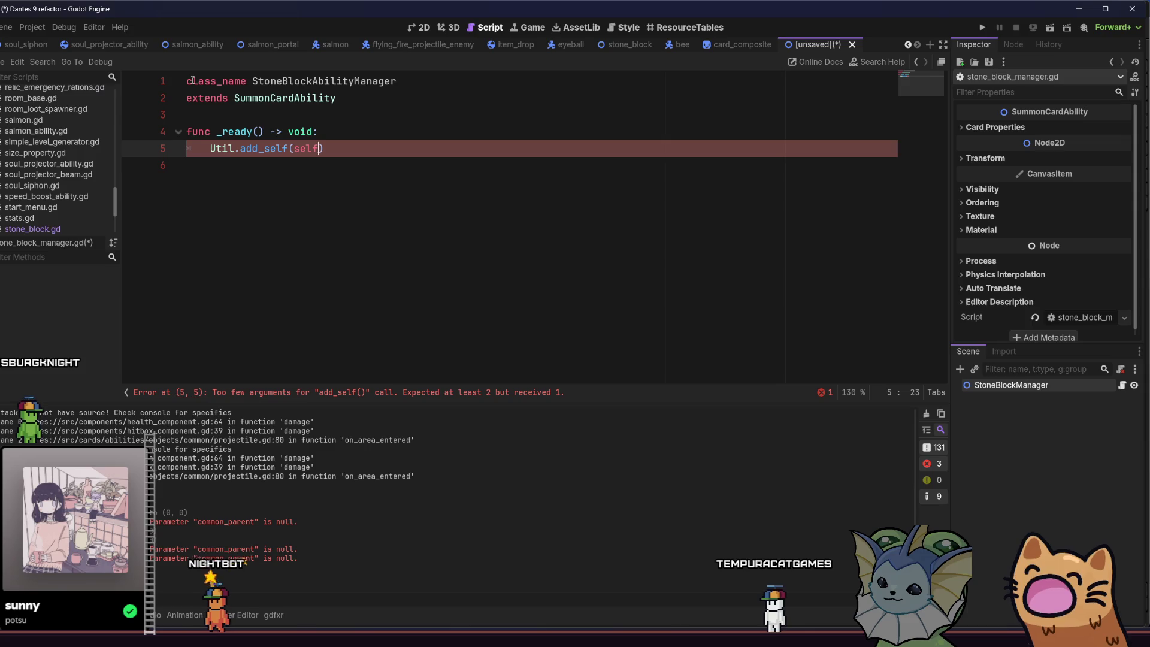
text(owner)
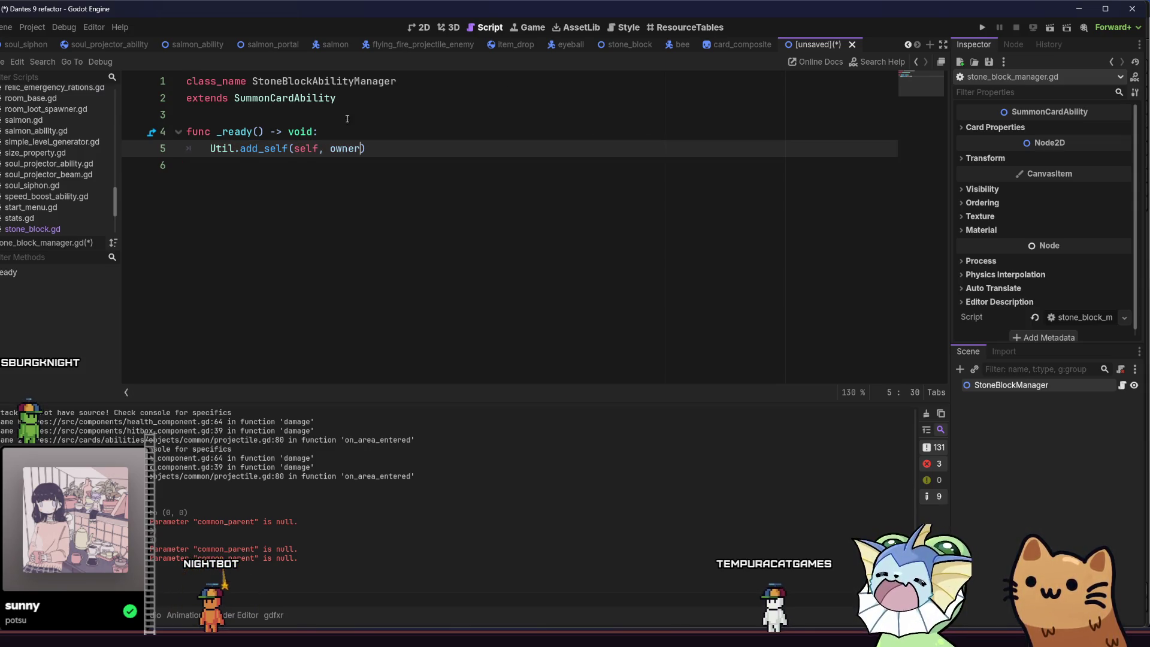
Change the second argument to source and open an empty line above the call.
click(341, 148)
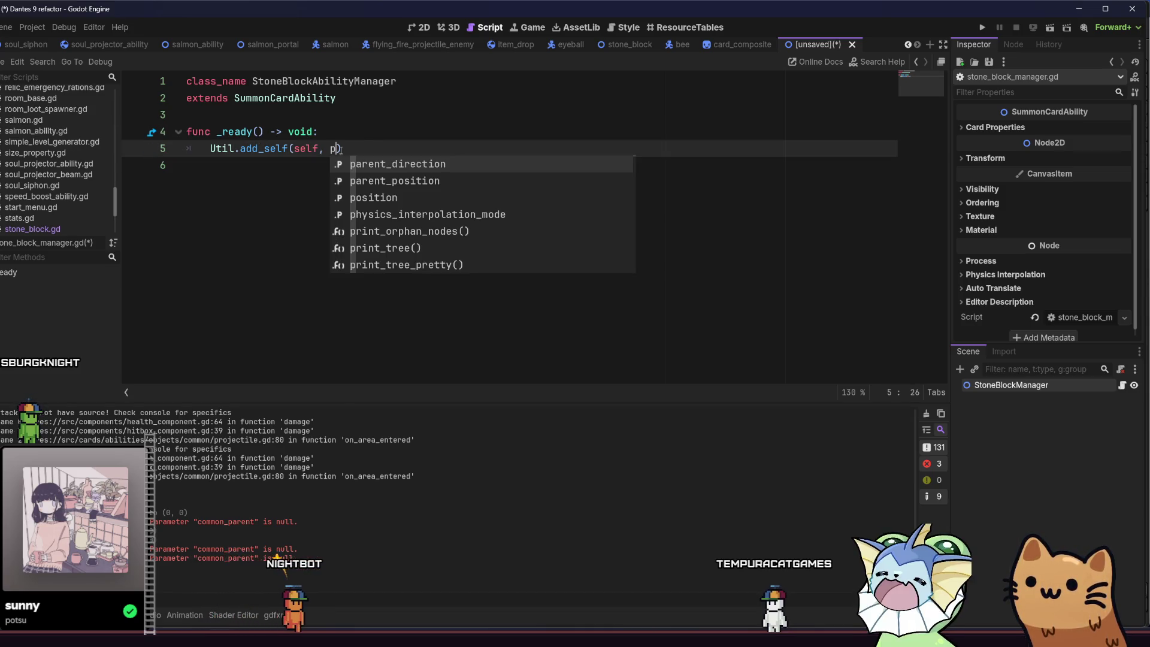
text(arem)
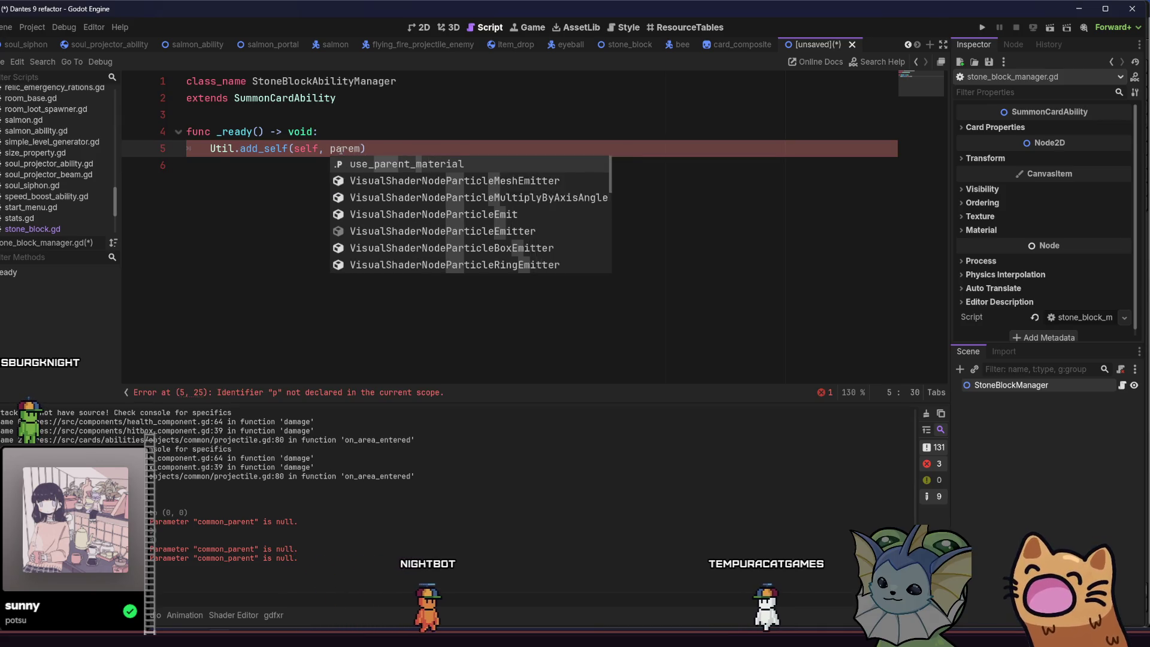
key(BackSpace)
key(BackSpace)
key(BackSpace)
text(get)
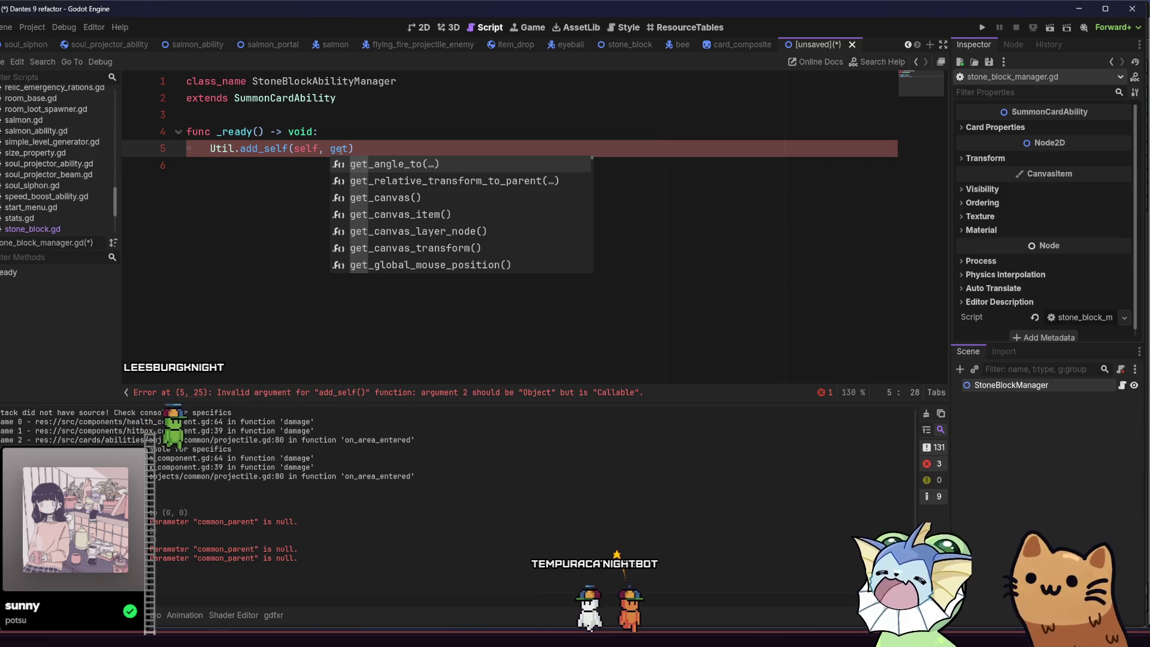
key(BackSpace)
key(BackSpace)
text(Player.player)
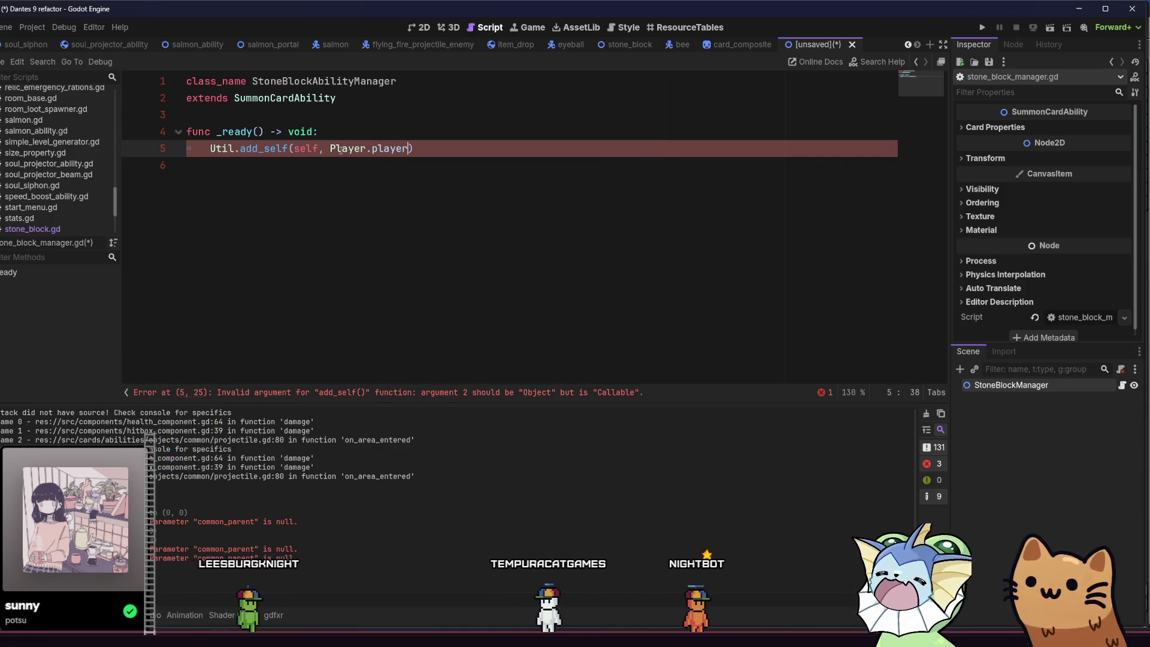
key(BackSpace)
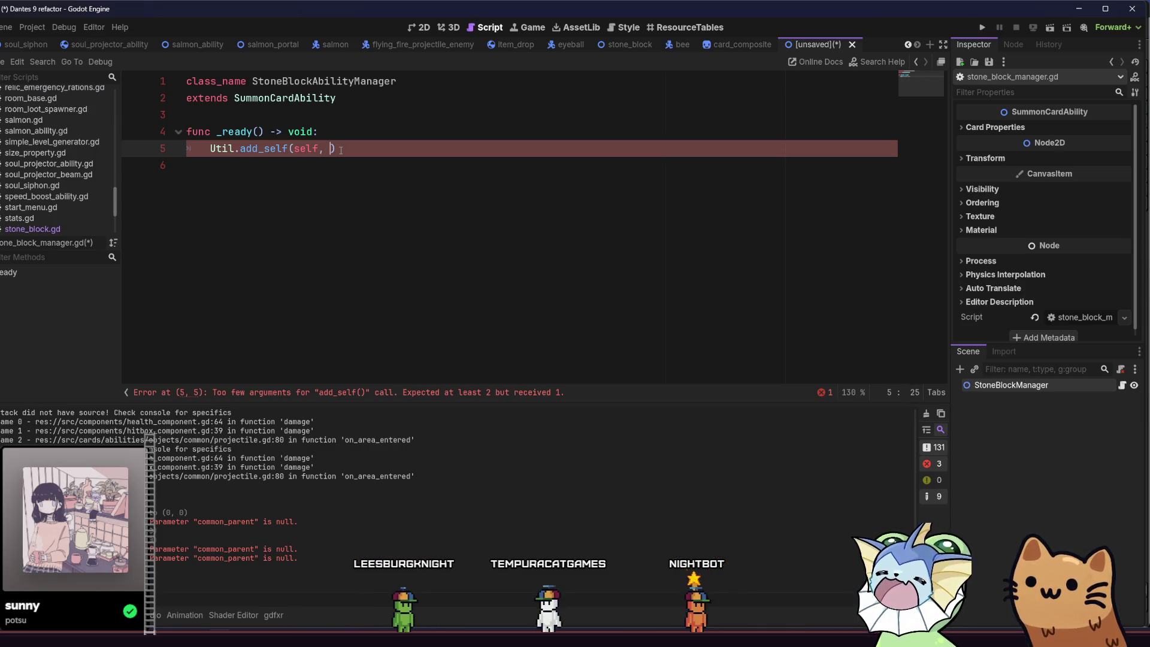
text(ou)
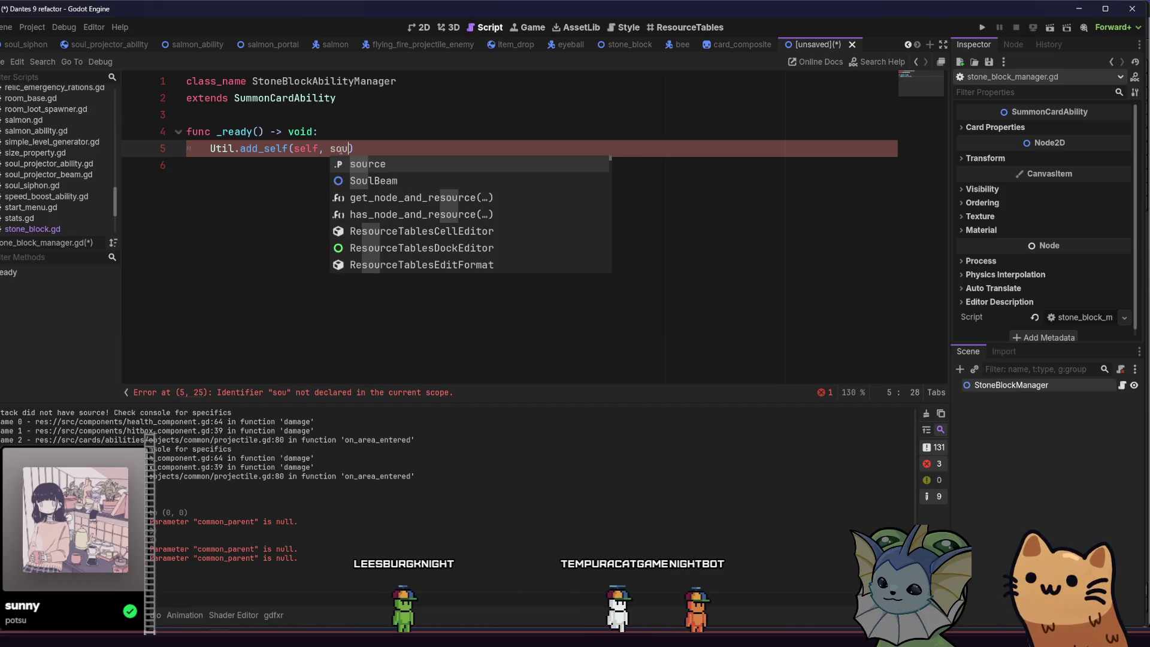
key(Return)
key(Up)
key(Return)
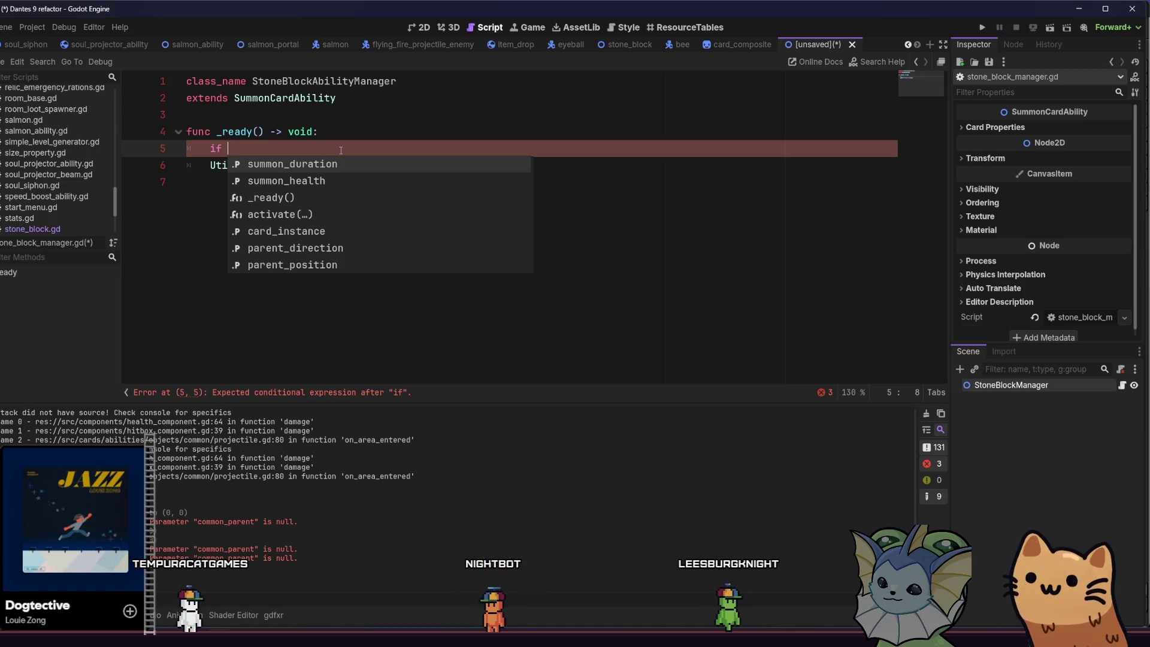
Delete 'Ability' so the class is named StoneBlockManager.
double_click(323, 97)
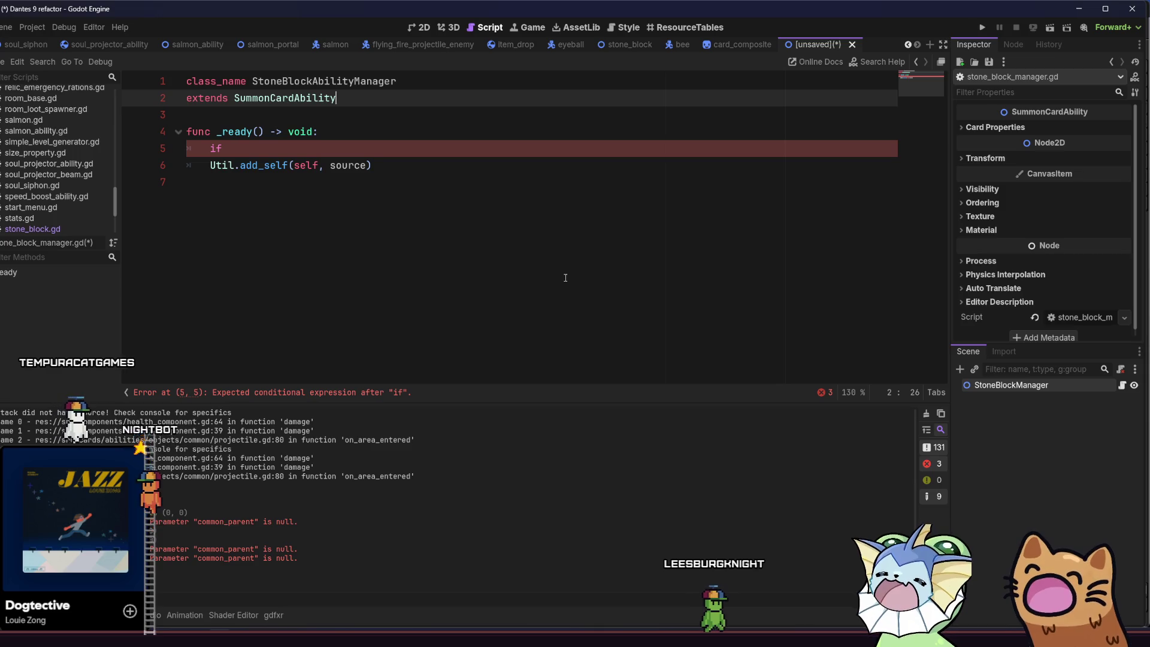
click(489, 184)
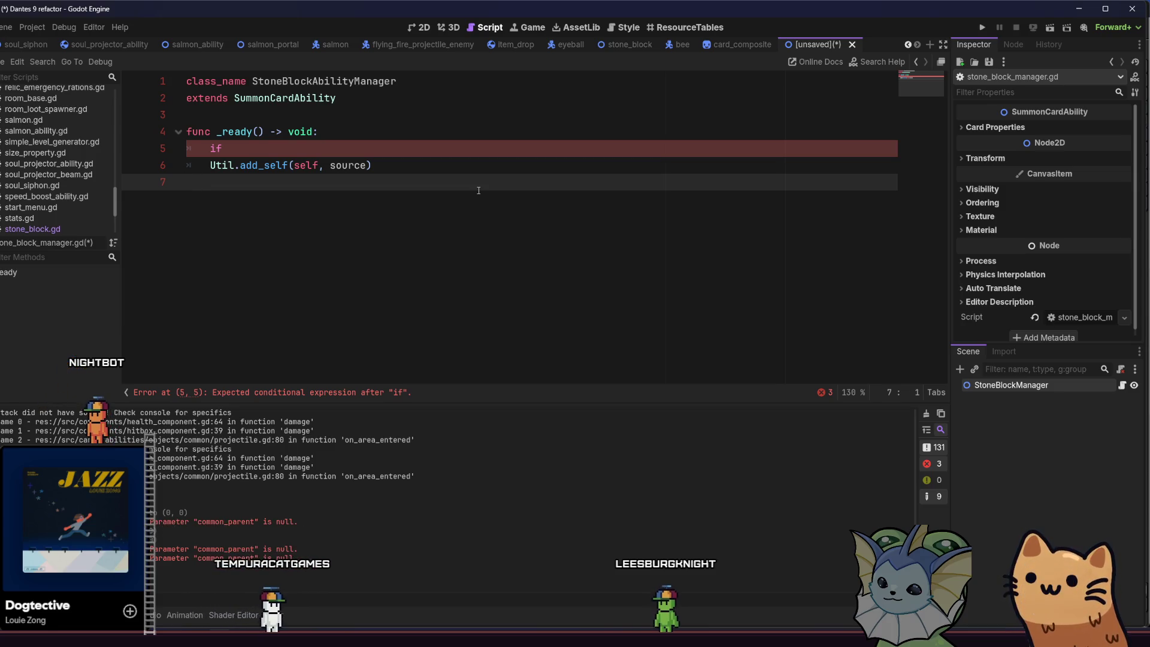
click(462, 165)
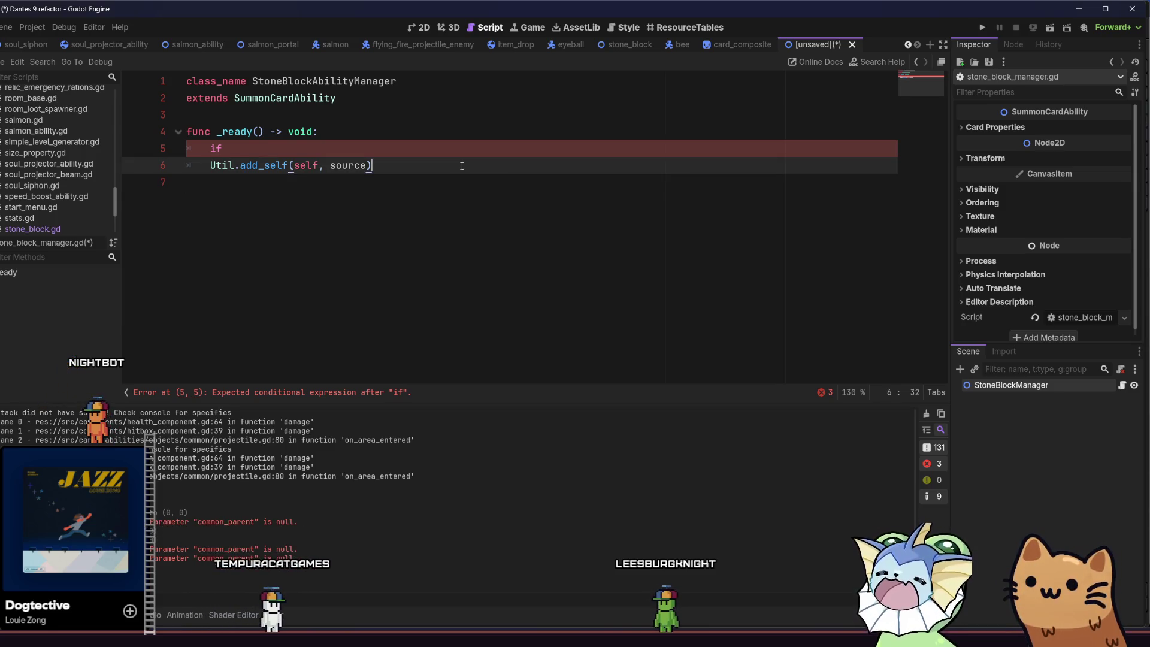
click(401, 107)
click(355, 80)
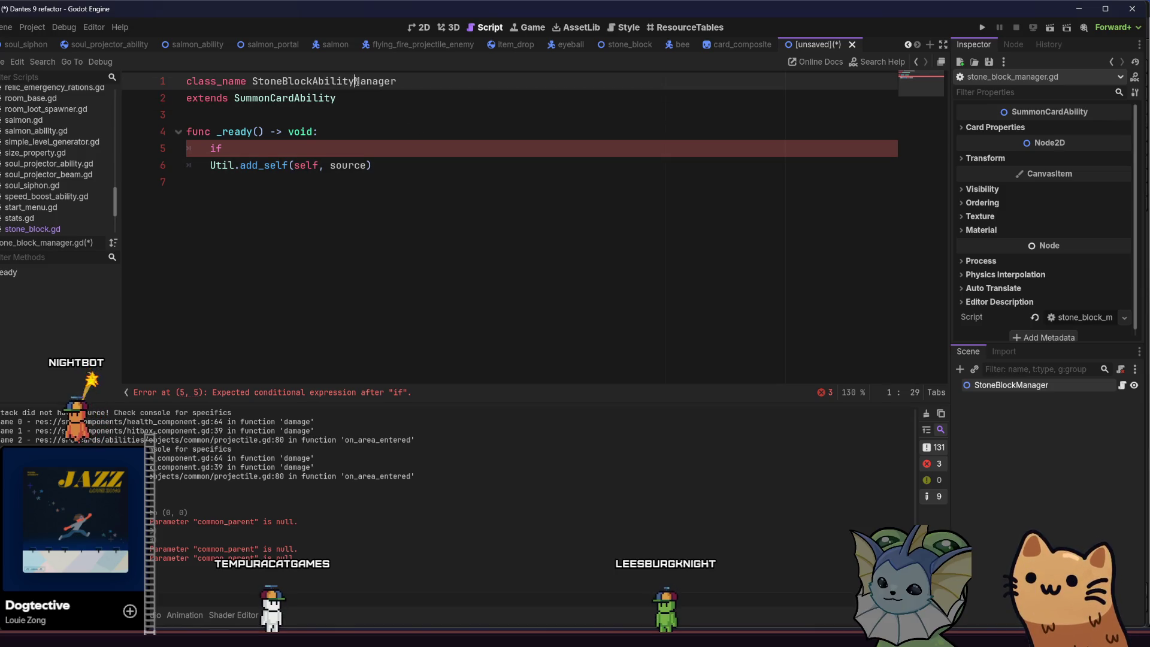
key(BackSpace)
Change the extends line from SummonCardAbility to Node2D.
drag(360, 100, 145, 99)
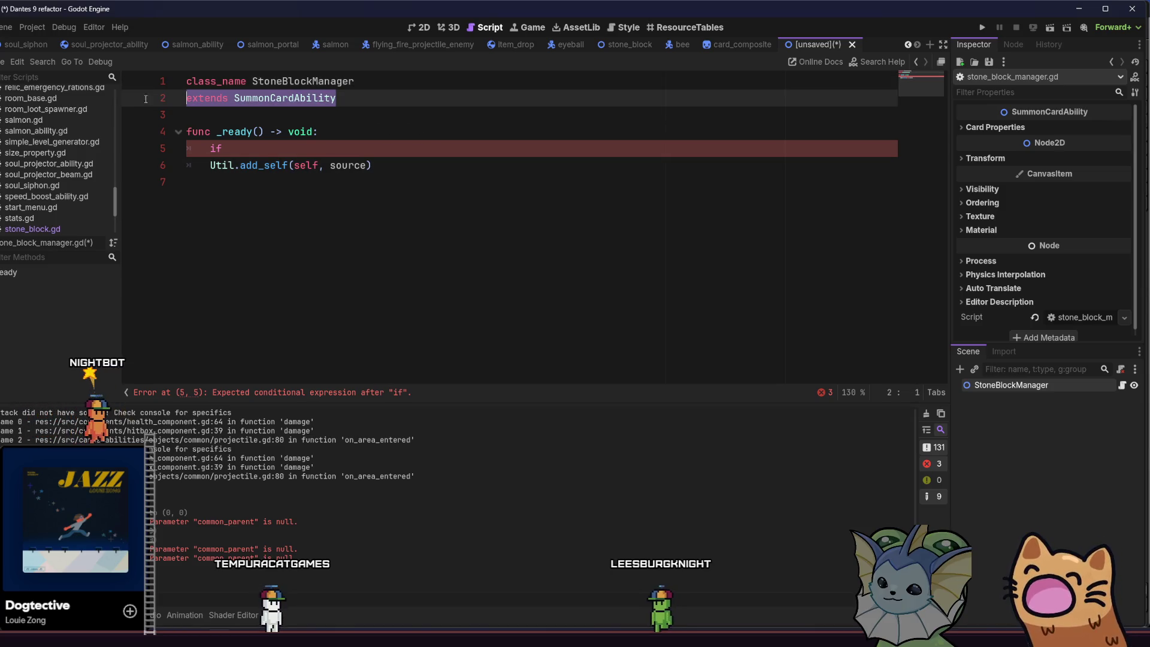
double_click(235, 99)
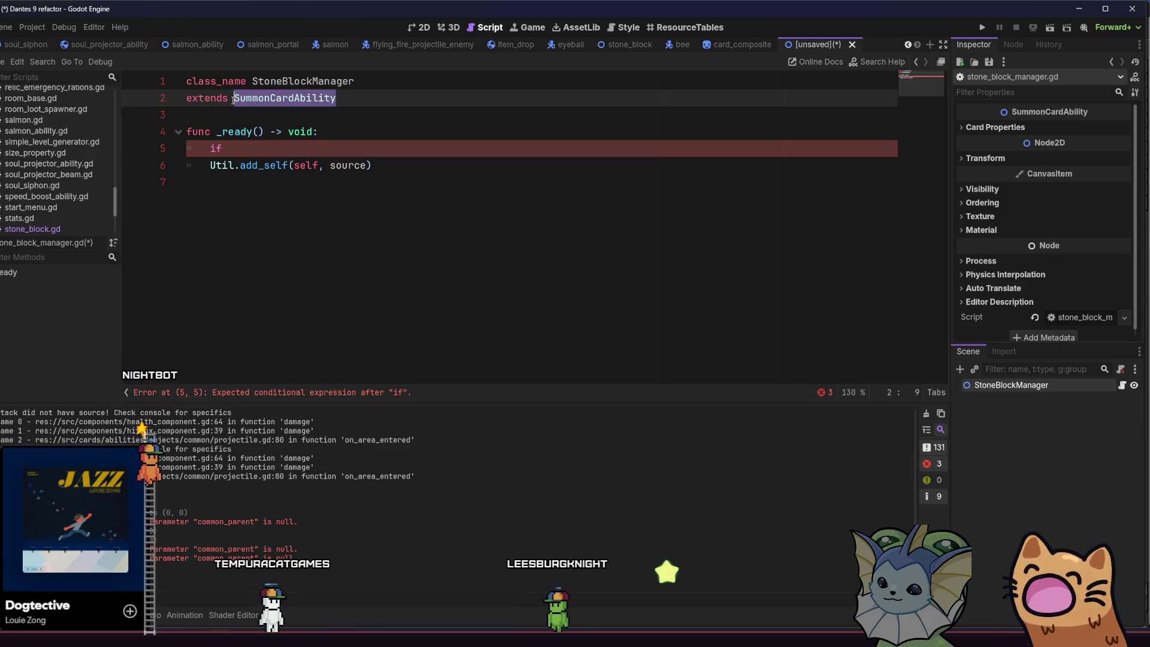
text(Node2D)
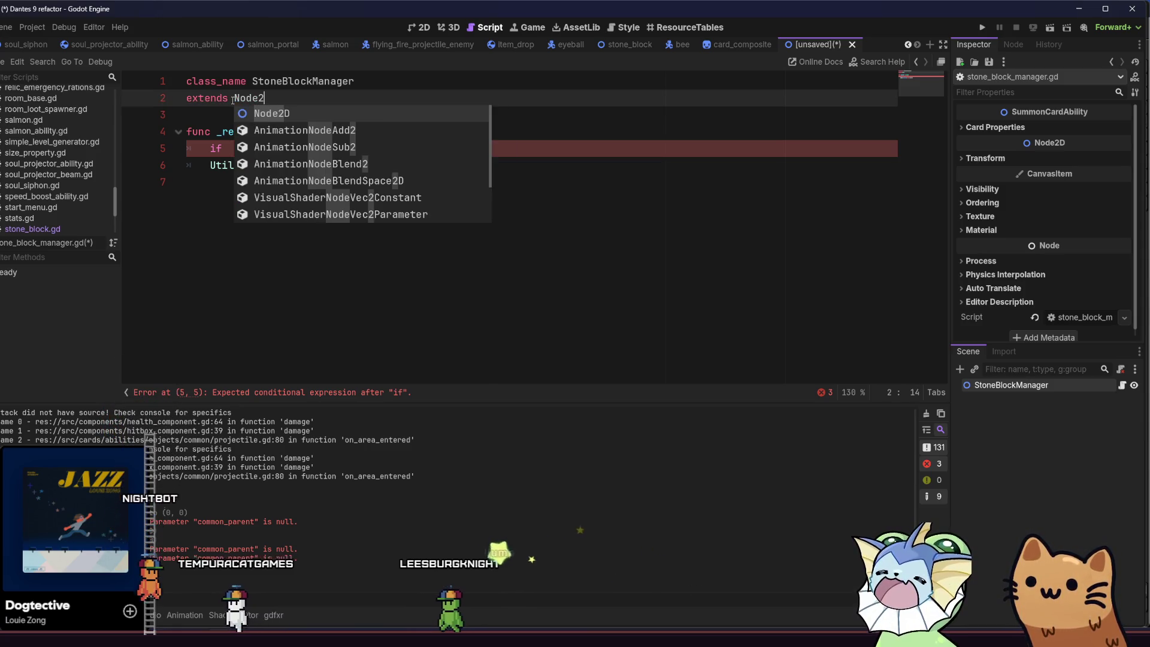
key(Escape)
Delete the unfinished if line in _ready().
click(286, 132)
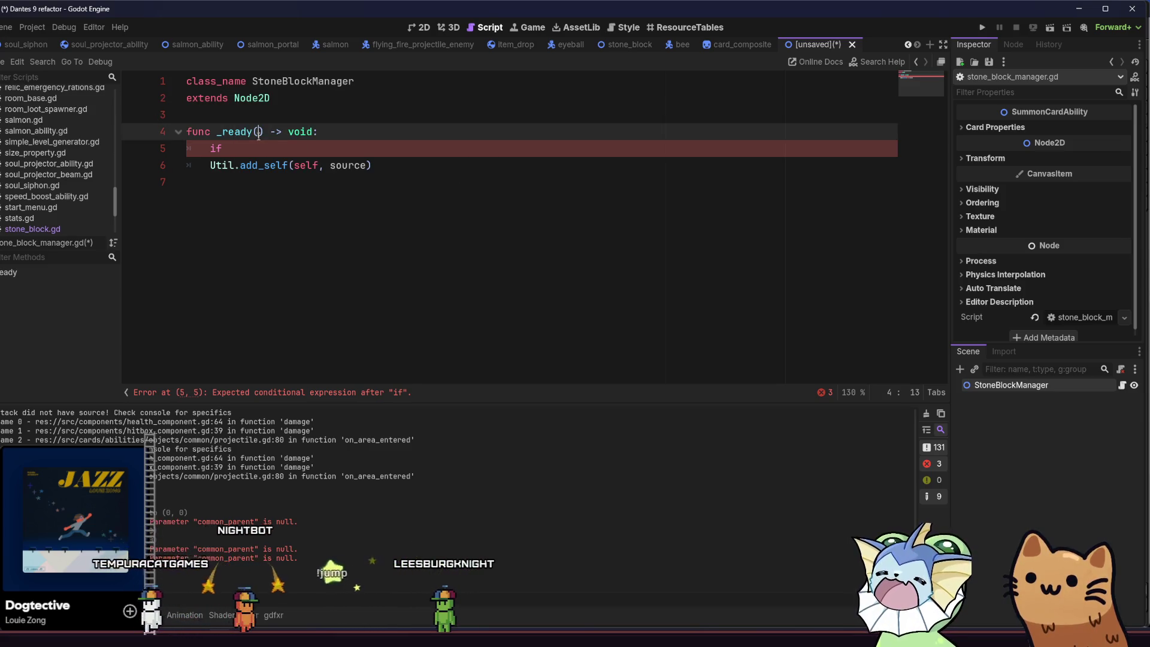
click(285, 150)
mouse_move(285, 150)
mouse_down()
mouse_move(240, 167)
mouse_move(144, 157)
mouse_up()
key(BackSpace)
key(BackSpace)
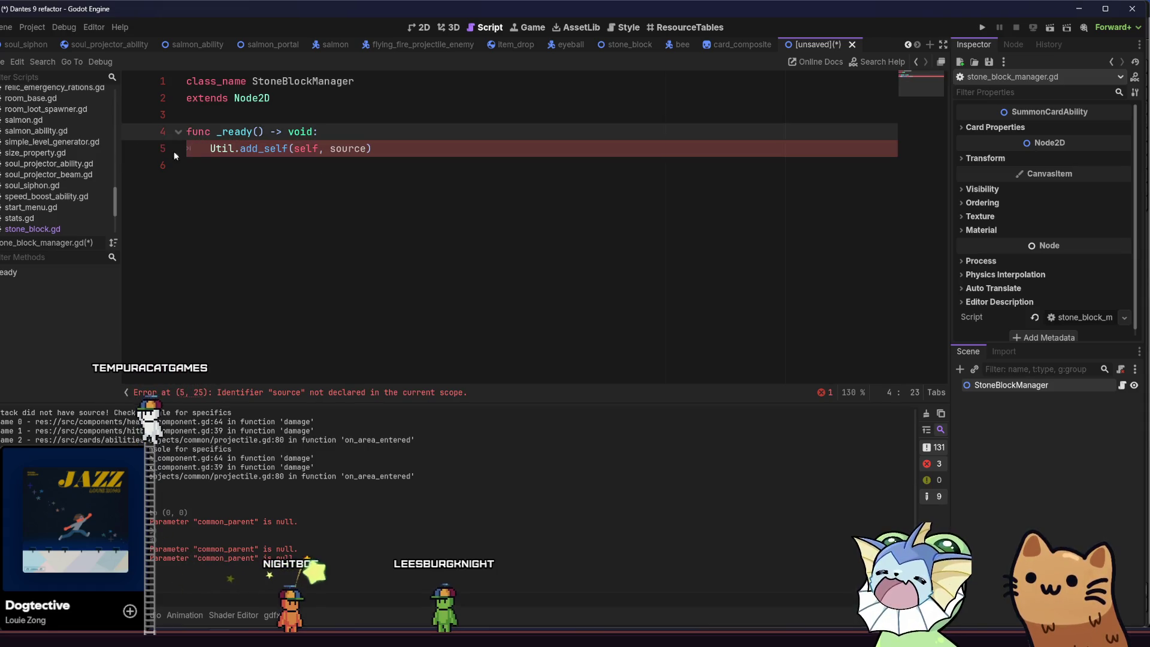
Replace the source argument with Player.player and save the new scene.
click(428, 145)
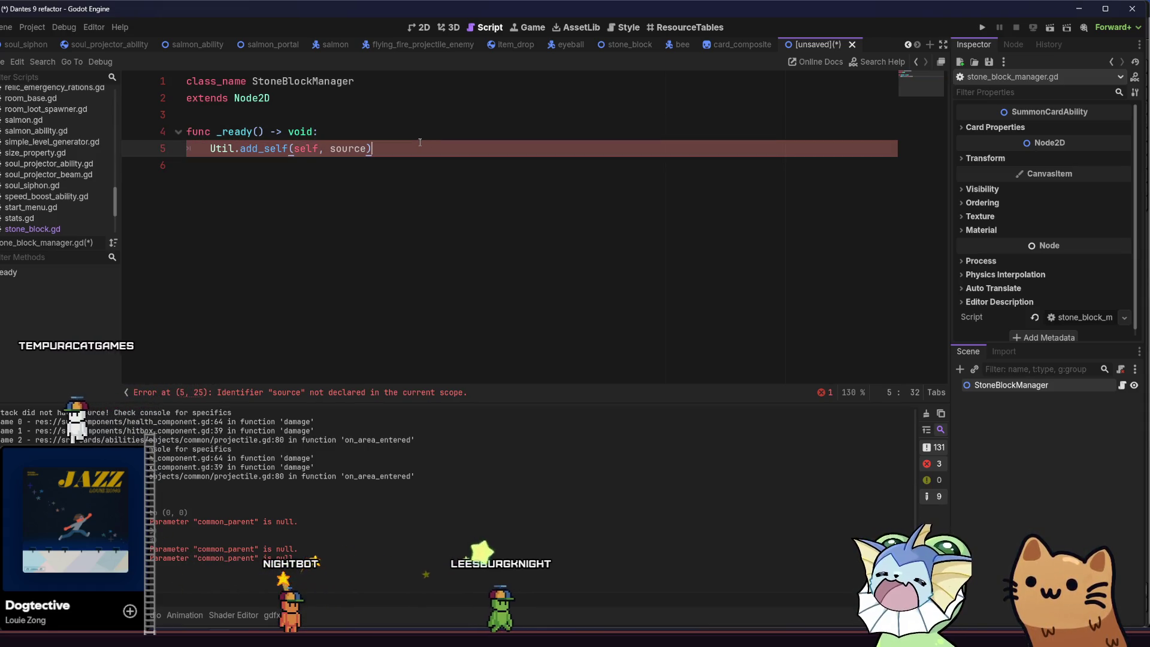
double_click(347, 148)
text(Pl)
text(.player)
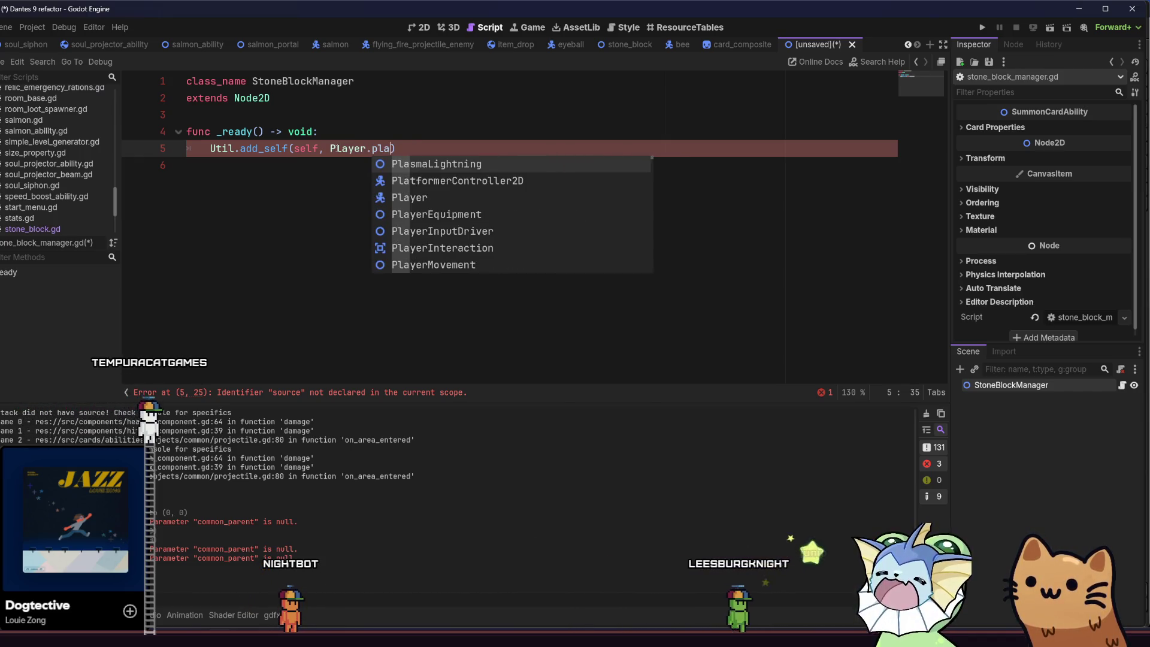
key(ctrl+s)
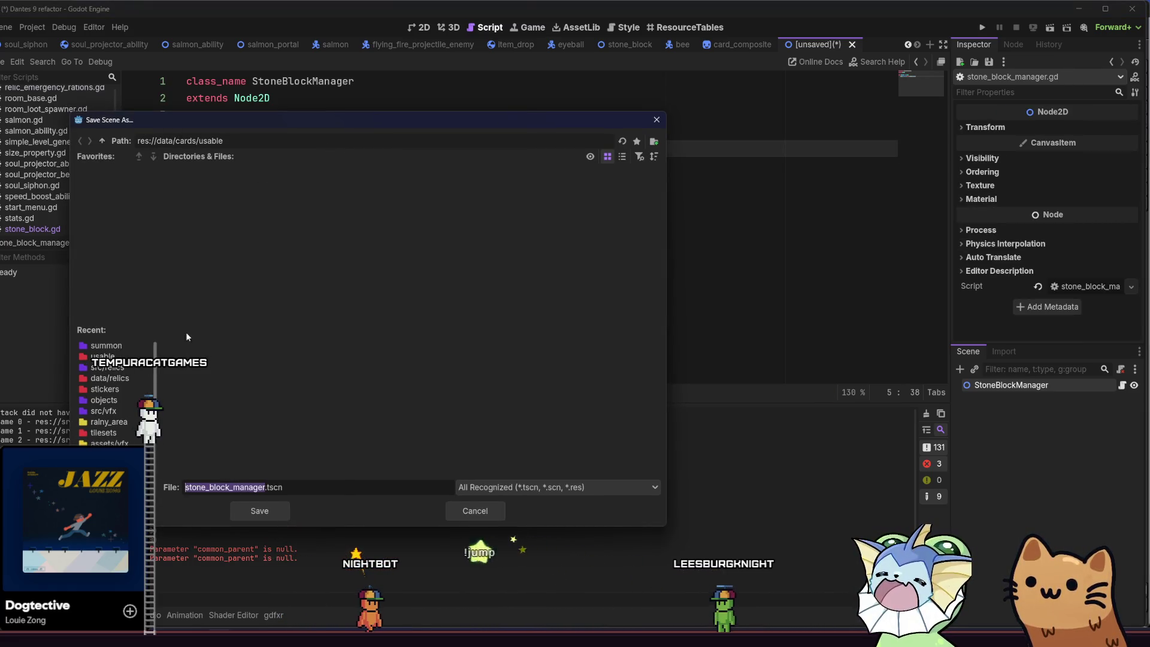
Save the scene as stone_block_manager.tscn in res://src/cards/abilities/summon.
scroll(108, 395, down, 3)
click(100, 423)
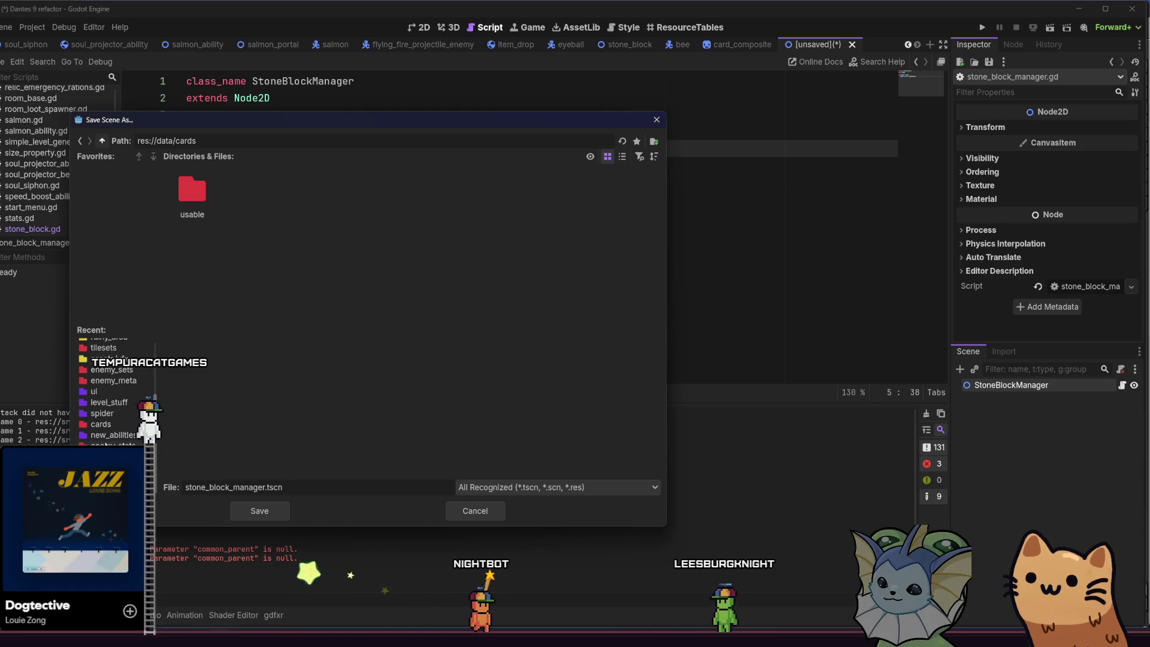
click(111, 435)
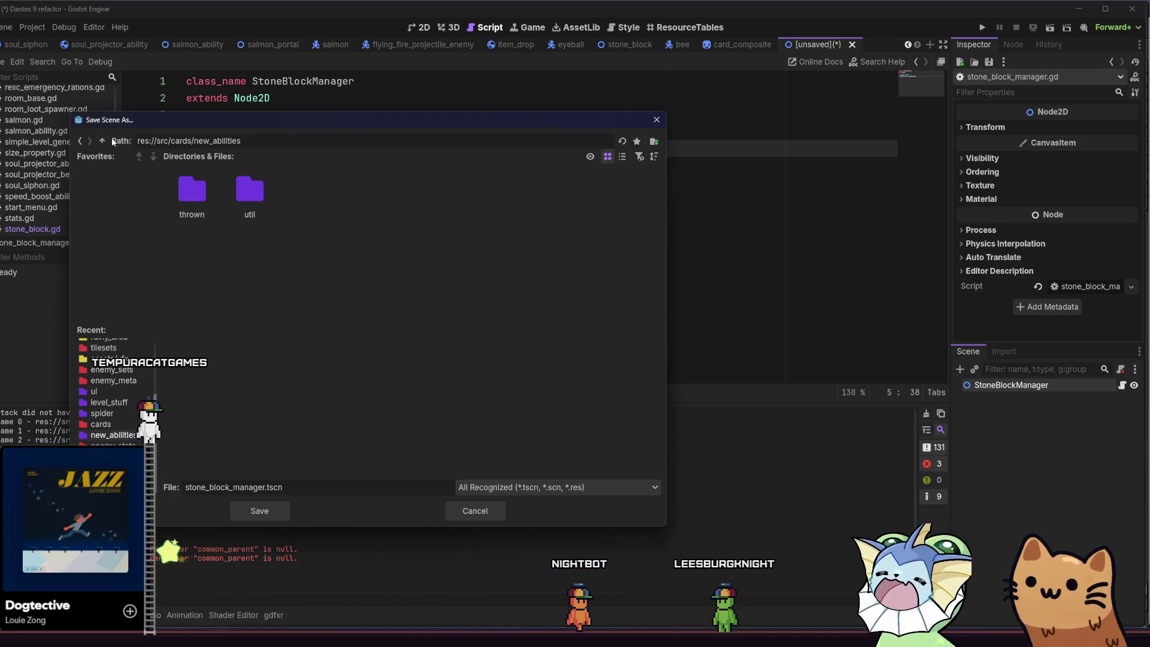
click(101, 140)
double_click(192, 191)
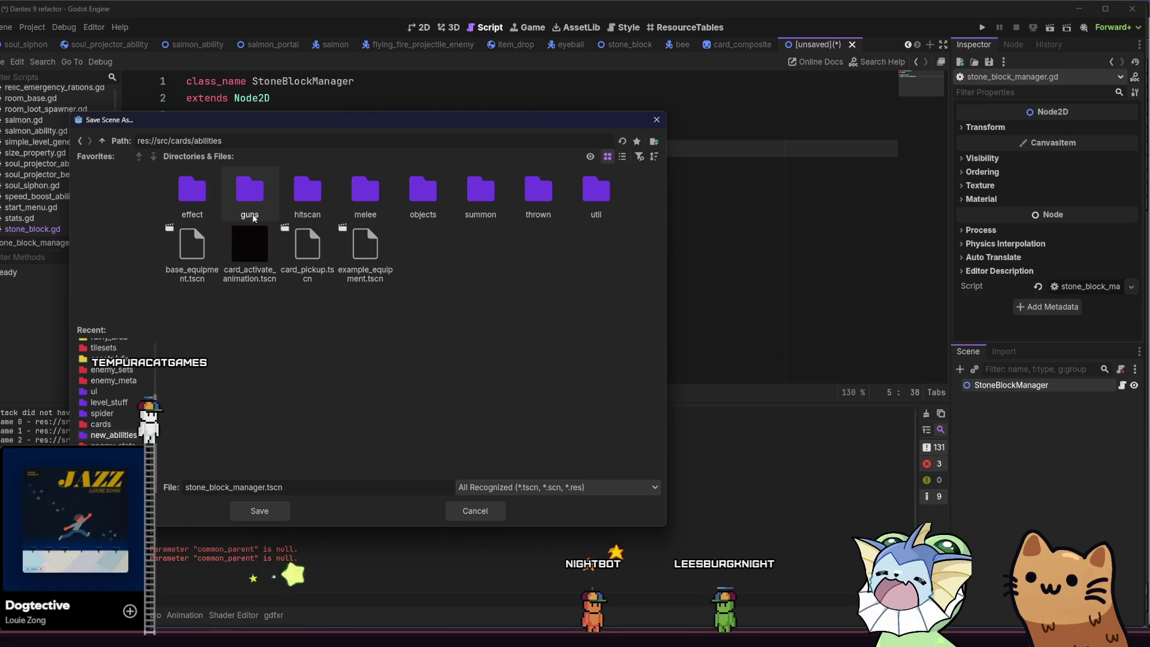
double_click(471, 216)
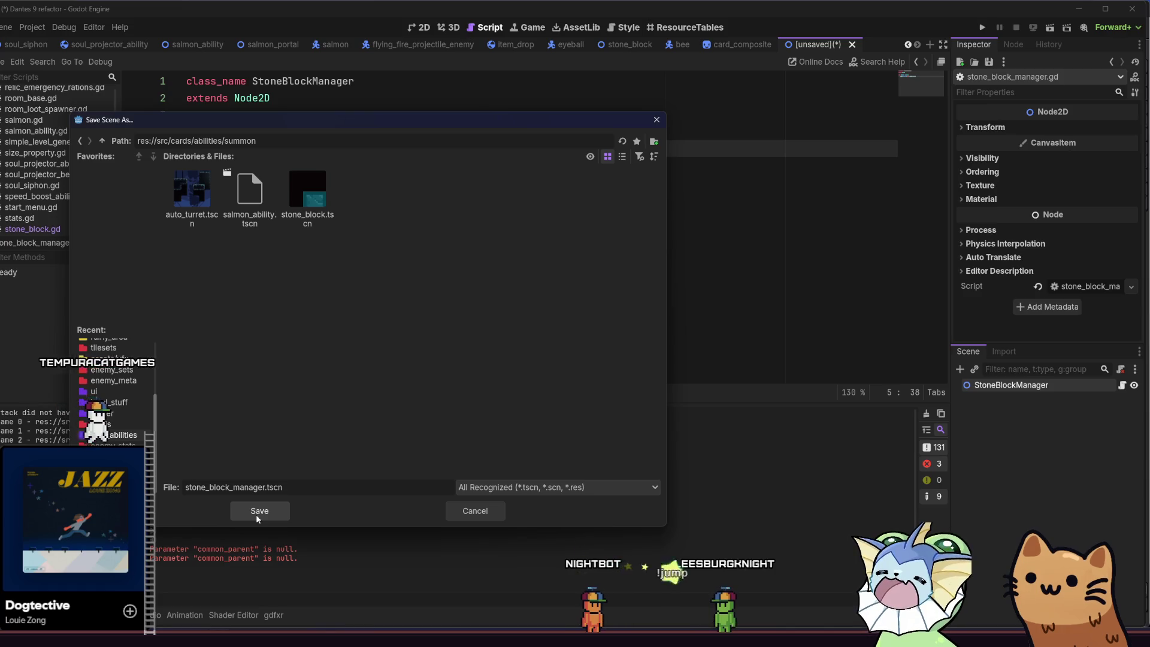
click(256, 514)
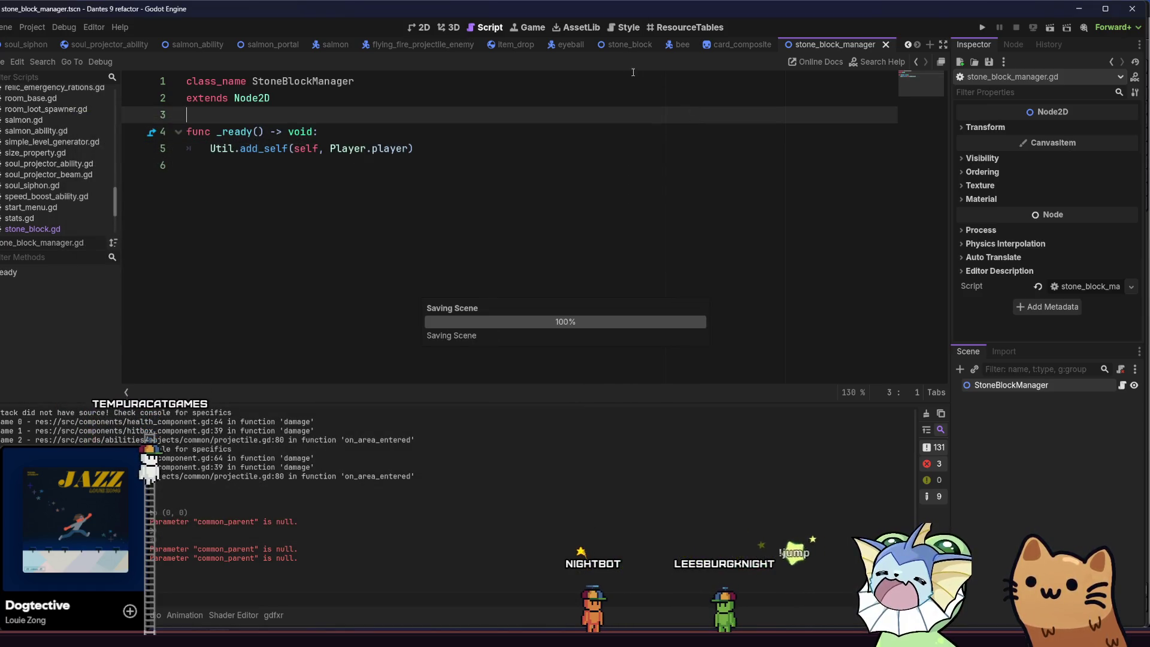
Save the StoneBlockManager script and return to the stone_block scene.
click(575, 114)
key(ctrl+s)
click(628, 45)
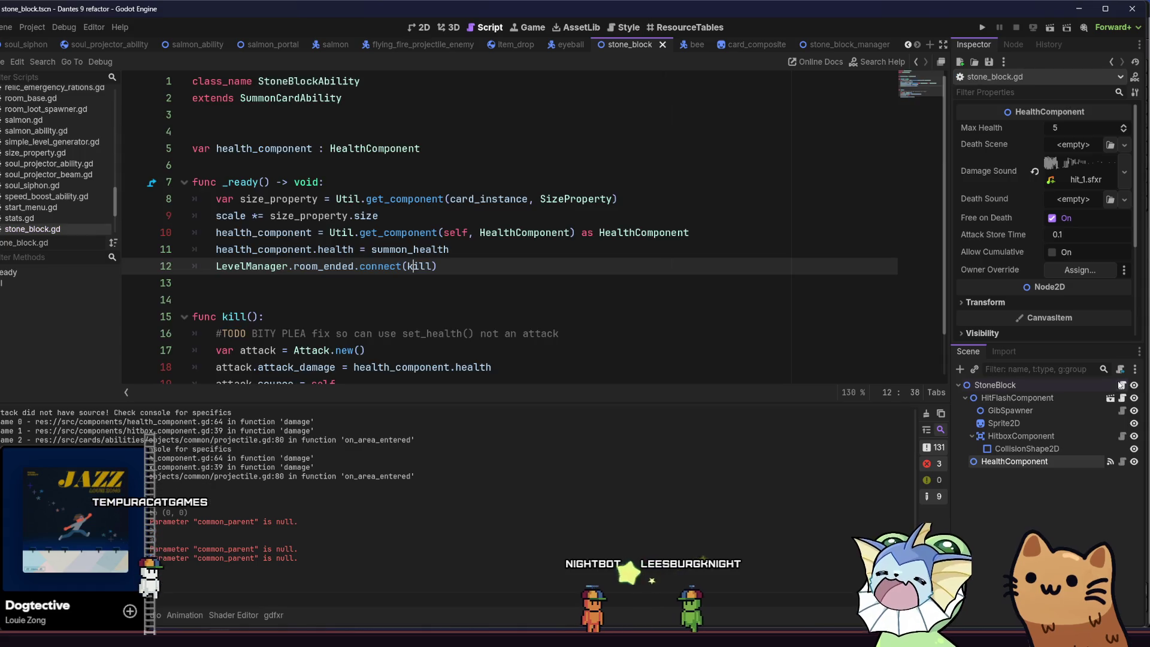
Tidy the blank lines below extends and open a new line after the health_component variable.
click(428, 154)
click(445, 133)
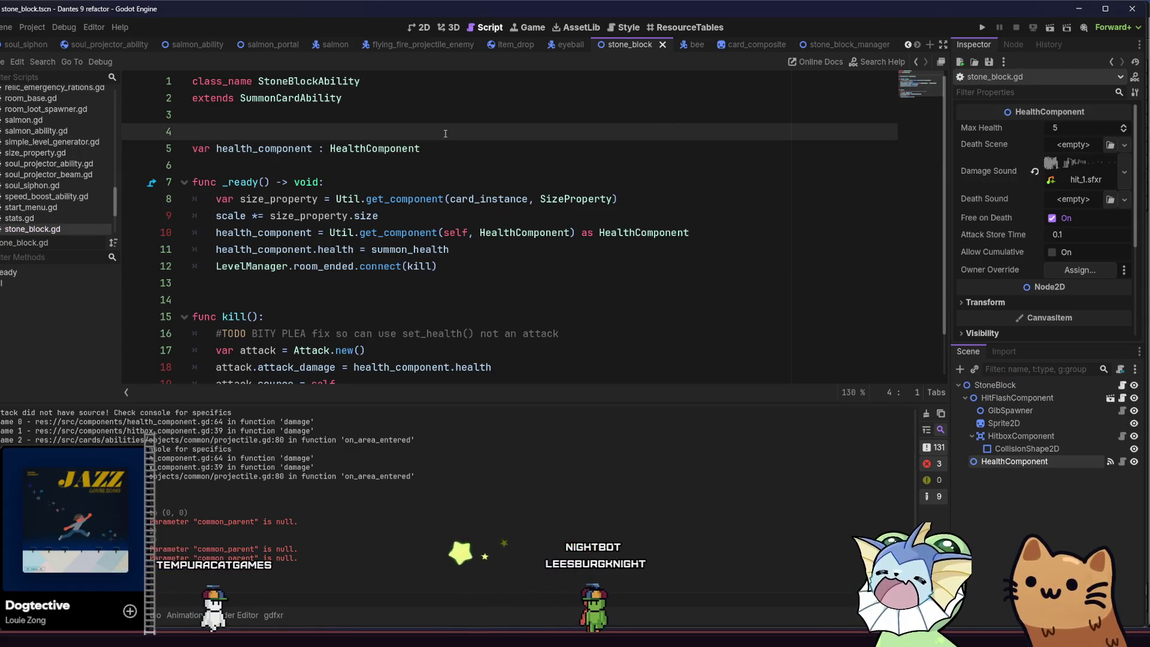
key(BackSpace)
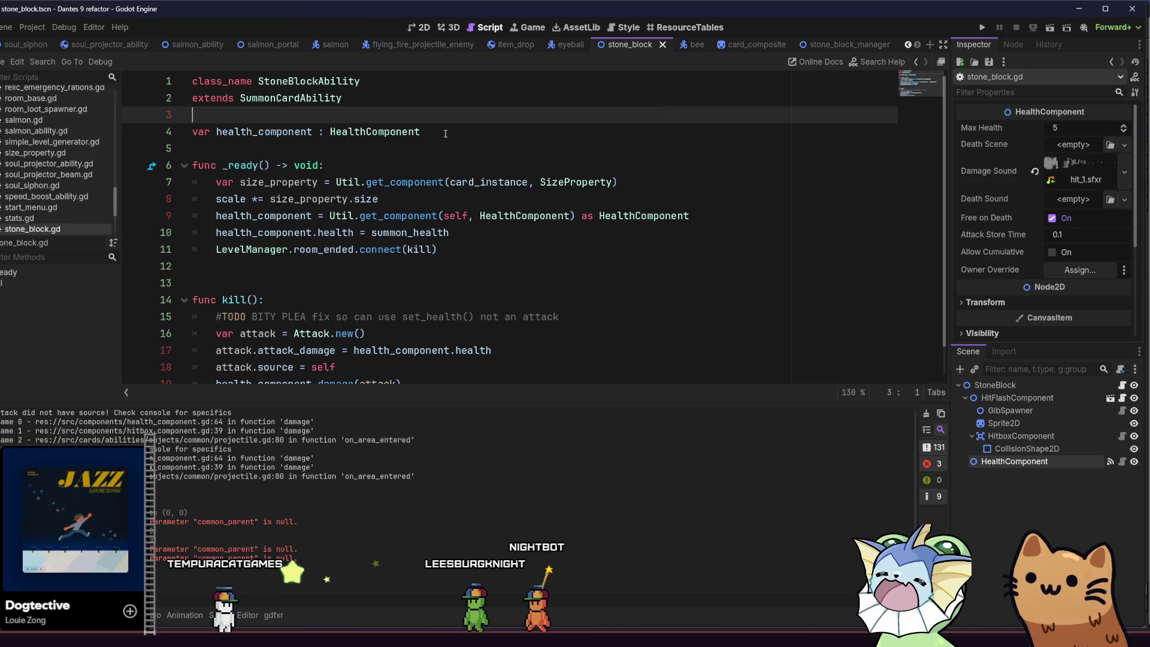
key(Return)
key(BackSpace)
key(Down)
key(Up)
key(Down)
key(Down)
key(Return)
key(Return)
key(Up)
Declare the manager_scene variable on line 6 with type PackedScene.
text(var)
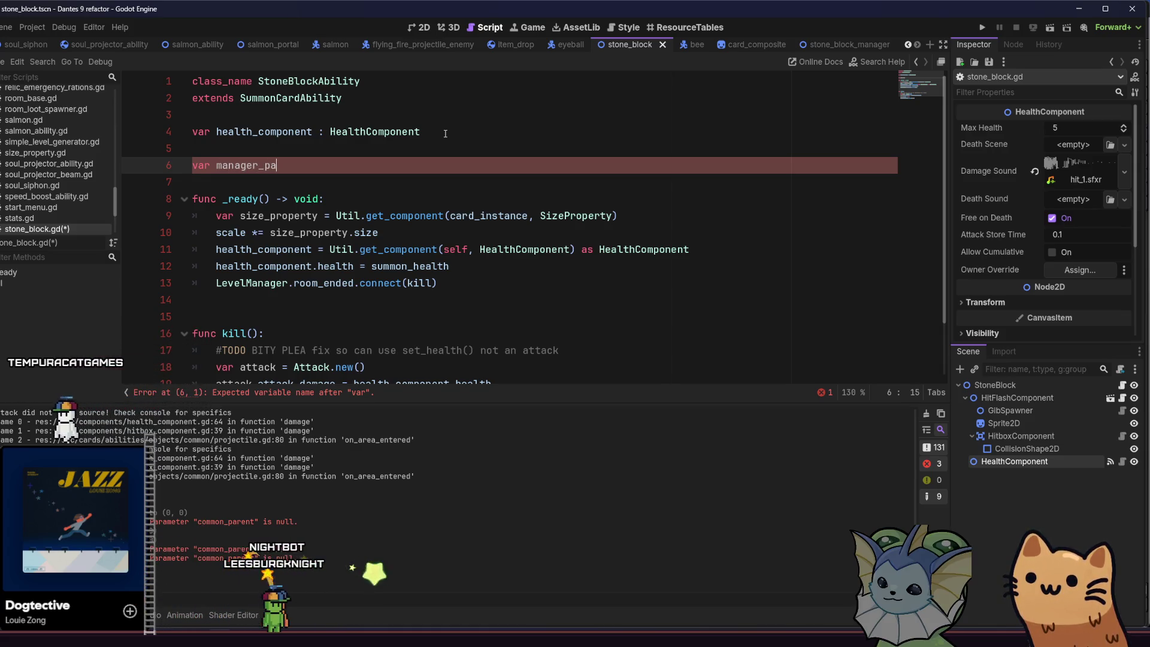
text(_)
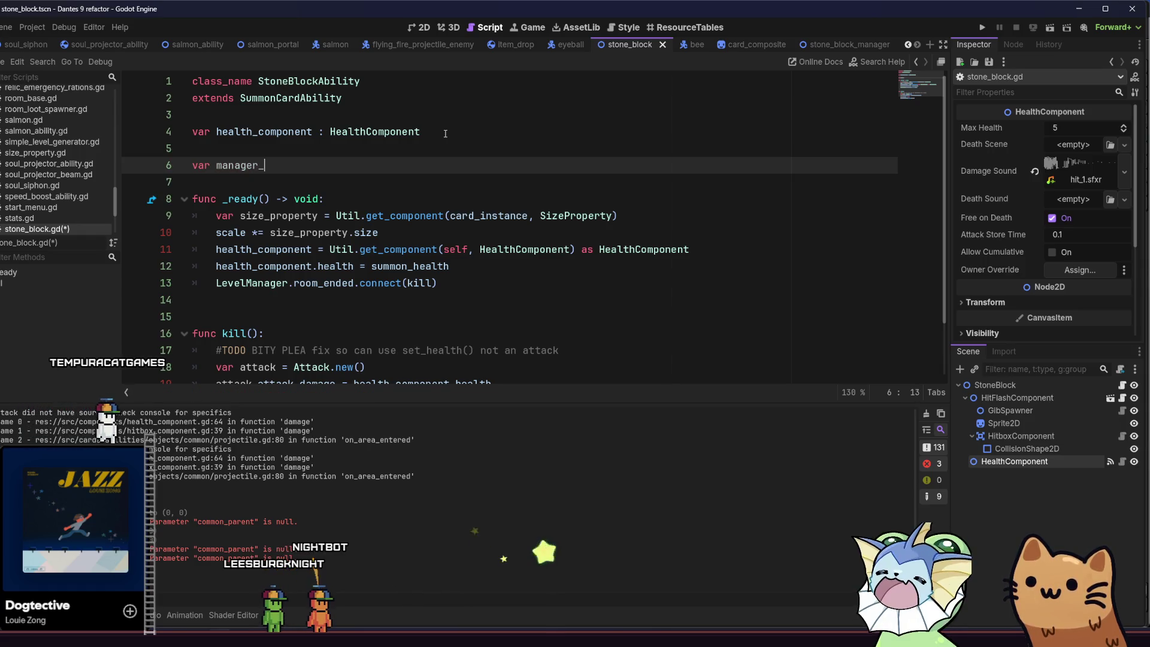
key(BackSpace)
key(BackSpace)
key(BackSpace)
text(scene :)
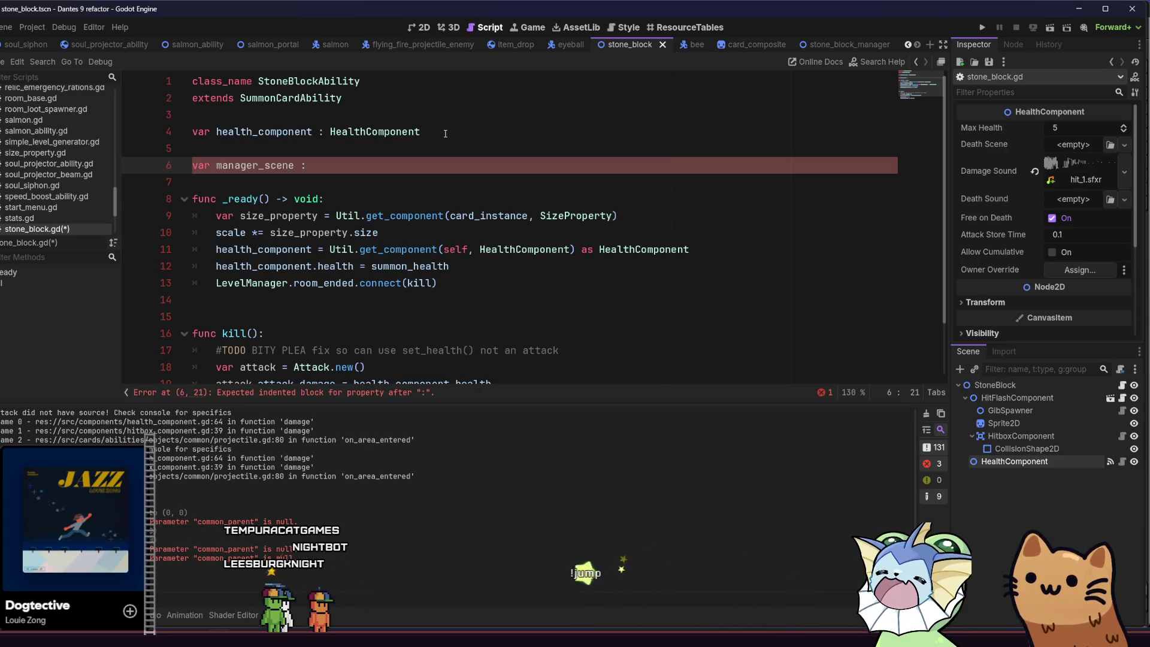
text(tone)
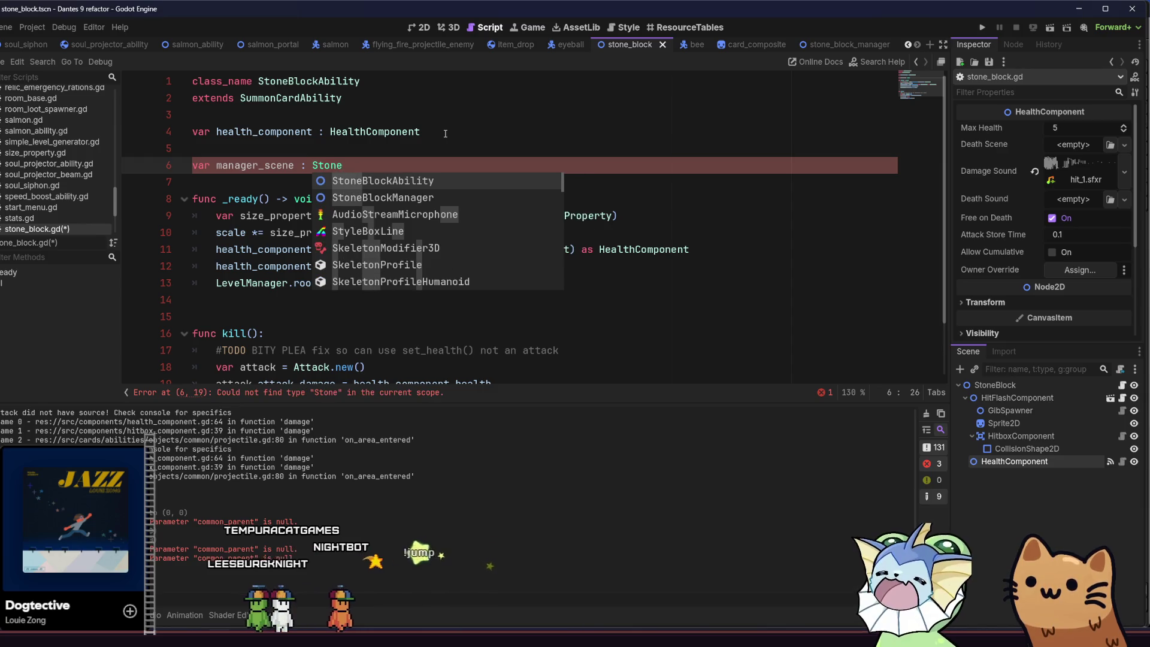
key(Down)
key(Return)
key(BackSpace)
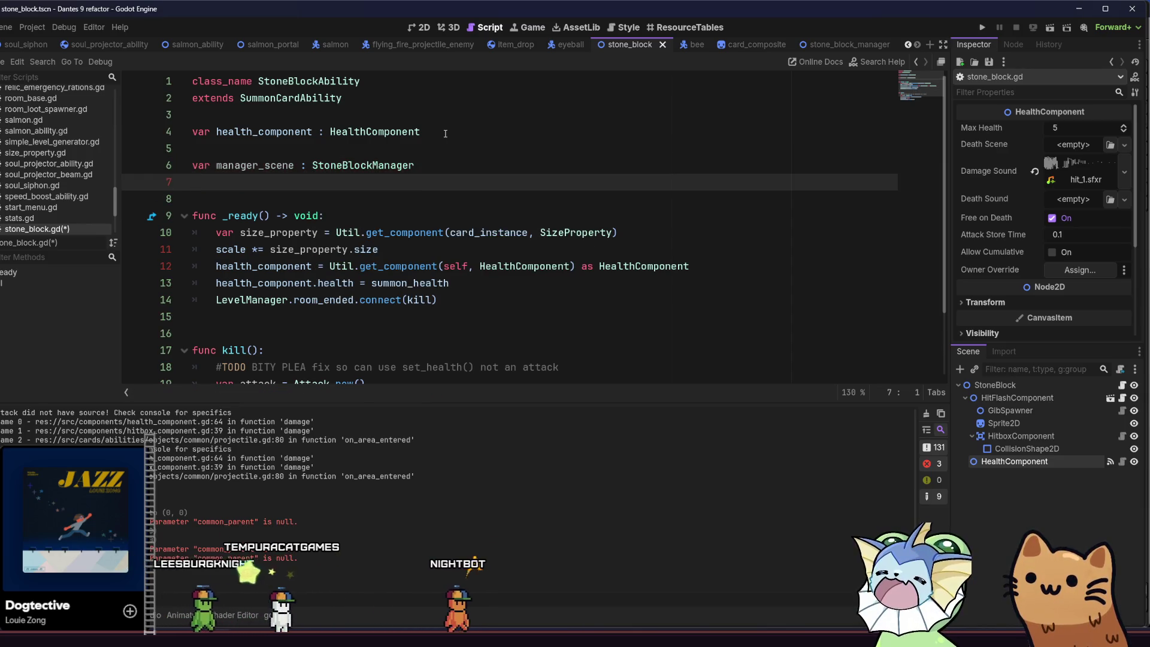
text(r)
key(BackSpace)
key(BackSpace)
key(BackSpace)
text(edS)
key(Return)
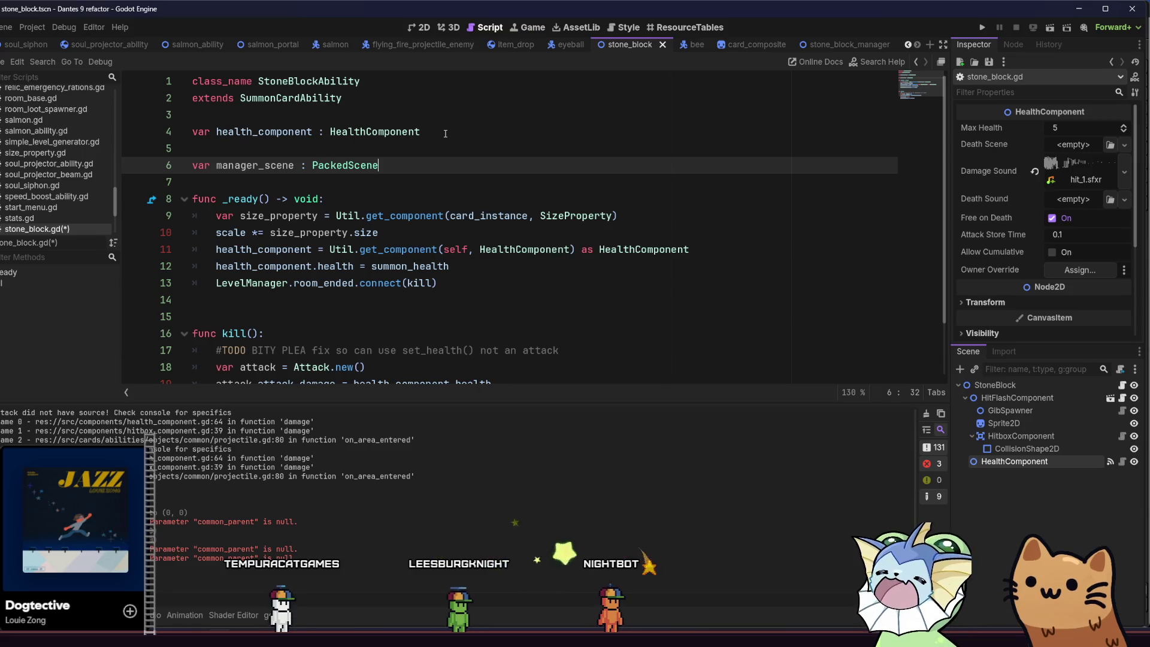
text(@export)
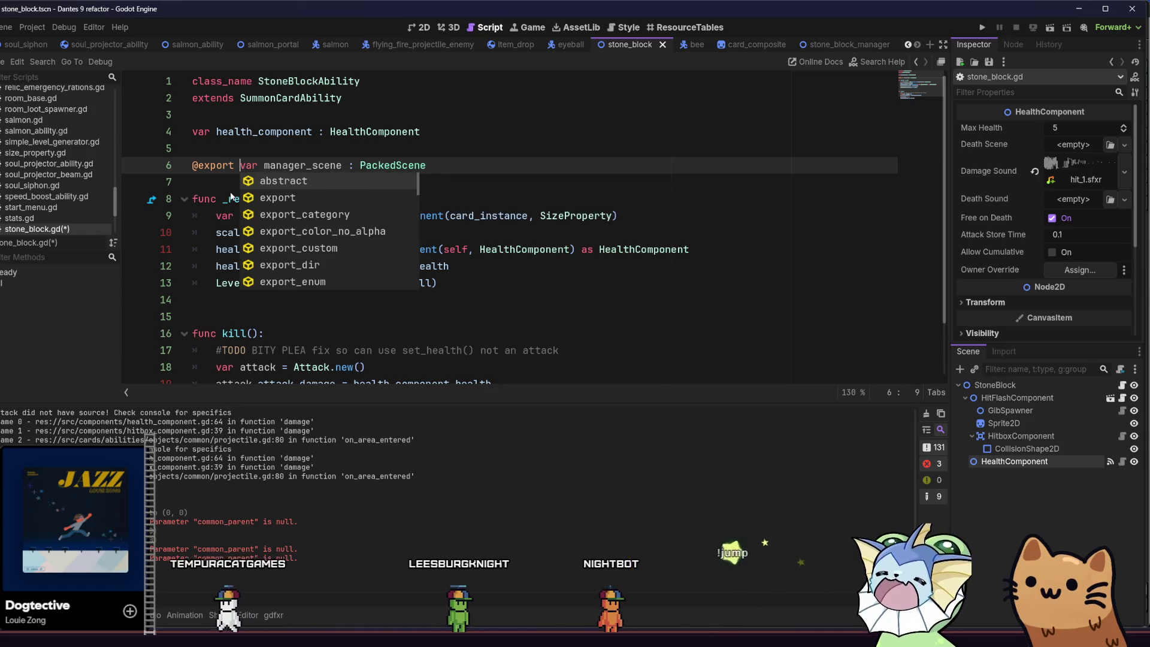
key(Escape)
key(End)
key(ctrl+s)
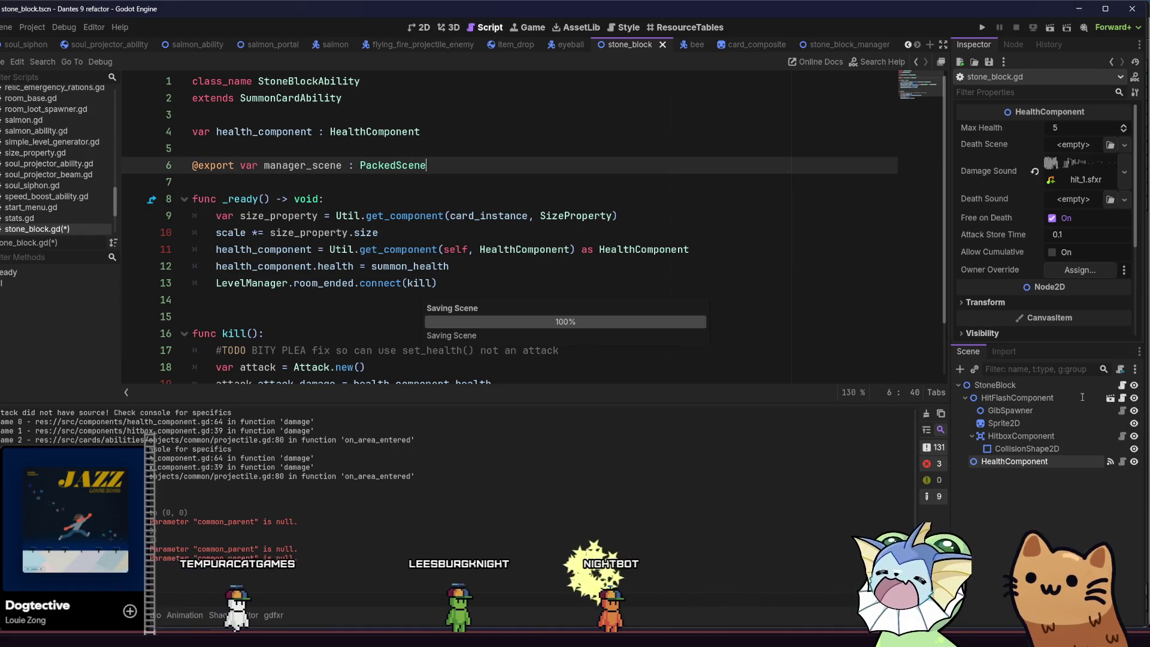
click(1062, 387)
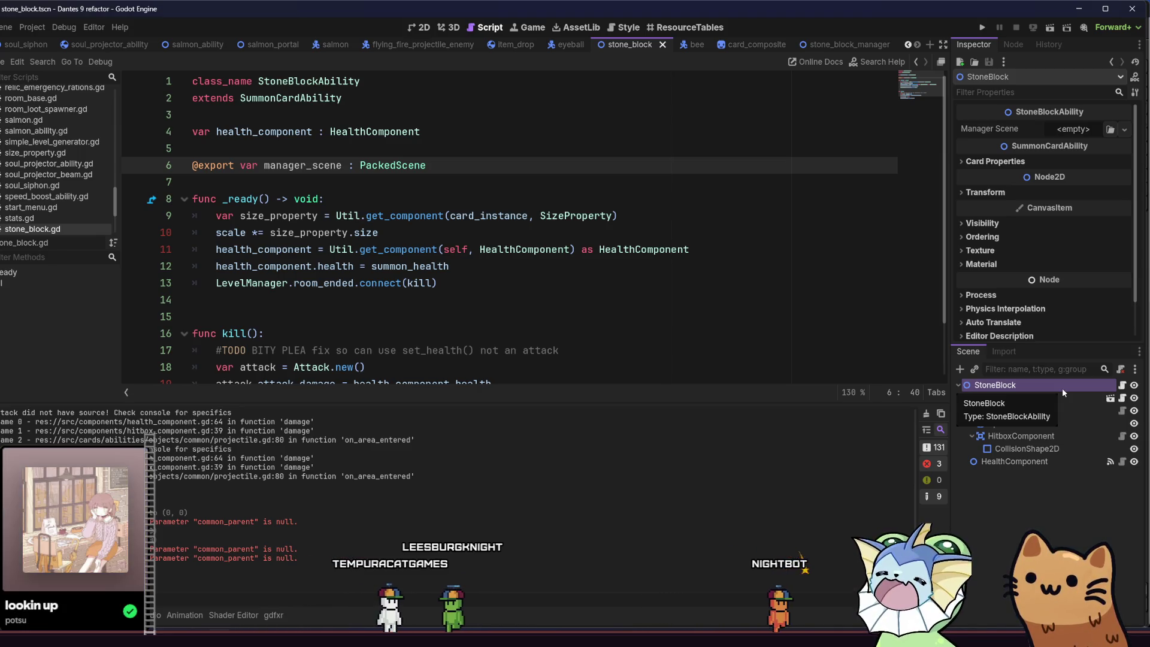
Assign stone_block_manager.tscn to StoneBlock's Manager Scene through a Quick Load search for 'stone'.
click(1087, 134)
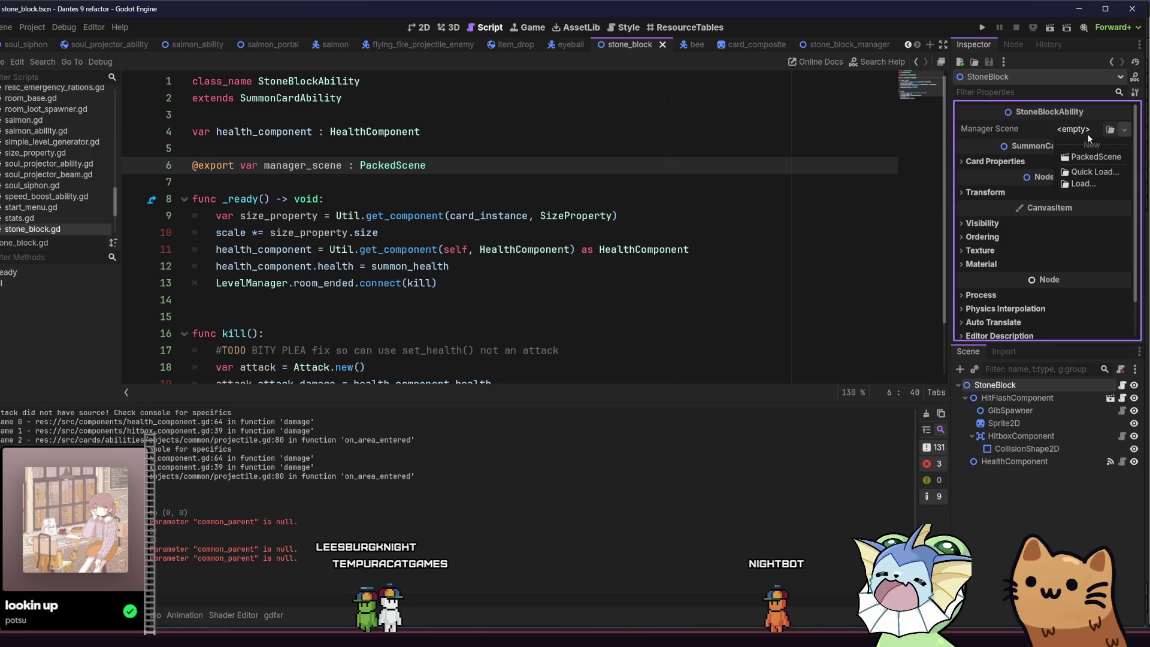
click(1094, 172)
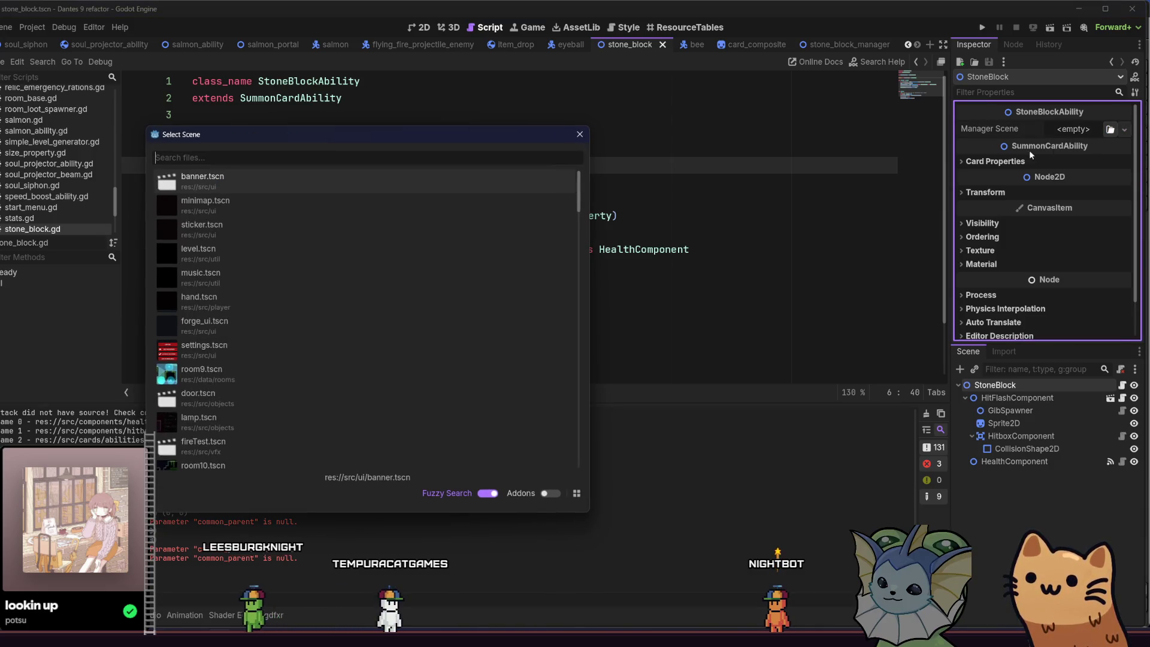
text(stone))
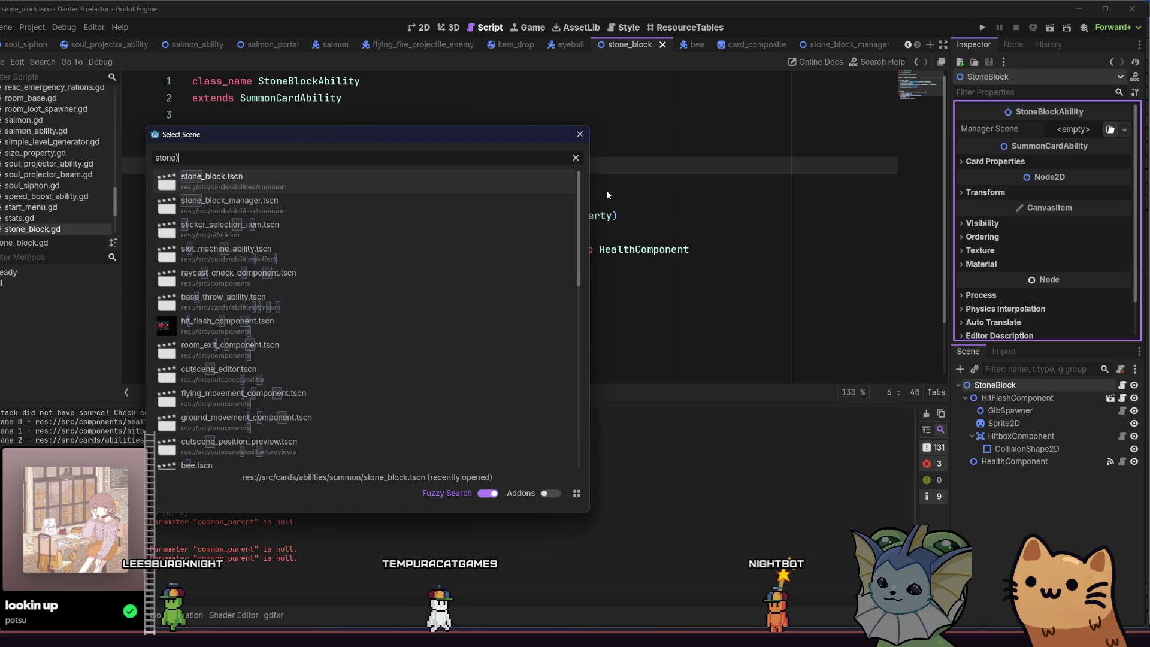
key(Down)
key(Return)
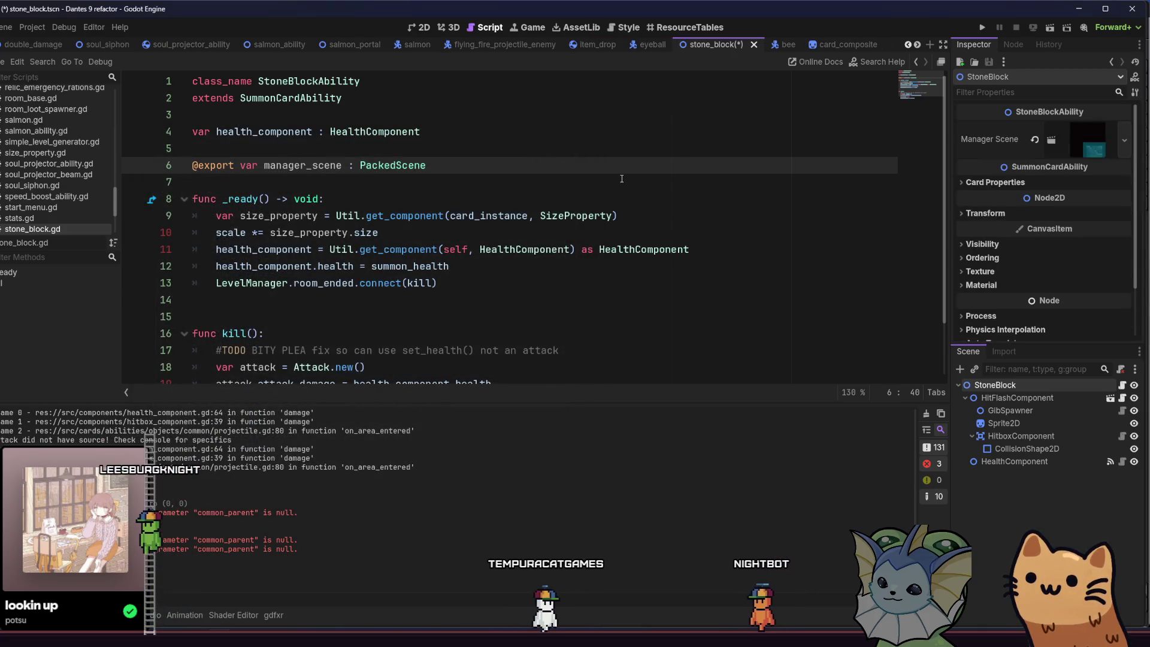
click(612, 252)
Start a new manager_check() function below the kill function.
scroll(599, 239, down, 2)
click(485, 350)
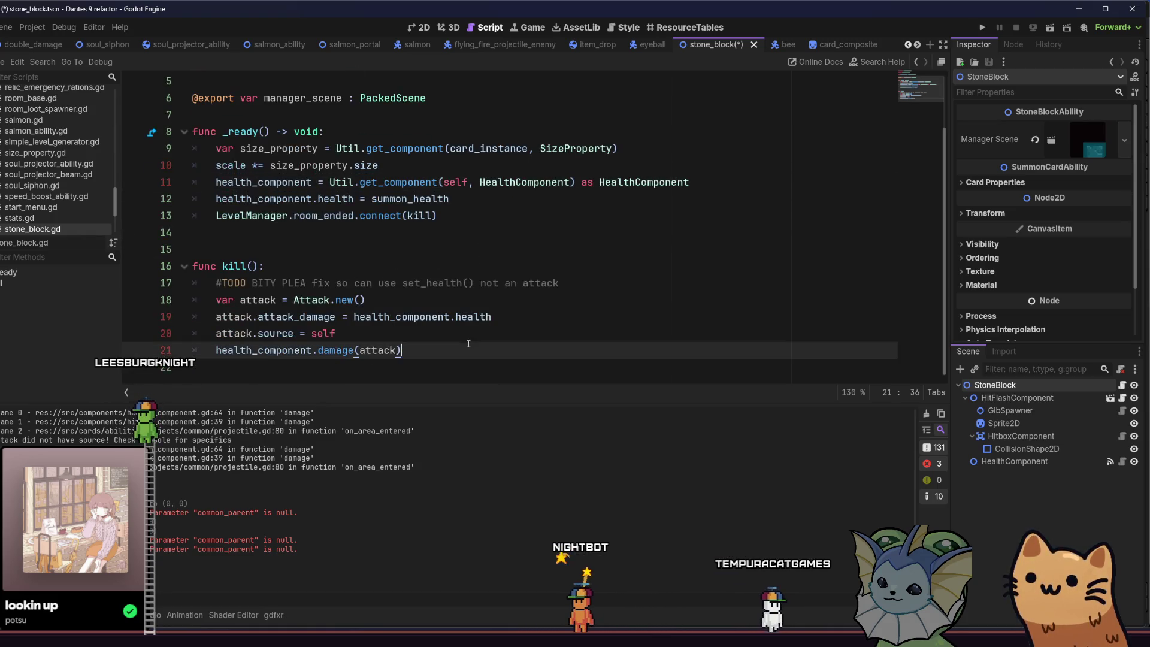
click(484, 368)
key(Return)
key(Return)
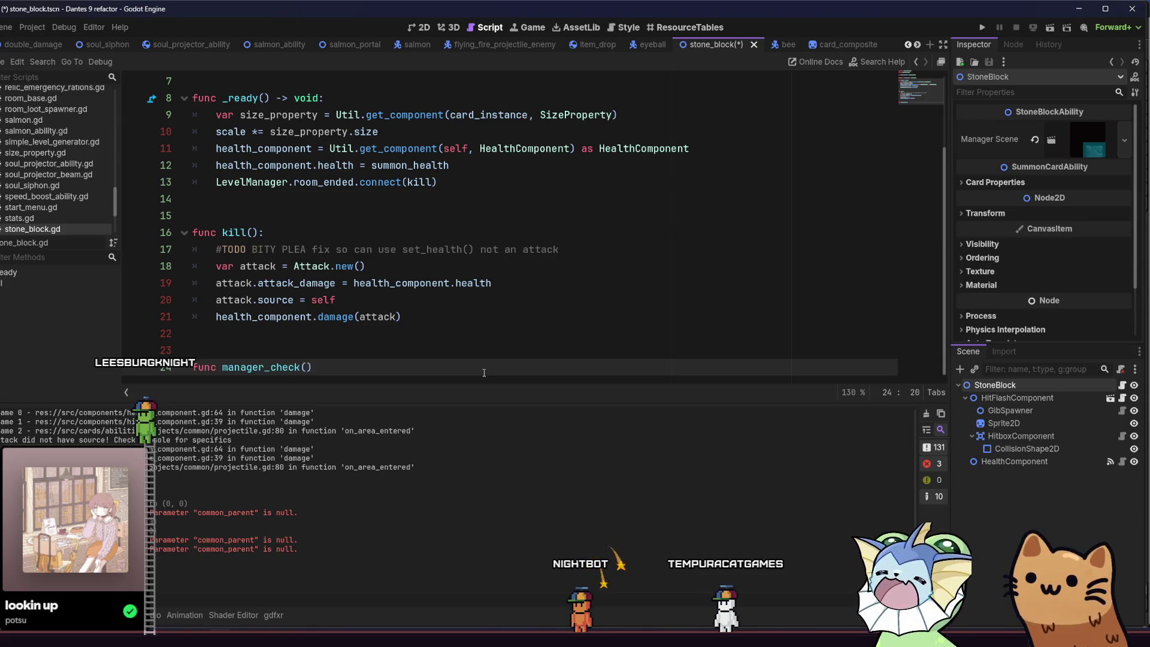
key(Return)
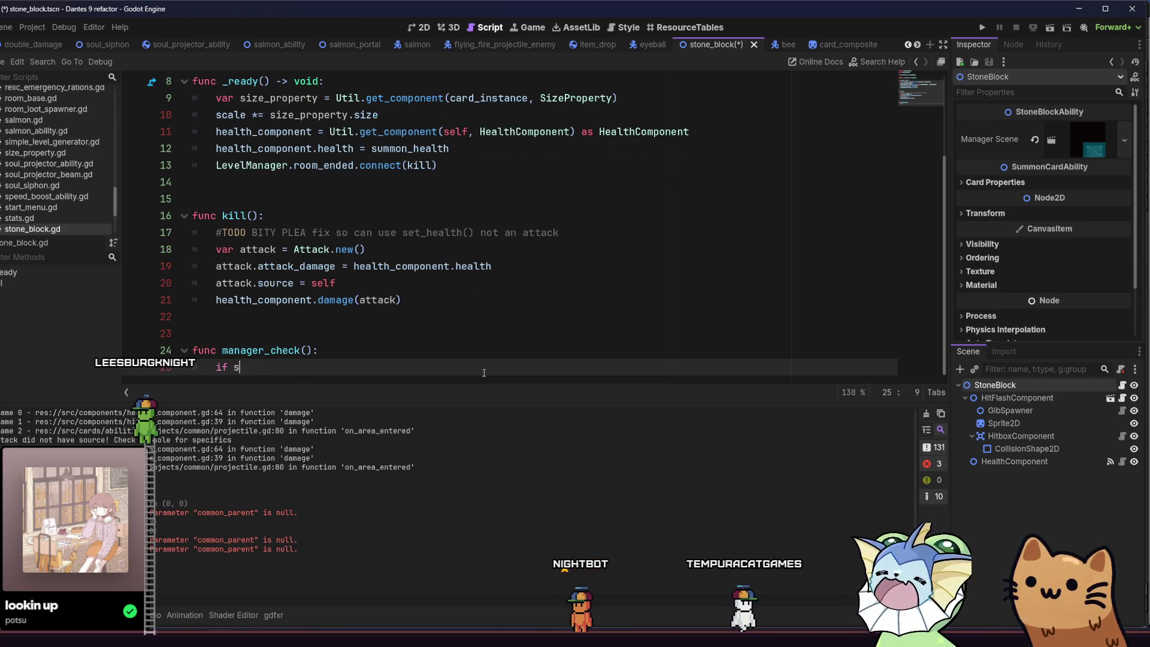
Return early when Util.get_component(source, StoneBlockAbility) finds an existing ability.
text(ce.h)
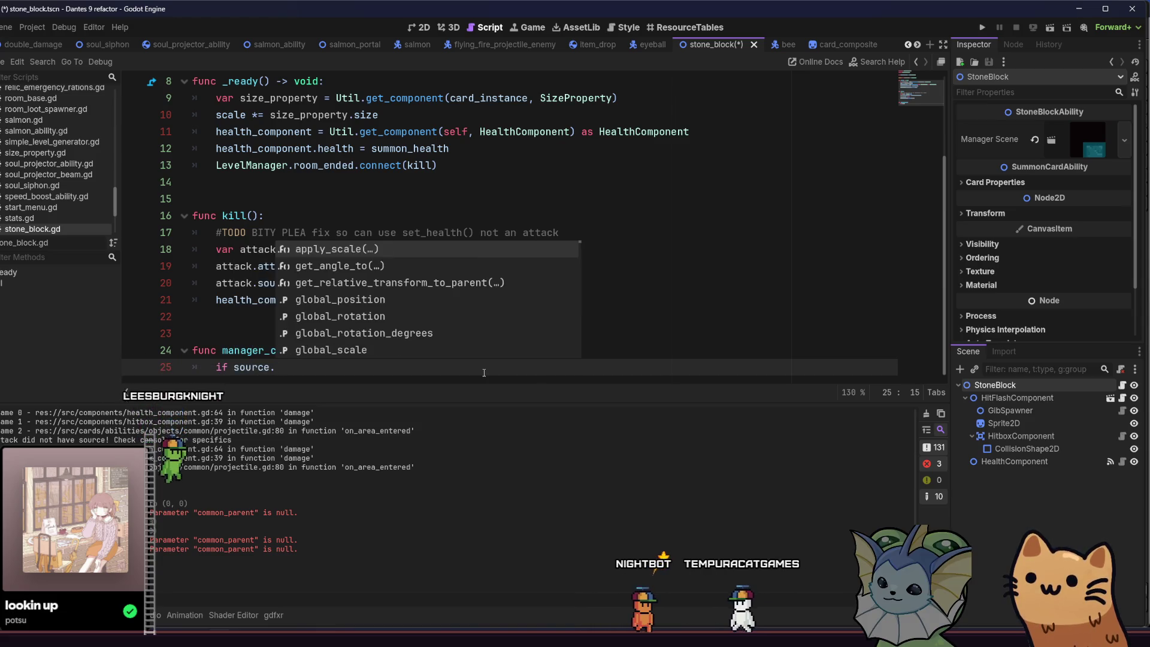
key(BackSpace)
key(BackSpace)
key(BackSpace)
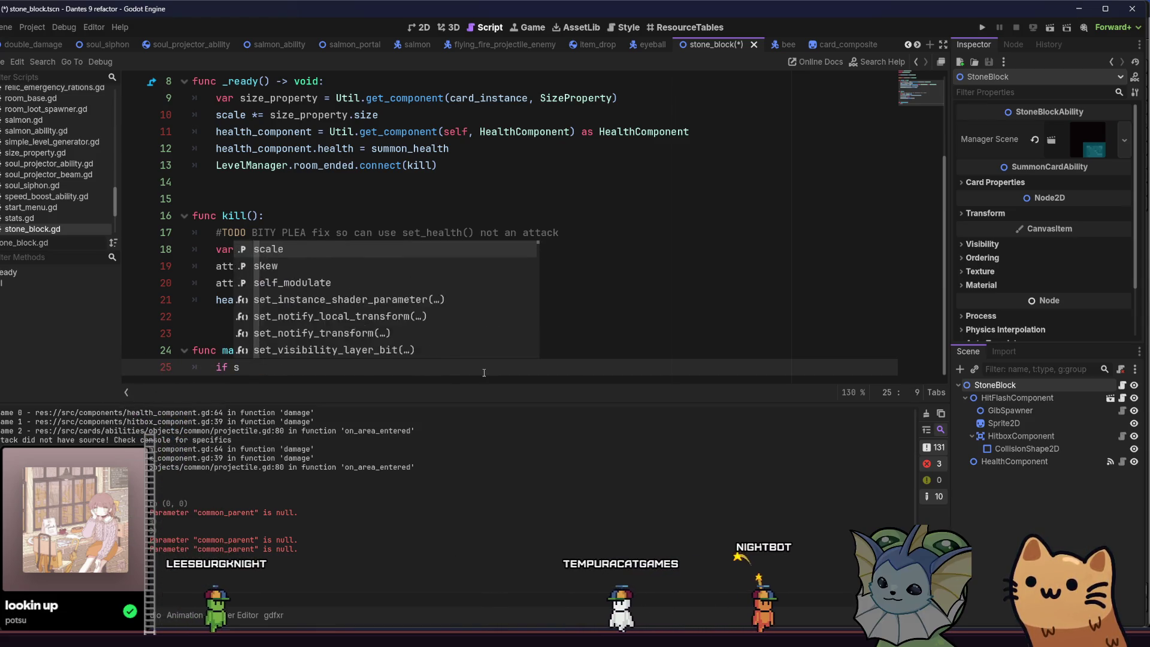
text(Util.)
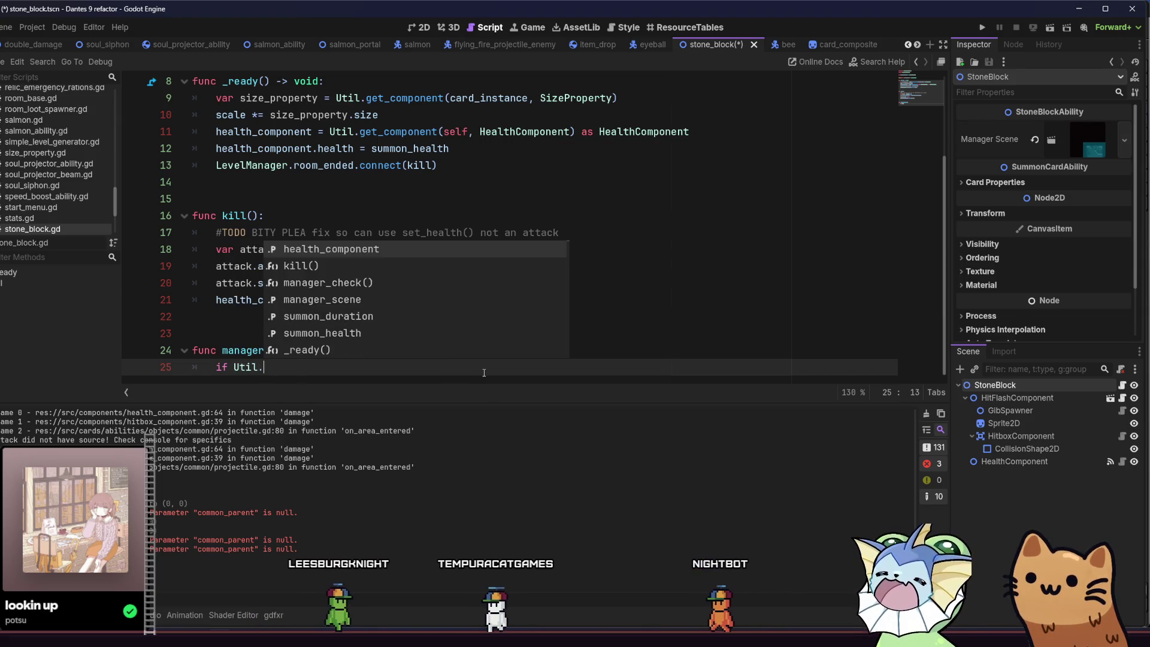
text(has)
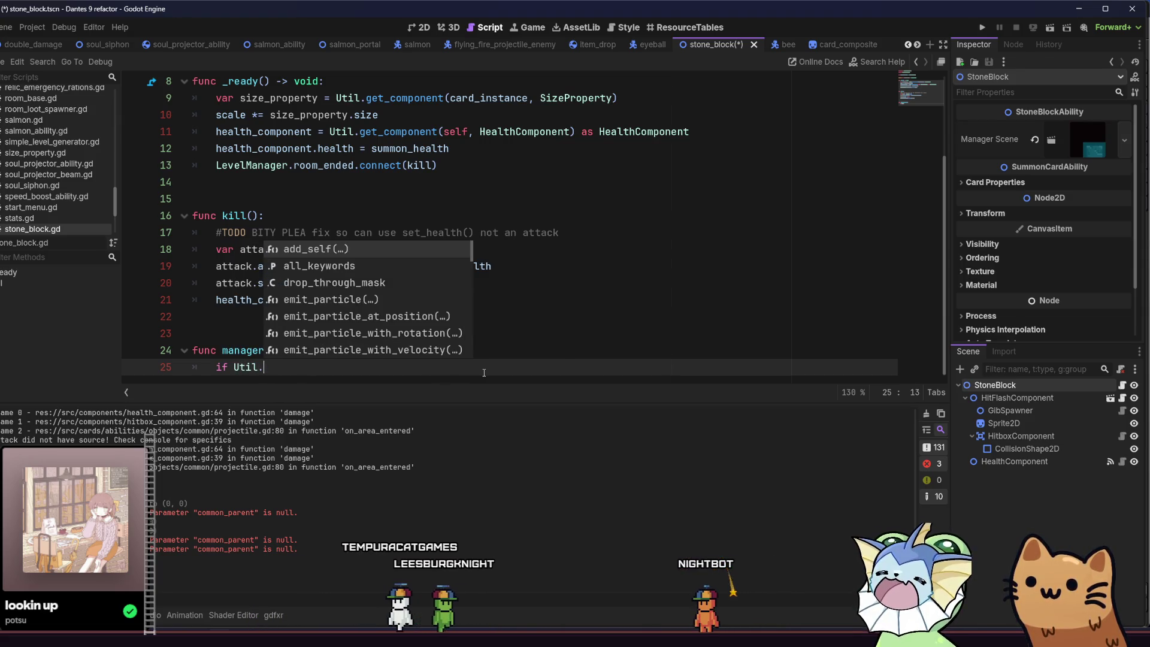
key(BackSpace)
key(BackSpace)
key(BackSpace)
text(get)
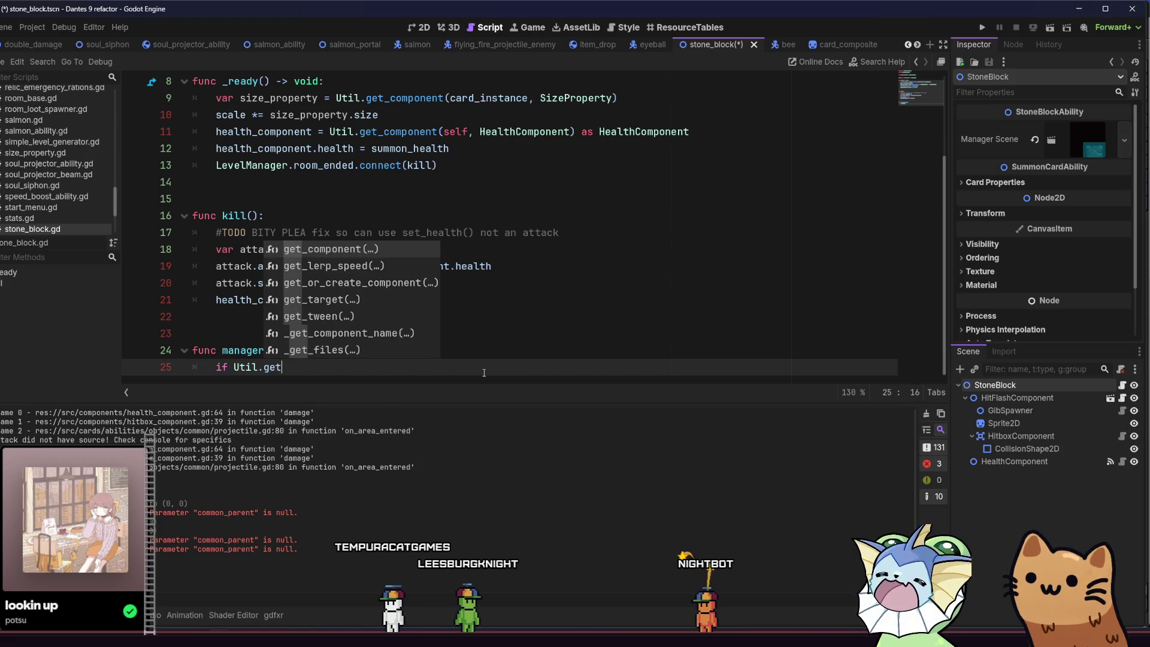
key(Return)
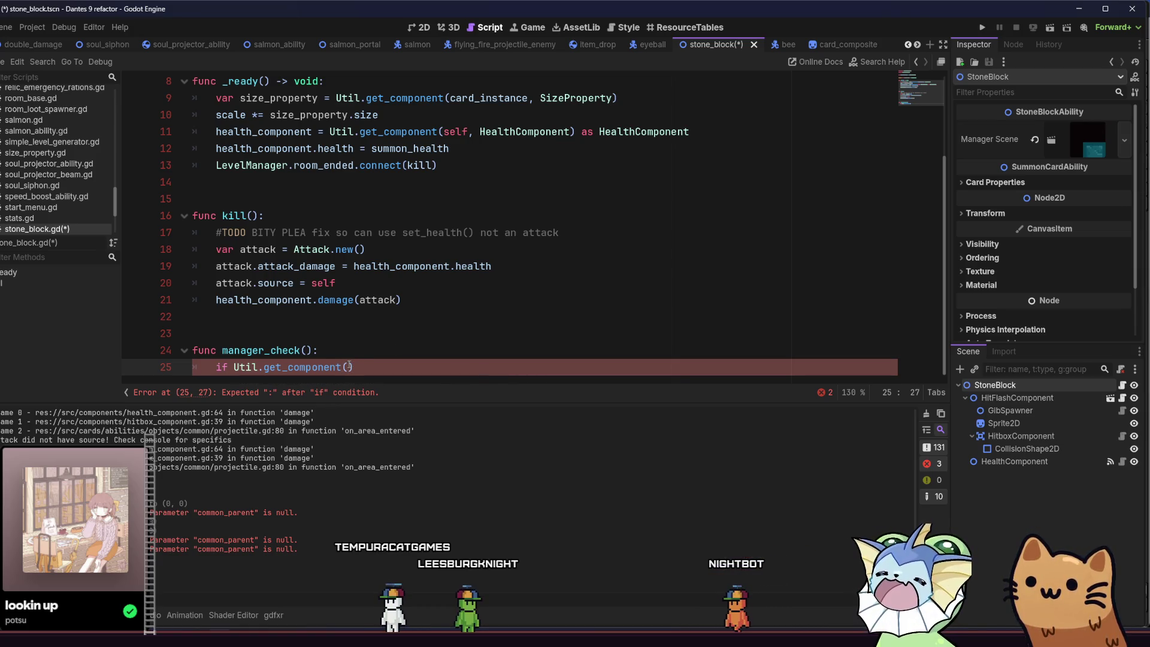
text(rce, )
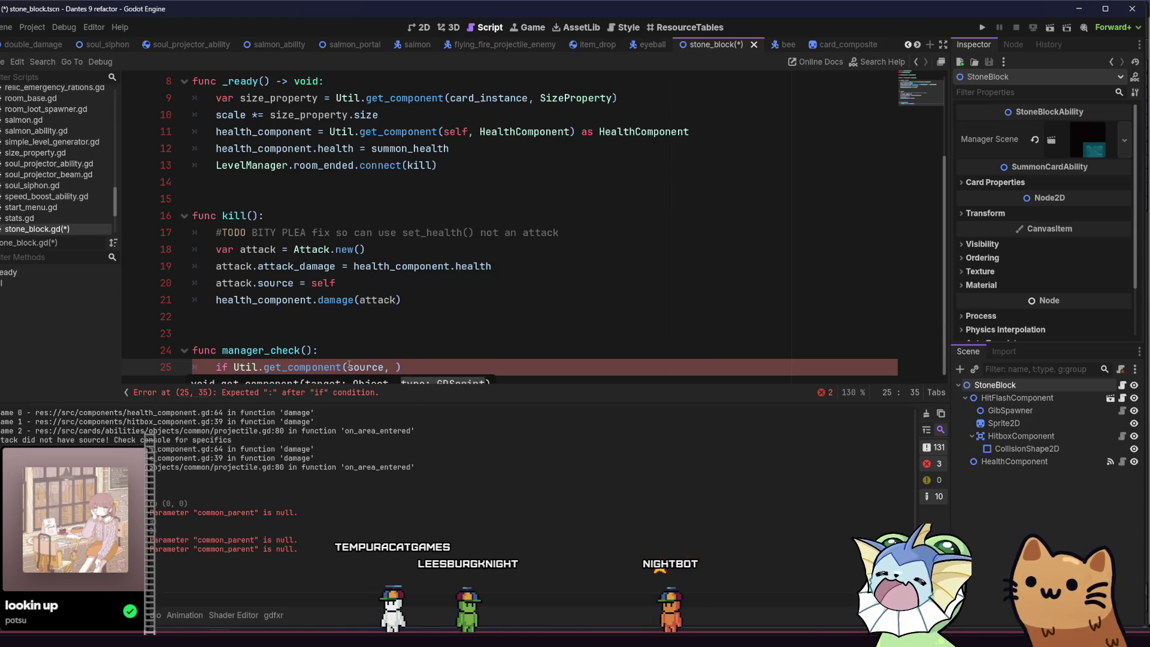
text(Card)
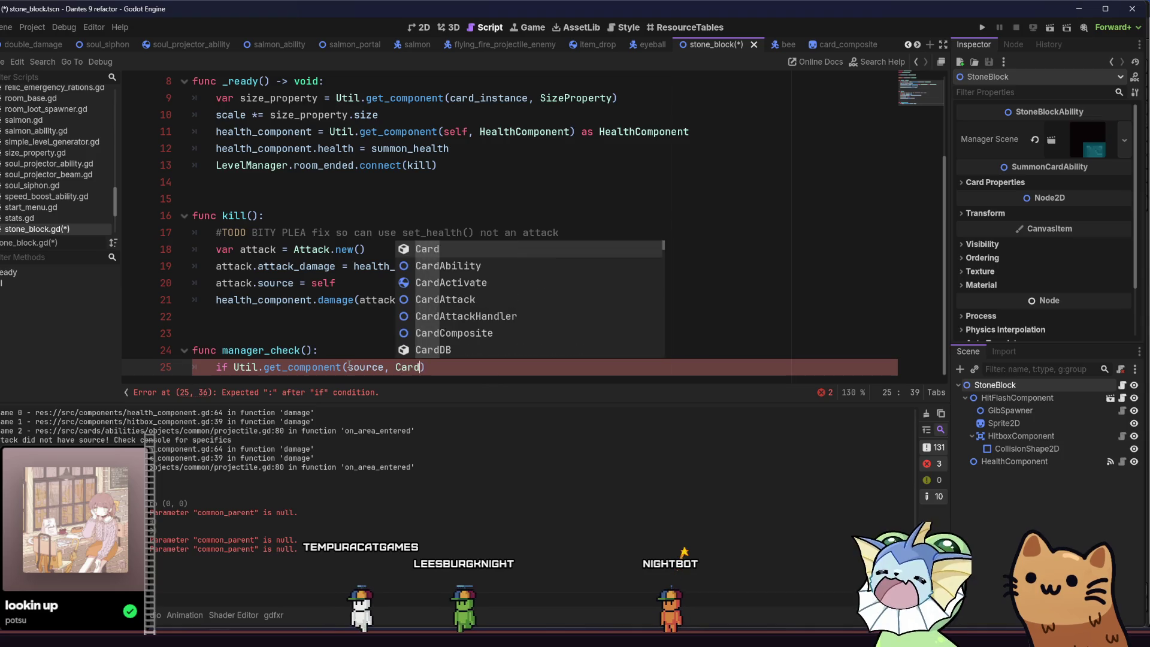
key(BackSpace)
key(BackSpace)
key(BackSpace)
text(StoneB)
text(lockAbility)
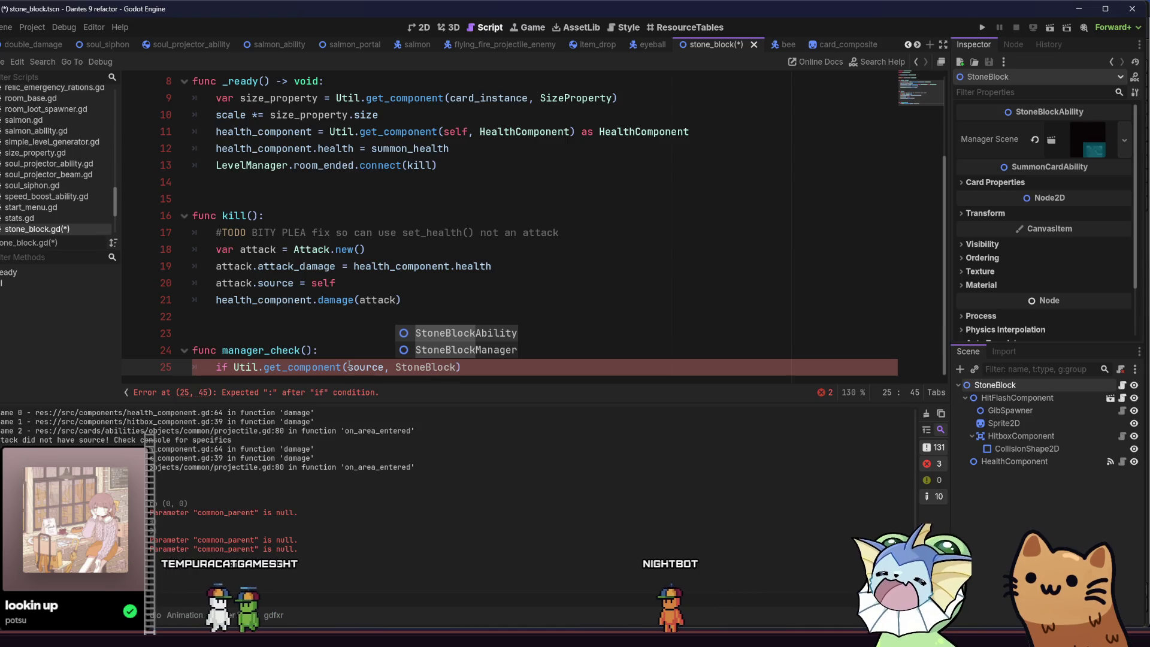
key(Return)
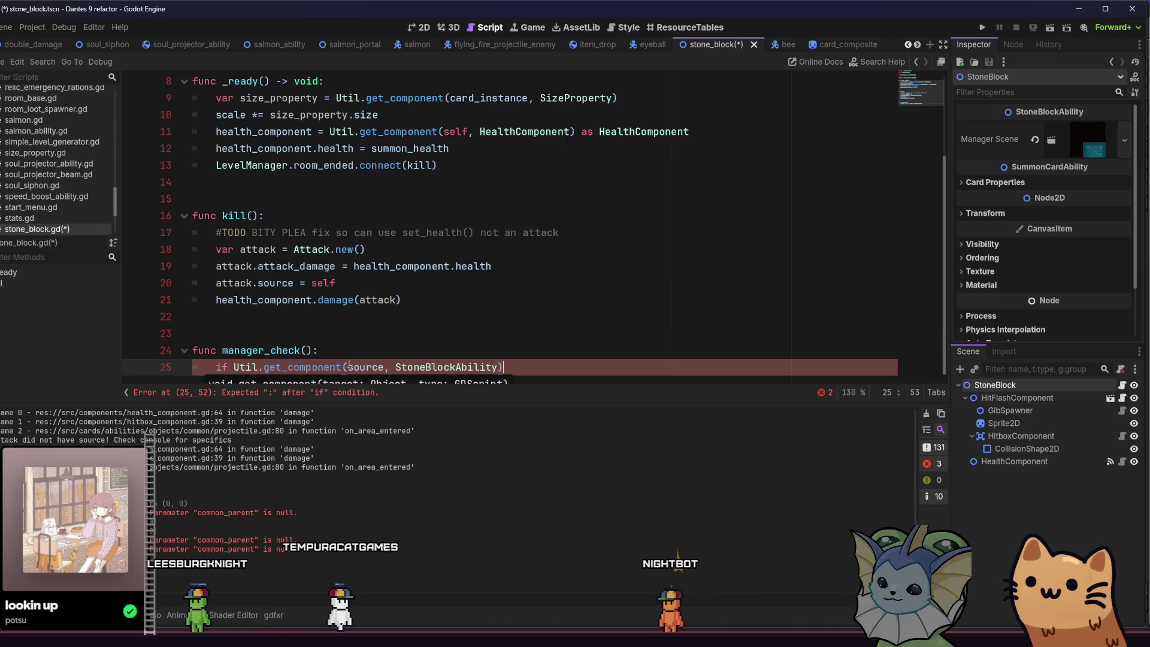
text(:)
key(Return)
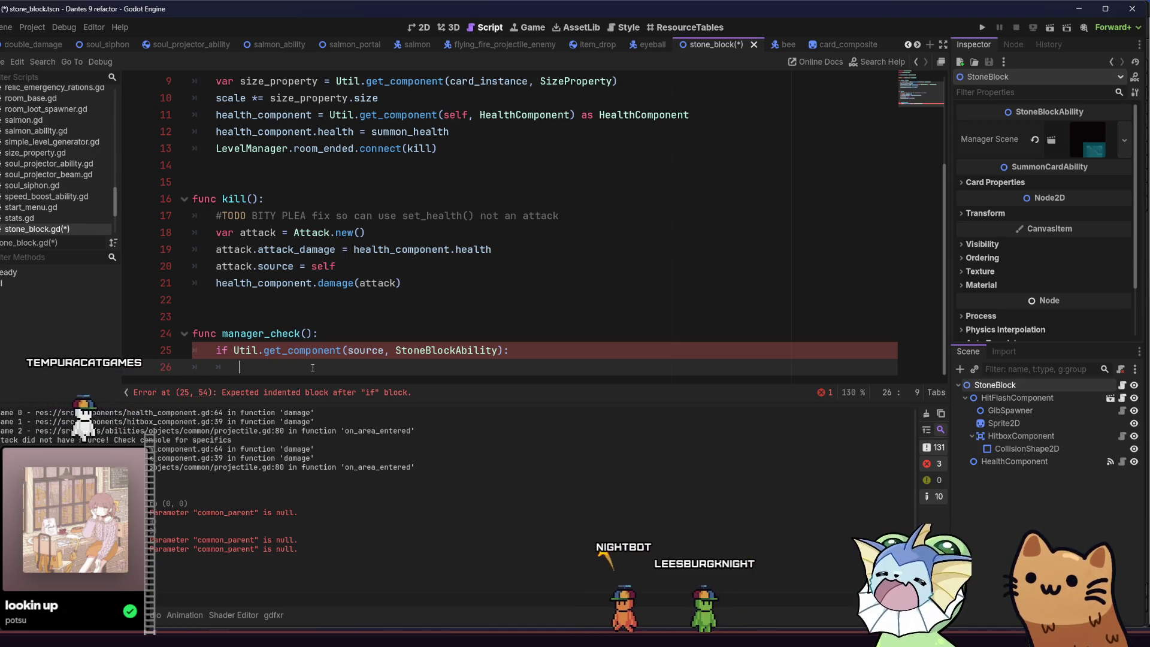
text(return)
key(Return)
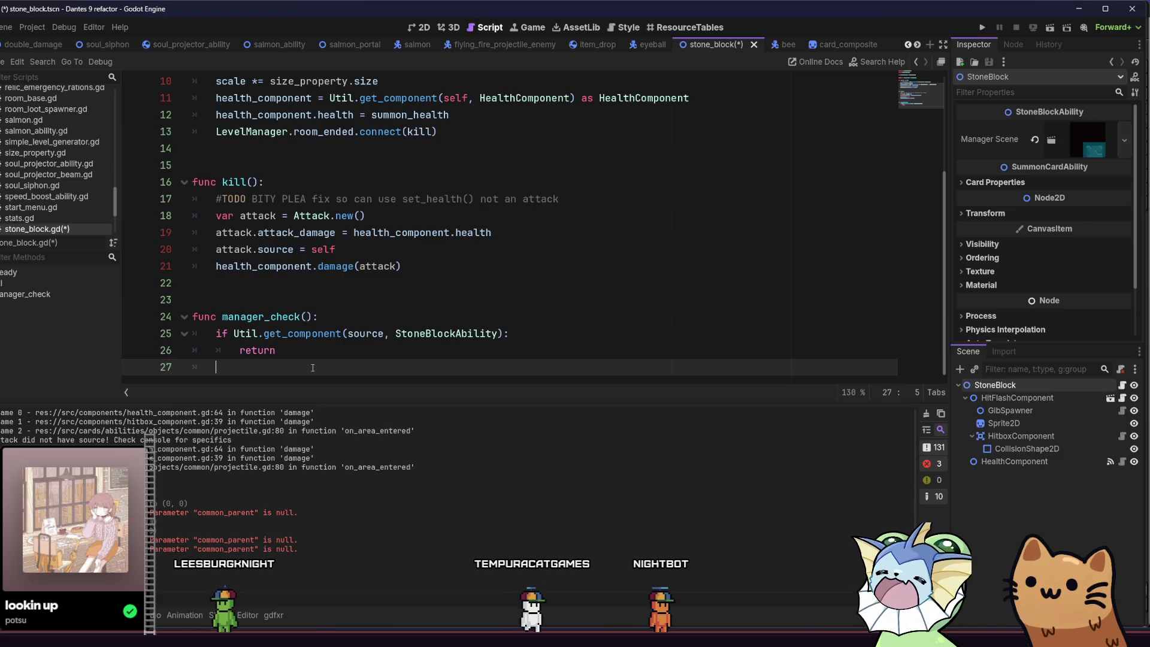
Declare var manager as manager_scene.instantiate().
key(BackSpace)
key(BackSpace)
text(var ma)
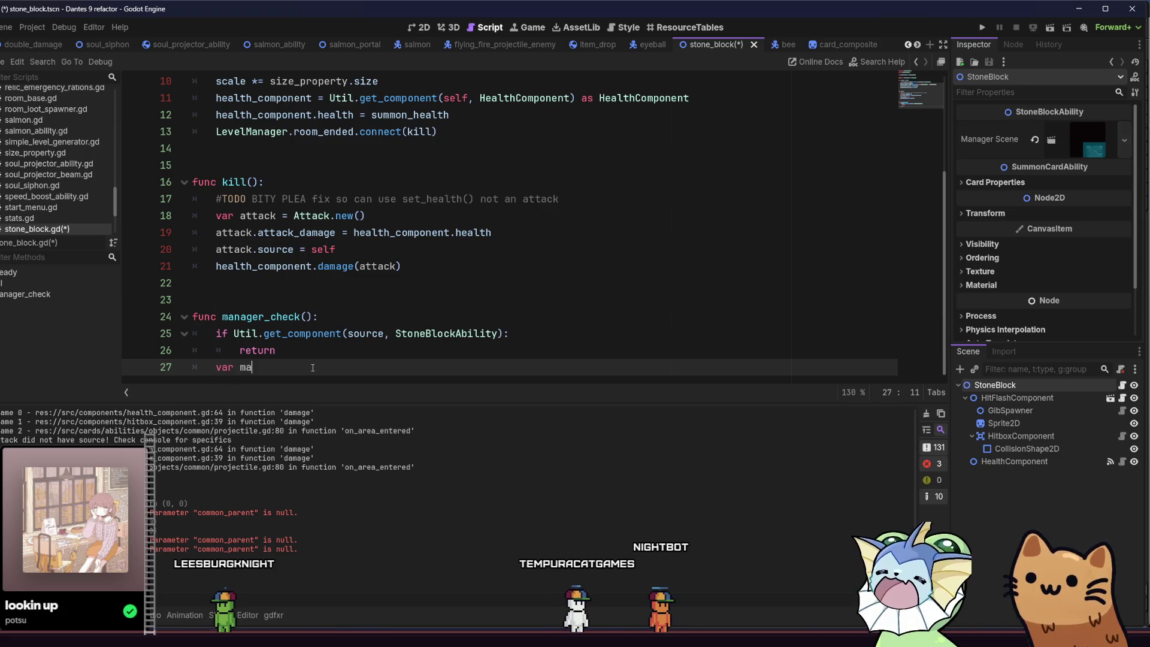
text(nager =)
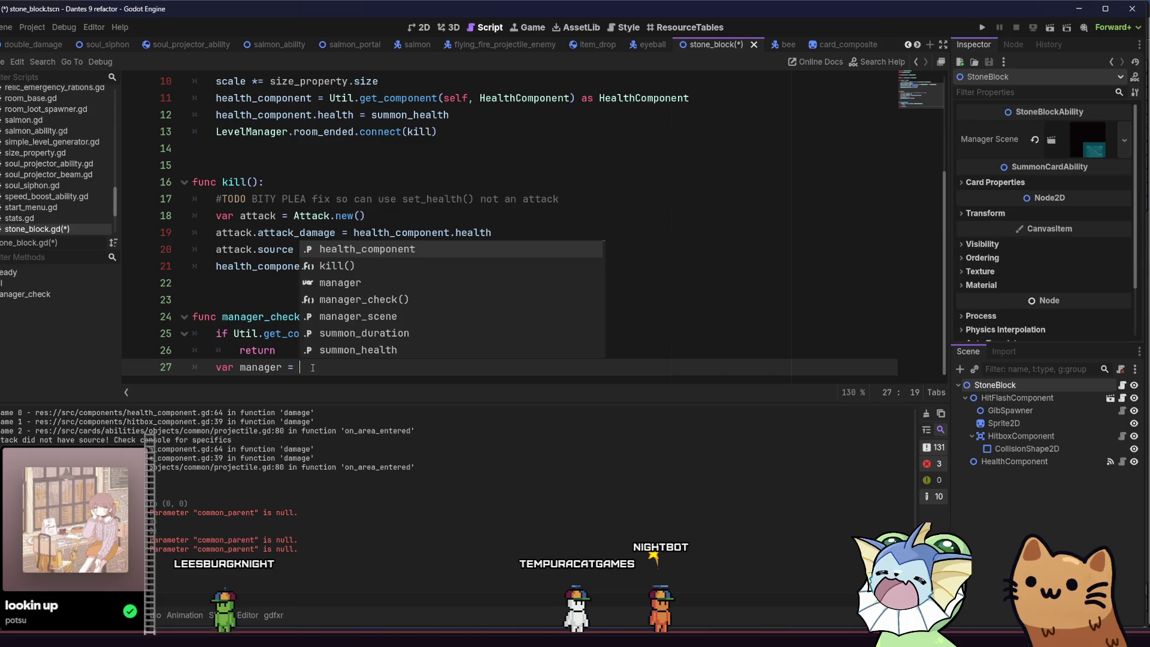
key(Down)
key(Down)
key(Return)
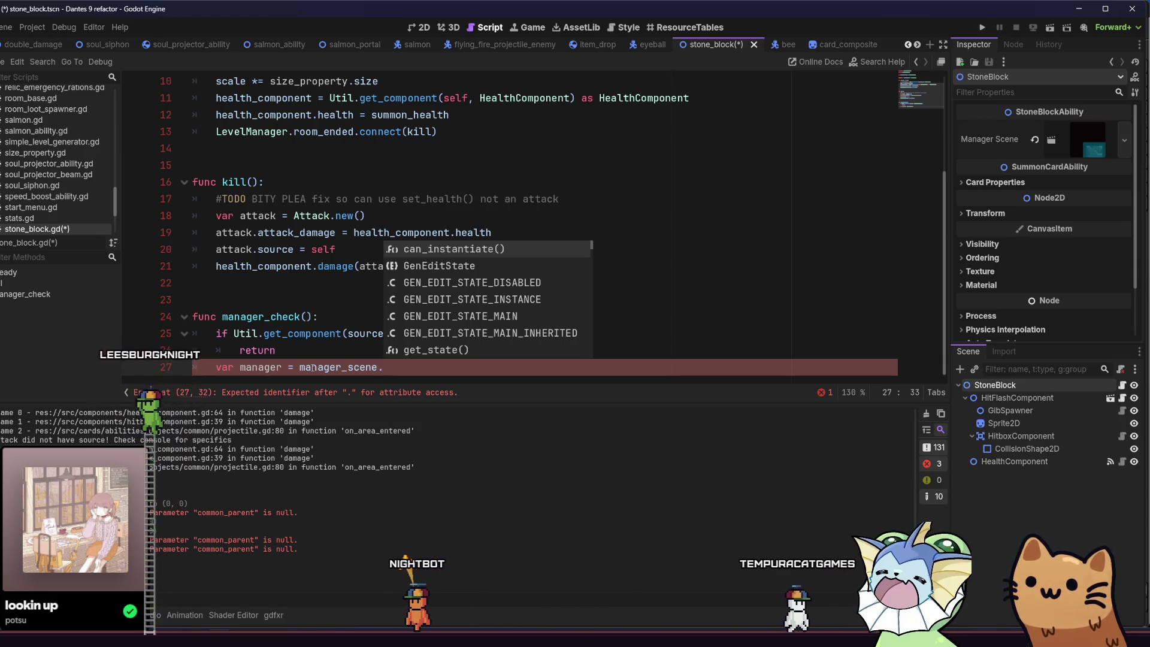
text(ins)
key(Return)
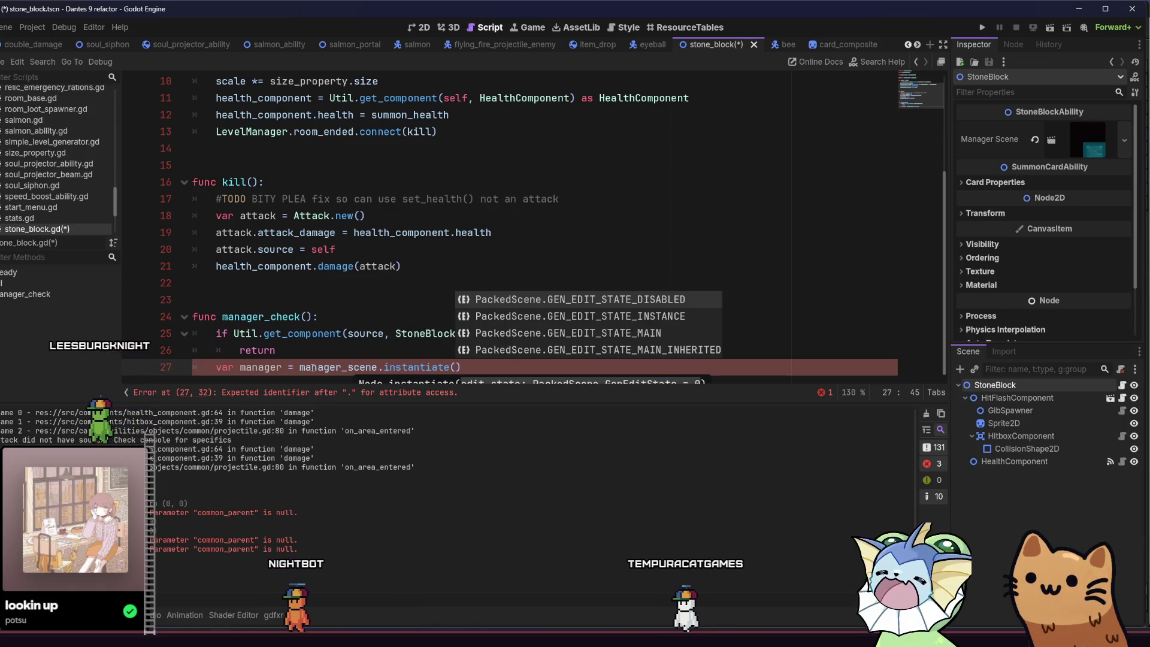
text())
key(Return)
Add the new manager to the player with Player.player.add_child(manager).
text(nager)
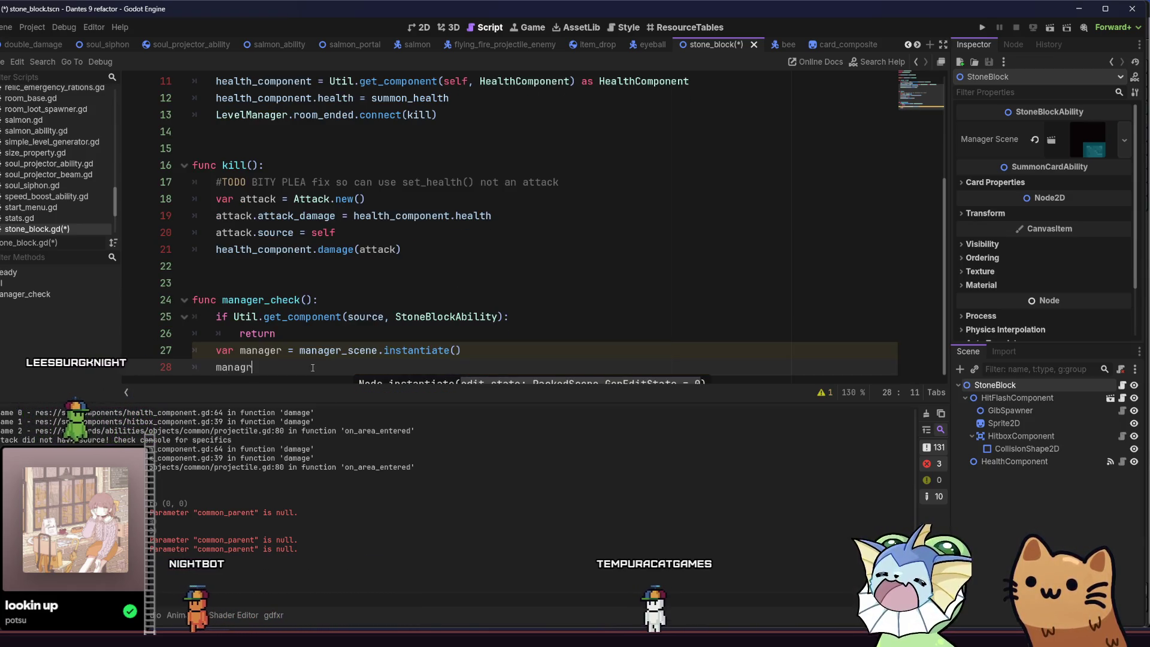
text(.)
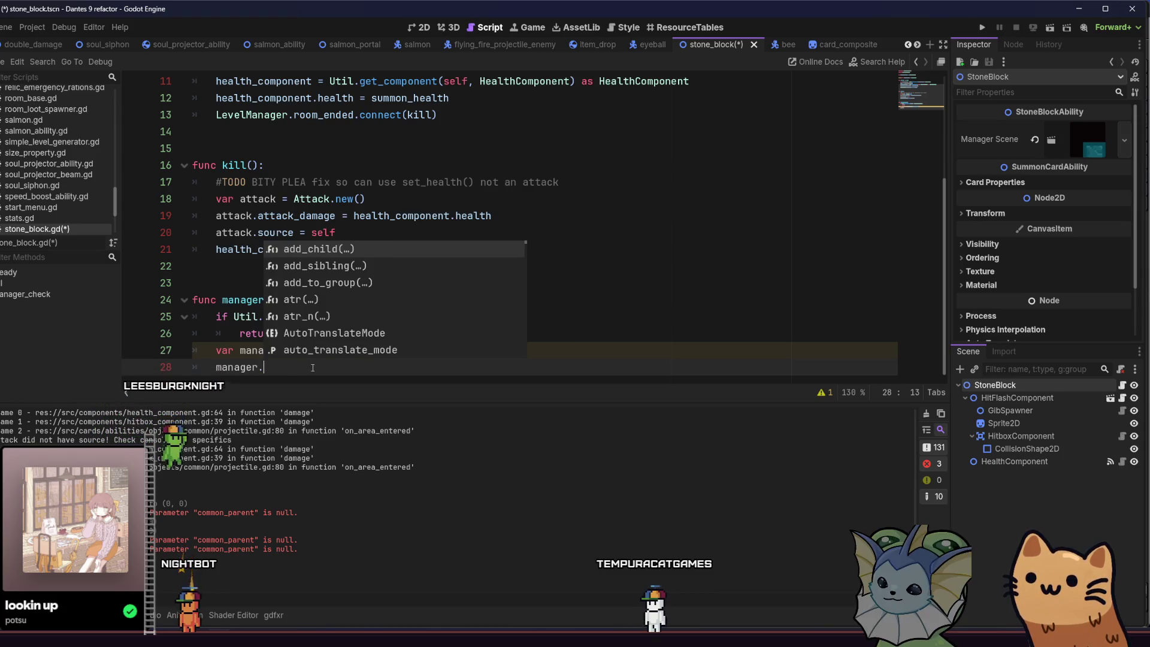
key(BackSpace)
key(BackSpace)
key(BackSpace)
key(BackSpace)
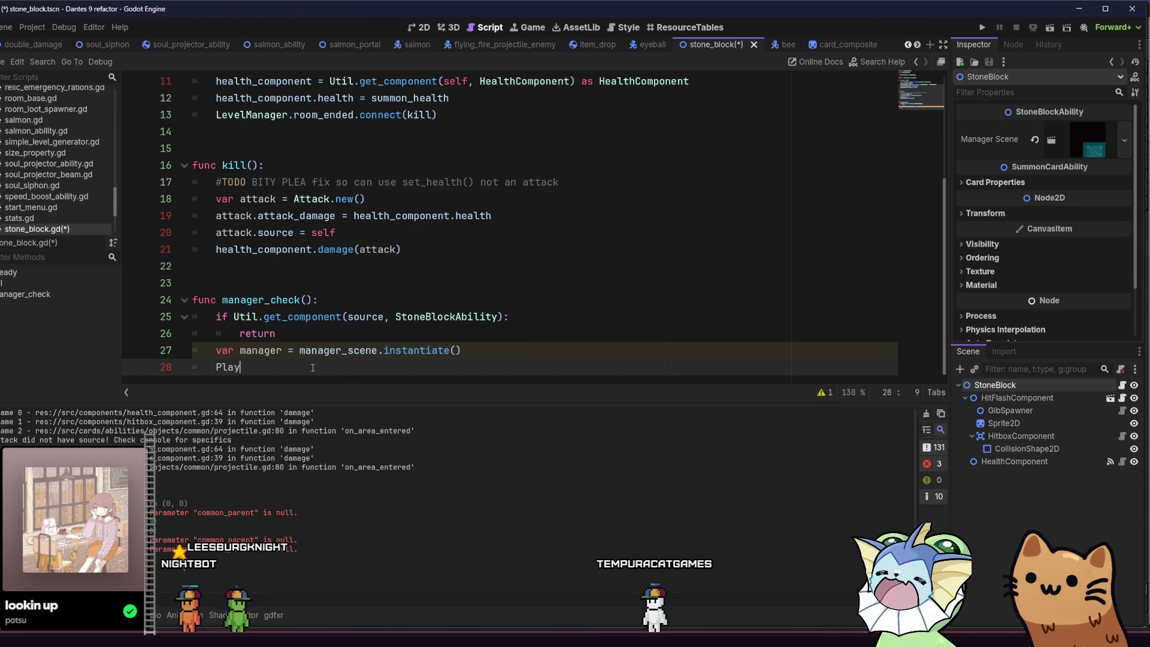
text(.ad)
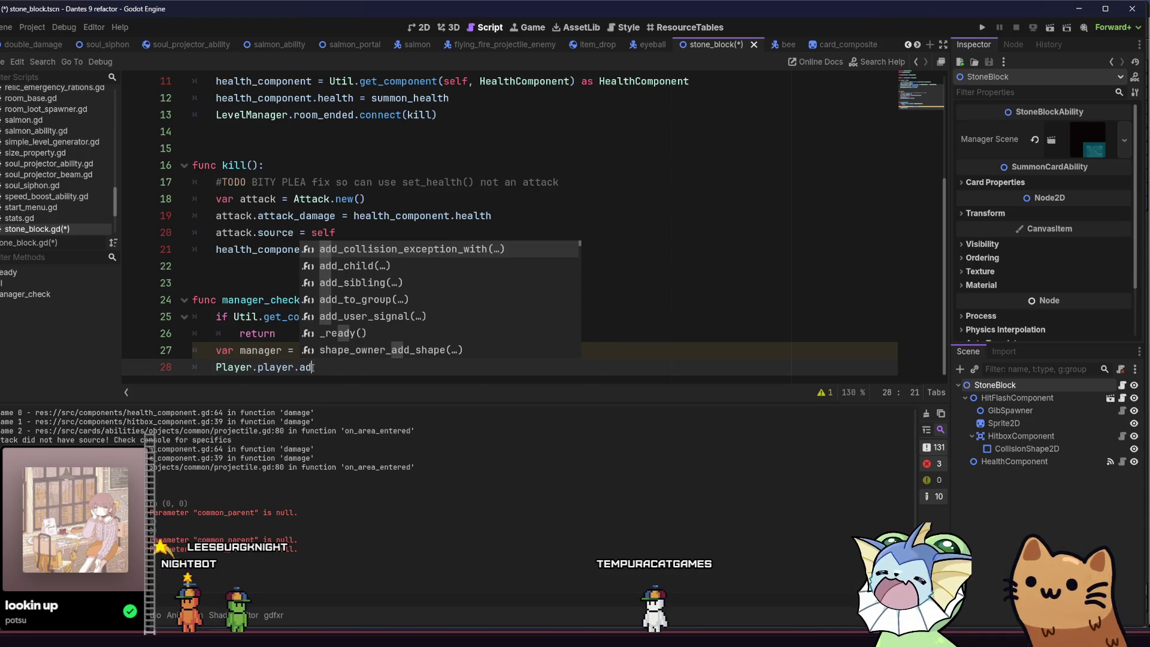
key(Down)
key(Return)
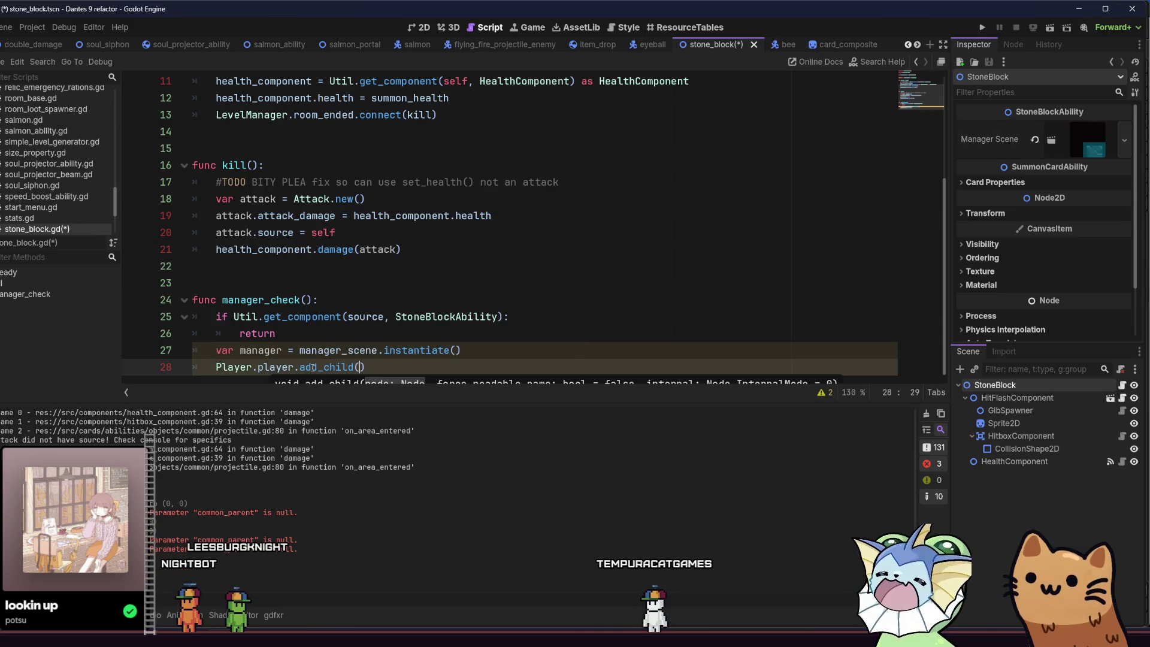
text(man)
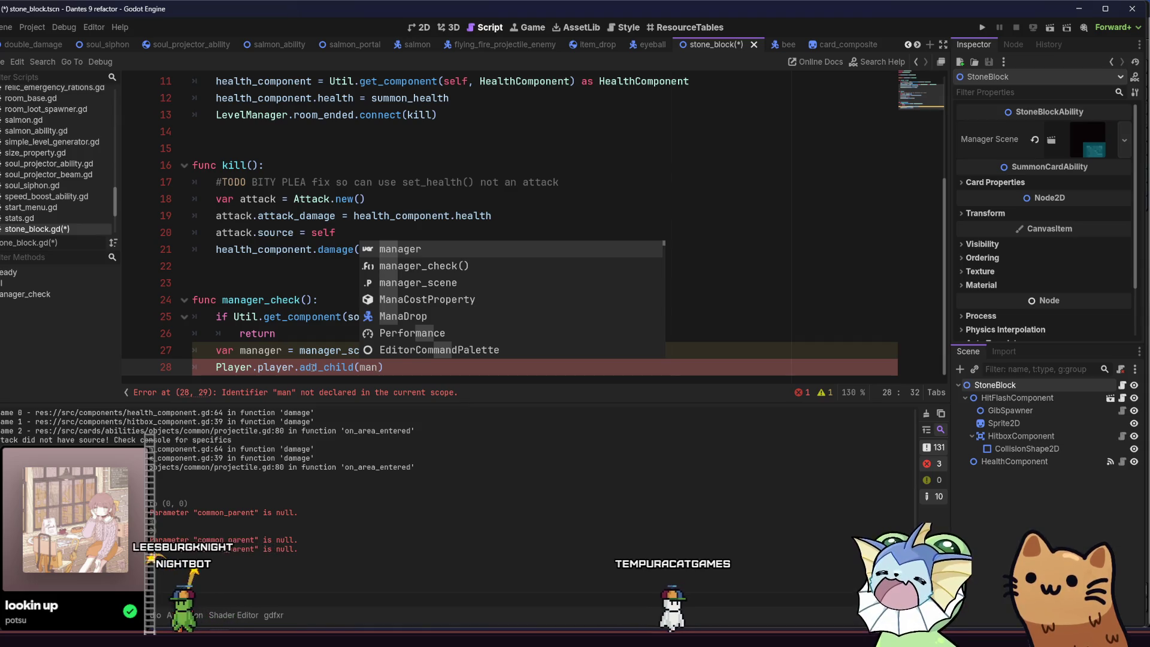
key(Return)
scroll(313, 367, down, 1)
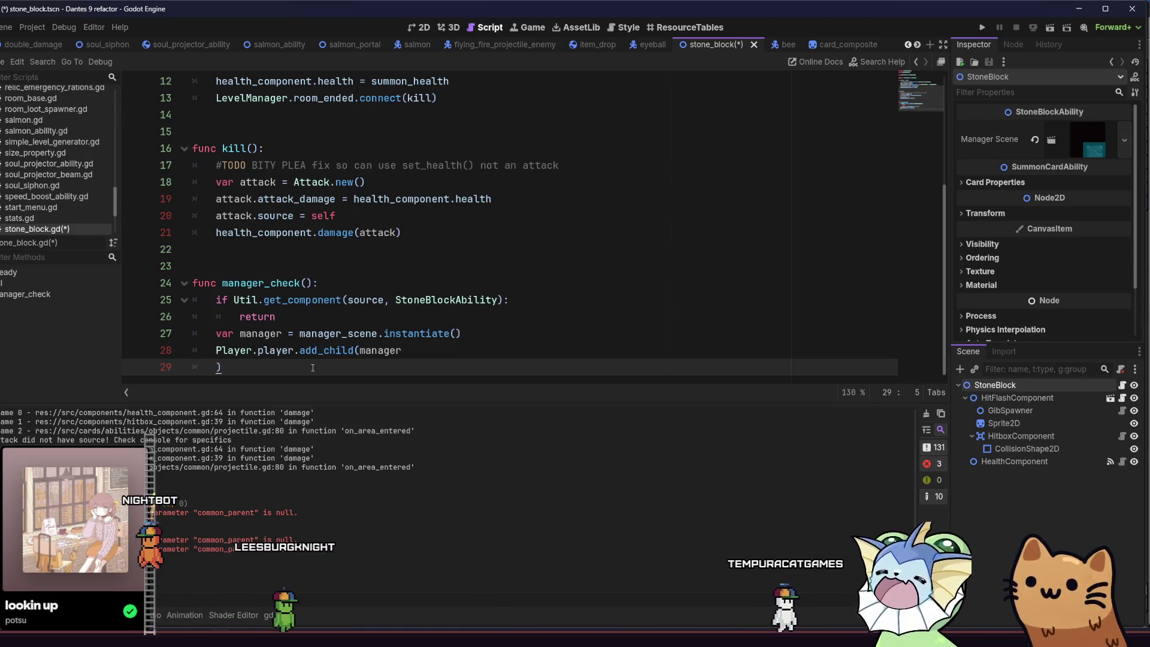
text())
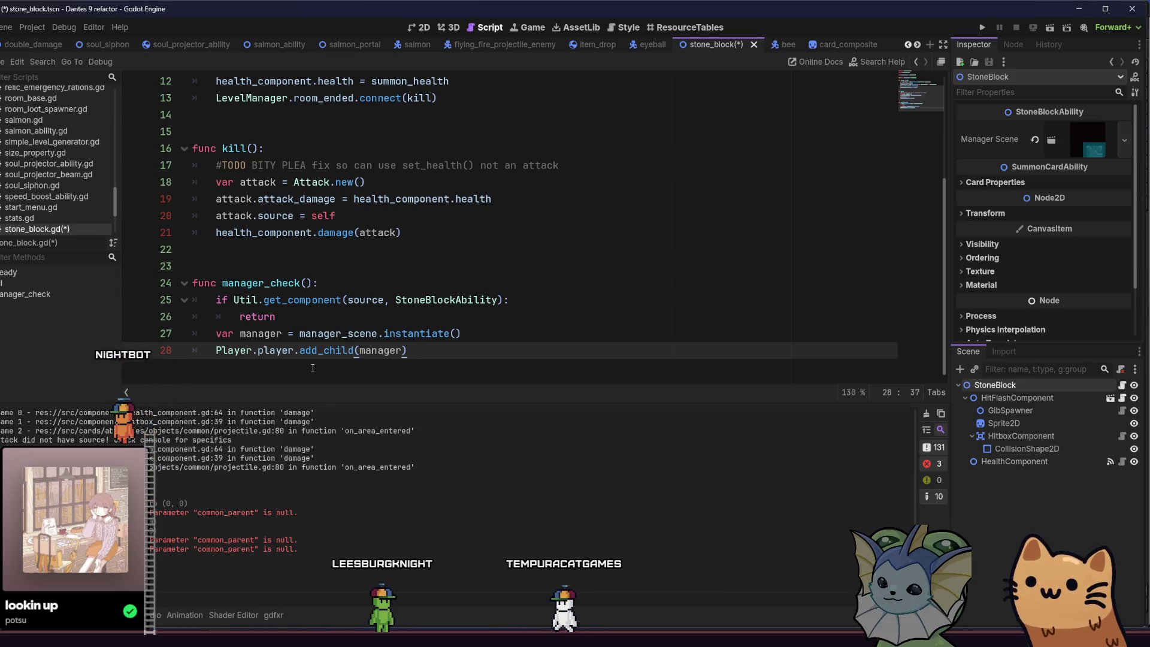
key(Return)
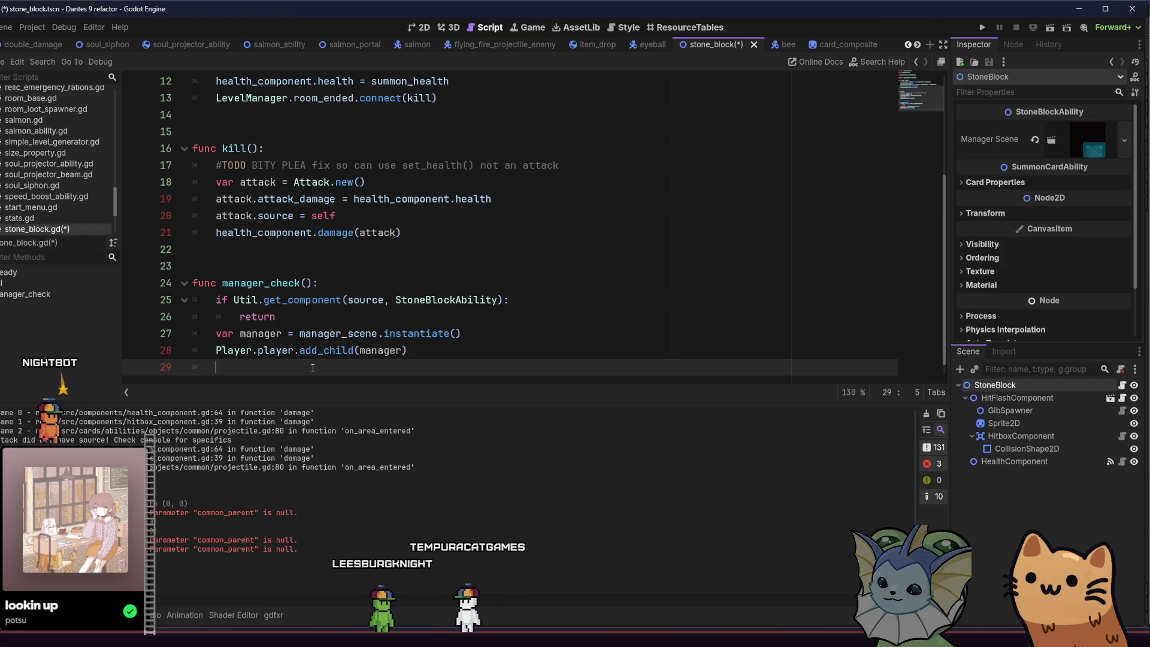
Reparent the stone block into the manager with reparent(manager) and save.
key(Return)
text(ma)
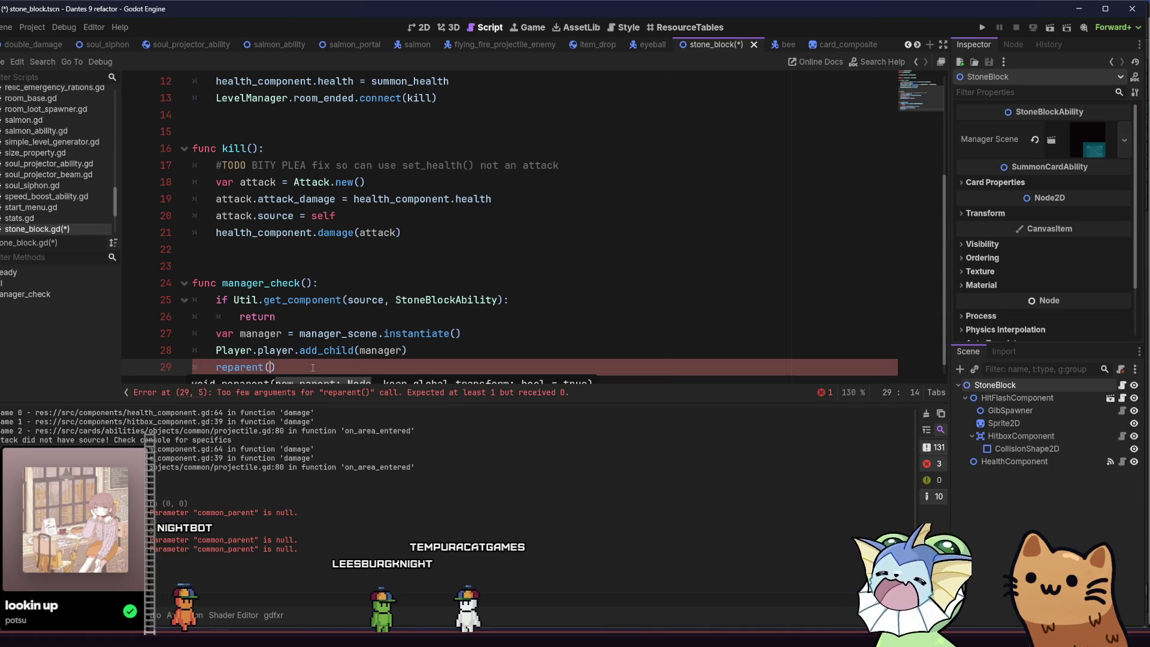
key(Return)
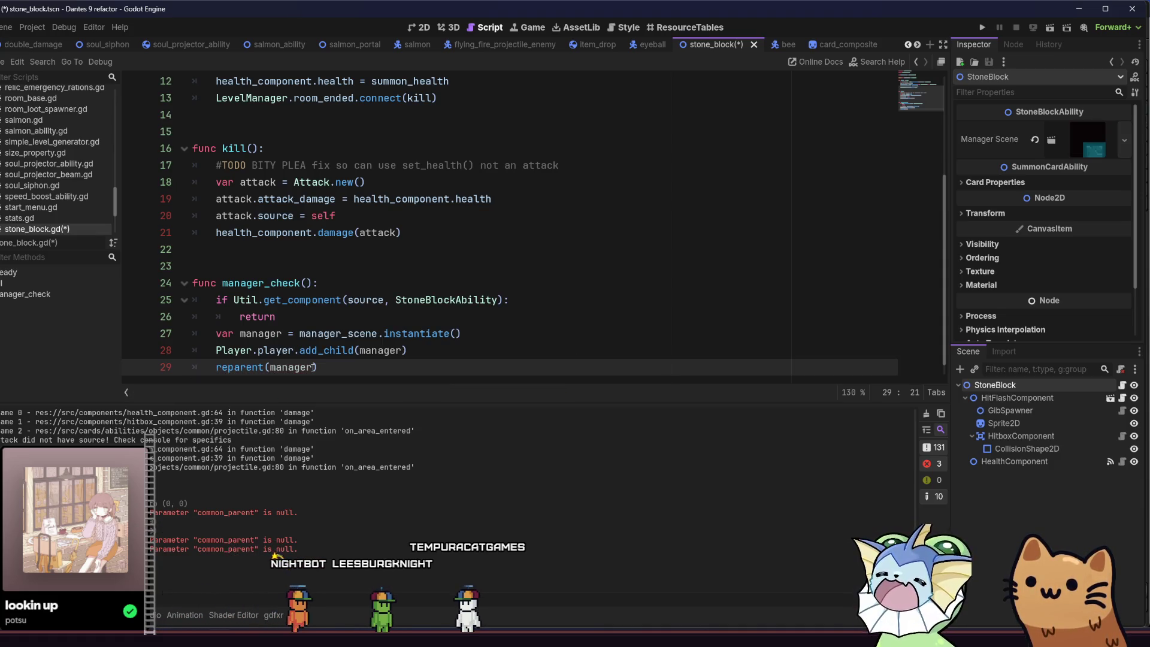
click(383, 359)
key(ctrl+s)
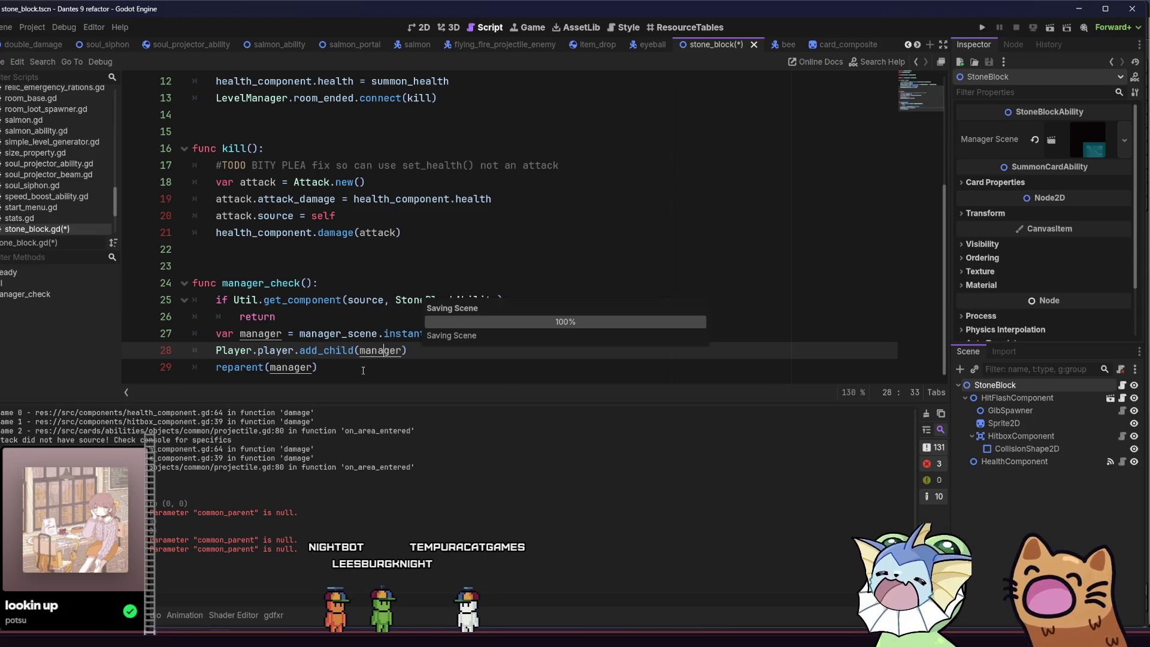
Review the manager_check() body by selecting its lines.
click(366, 369)
mouse_move(366, 368)
mouse_down()
mouse_move(311, 354)
mouse_move(198, 284)
mouse_move(420, 316)
mouse_move(551, 313)
mouse_up()
click(550, 313)
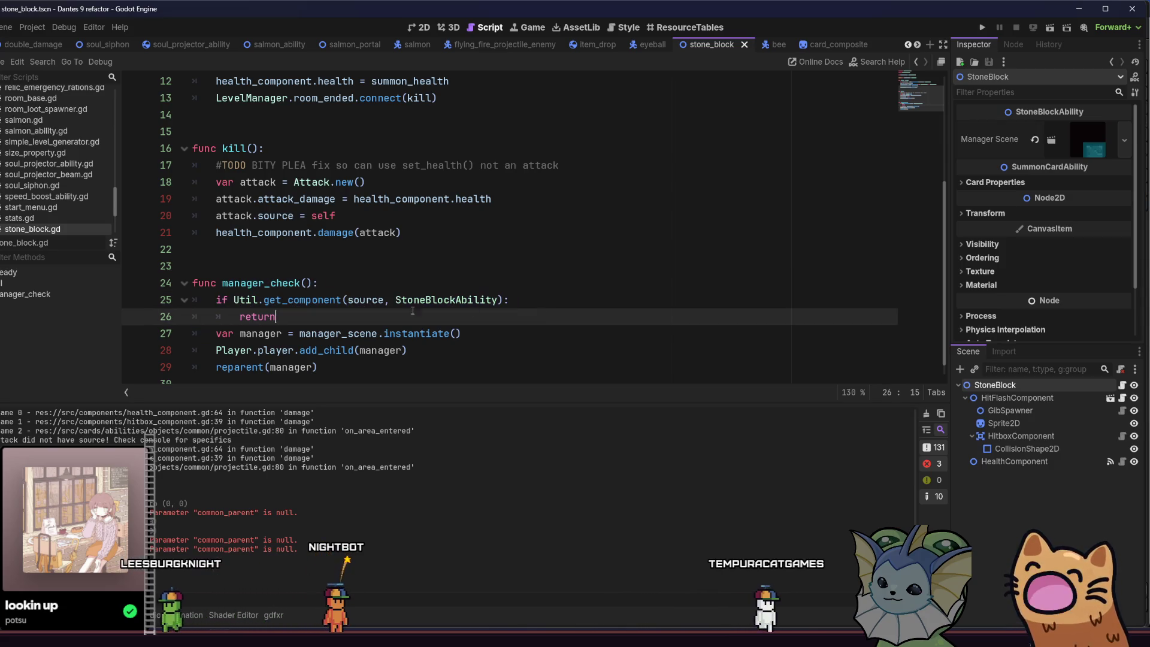
click(228, 333)
drag(250, 335, 324, 367)
click(346, 366)
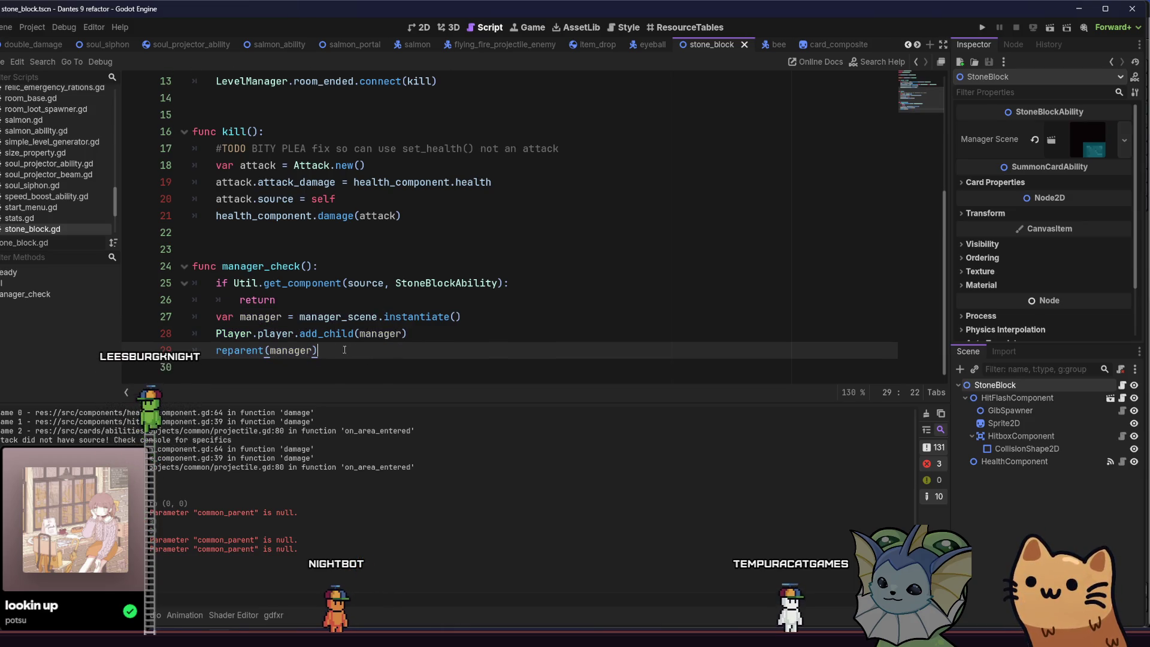
scroll(319, 325, up, 4)
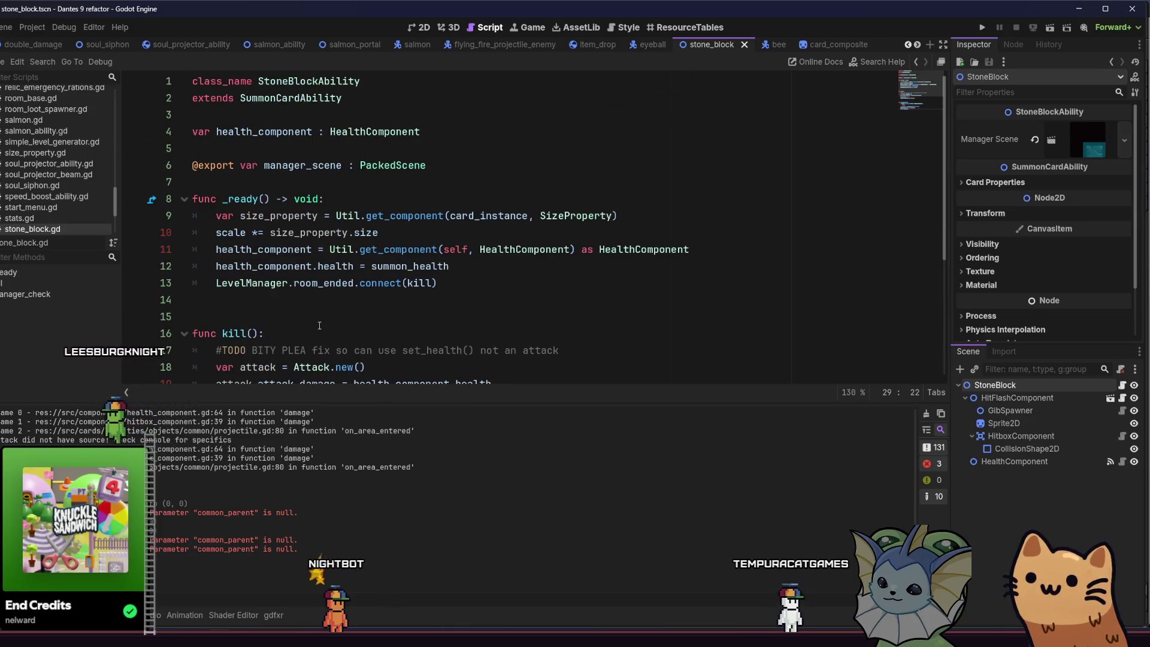
scroll(320, 326, down, 4)
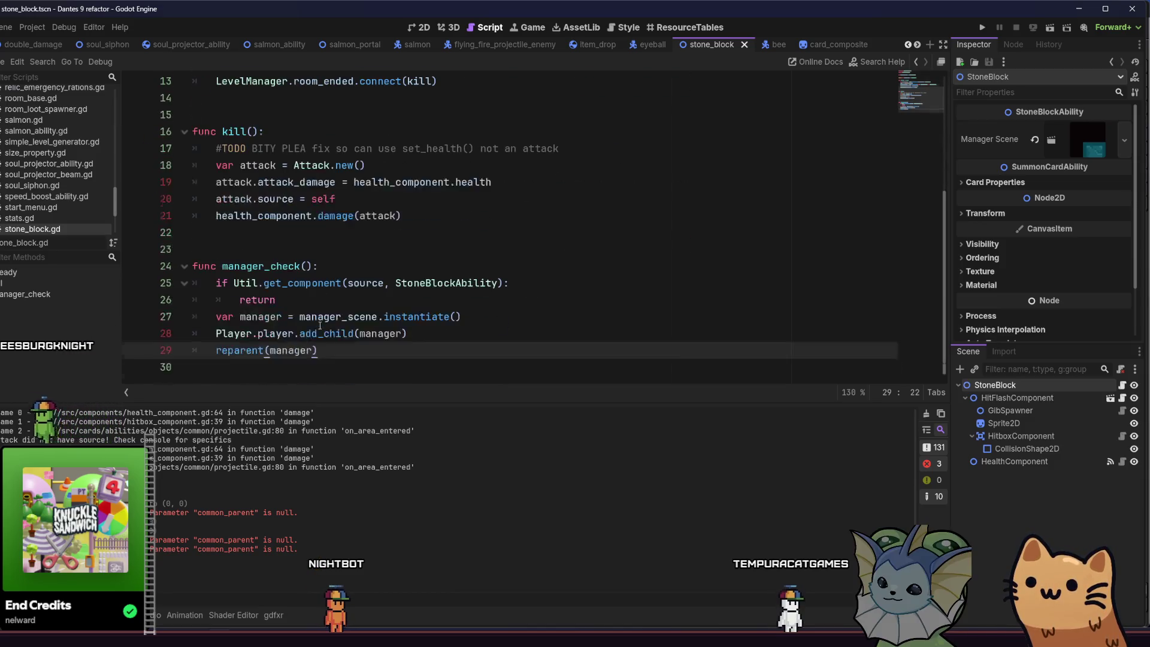
Replace the early return in the StoneBlockAbility check with a reparent() call.
click(352, 302)
key(BackSpace)
key(BackSpace)
key(BackSpace)
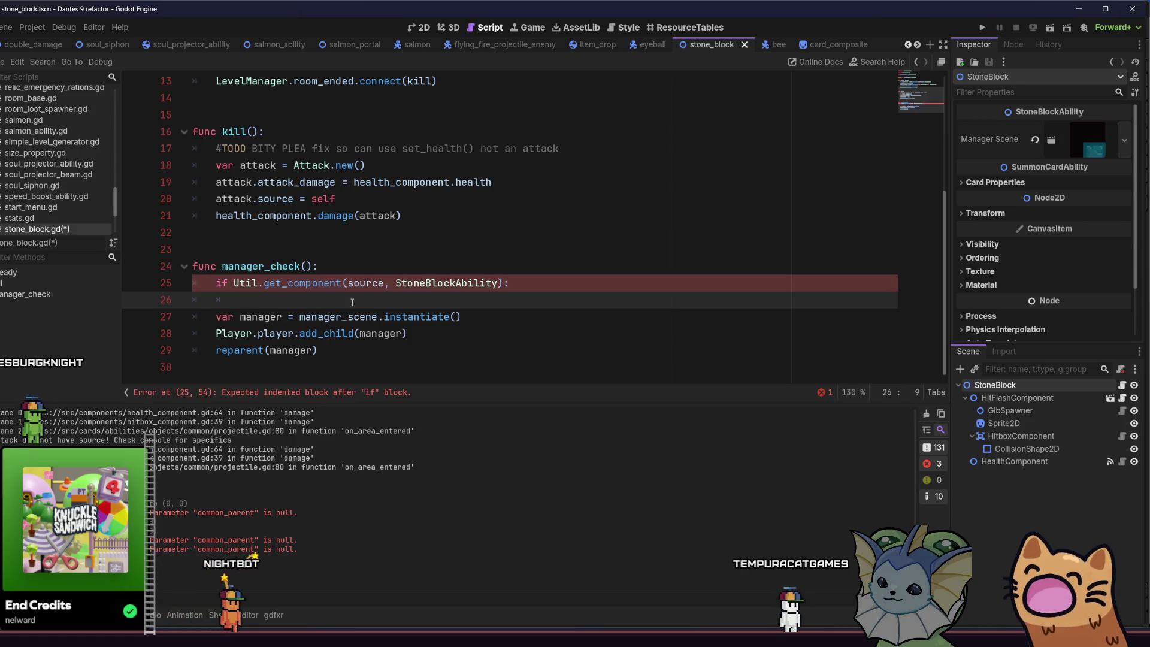
text(parent)
key(Return)
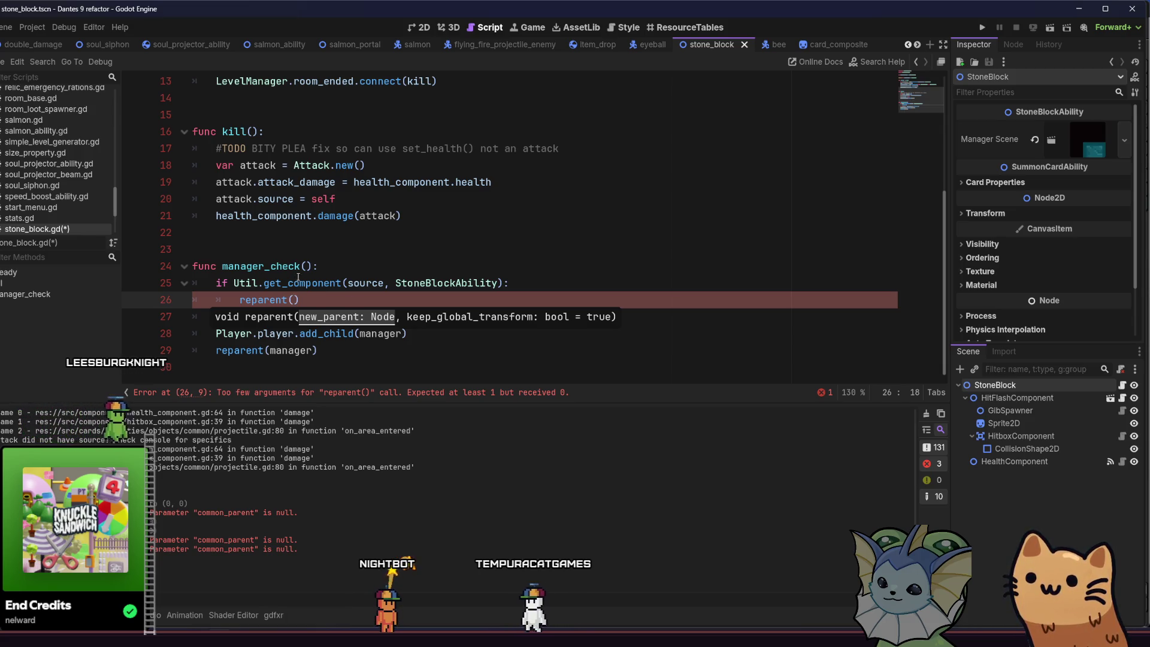
Add a line at the top of manager_check() and begin a var declaration.
drag(500, 282, 234, 283)
key(ctrl+c)
click(352, 270)
key(Return)
key(BackSpace)
key(BackSpace)
text(var manager =)
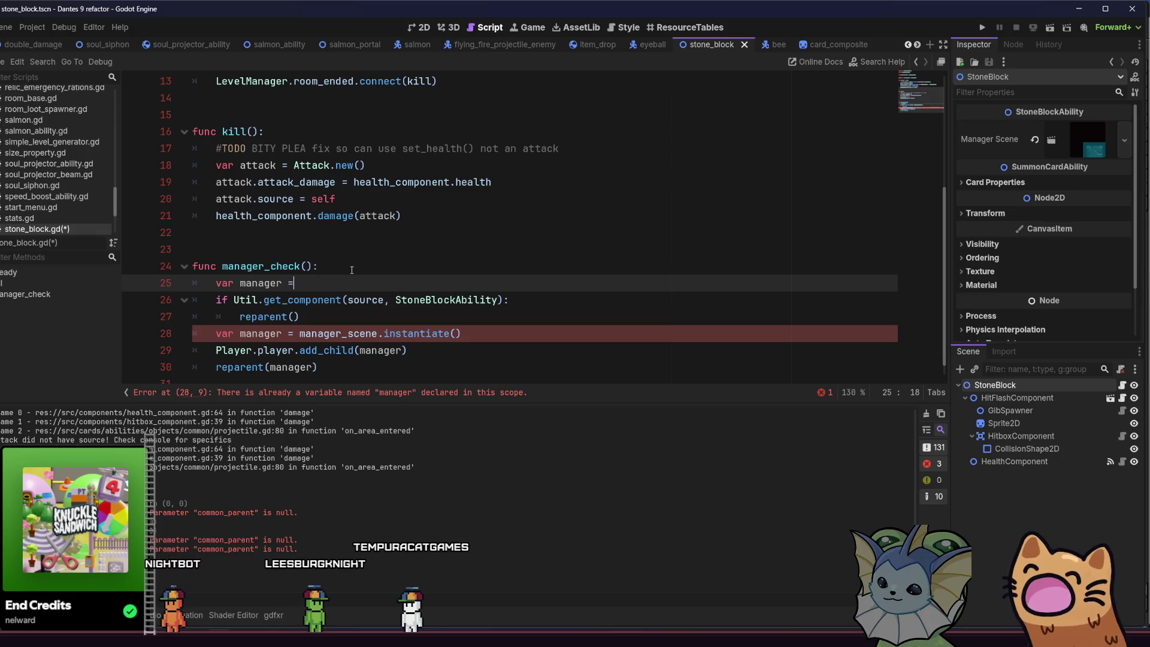
Paste the component lookup after manager = and rename the later manager uses to new_manager.
key(ctrl+v)
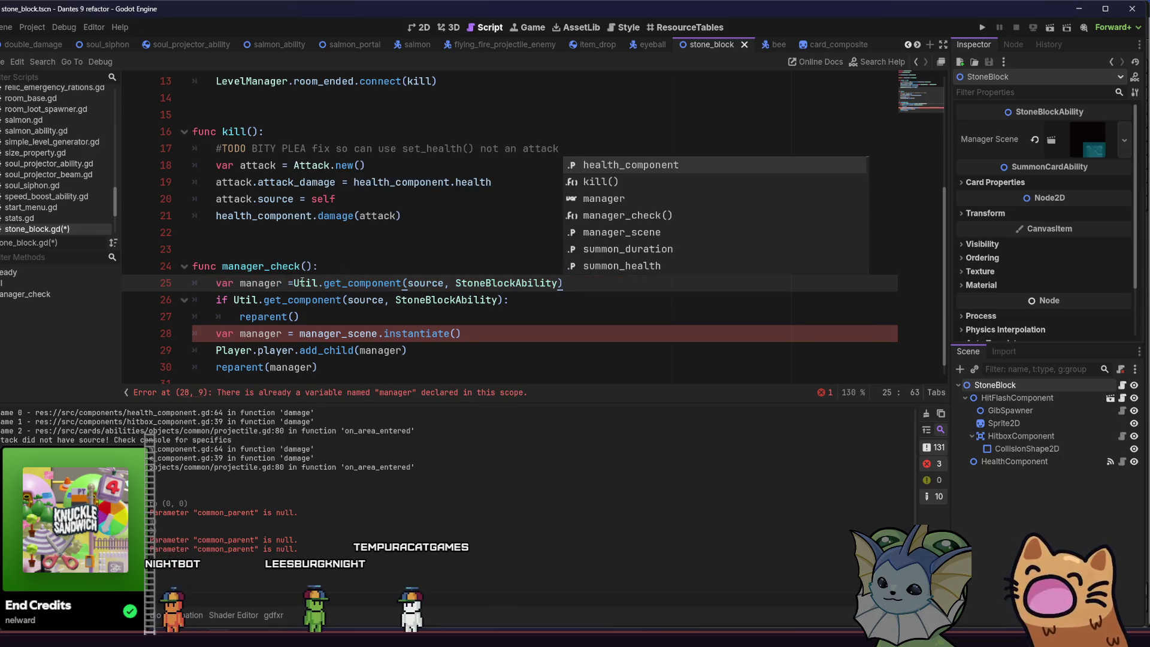
click(293, 283)
click(282, 333)
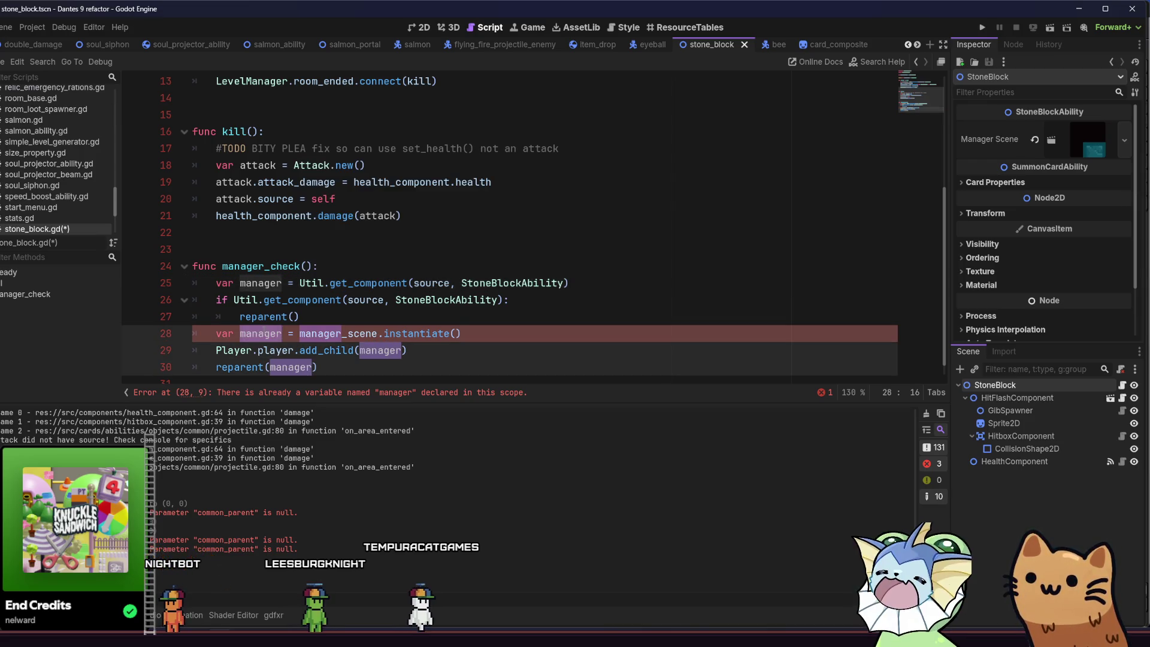
double_click(264, 333)
key(ctrl+d)
key(ctrl+d)
key(ctrl+d)
key(Left)
text(new_)
click(425, 333)
key(BackSpace)
key(BackSpace)
key(BackSpace)
text(cene)
key(BackSpace)
key(BackSpace)
key(BackSpace)
Look up StoneBlockManager, test manager in the if, call reparent(manager), and save.
click(540, 283)
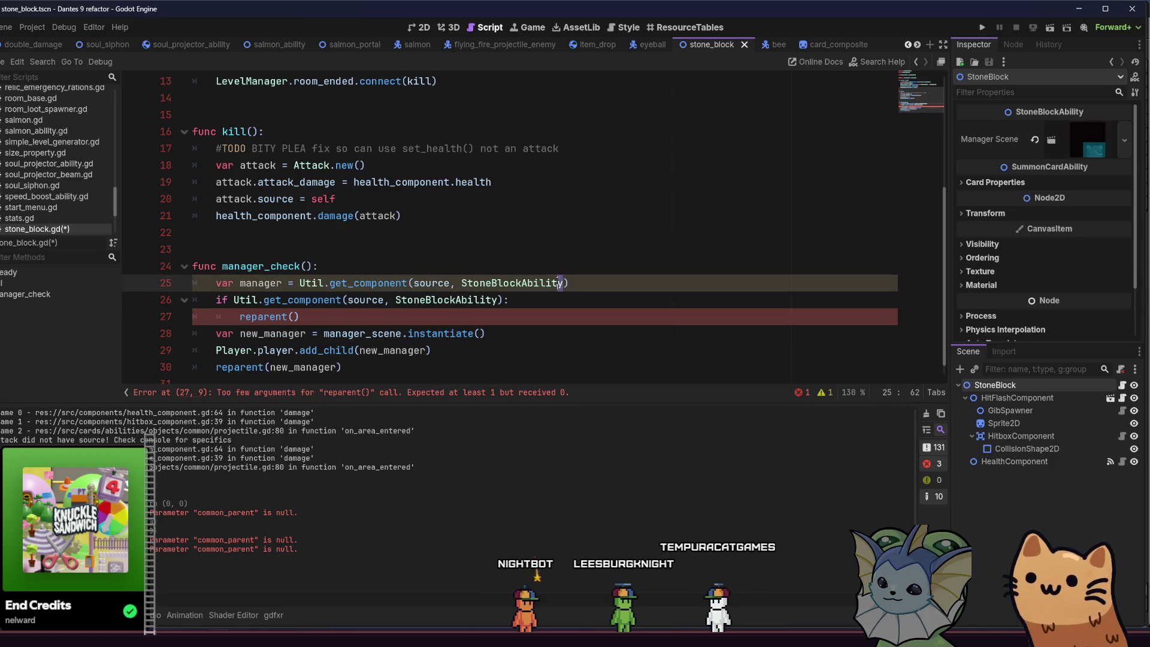
key(Return)
click(495, 299)
click(468, 301)
mouse_move(505, 300)
mouse_down()
mouse_move(219, 299)
mouse_move(240, 299)
mouse_up()
text(manager:)
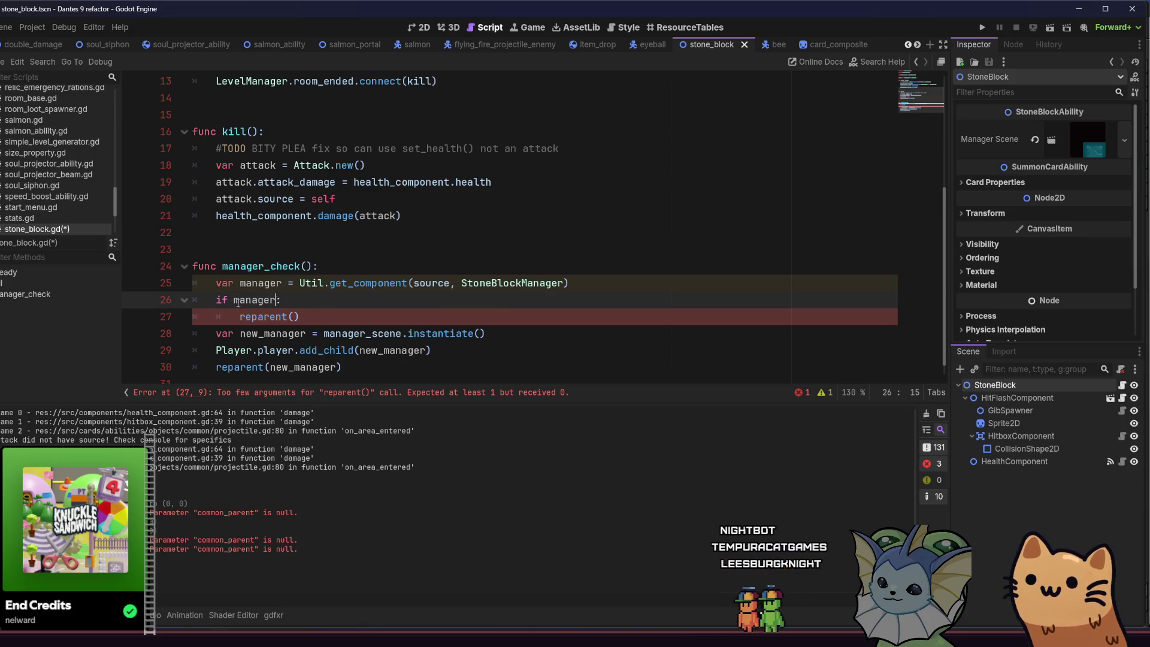
click(294, 316)
text(man)
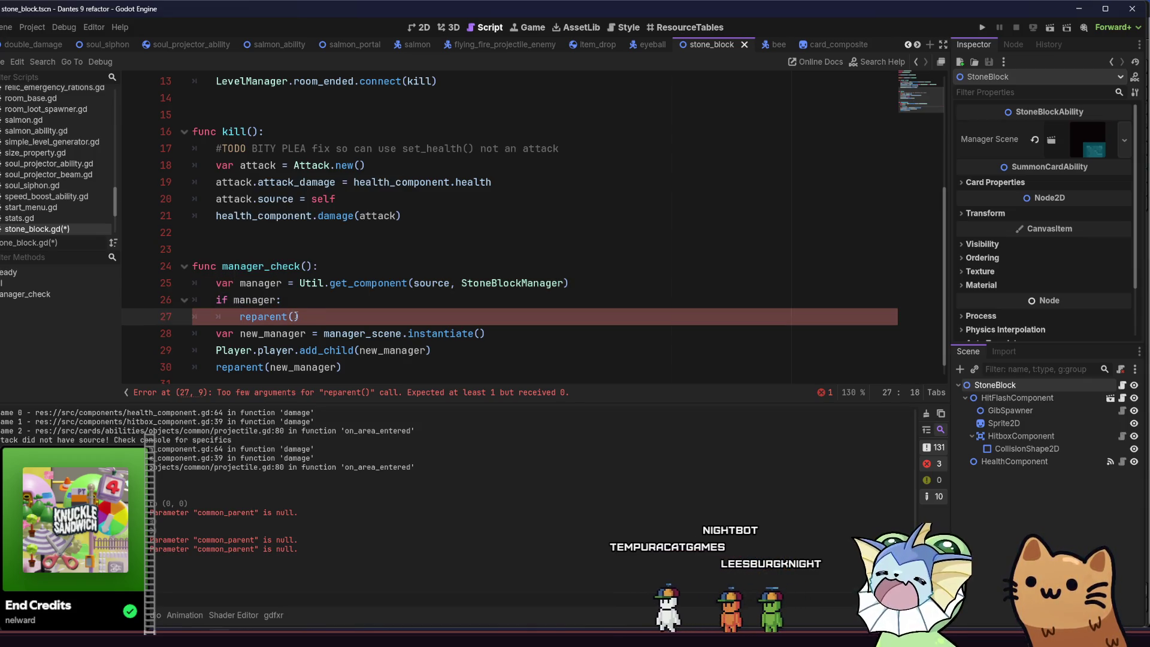
key(Down)
key(Down)
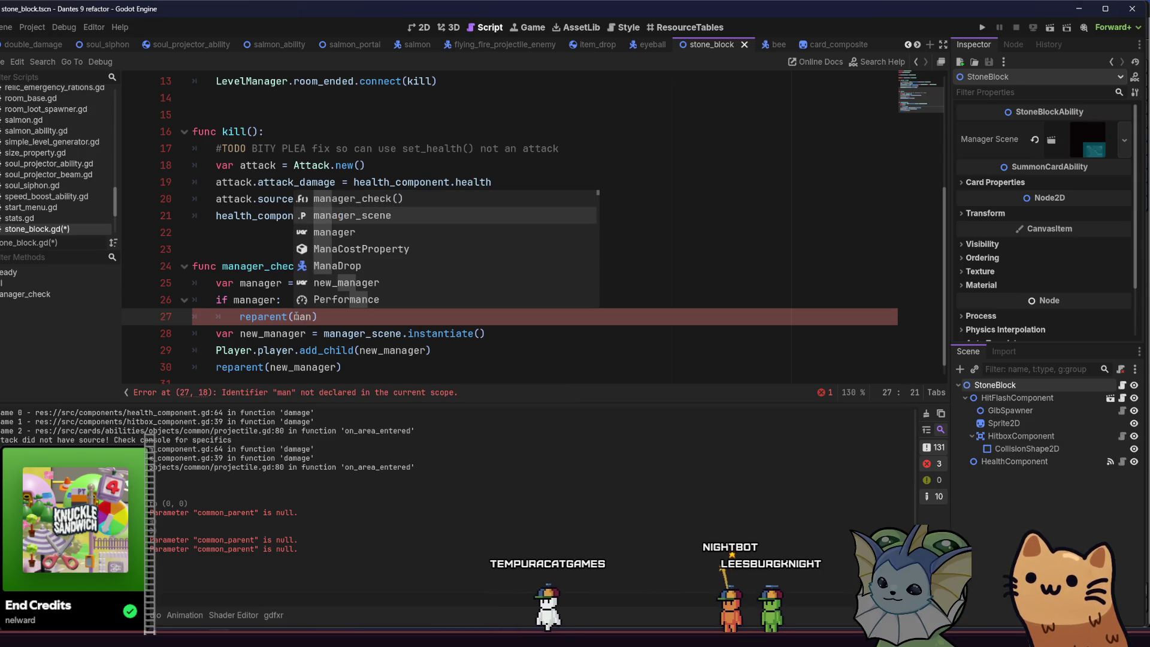
key(Return)
click(368, 367)
key(ctrl+s)
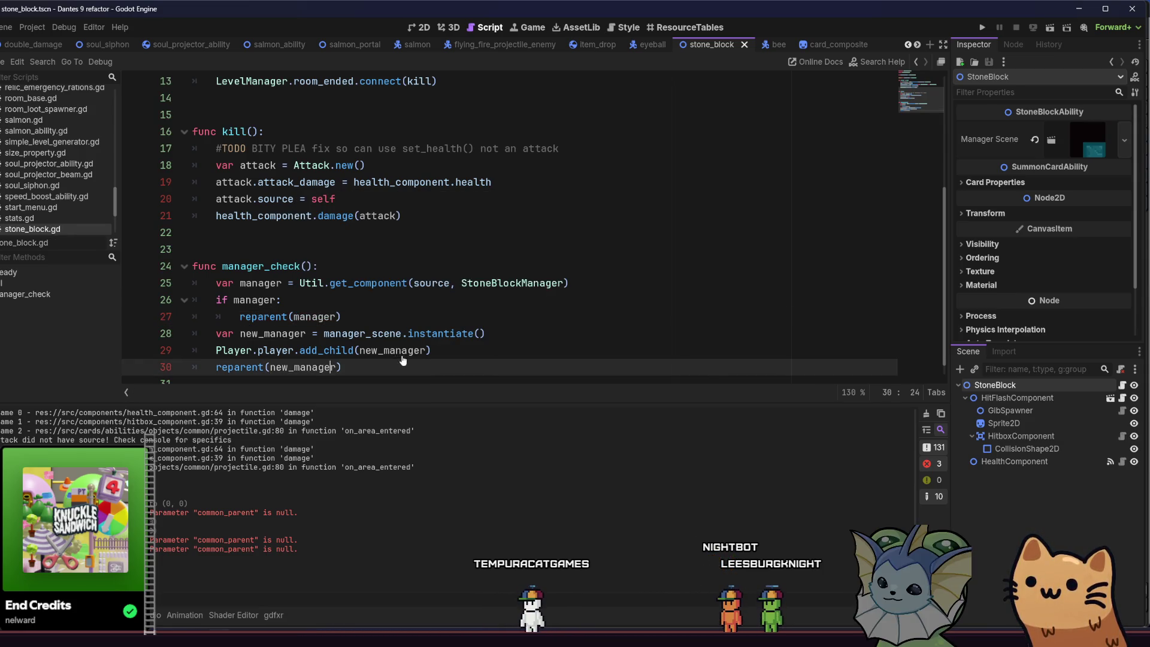
Cast the lookup as StoneBlockManager, declare it with manager :=, and save the script.
click(402, 351)
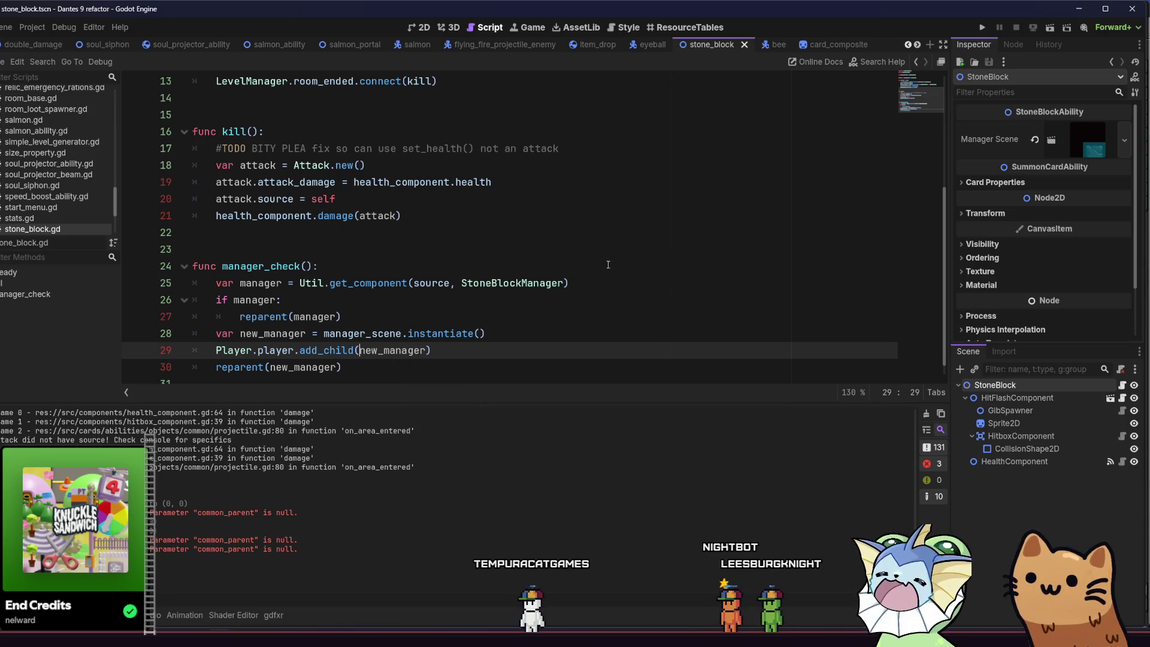
click(600, 281)
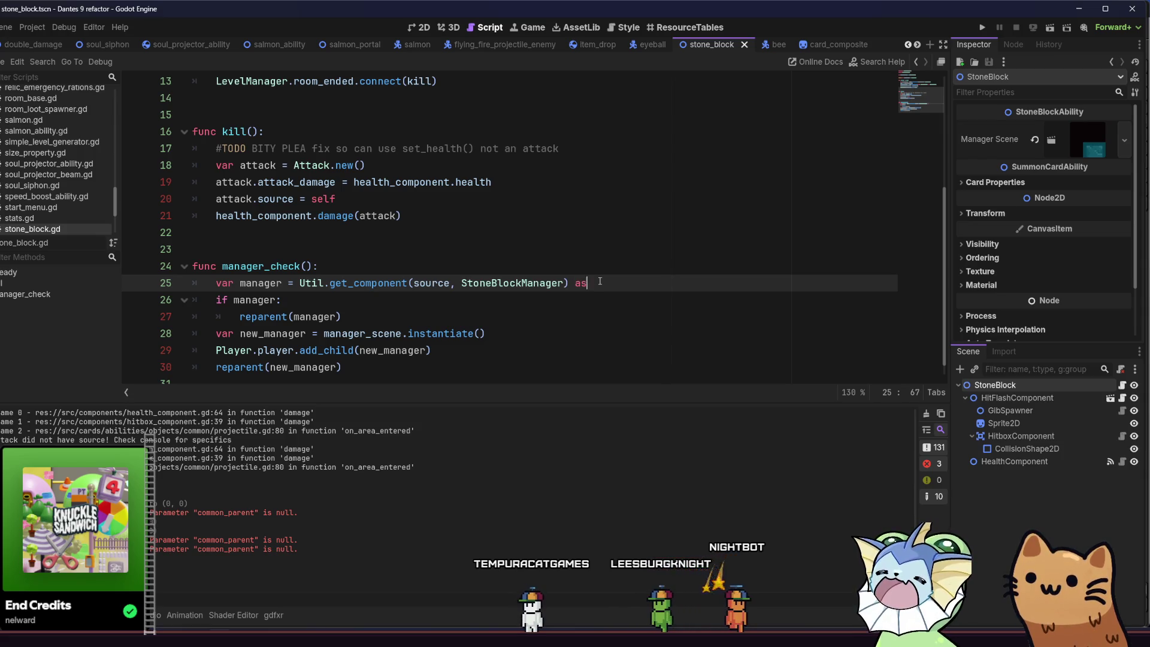
text(Stone)
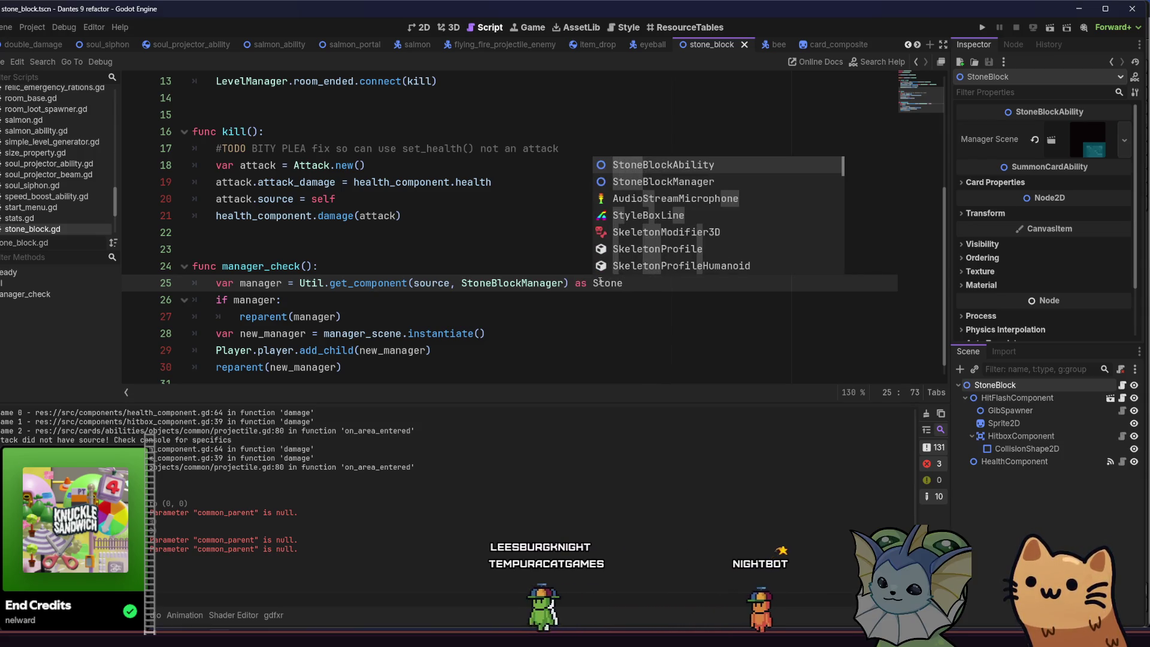
key(Down)
key(Return)
click(290, 283)
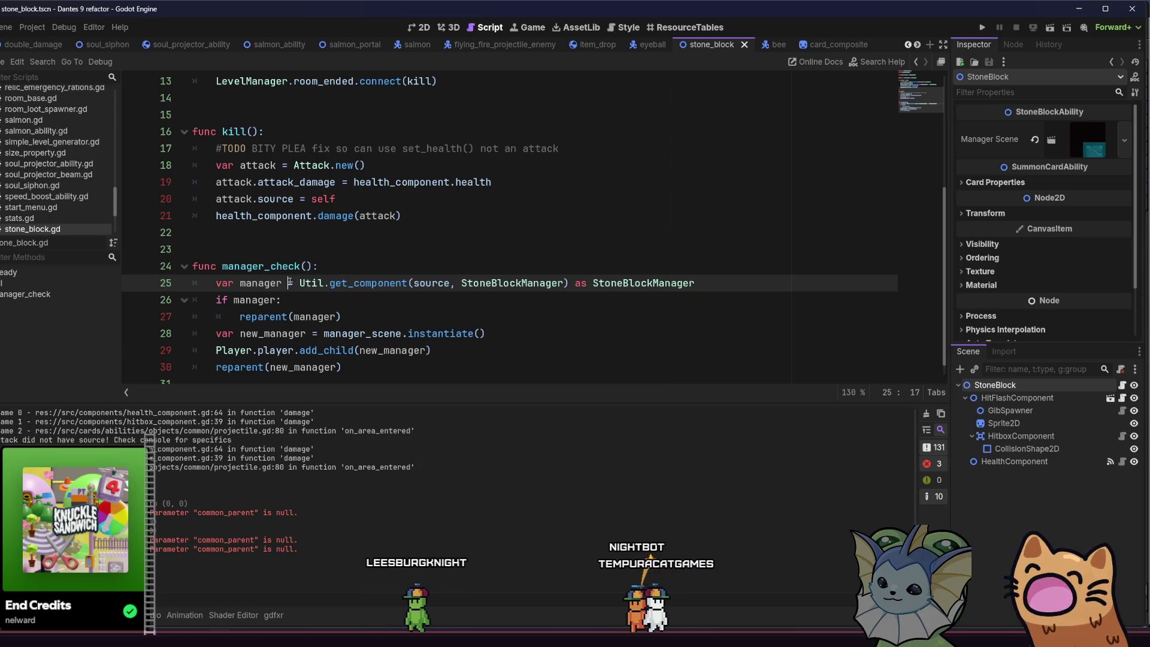
text(:)
click(439, 335)
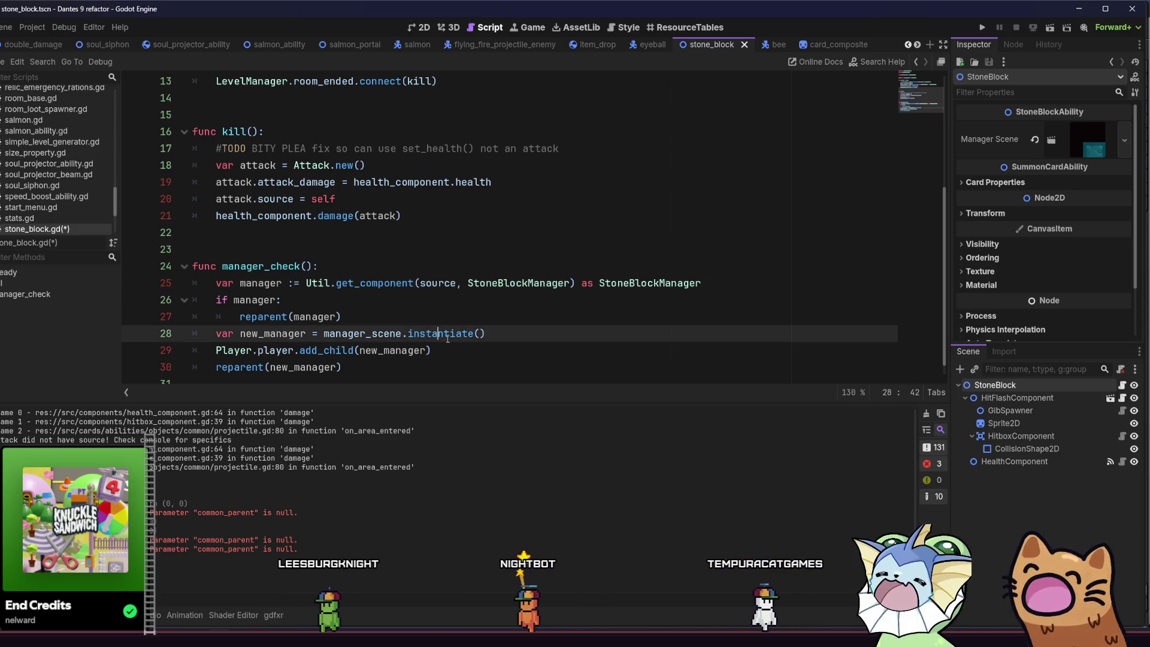
click(450, 350)
key(ctrl+s)
click(452, 367)
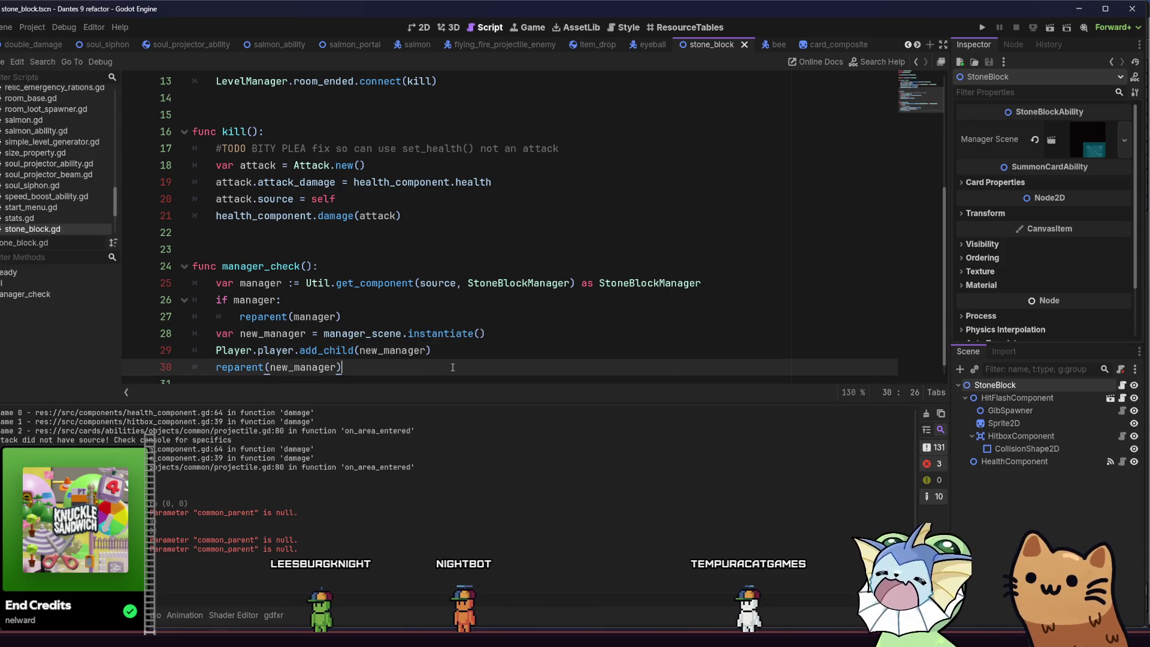